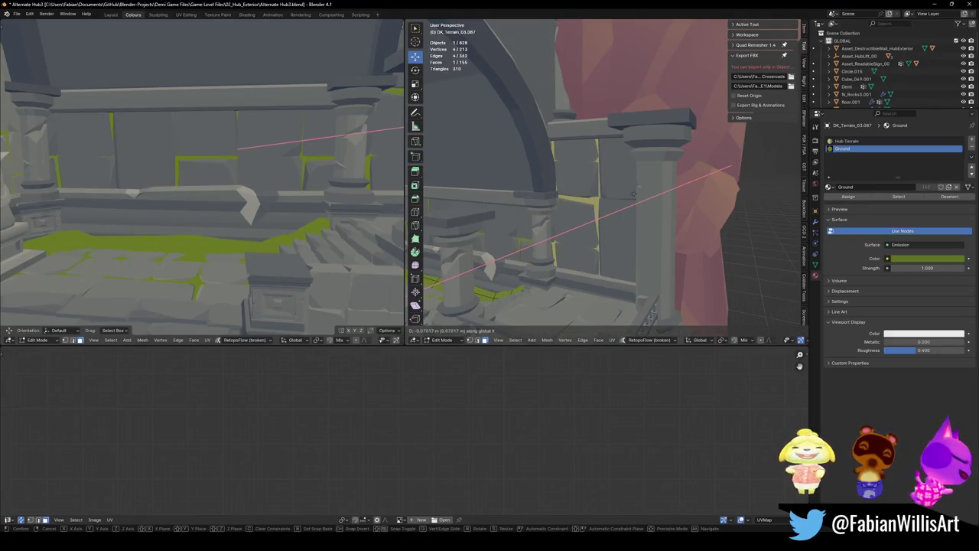
- Confirm the moss strip's X move, then fly past the pillars, balustrade, stairs and arch
left_click(633, 193)
key("shift+grave")
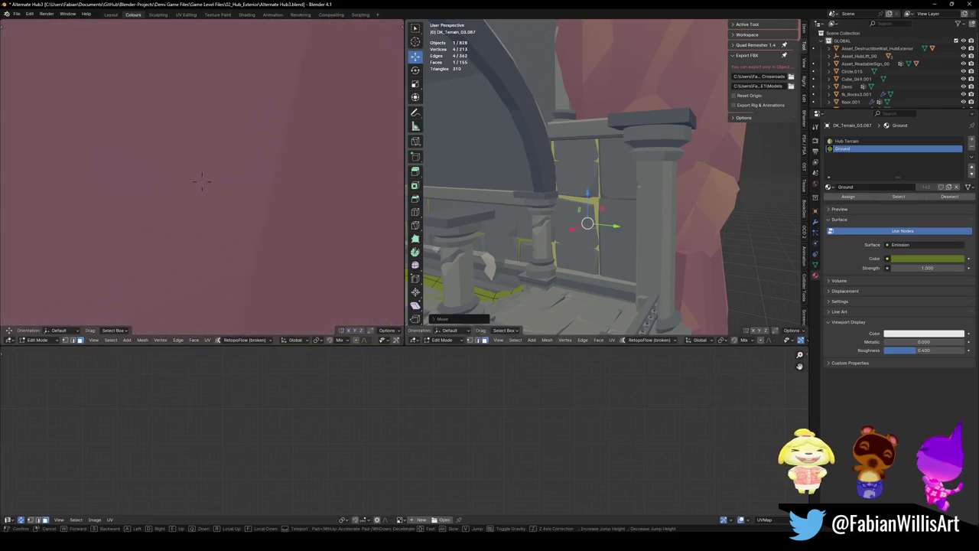
key("s")
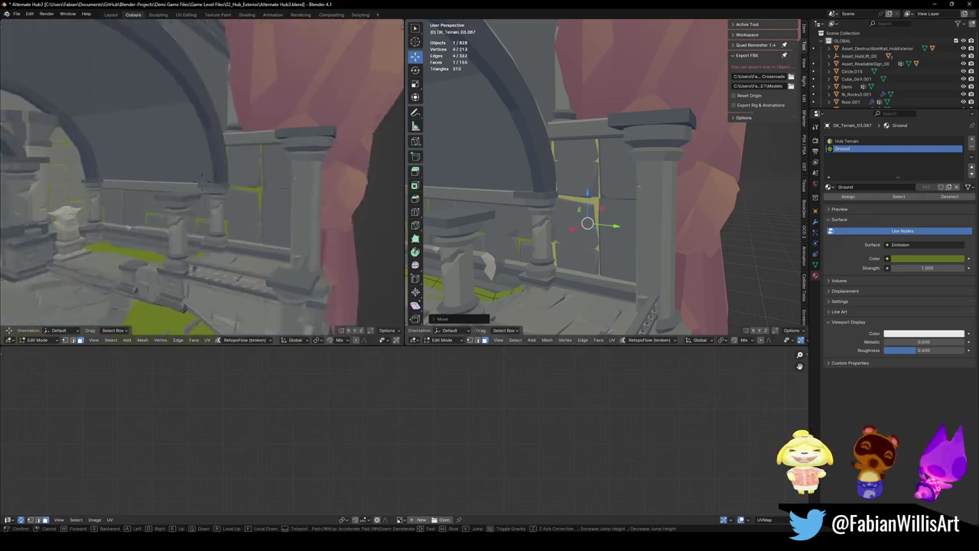
key("w")
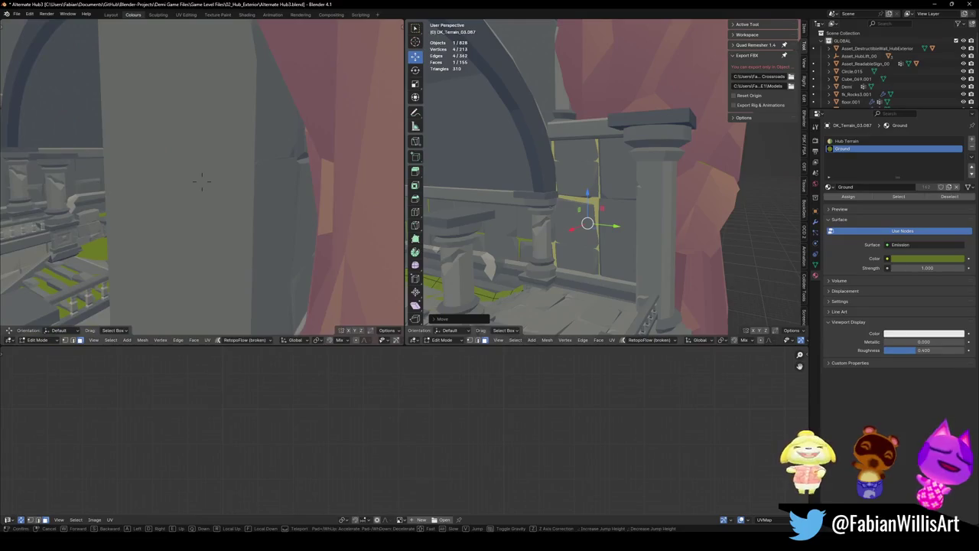
key("s")
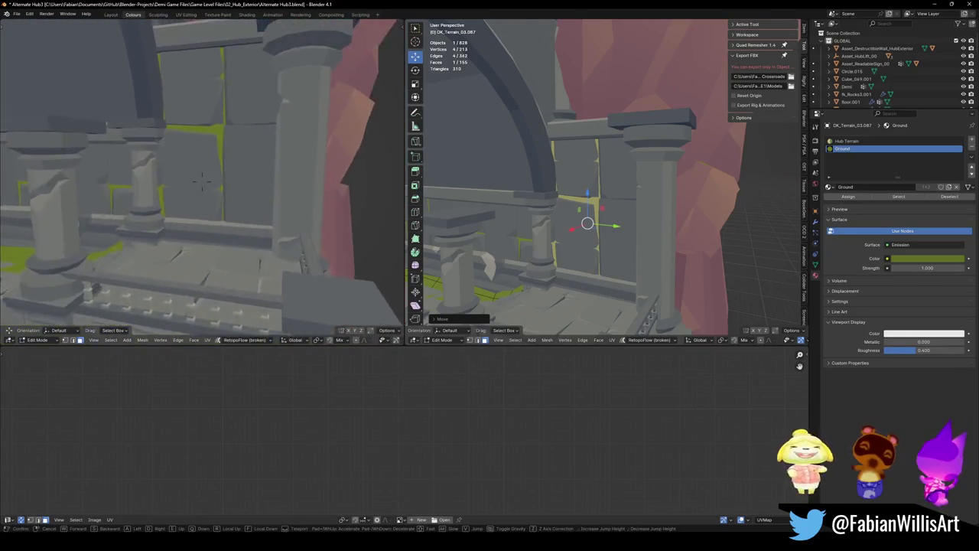
key("w")
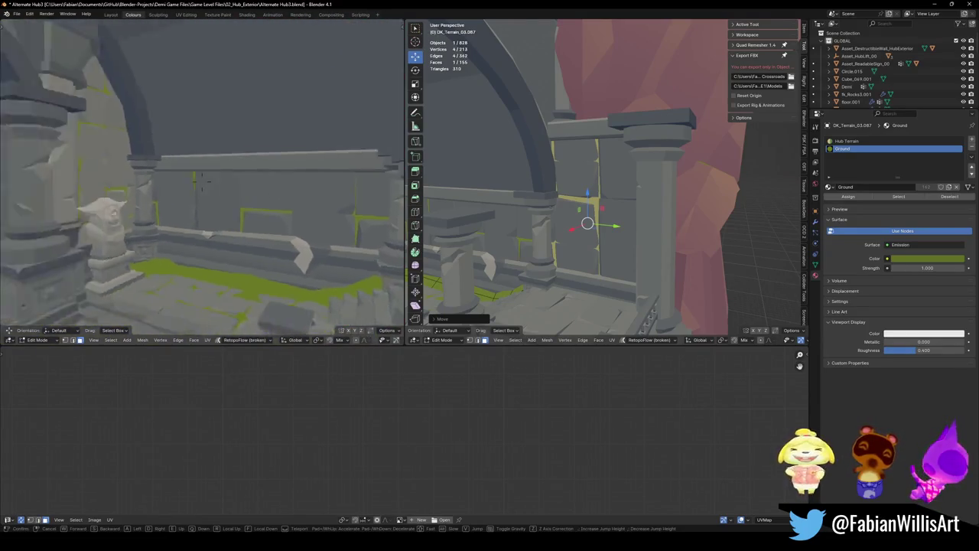
key("s")
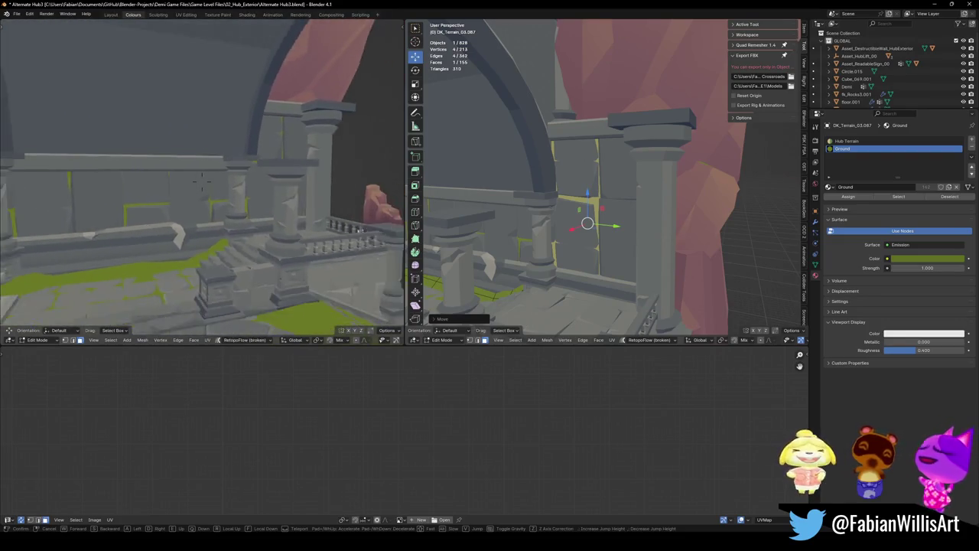
key("w")
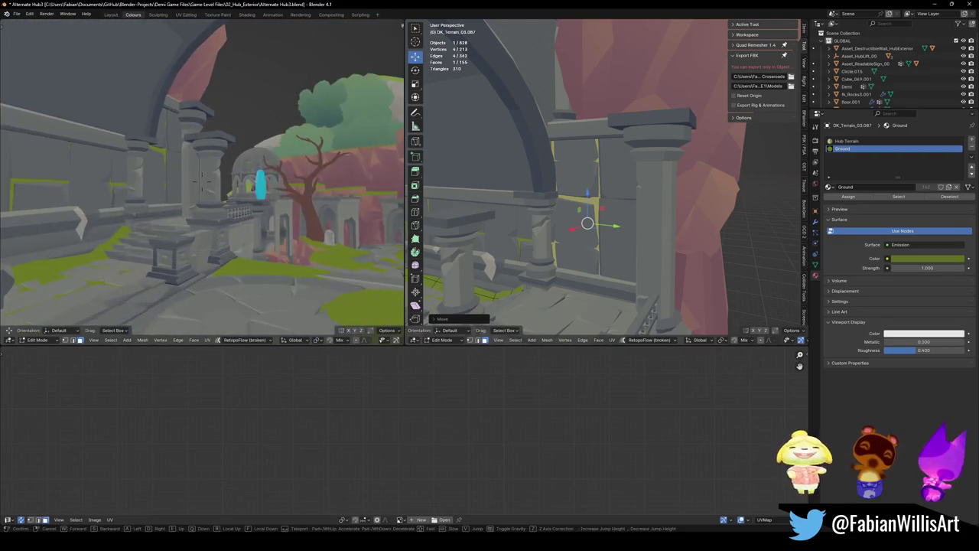
- End the fly-through, save Alternate Hub3.blend and return the right view to Object Mode
key("Return")
key("ctrl+s")
key("Tab")
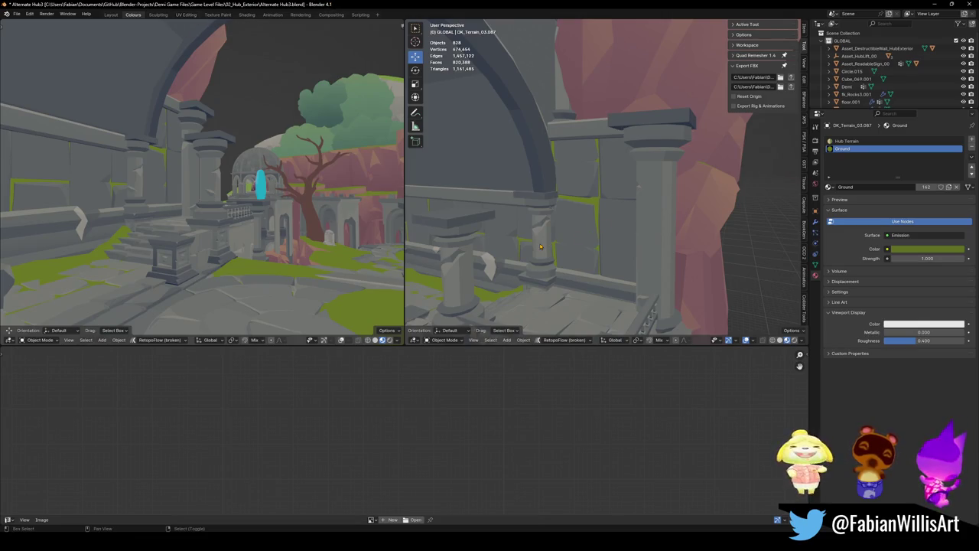
- Fly through the right view to a wide view of the cliff
key("shift+grave")
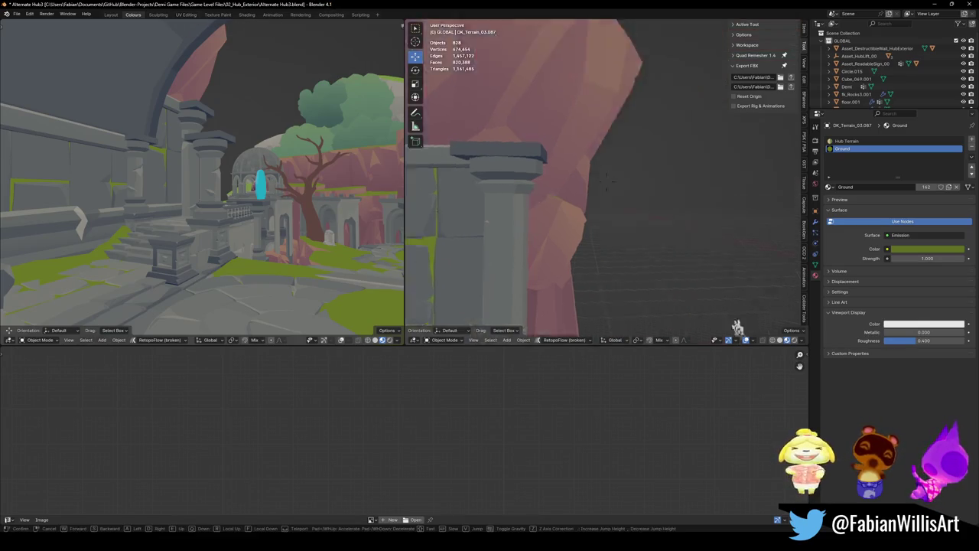
key("w")
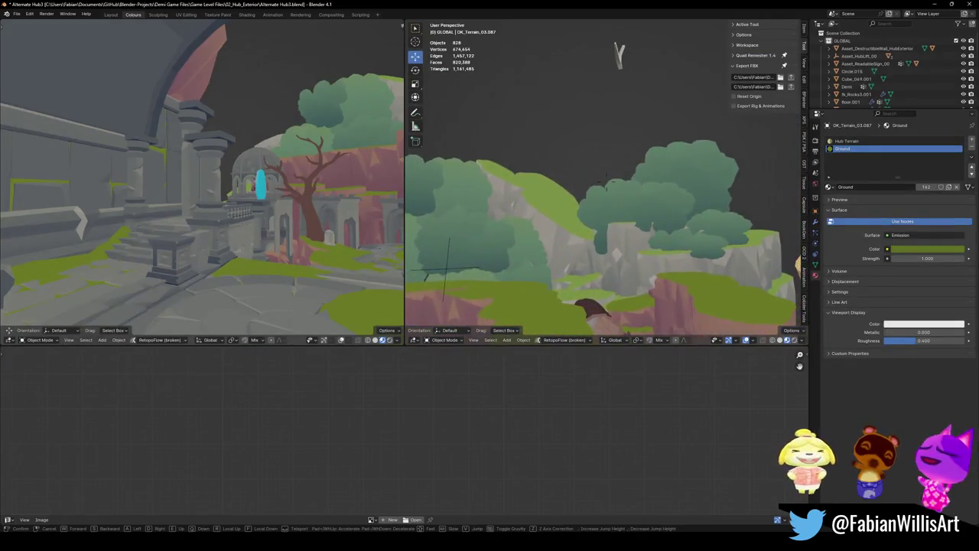
key("s")
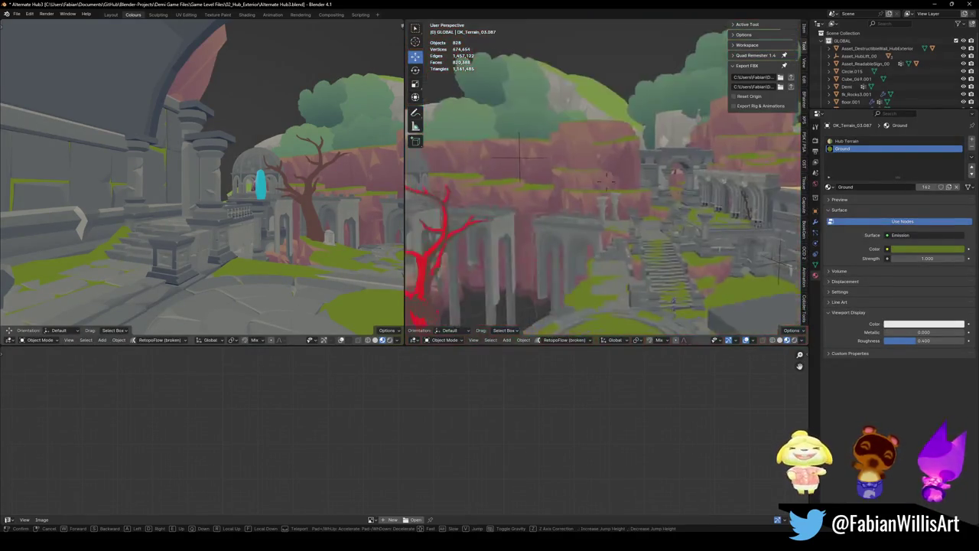
left_click(527, 184)
- Select the tree F.023 and open its mesh in Edit Mode
left_click(568, 137)
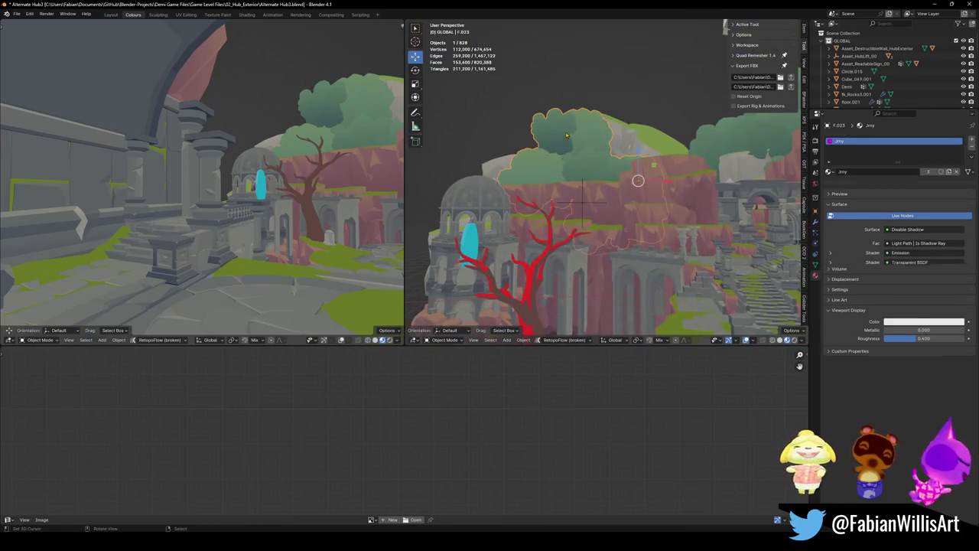
key("Tab")
key("a")
key("Tab")
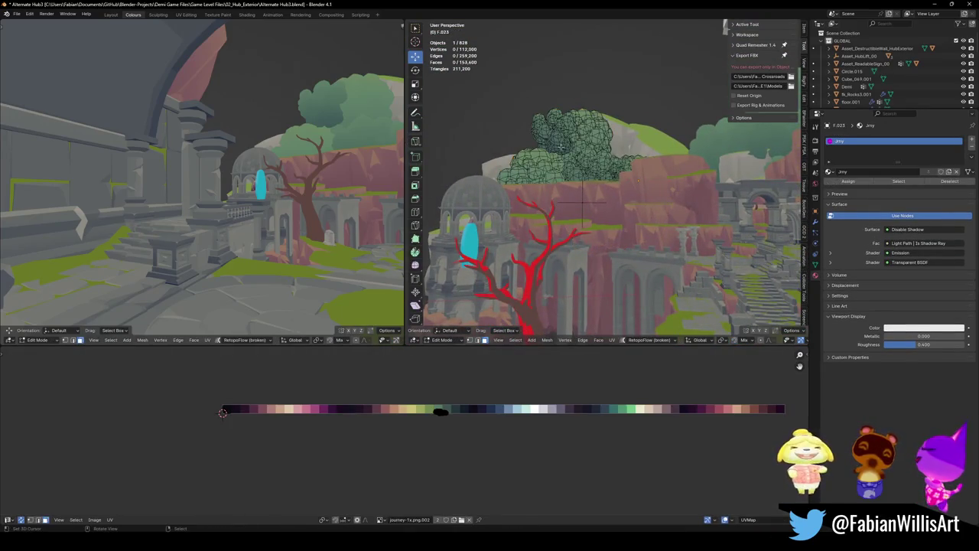
key("Tab")
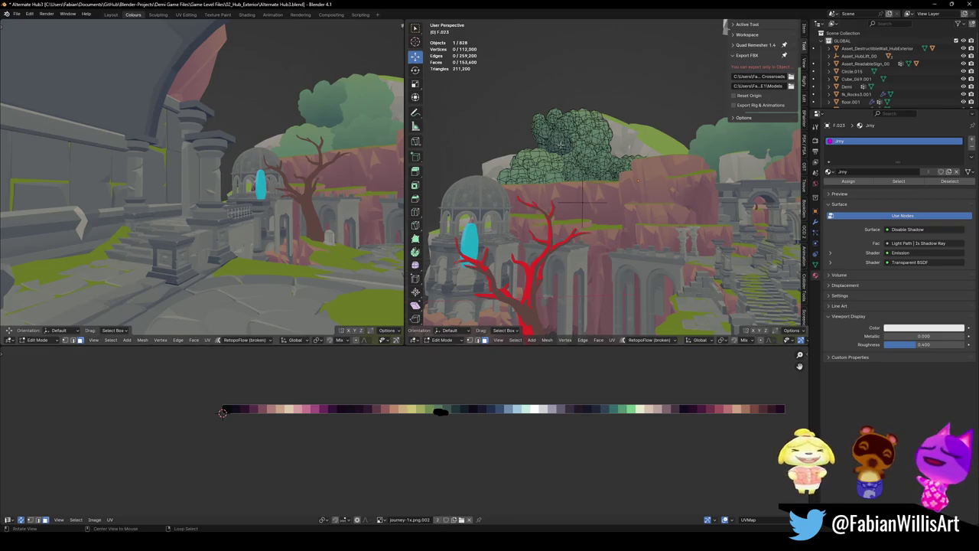
- Select connected leaf clumps of the tree canopy and hide them one after another
middle_click(561, 143, "alt")
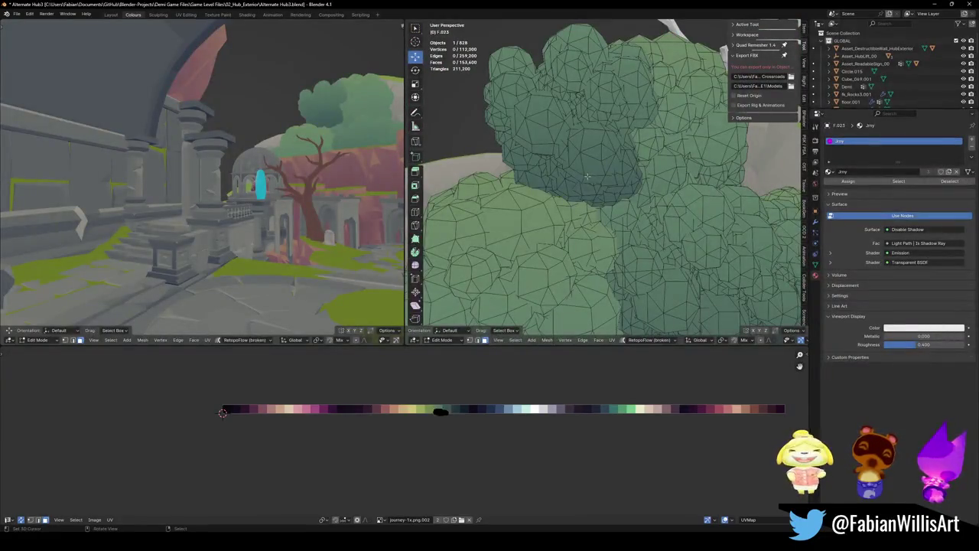
key("l")
key("l")
key("l")
mouse_move(540, 126)
middle_mouse_down()
mouse_move(575, 148)
mouse_move(551, 141)
middle_mouse_up()
key("l")
key("l")
key("l")
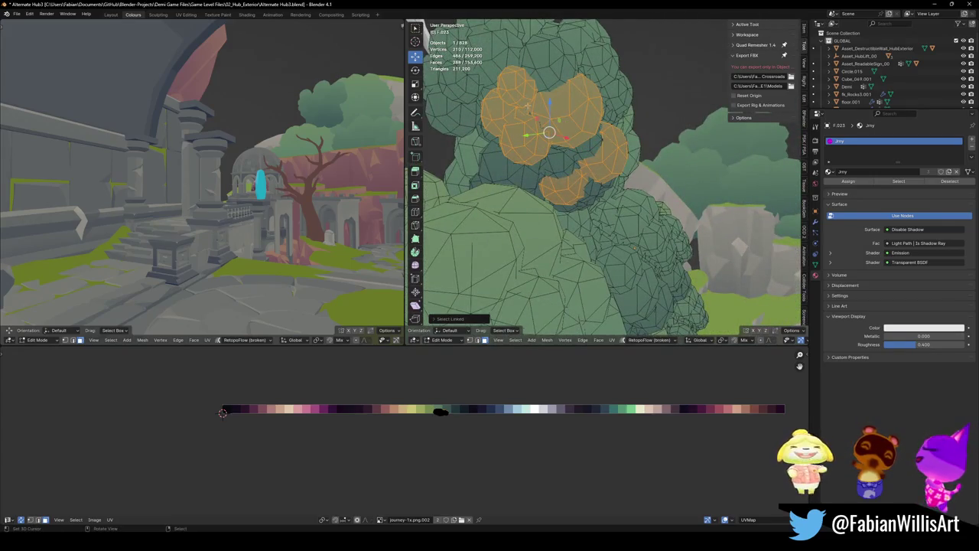
key("h")
middle_click_drag(563, 141, 568, 139)
key("l")
key("l")
key("h")
key("l")
key("h")
key("l")
key("h")
key("l")
key("h")
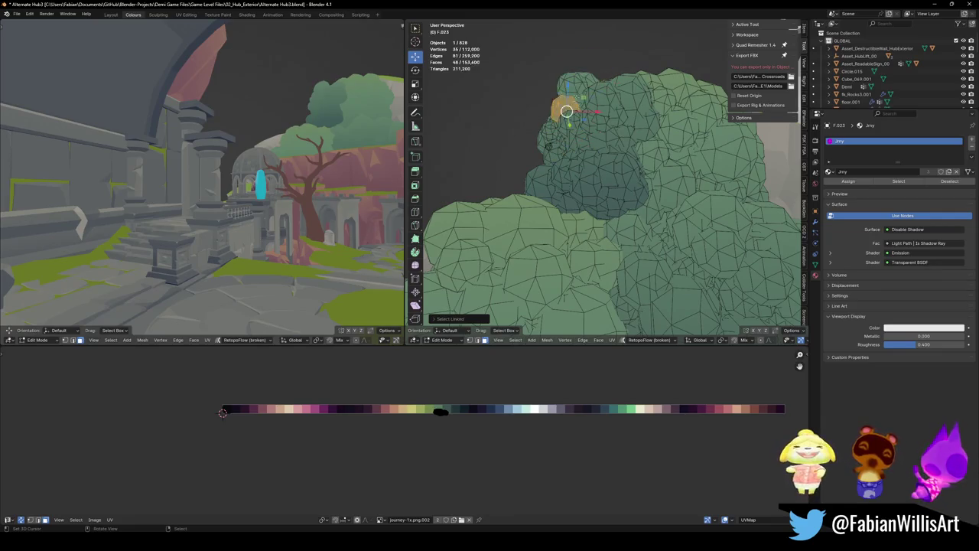
- Cancel a knife cut, switch to vertex select, and return the tree to Object Mode
key("k")
key("Escape")
key("1")
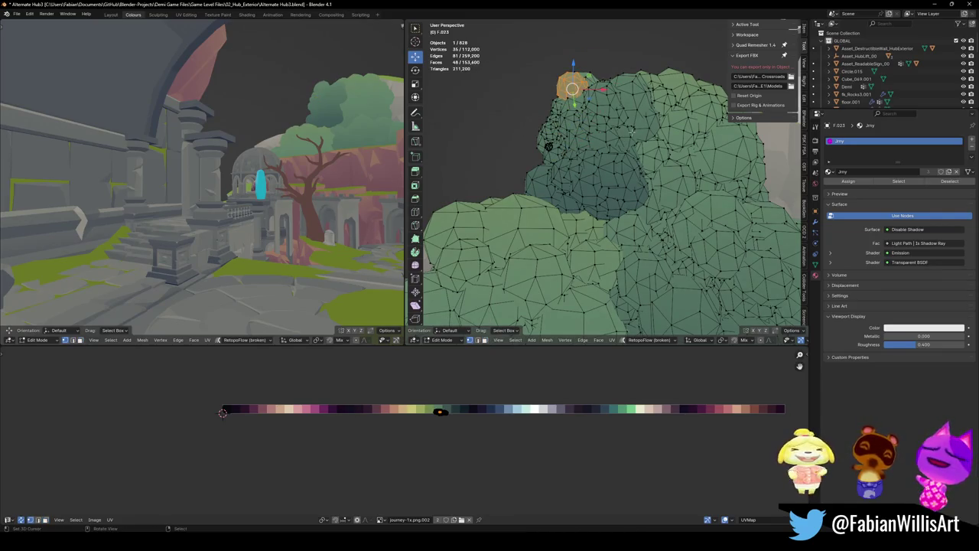
key("Tab")
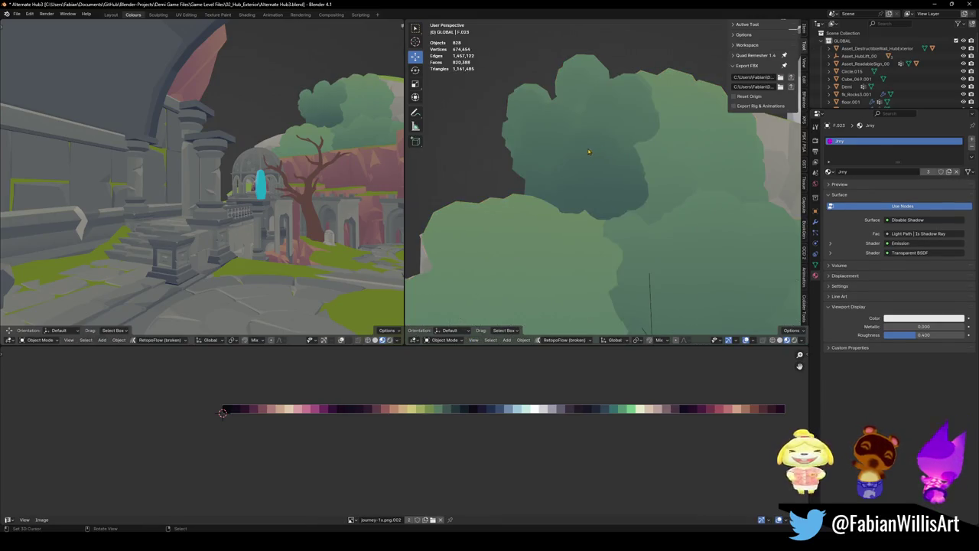
- Fly from the red wall toward the mossy plaza, cancel, and save the file
key("shift+grave")
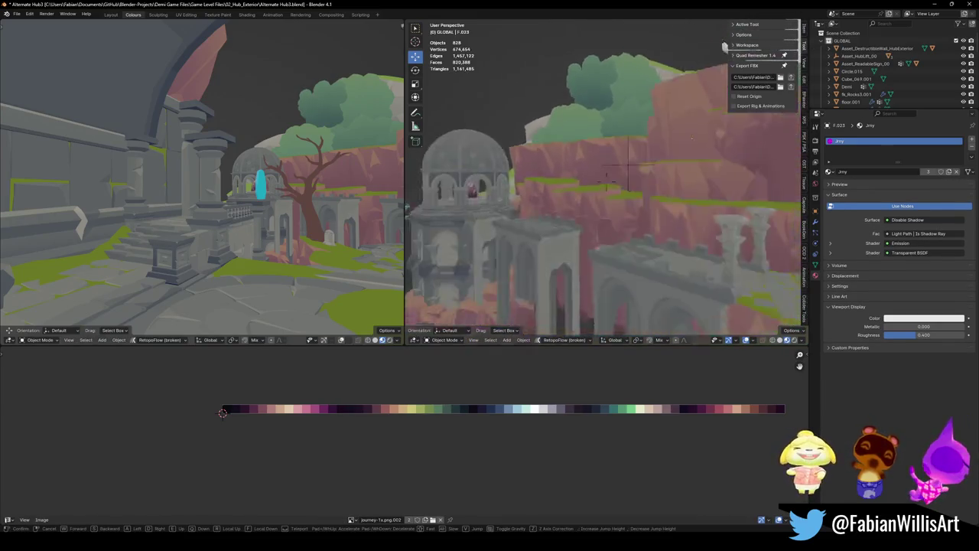
key("s")
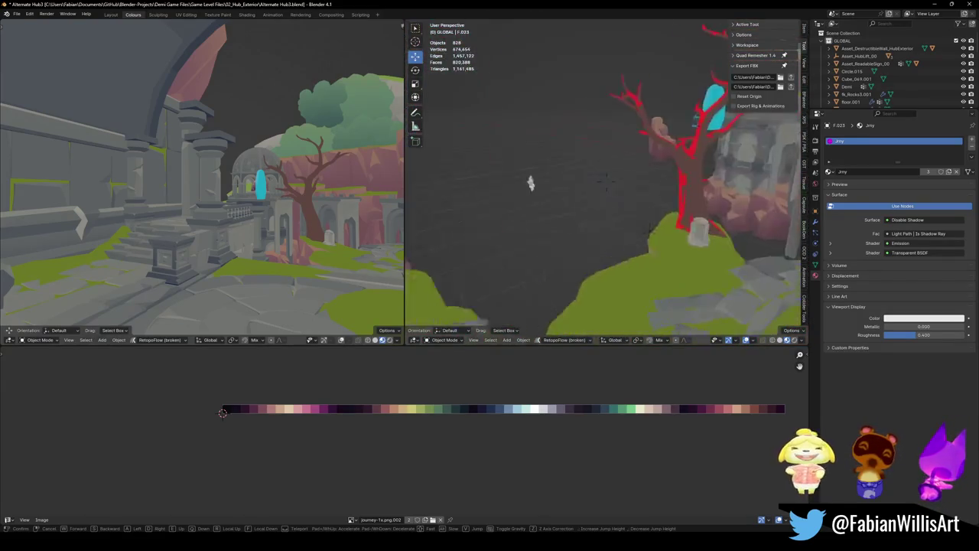
key("w")
key("Escape")
key("ctrl+s")
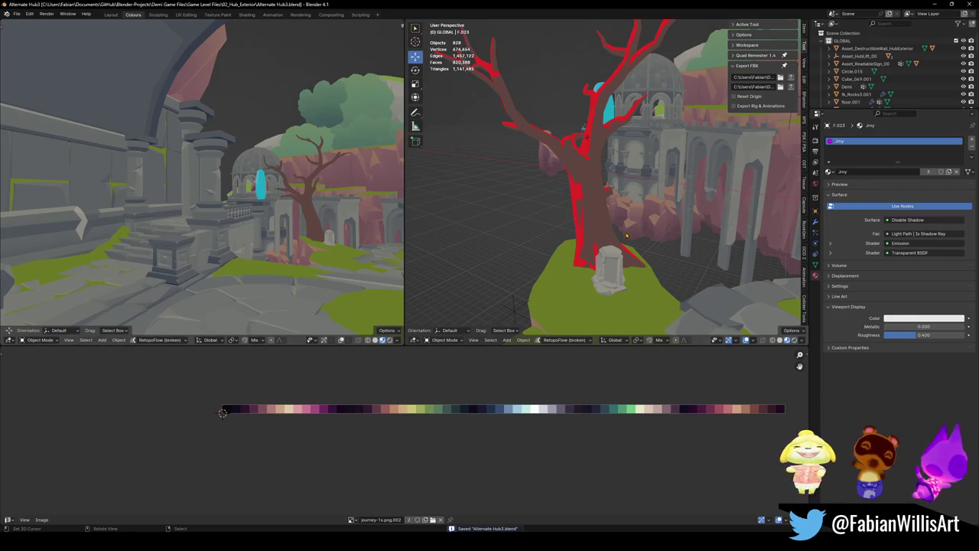
- Fly above the circular plaza and open the Ground-material terrain piece in Edit Mode
key("shift+grave")
key("w")
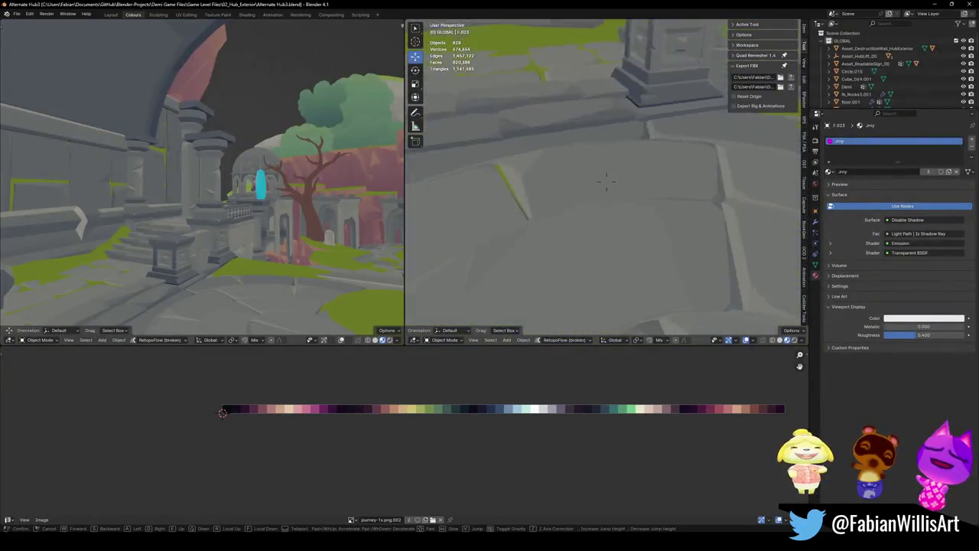
key("s")
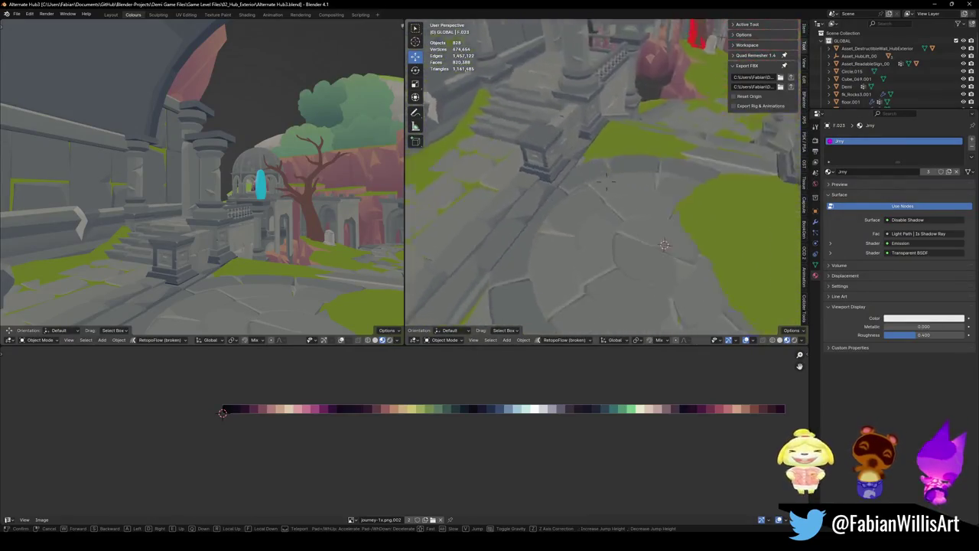
left_click(622, 234)
left_click(622, 235)
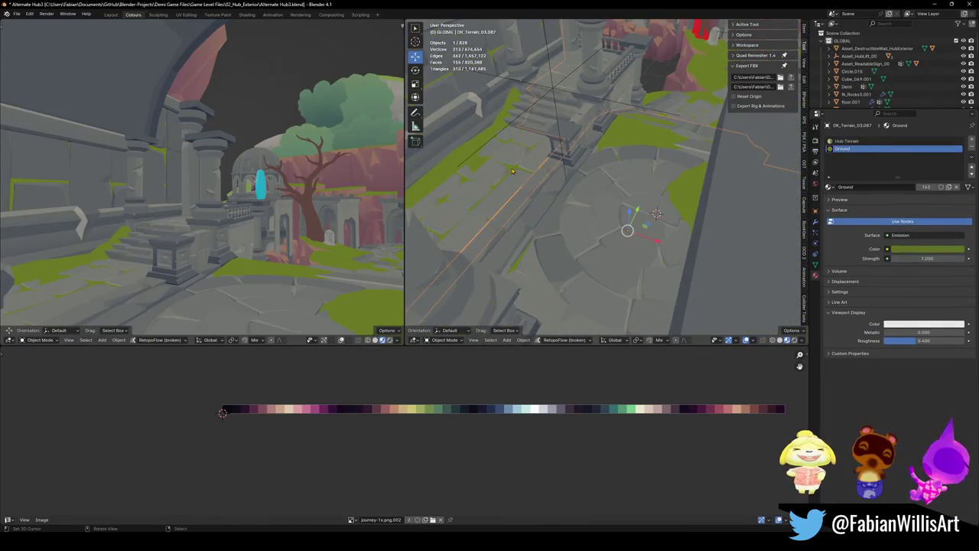
key("Tab")
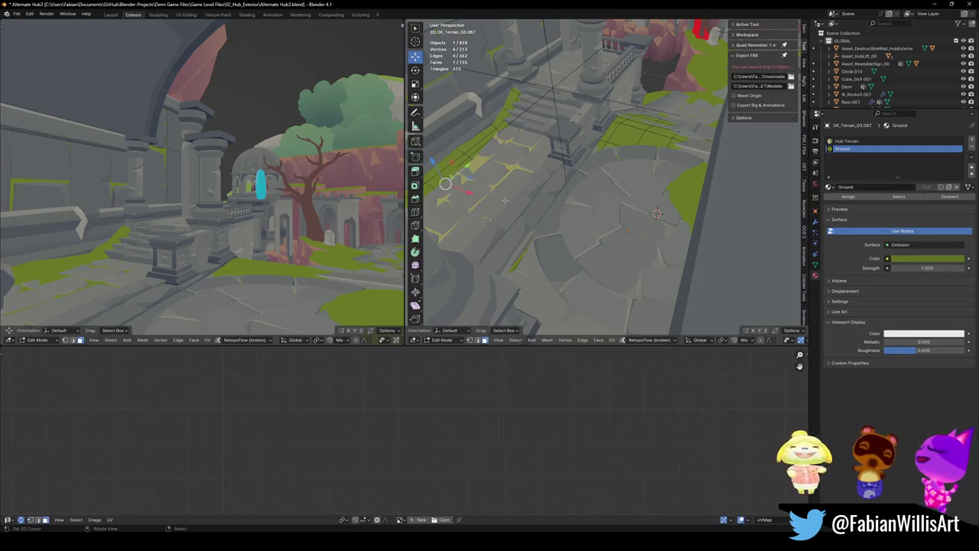
key("alt+a")
- Frame the circular floor, then pick the green terrain DK_Terrain_03.087 for mesh editing
key("Tab")
key("KP_Decimal")
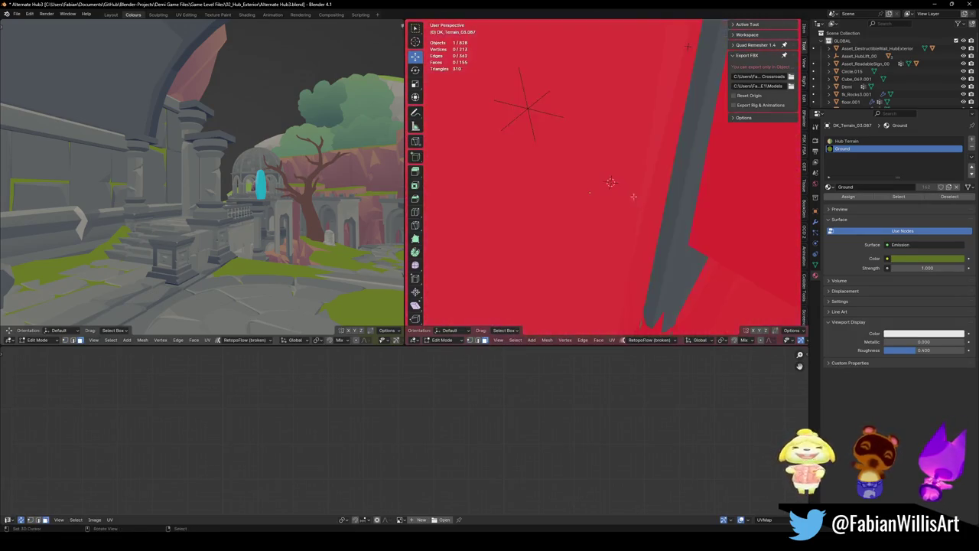
key("Tab")
key("Tab")
key("Tab")
key("Tab")
key("alt+a")
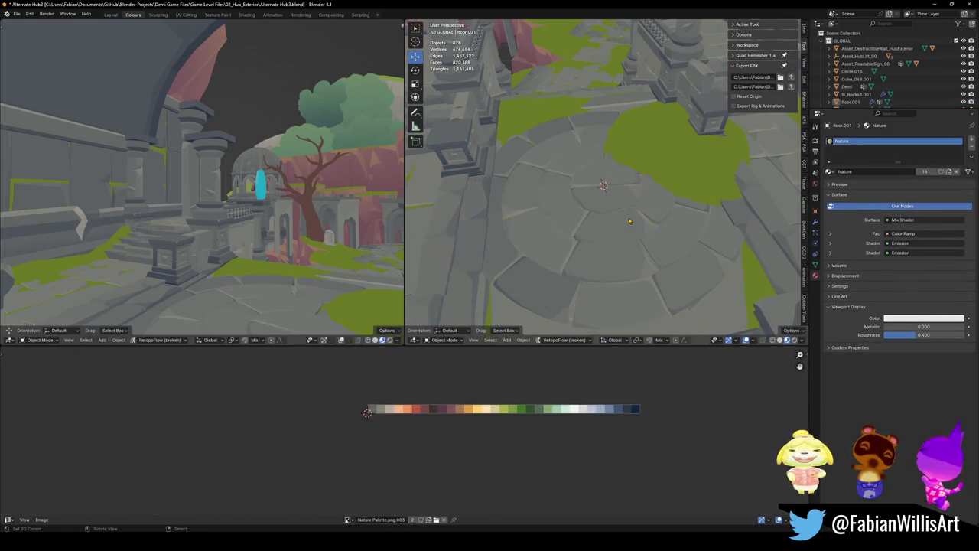
left_click(537, 122)
key("Tab")
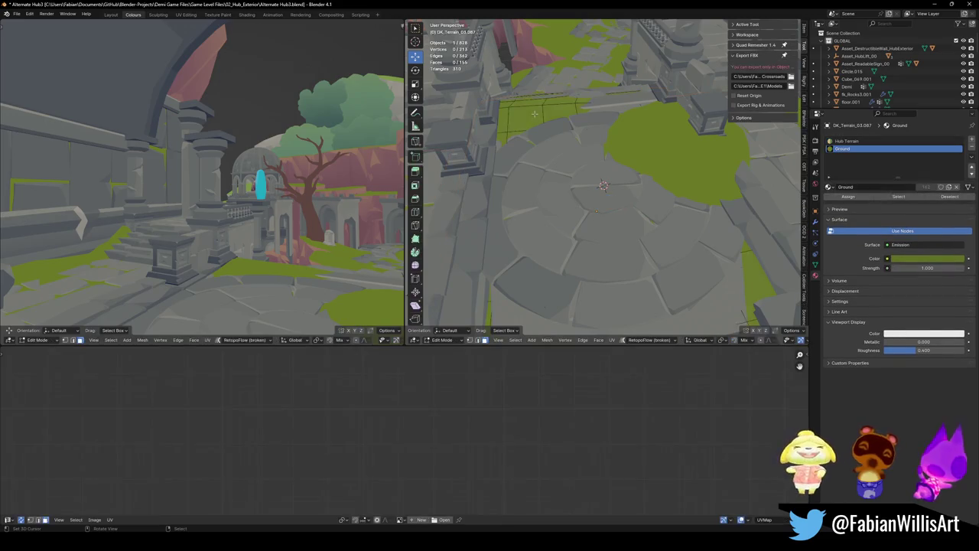
key("shift+a")
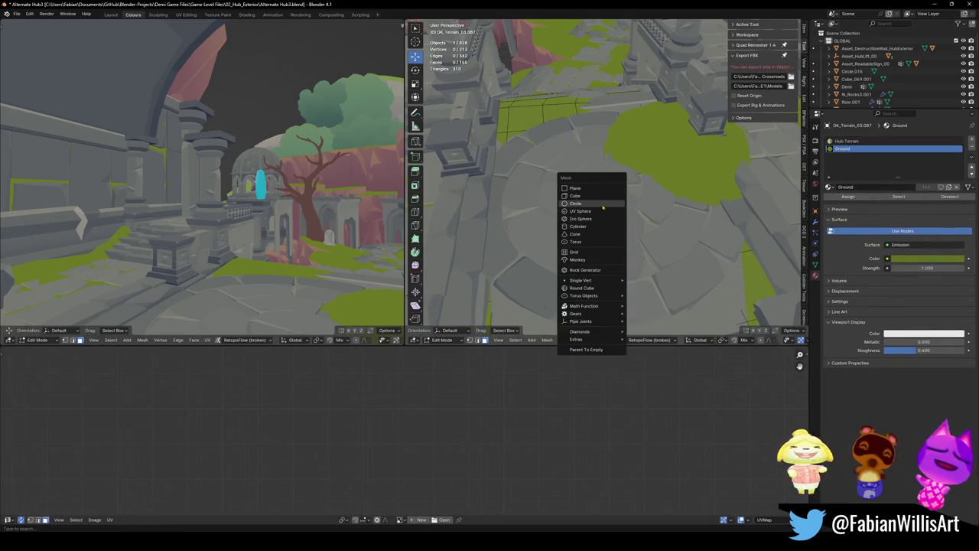
- Add a circle to the terrain, fill it into a face, enlarge it and flip its normals
left_click(613, 203)
left_click(449, 320)
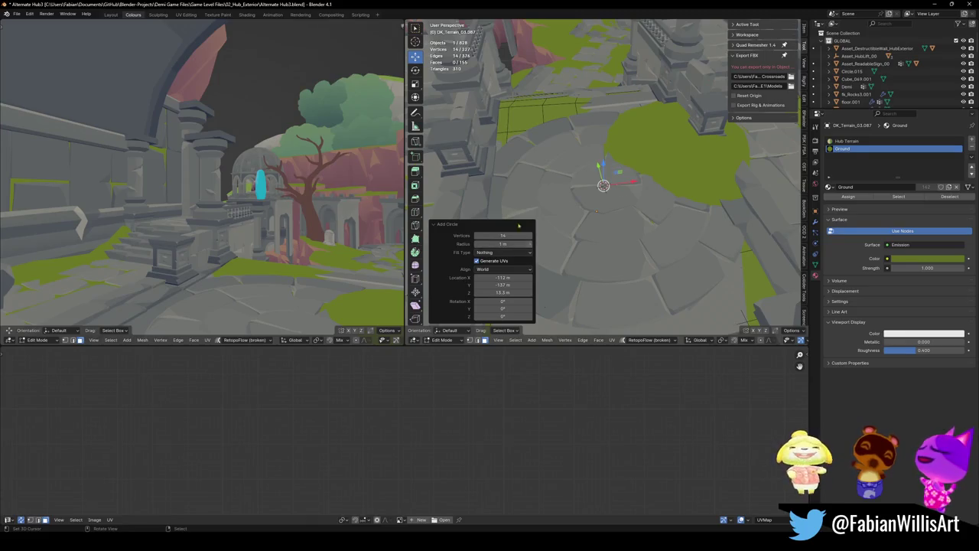
key("f")
key("s")
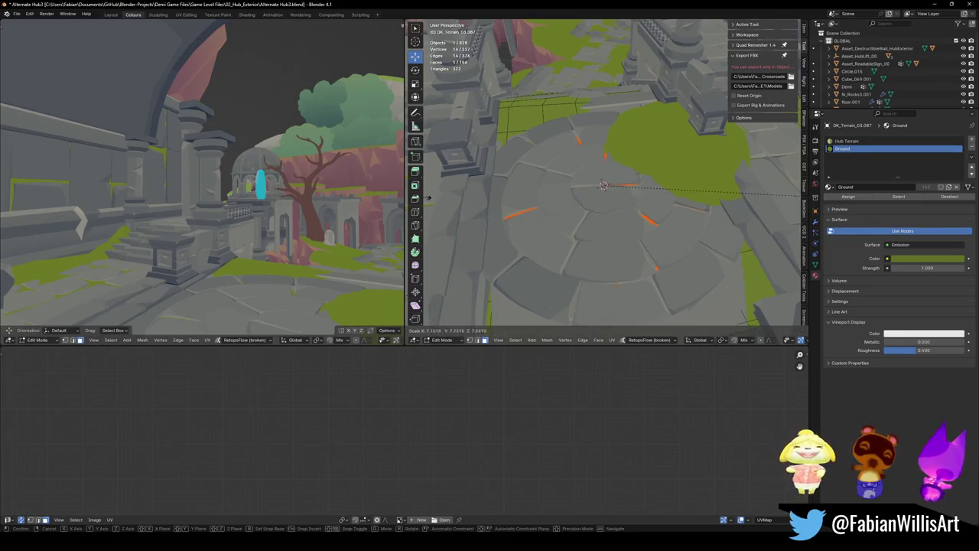
left_click(505, 197)
key("alt+n")
left_click(580, 212)
key("Tab")
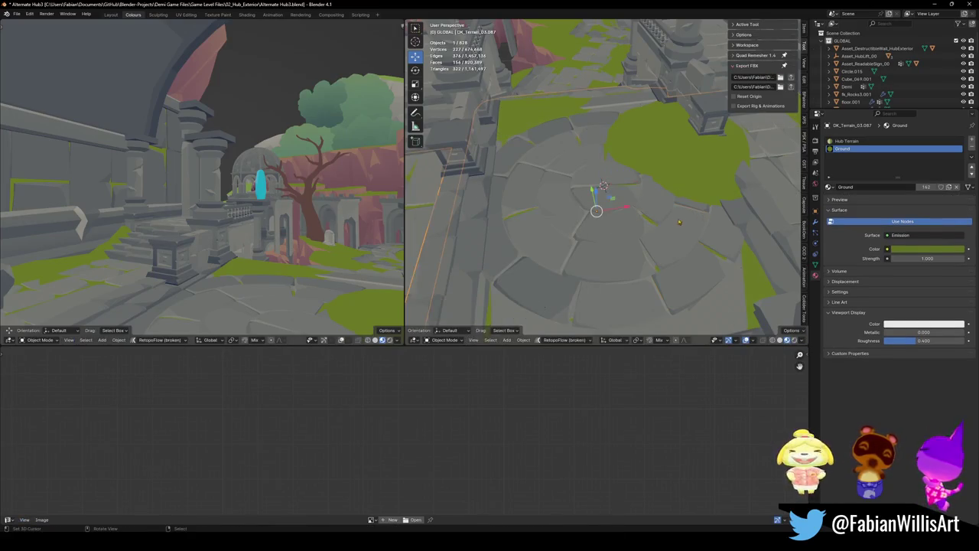
- Raise the moss faces under the round plaza 0.054858 m on Z, then review around the plaza edge
key("shift+grave")
key("w")
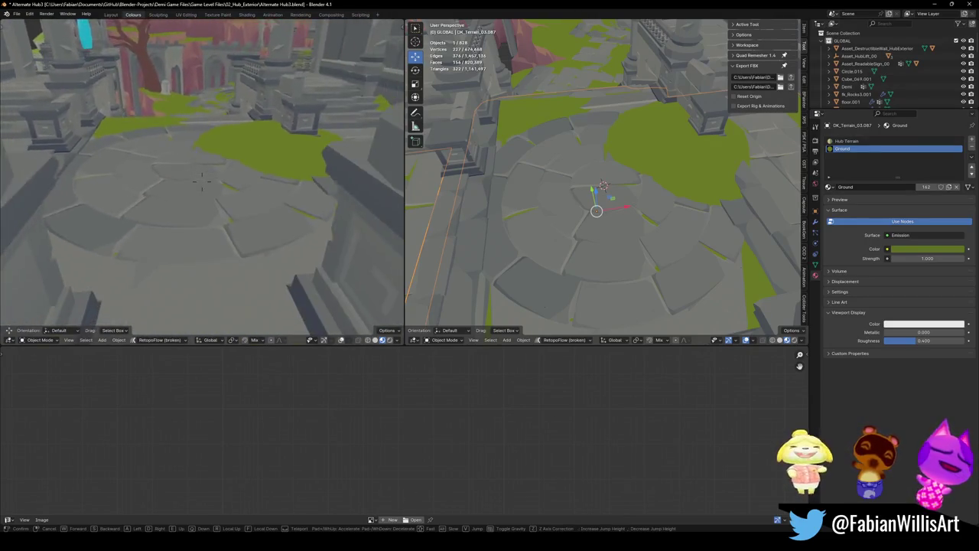
key("Return")
key("Tab")
key("g")
key("z")
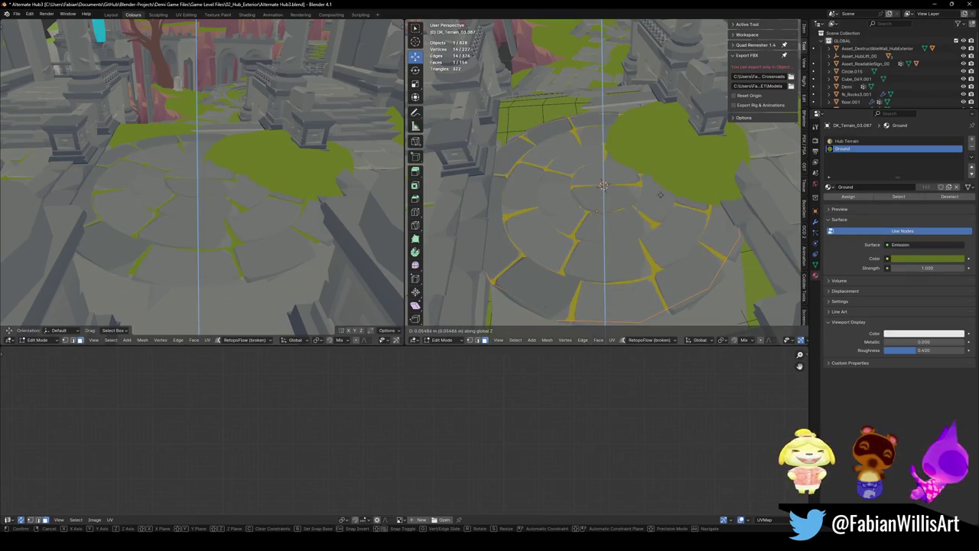
left_click(660, 194)
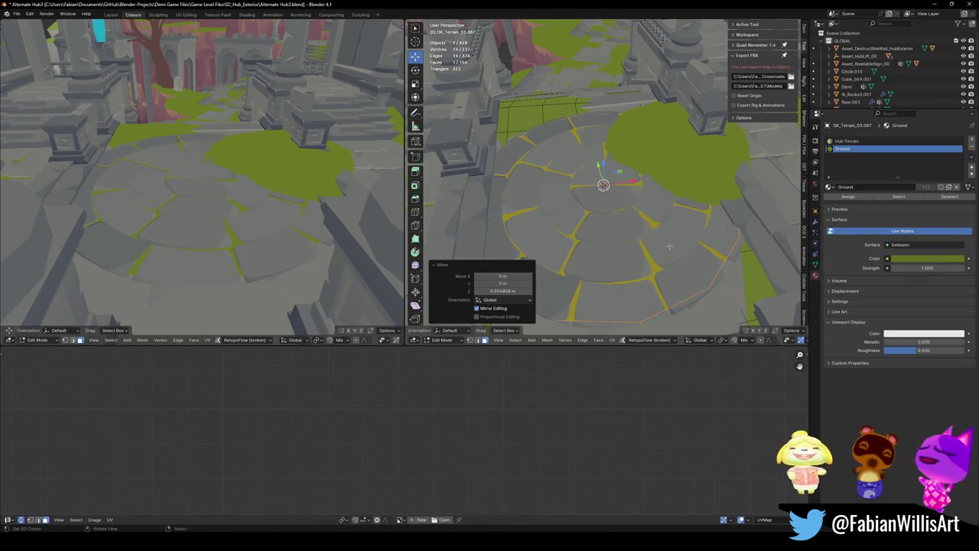
key("shift+grave")
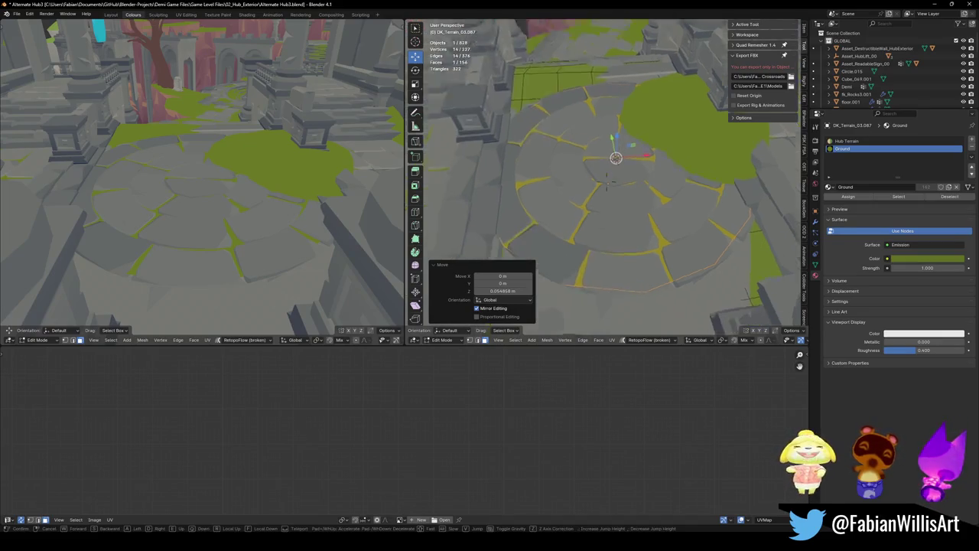
left_click(662, 285)
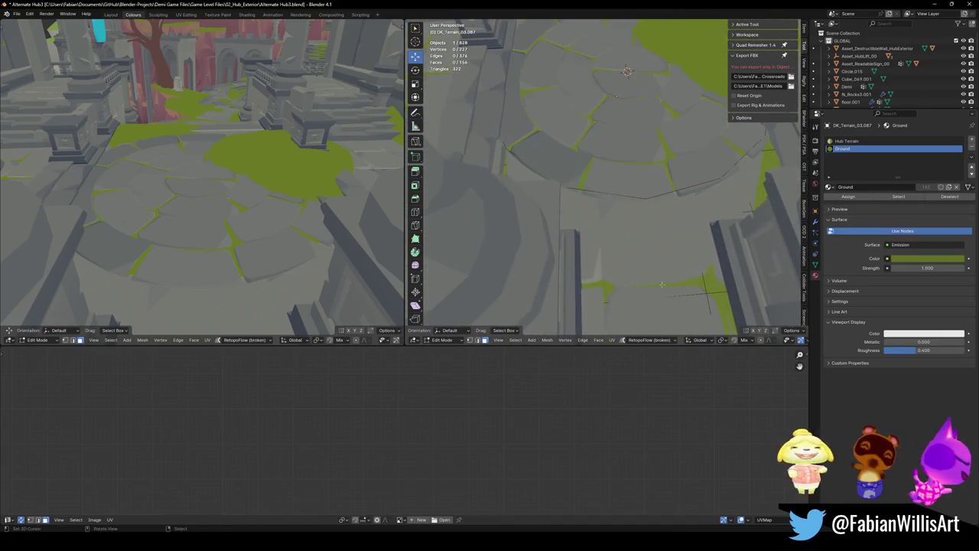
- Raise the moss face beside the plaza edge about 0.085 m on Z with enlarged smooth falloff
key("g")
key("z")
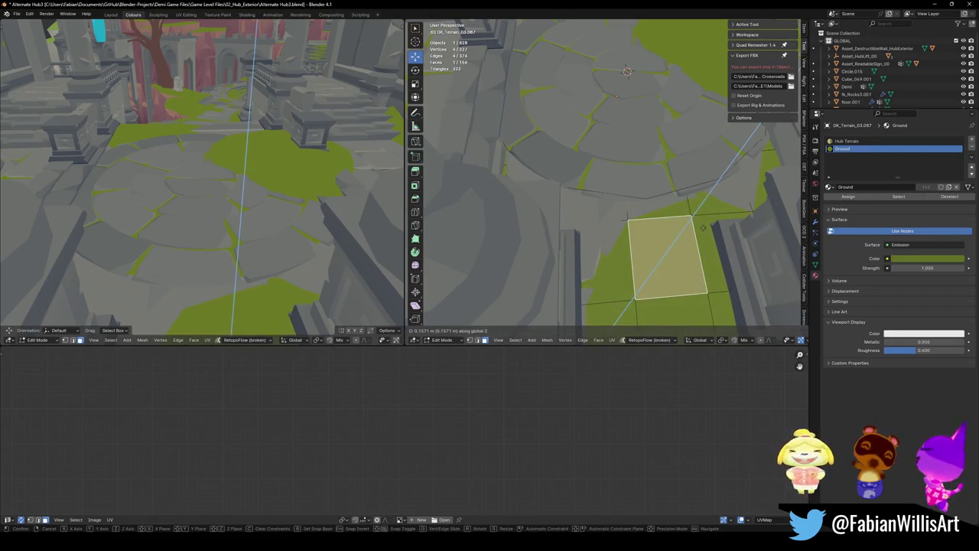
key("Escape")
key("g")
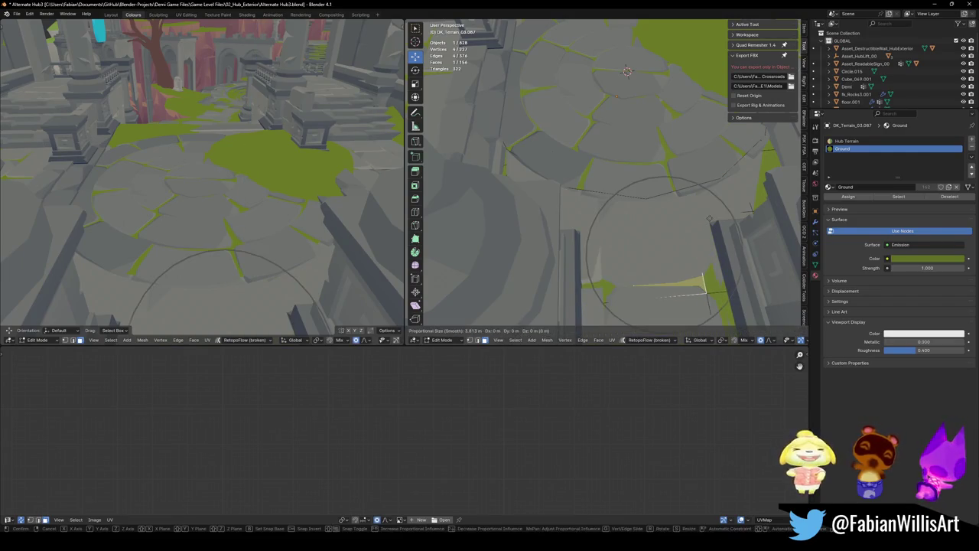
key("z")
scroll(709, 215, "down", 5)
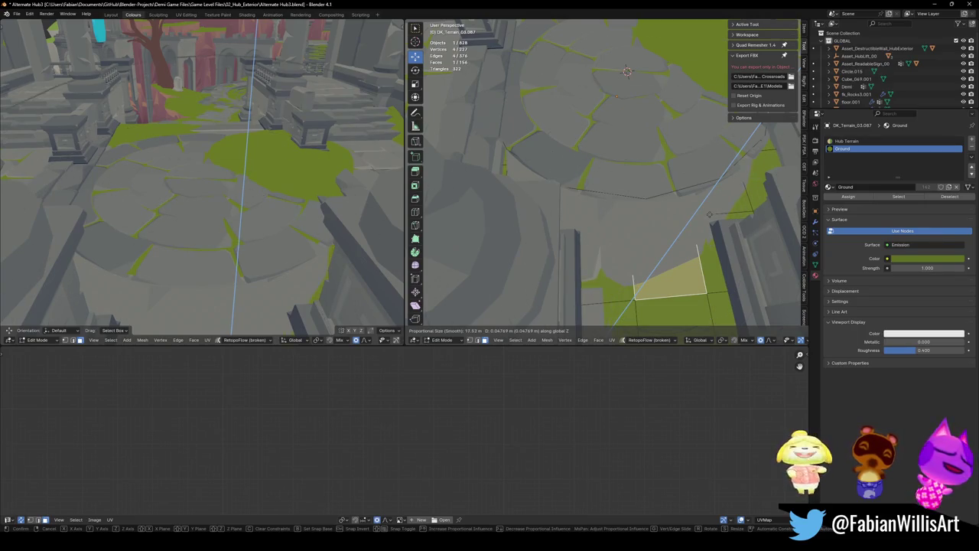
left_click(710, 215)
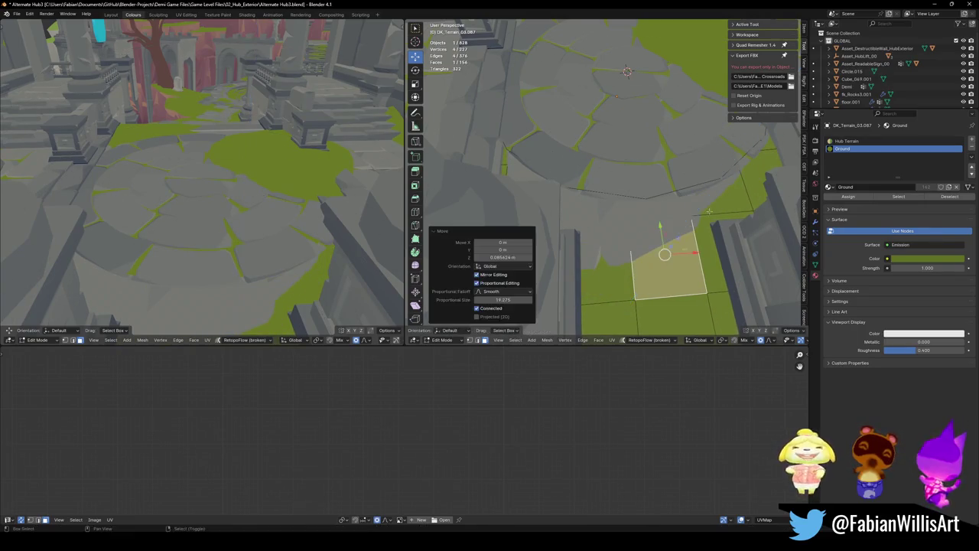
- Walk down to ground level to inspect the moss around the courtyard steps
key("shift+grave")
key("w")
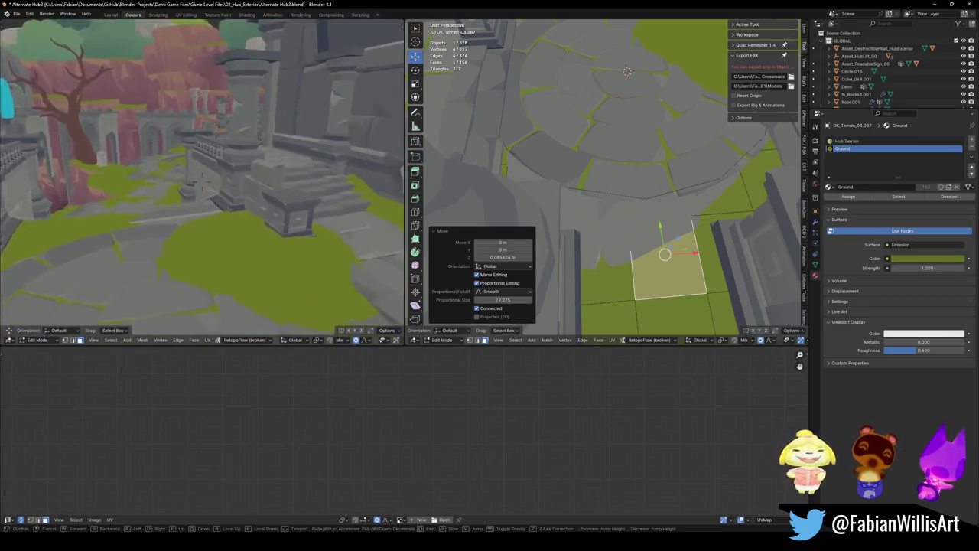
left_click(203, 183)
- Save the file, leave Edit Mode, and walk to face the wall
key("ctrl+s")
key("Tab")
key("shift+grave")
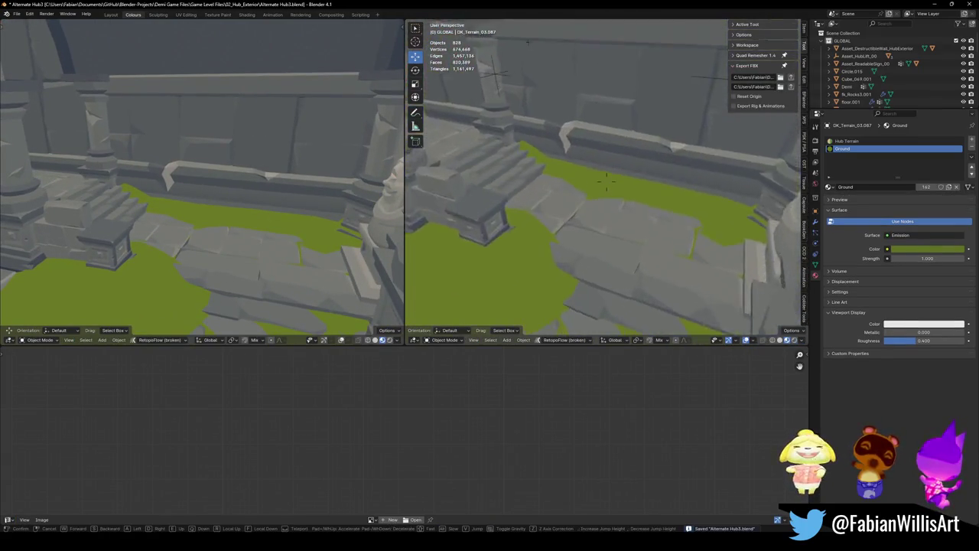
left_click(645, 204)
- Select the moss faces along the wall base and raise them 0.077271 m on Z
key("Tab")
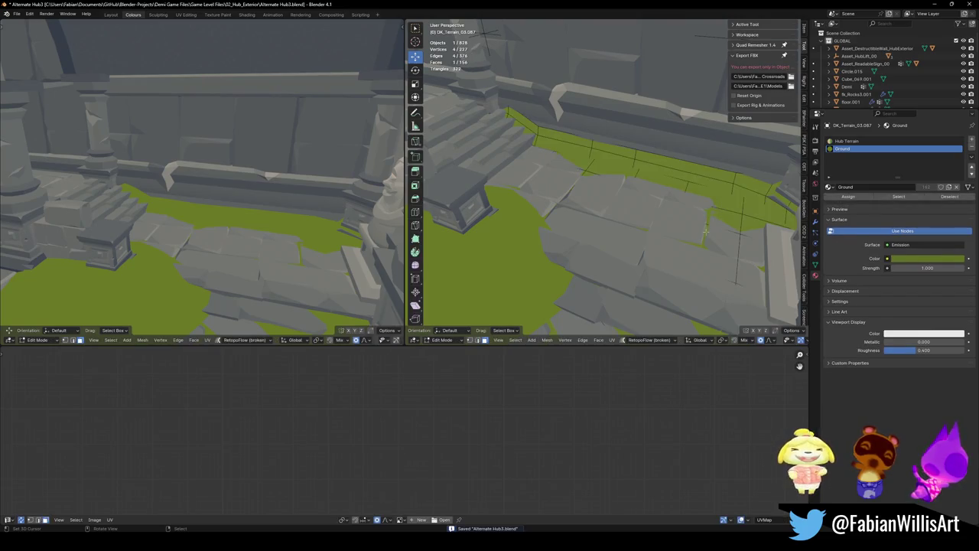
key("l")
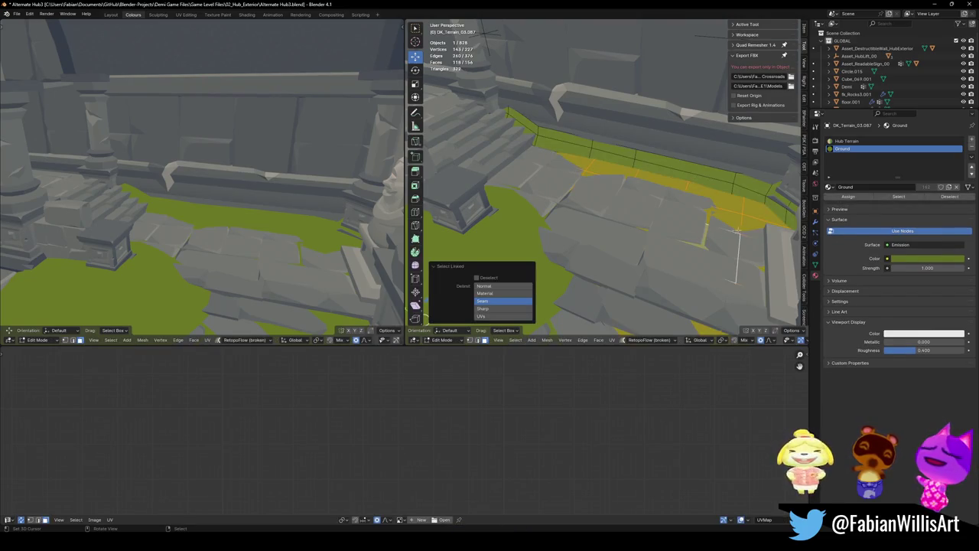
key("alt+a")
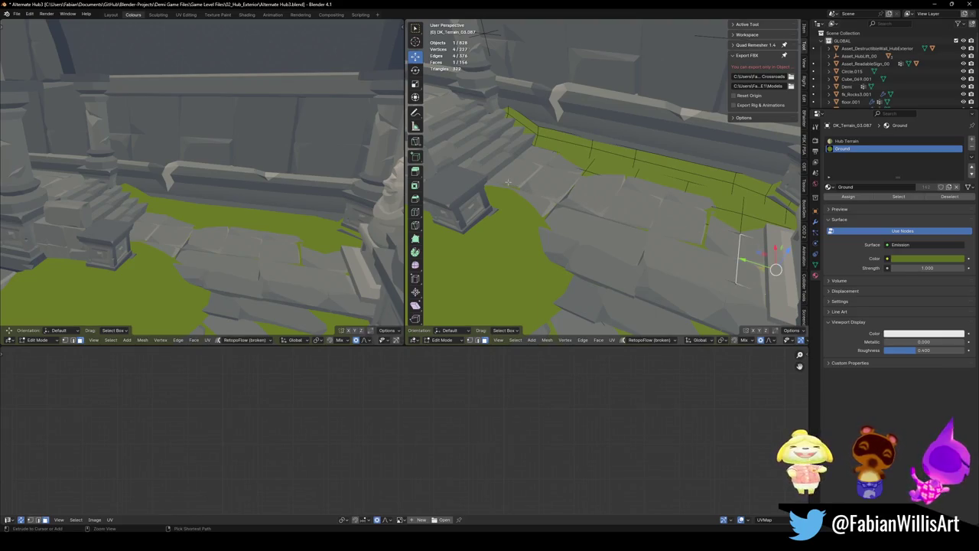
left_click(711, 253, "ctrl")
key("g")
key("z")
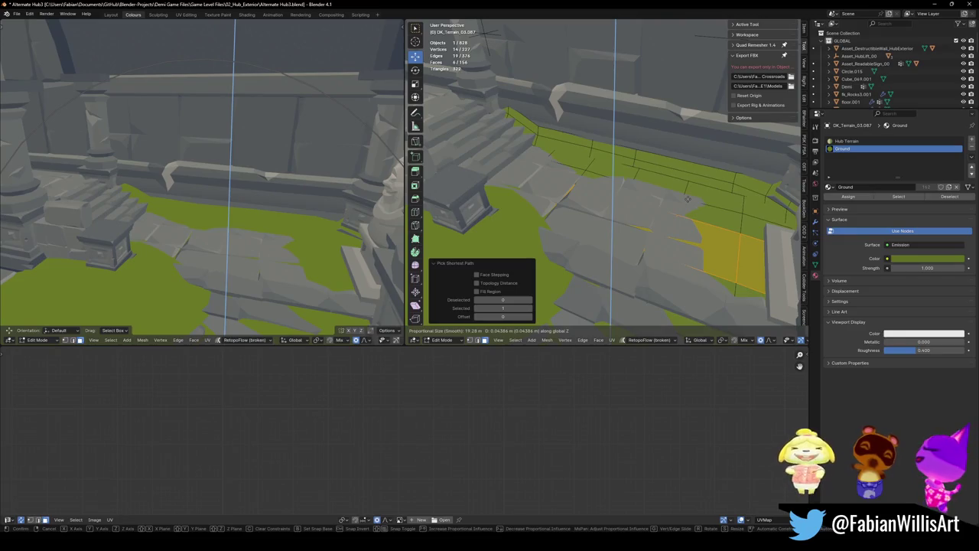
left_click(686, 196)
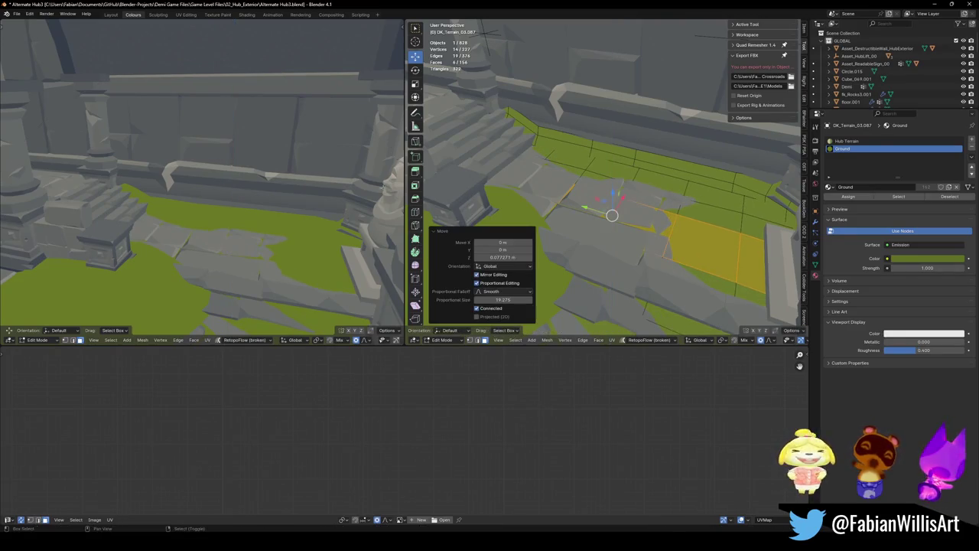
- Review the raised strip in a walk-through, return to Object Mode and save Alternate Hub3.blend
key("shift+grave")
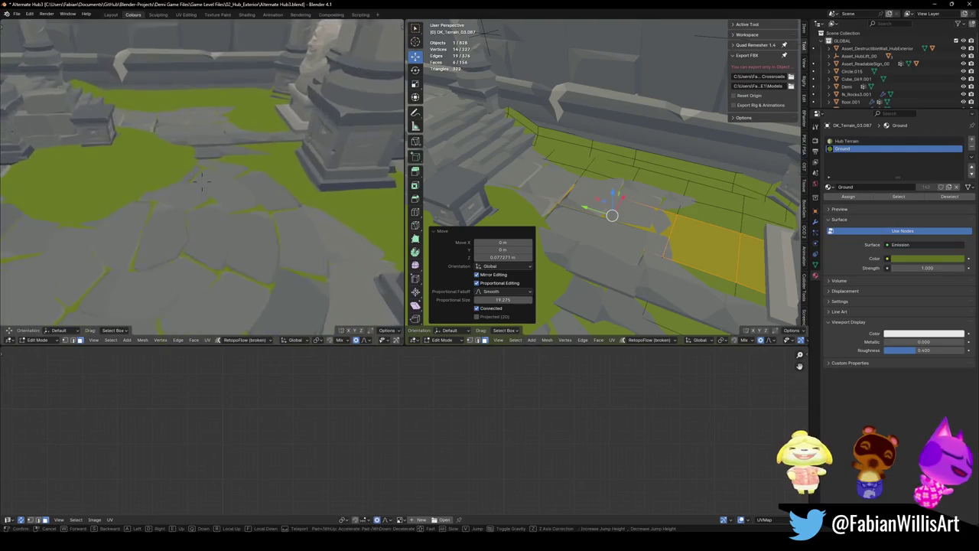
left_click(201, 181)
key("Tab")
key("ctrl+s")
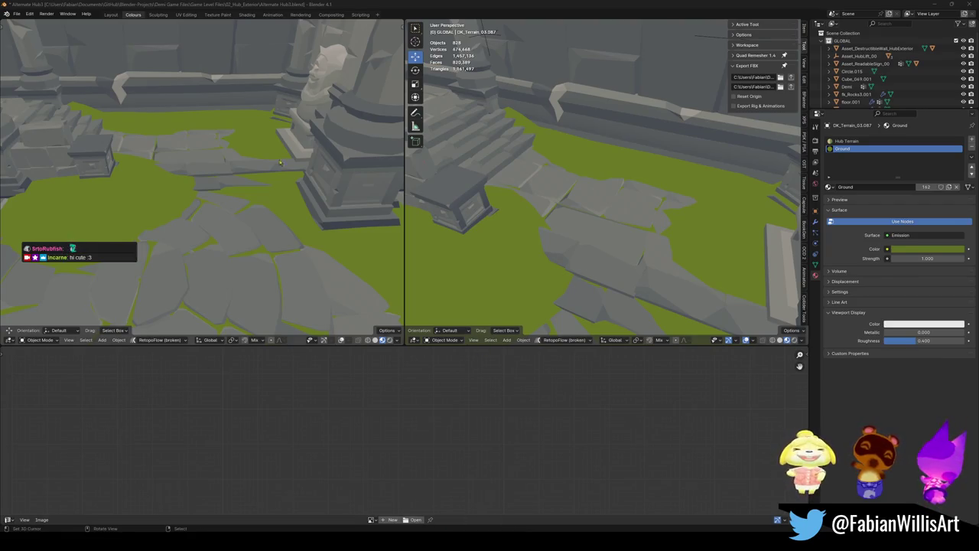
- Pan to the stairs, save, and open DK_Terrain_02.087 in Edit Mode with the Add Mesh menu
middle_click_drag(613, 220, 610, 219, "shift")
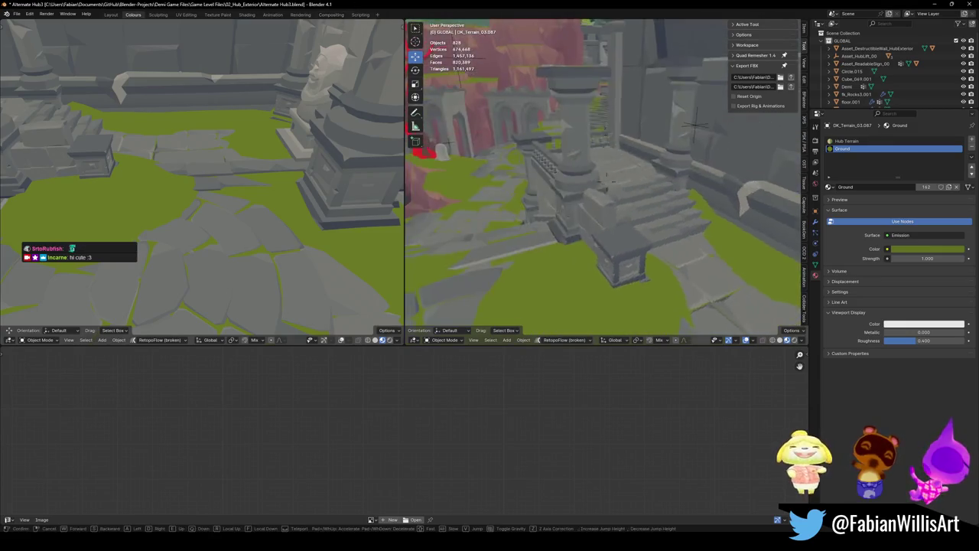
key("ctrl+s")
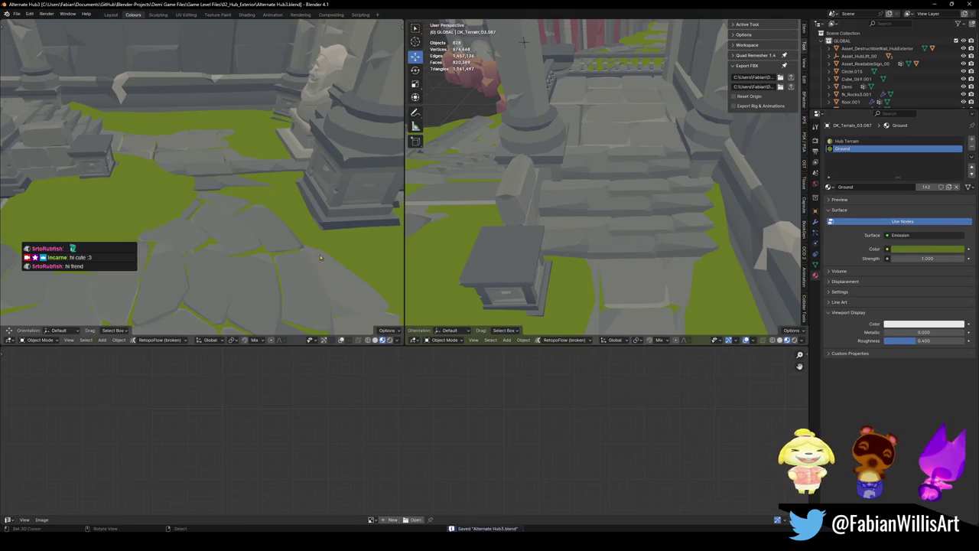
left_click(707, 217)
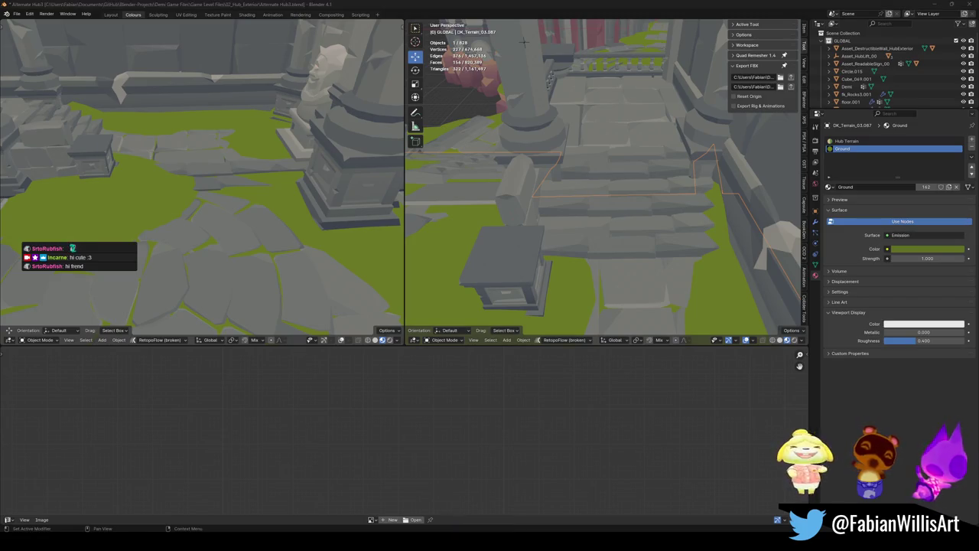
key("alt+a")
middle_click_drag(581, 229, 643, 224)
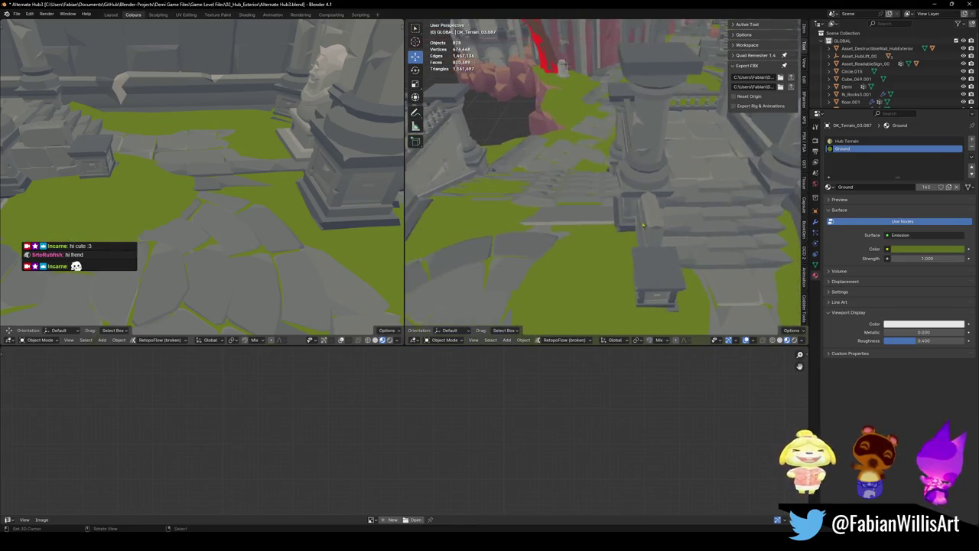
key("Tab")
key("shift+a")
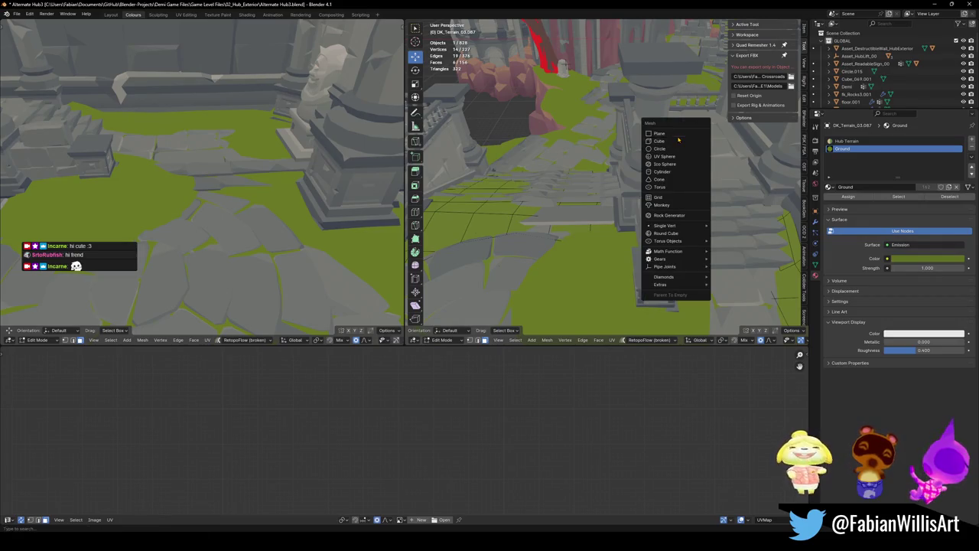
- Add a plane mesh to the terrain and frame it in the view
left_click(673, 133)
key("KP_Decimal")
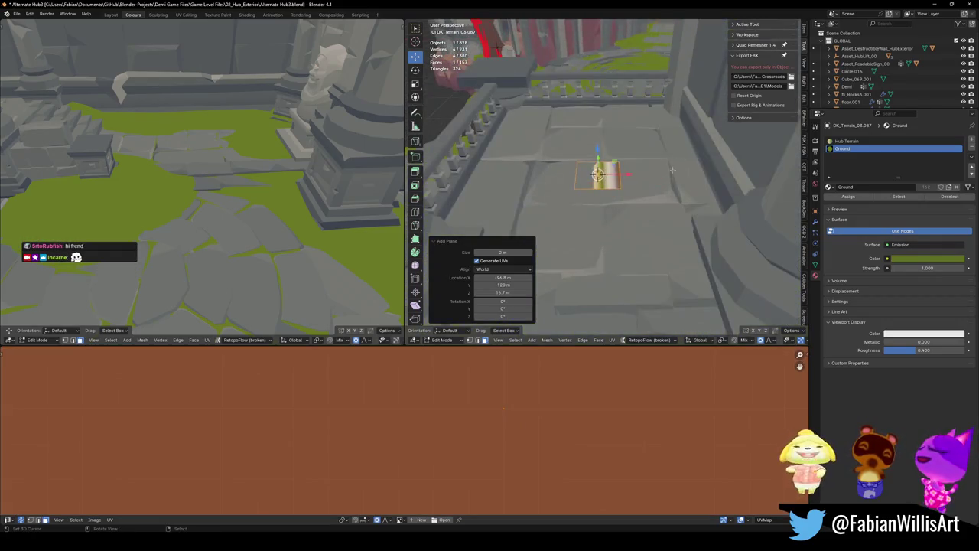
key("Tab")
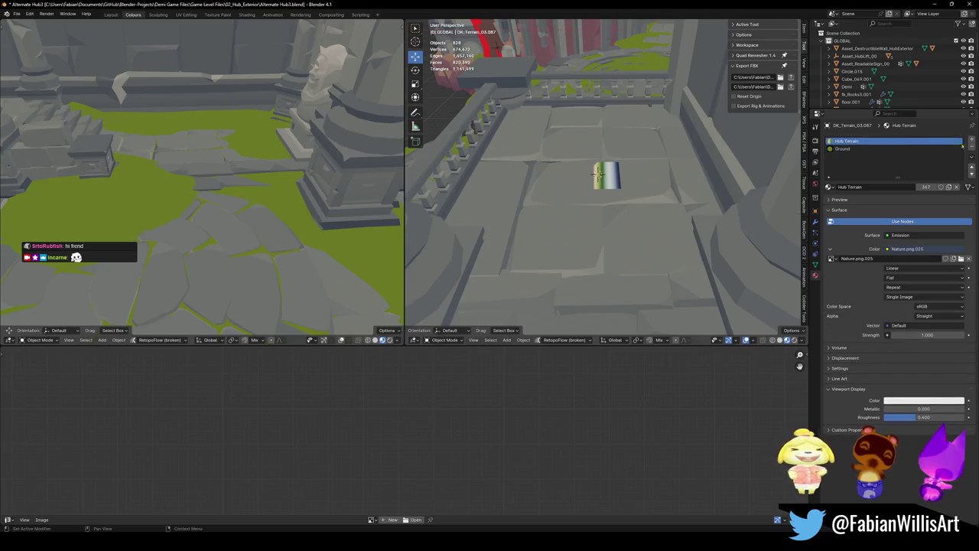
key("Tab")
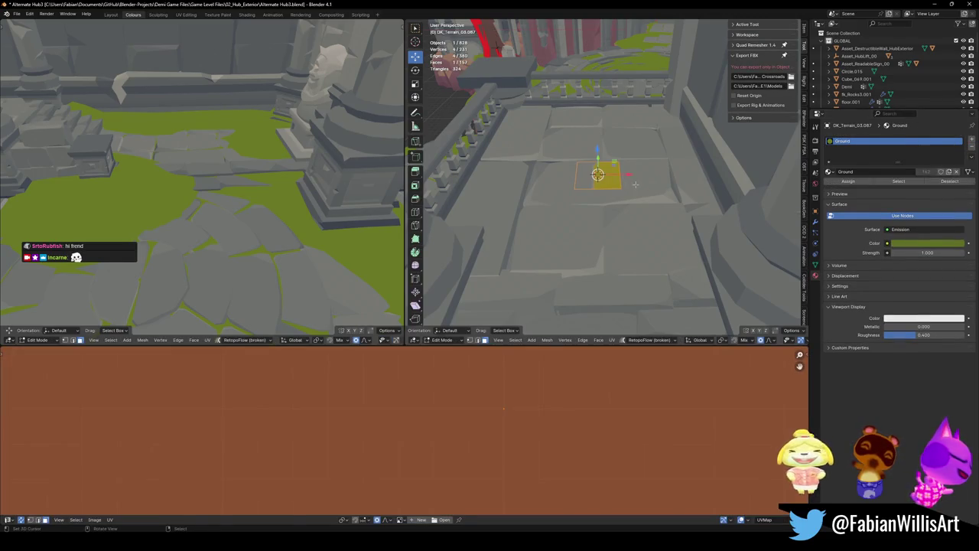
- Scale the moss plane by 5.363, lower it 0.040429 m, and review the walkway stones
key("s")
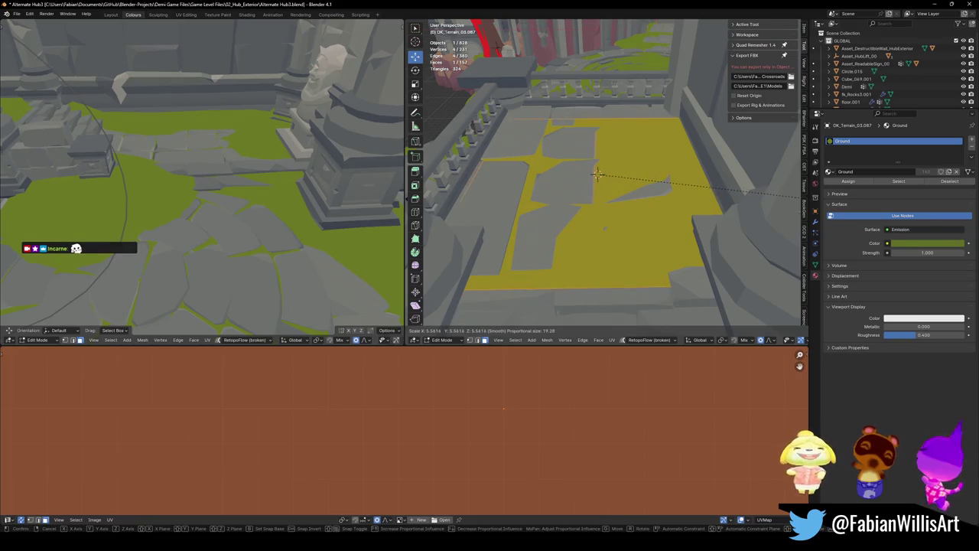
left_click(598, 175)
key("g")
key("z")
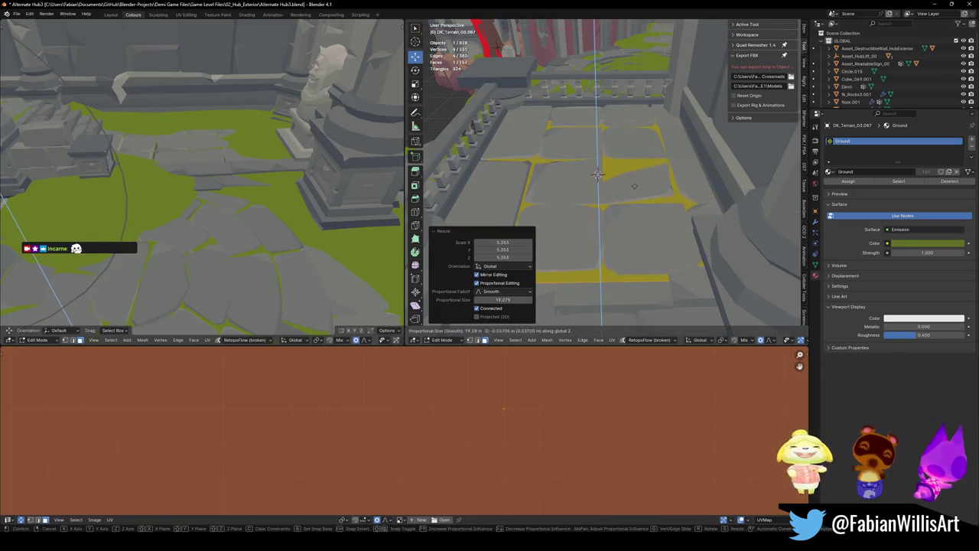
left_click(637, 201)
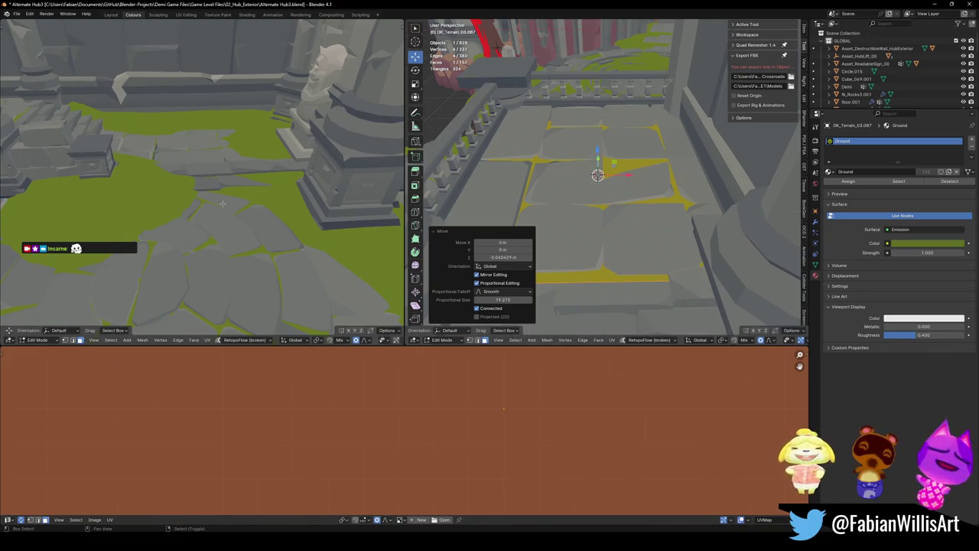
key("shift+grave")
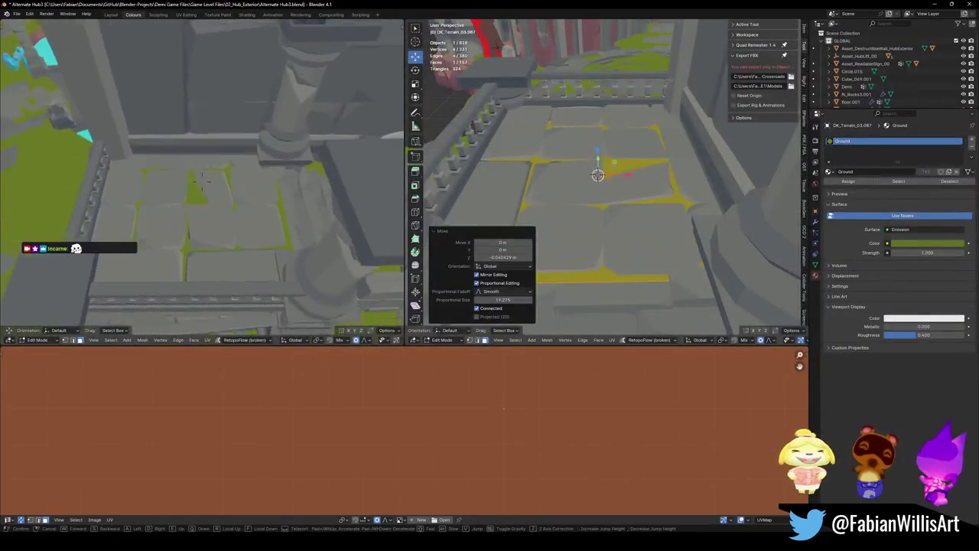
left_click(203, 180)
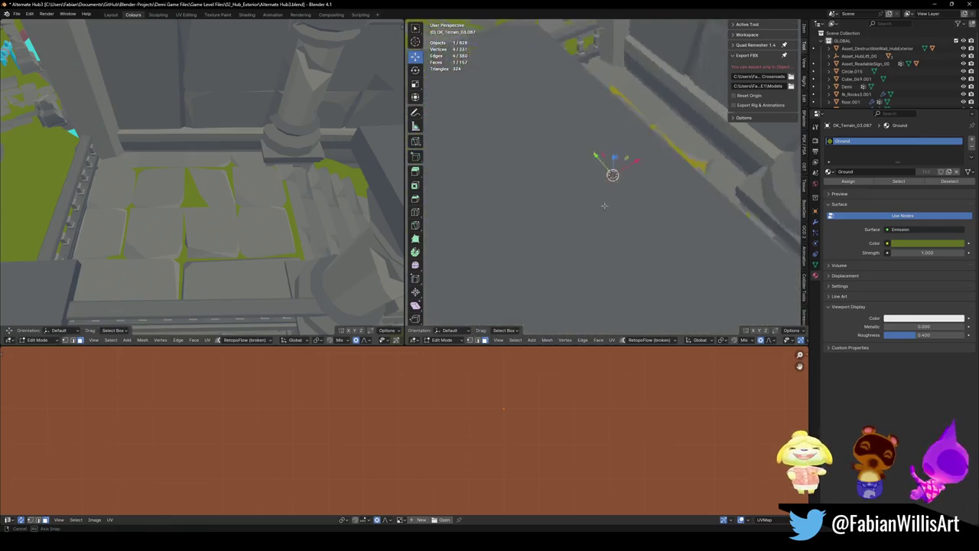
- Move the selected moss edge along Y toward the stairs and save the file
middle_click_drag(580, 184, 604, 176)
key("g")
key("y")
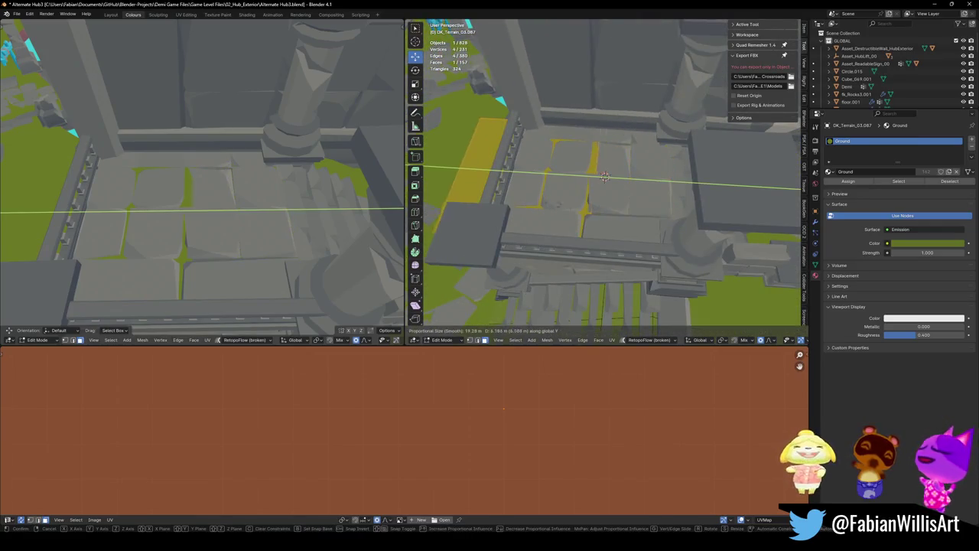
right_click(605, 176)
mouse_move(605, 176)
middle_mouse_down()
mouse_move(604, 219)
mouse_move(606, 208)
middle_mouse_up()
key("g")
key("y")
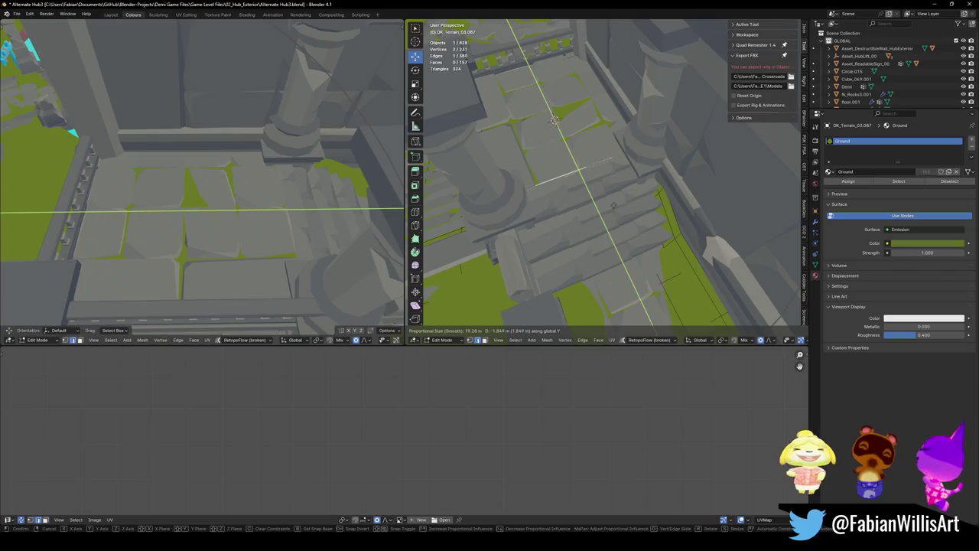
left_click(554, 119)
middle_click_drag(252, 175, 207, 191)
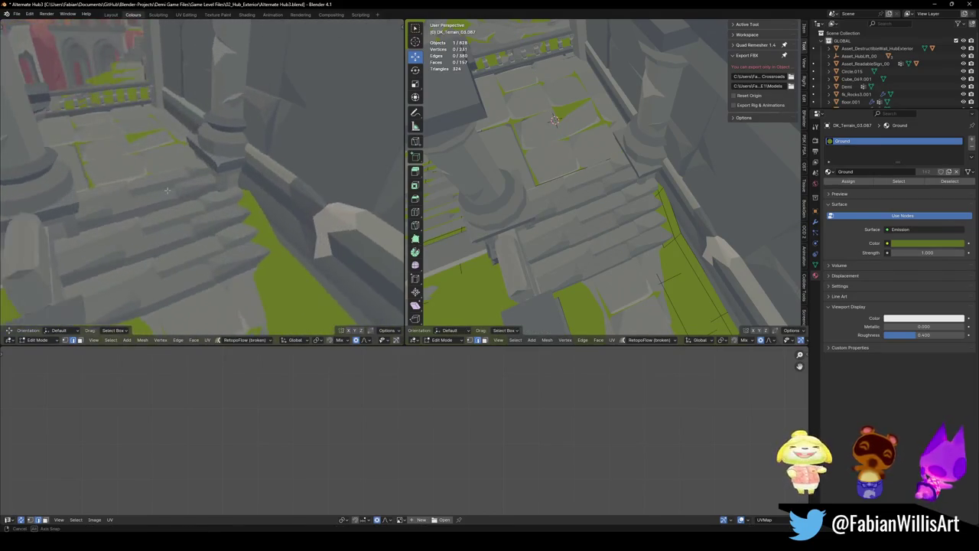
key("ctrl+s")
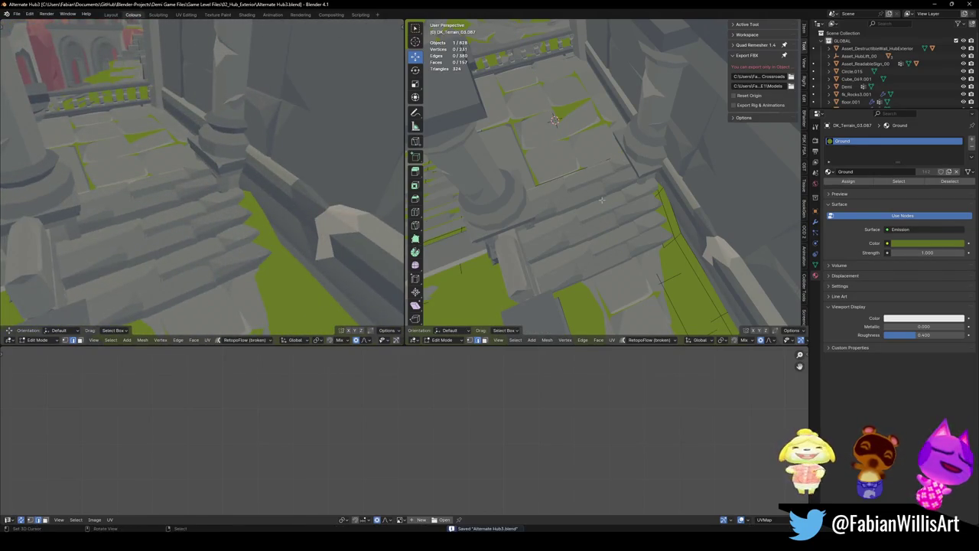
- Extrude the moss edge 4.9913 m along Y and lower it with falloff down the stairs
left_click(573, 171, "shift")
key("e")
key("y")
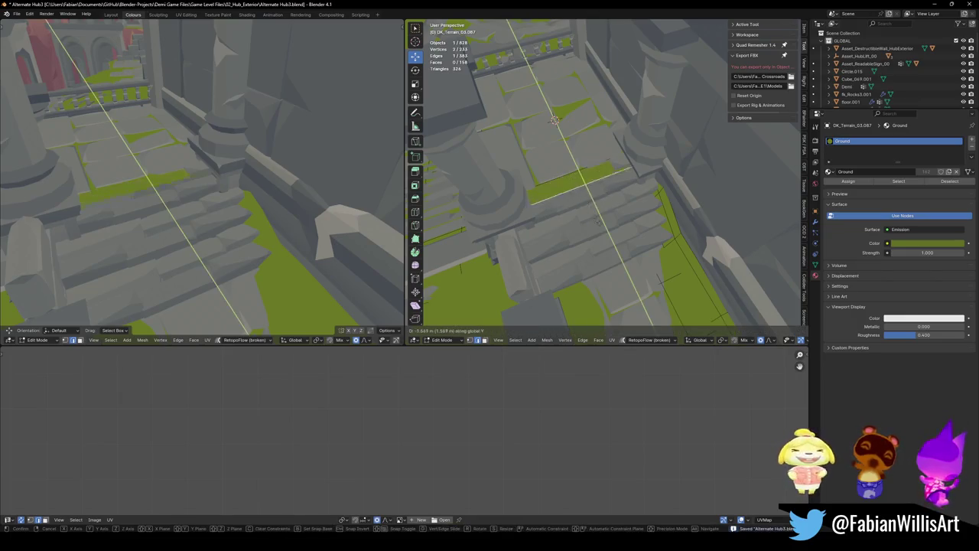
left_click(645, 254)
key("g")
key("z")
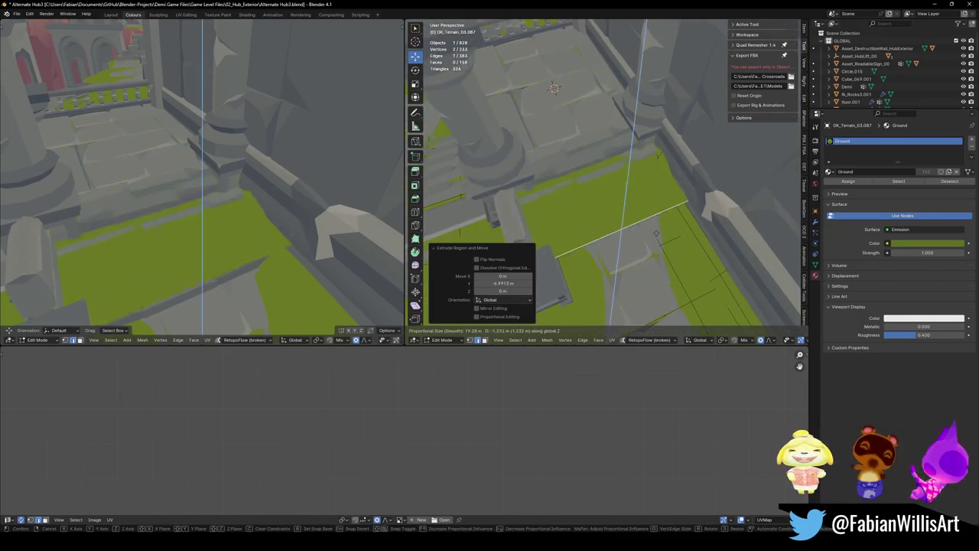
scroll(659, 236, "up", 10)
scroll(659, 239, "up", 8)
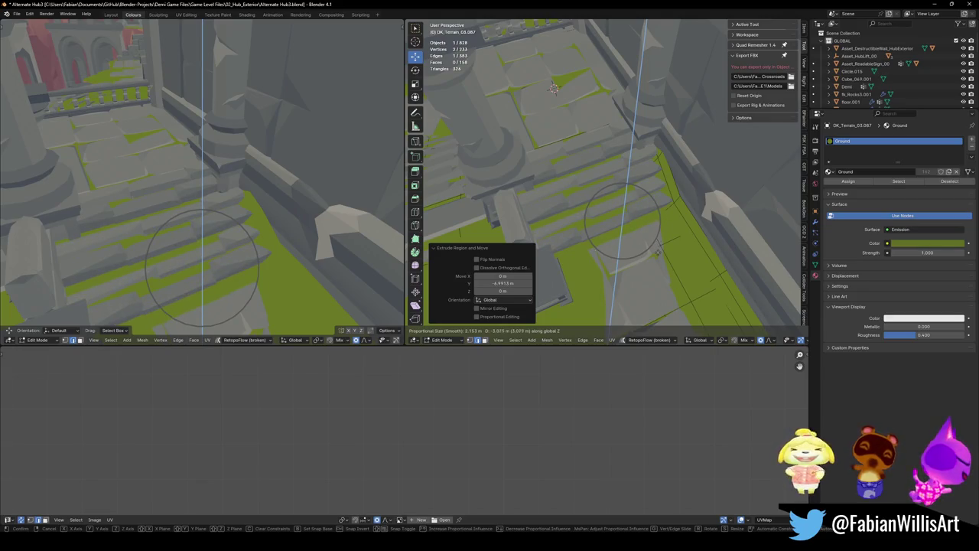
left_click(670, 229)
key("alt+a")
mouse_move(671, 224)
middle_mouse_down()
mouse_move(661, 193)
mouse_move(687, 188)
middle_mouse_up()
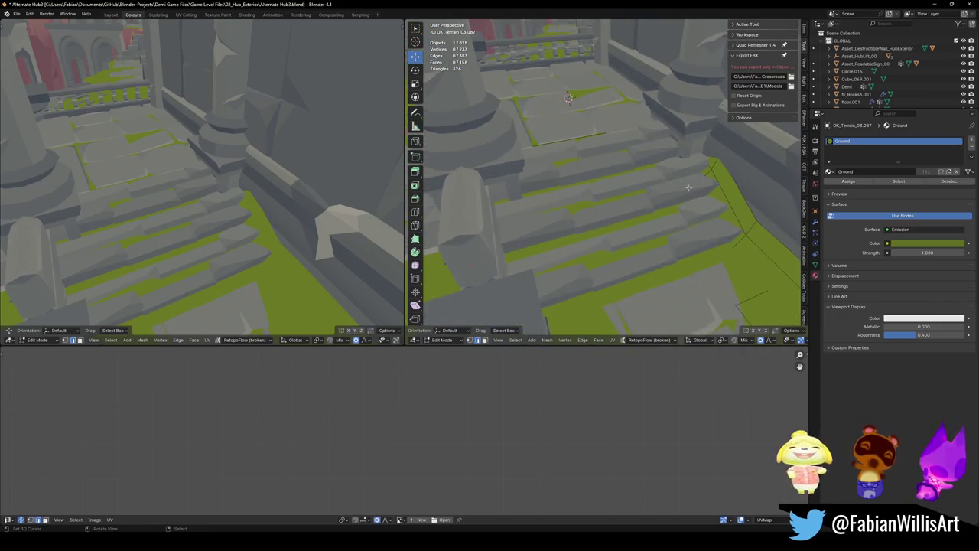
scroll(610, 139, "up", 1)
- Add three more loop cuts across the stair moss strip
left_click(612, 184)
key("ctrl+r")
scroll(611, 188, "up", 1)
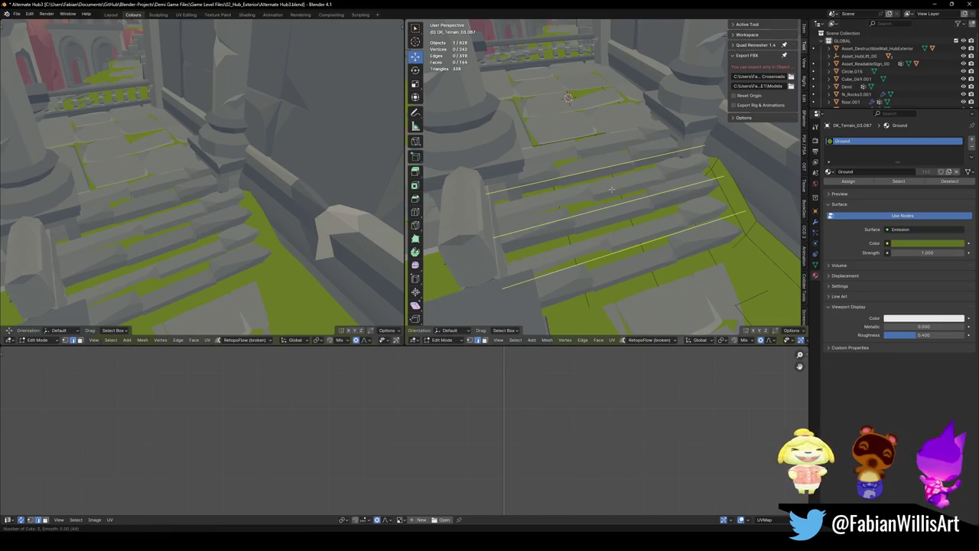
left_click(611, 188)
- In face select mode, raise the first moss band vertically with smooth falloff
key("3")
key("g")
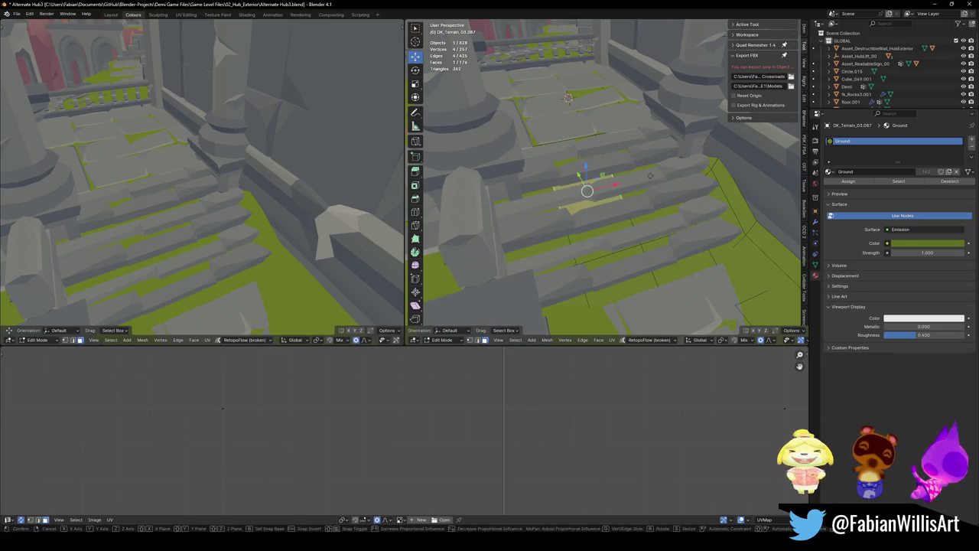
key("z")
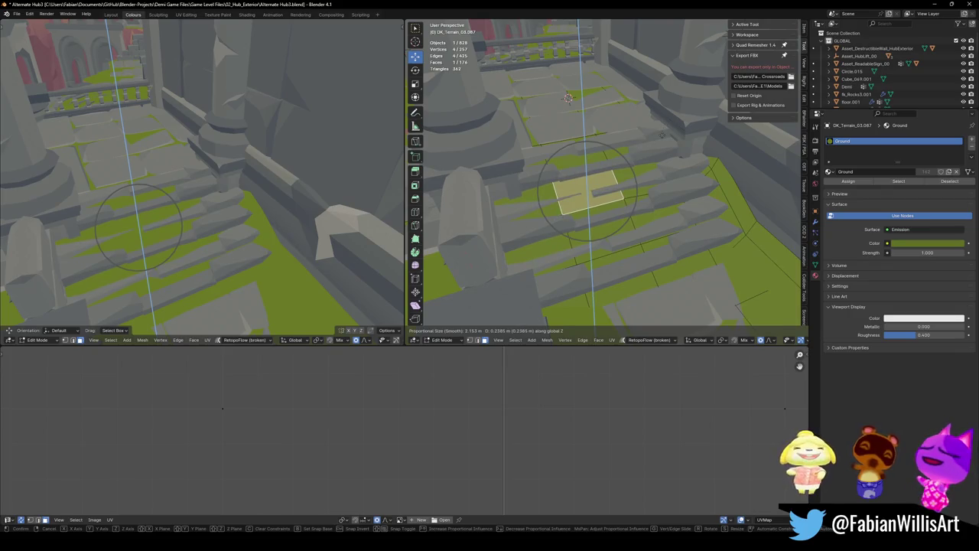
key("Escape")
key("alt+a")
key("g")
key("z")
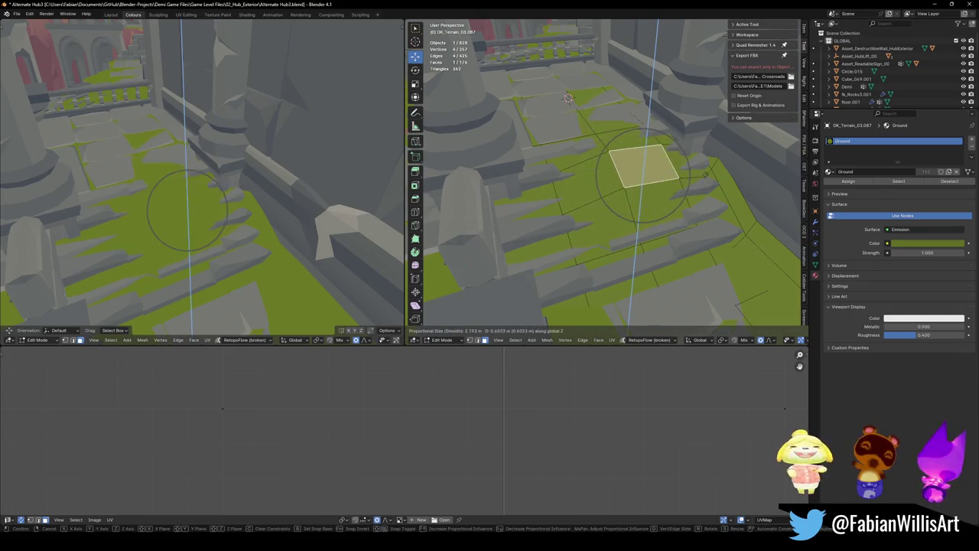
left_click(705, 181)
- Lift a second stair moss face vertically so green shows between steps
key("alt+a")
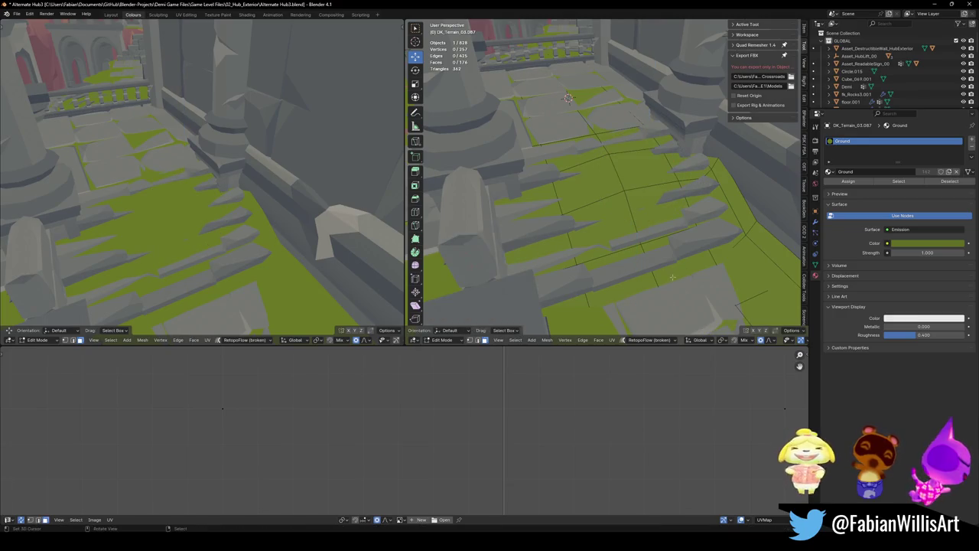
left_click(673, 253)
key("g")
key("z")
left_click(706, 270)
right_click(651, 277)
- Lift a third moss face, then select a face near the lower steps
left_click(655, 304)
key("g")
key("z")
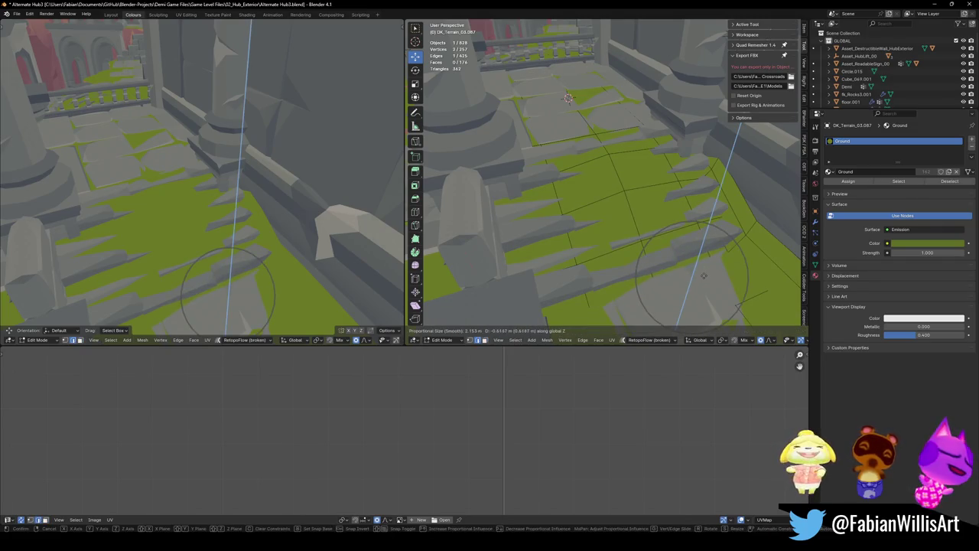
left_click(704, 276)
key("alt+a")
mouse_move(230, 219)
middle_mouse_down()
mouse_move(244, 211)
mouse_move(590, 224)
middle_mouse_up()
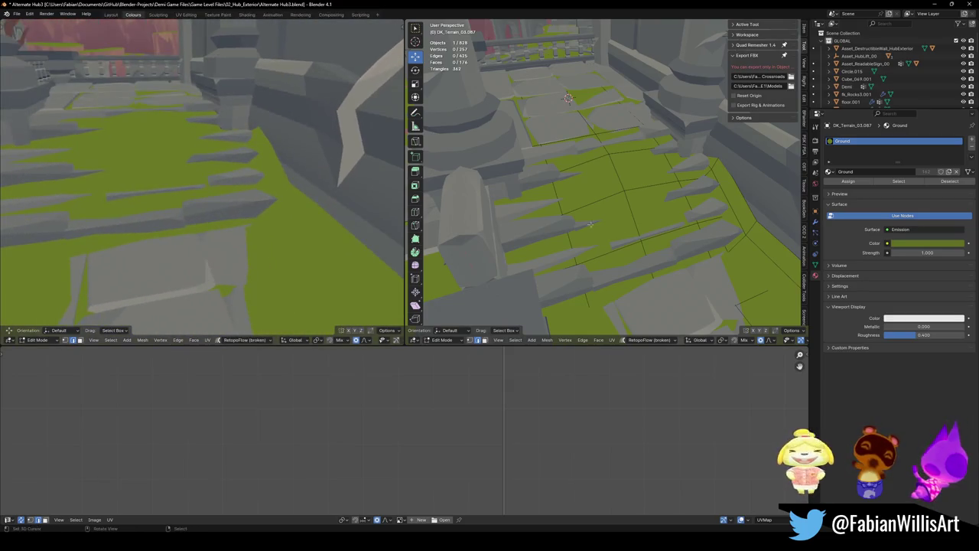
left_click(614, 294)
- Move the selected lower-step moss face vertically twice with proportional falloff
key("g")
key("z")
scroll(654, 291, "up", 6)
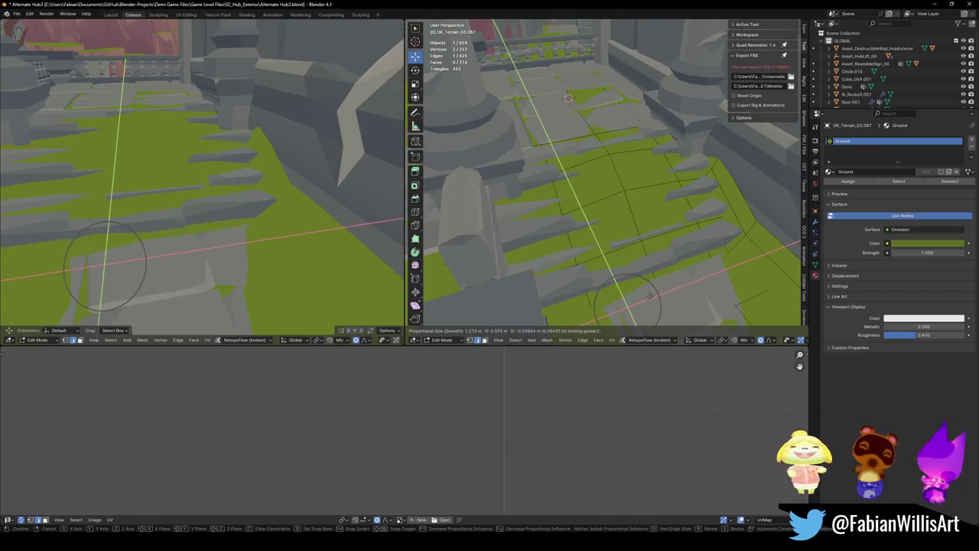
left_click(649, 296)
middle_click_drag(229, 229, 290, 222)
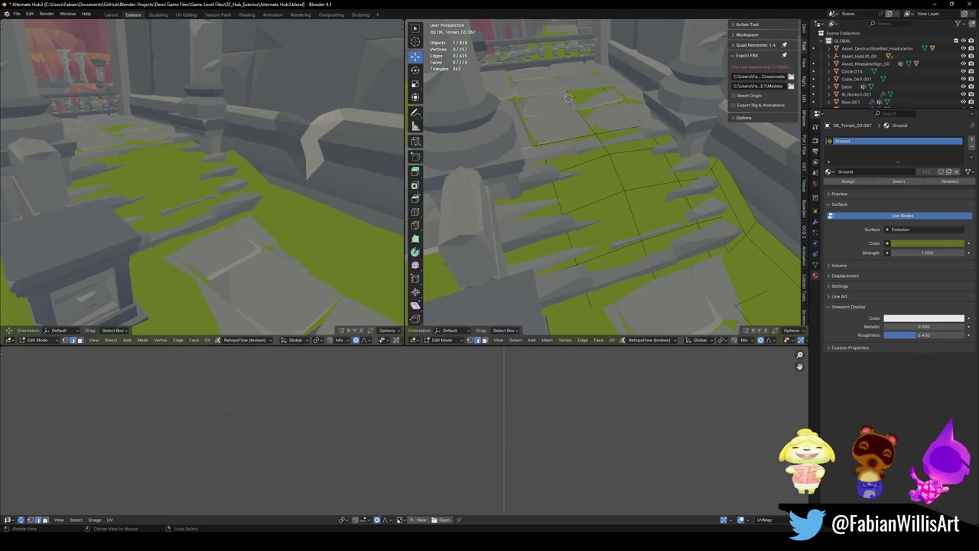
middle_click_drag(605, 199, 641, 202)
key("g")
key("z")
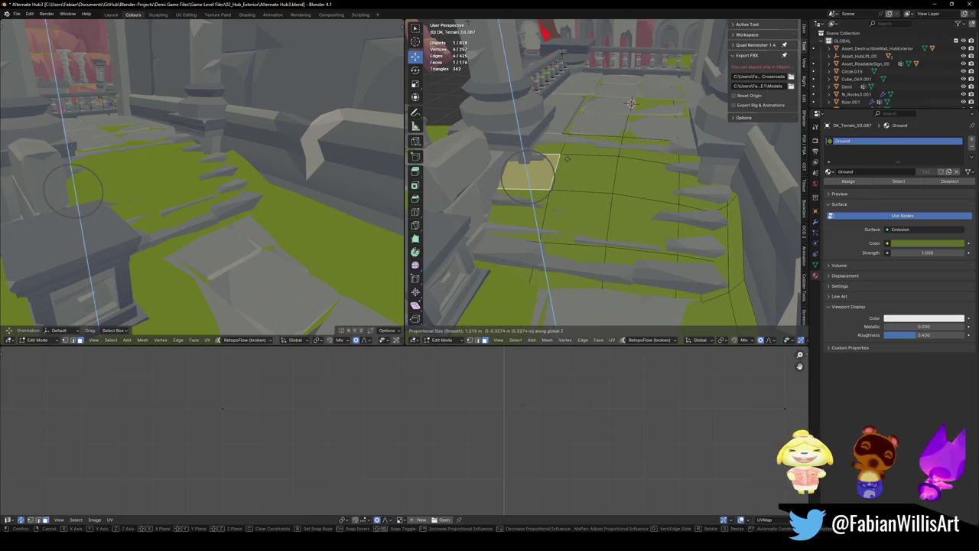
left_click(568, 157)
- Raise a moss strip edge vertically with smooth falloff and save the file
key("2")
left_click(590, 159)
key("g")
key("z")
scroll(612, 161, "up", 2)
scroll(614, 162, "up", 1)
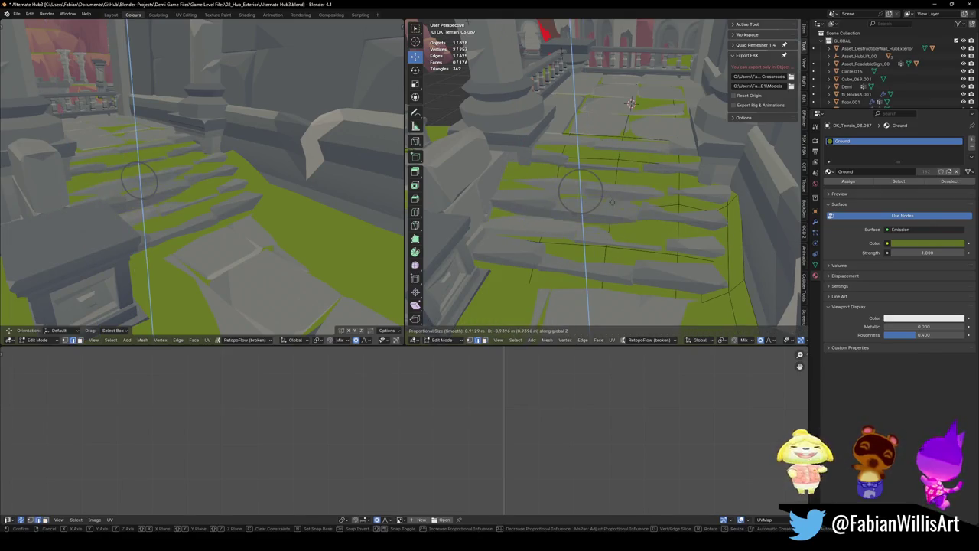
left_click(612, 197)
key("alt+a")
middle_click_drag(230, 183, 204, 189)
key("ctrl+s")
- Adjust another moss edge and its vertices vertically on the stairs
left_click(679, 205)
key("g")
key("z")
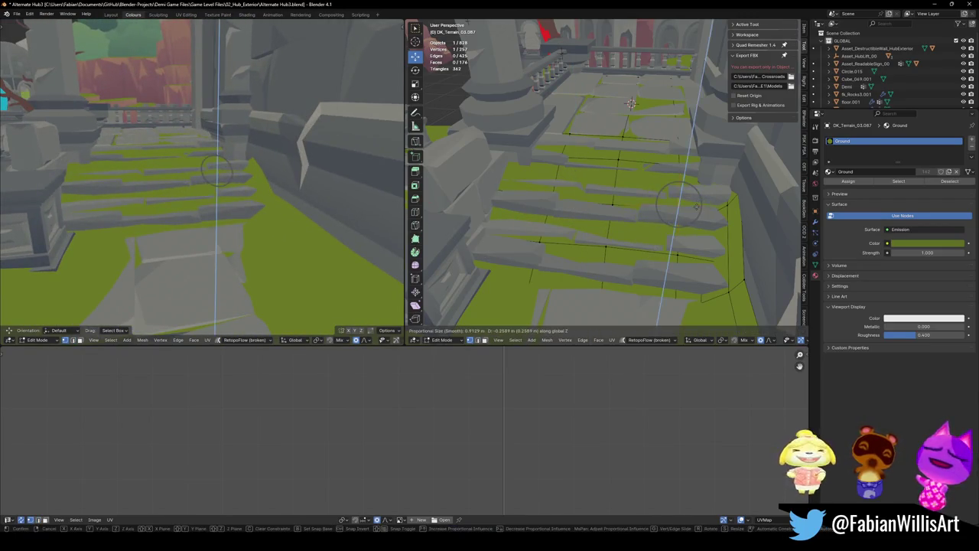
left_click(680, 205)
key("alt+a")
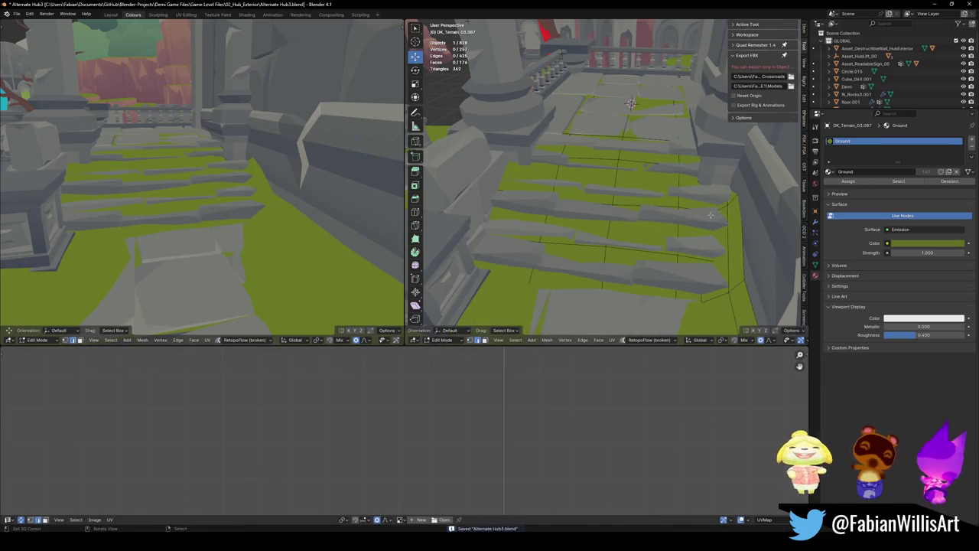
middle_click_drag(172, 199, 199, 229)
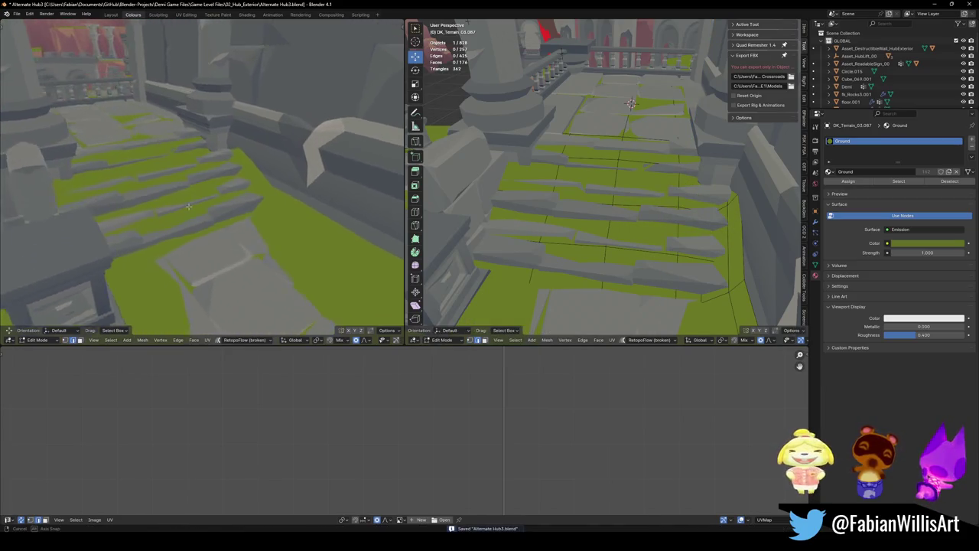
key("g")
key("z")
left_click(632, 163)
key("alt+a")
mouse_move(191, 191)
middle_mouse_down()
mouse_move(133, 171)
mouse_move(218, 174)
mouse_move(228, 191)
middle_mouse_up()
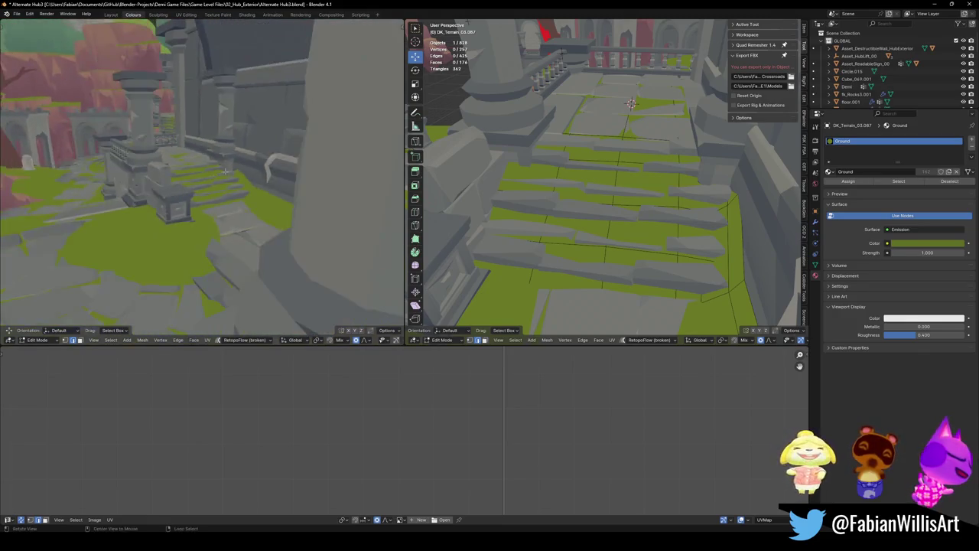
- Sink a thin step face about 0.249 m along Z with smooth falloff
left_click(626, 193)
key("g")
key("z")
key("Return")
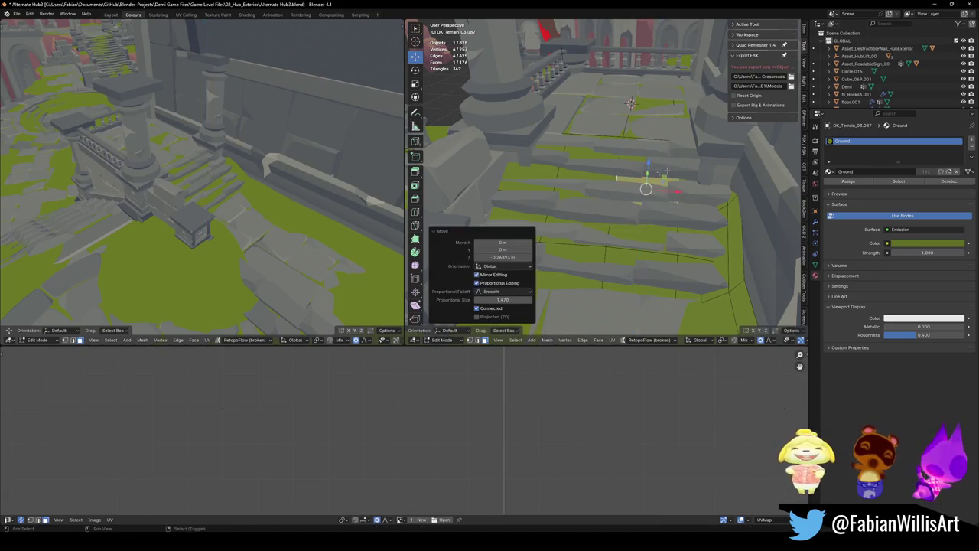
middle_click_drag(230, 172, 275, 176)
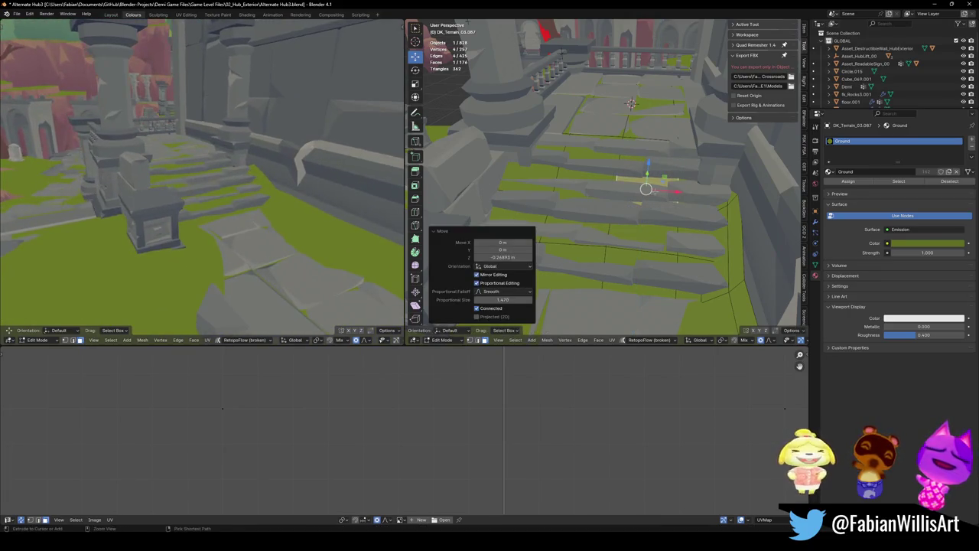
- Return to Object Mode with nothing selected and begin a walk-through
key("Tab")
key("a")
key("alt+a")
key("shift+grave")
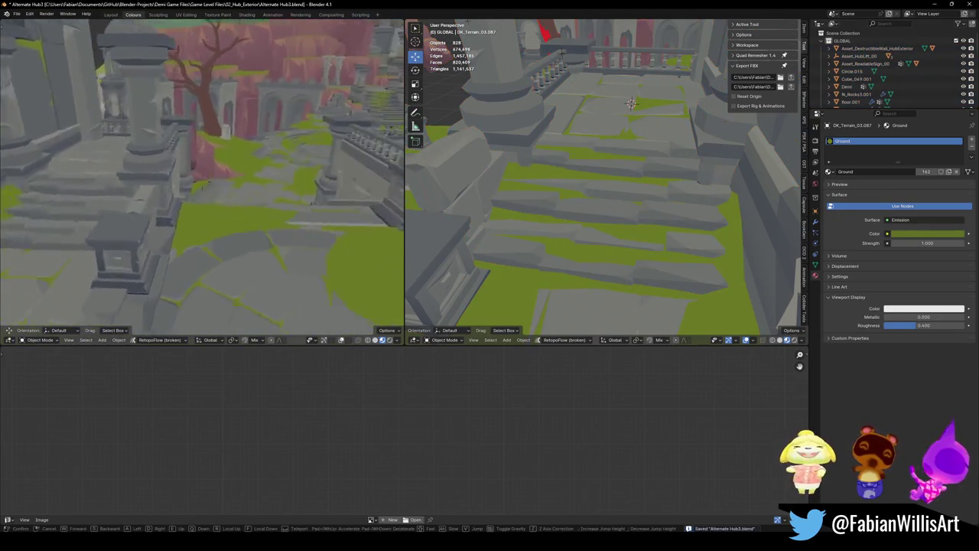
- Walk across the plaza, end the walk, and save the level
key("w")
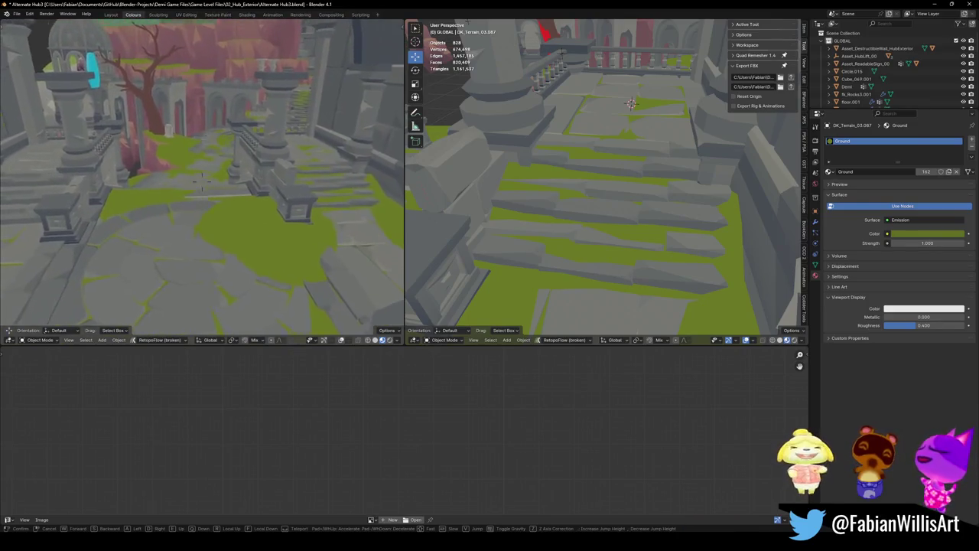
key("Return")
key("ctrl+s")
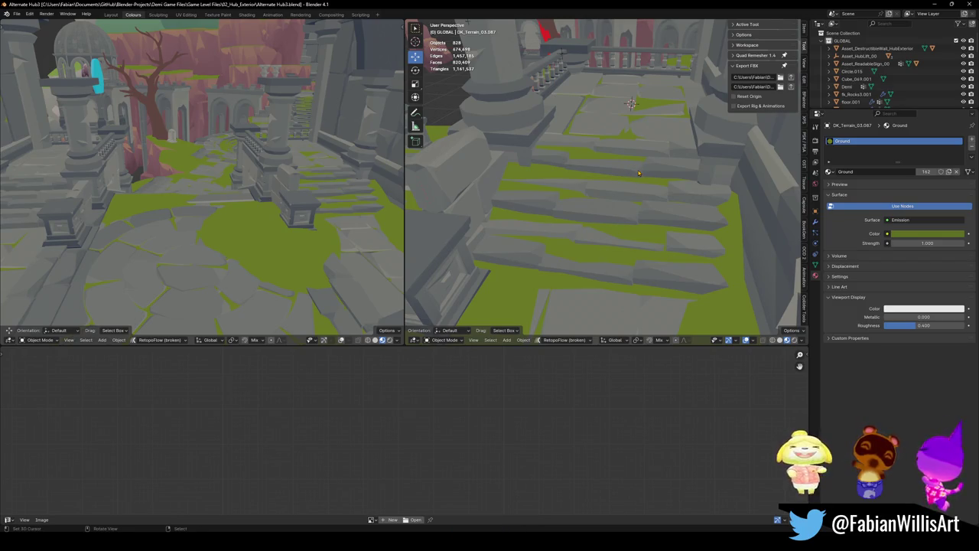
- Edit the terrain mesh near the pillar and select the seam-bounded moss strip
key("w")
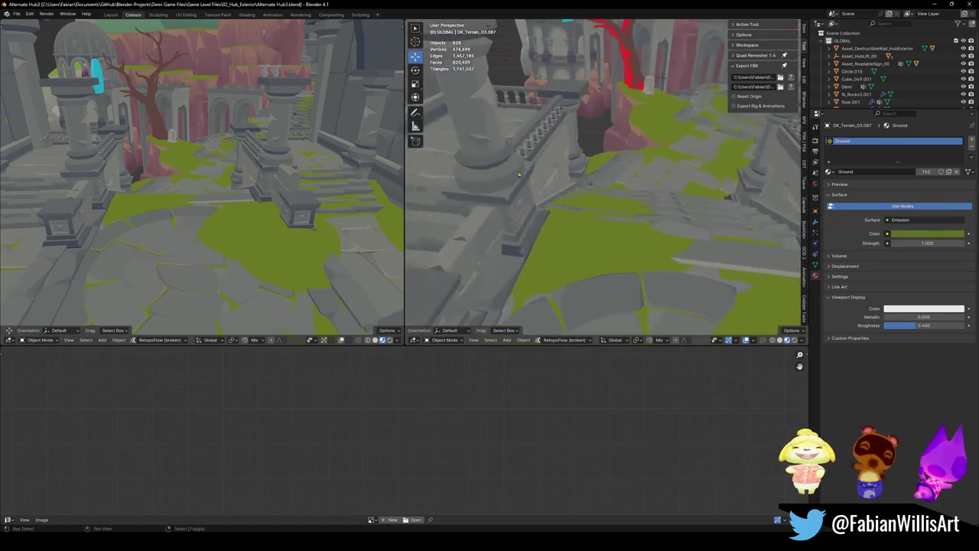
key("Return")
key("Tab")
key("shift+grave")
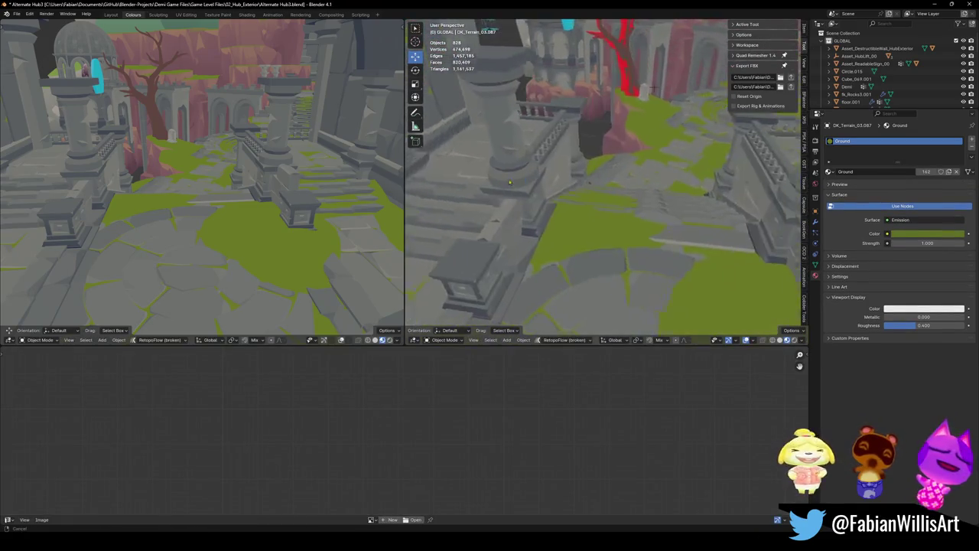
key("Return")
key("ctrl+l")
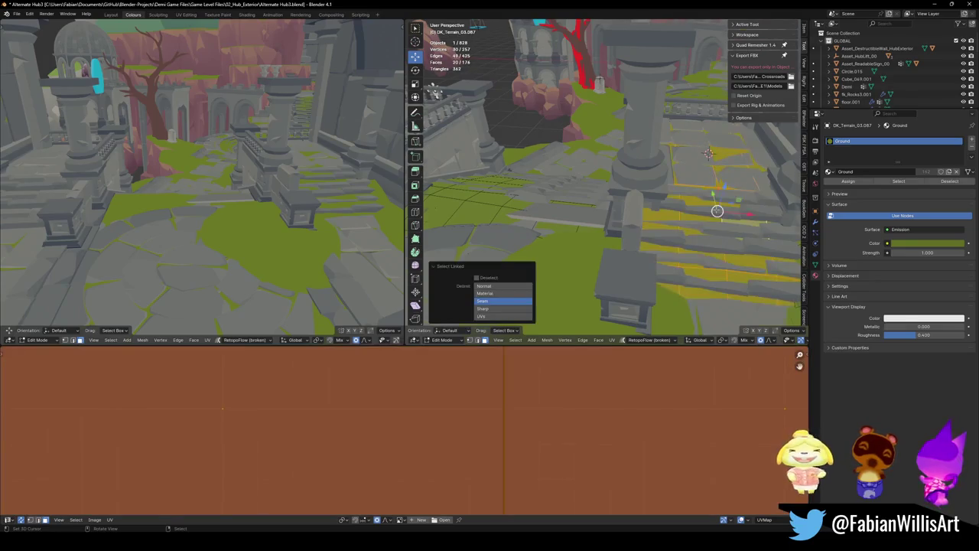
- Place a copy of the terrain strip 31.249 m along negative X
key("g")
key("x")
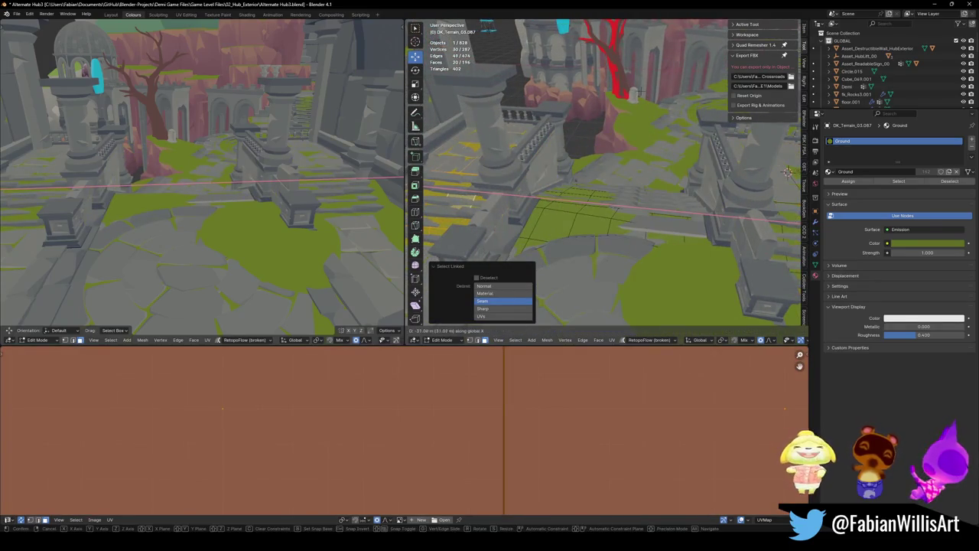
left_click(787, 171)
key("shift+grave")
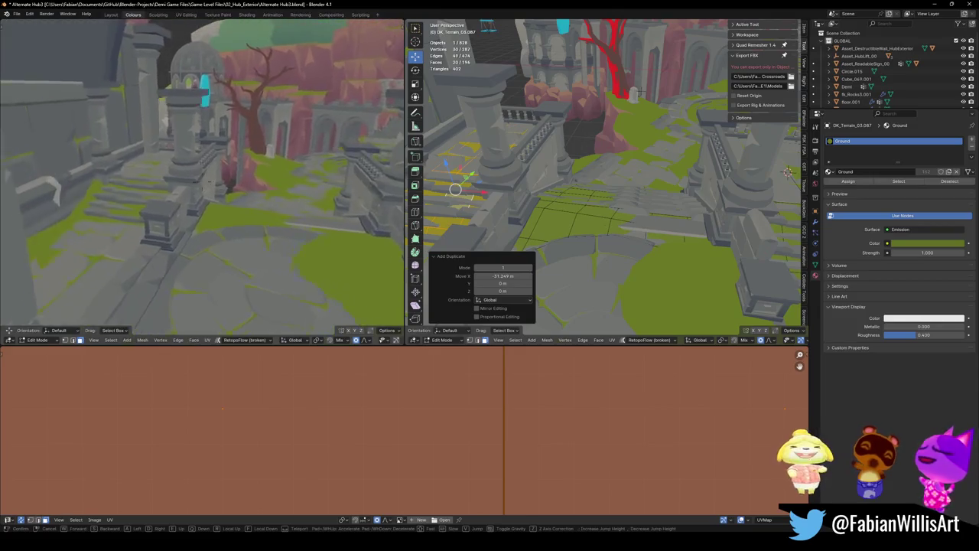
key("Return")
- Nudge the strip along X with smooth falloff, deselect, and save
key("g")
key("x")
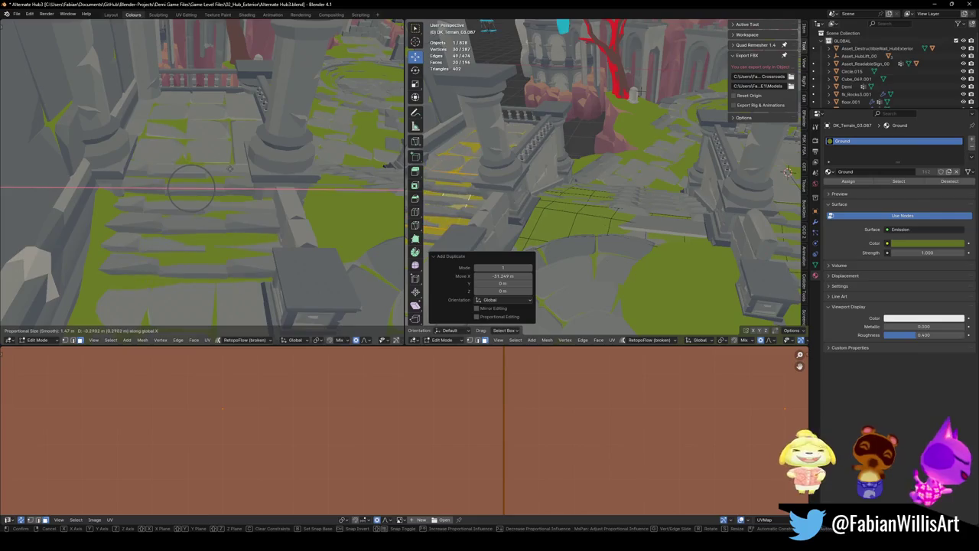
left_click(232, 168)
key("alt+a")
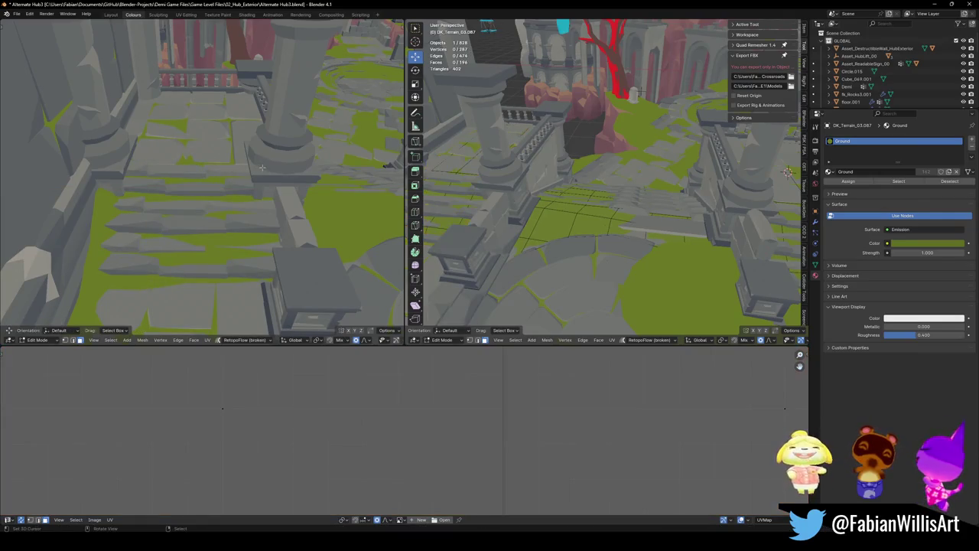
key("ctrl+s")
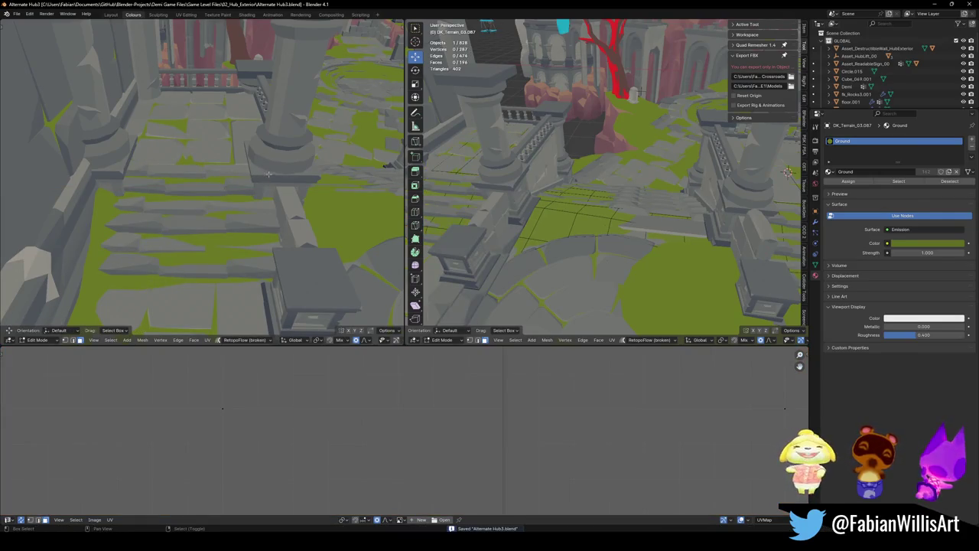
- Walk back to view the ruins, stairs and tree, then save and return to Object Mode
scroll(614, 185, "up", 2)
scroll(608, 185, "up", 2)
scroll(603, 186, "up", 2)
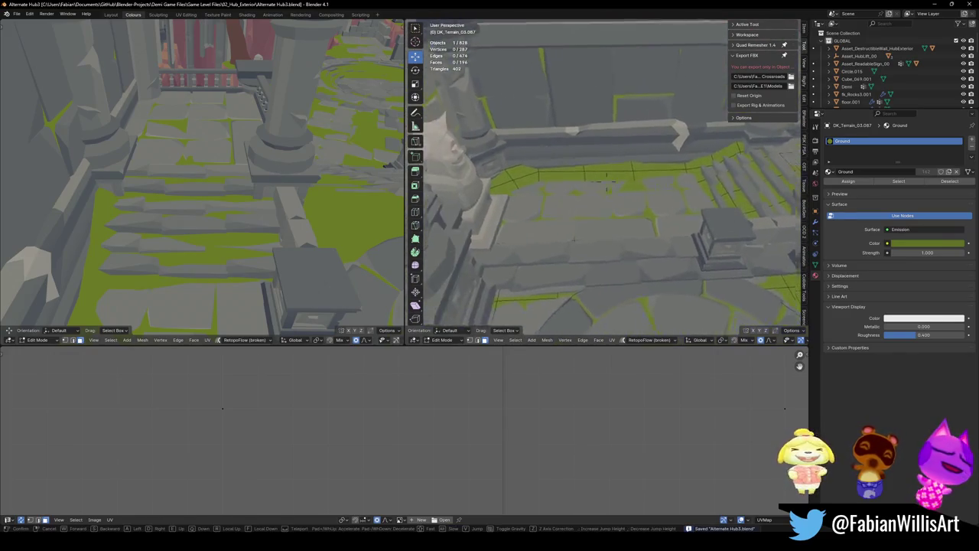
scroll(596, 186, "up", 2)
key("shift+grave")
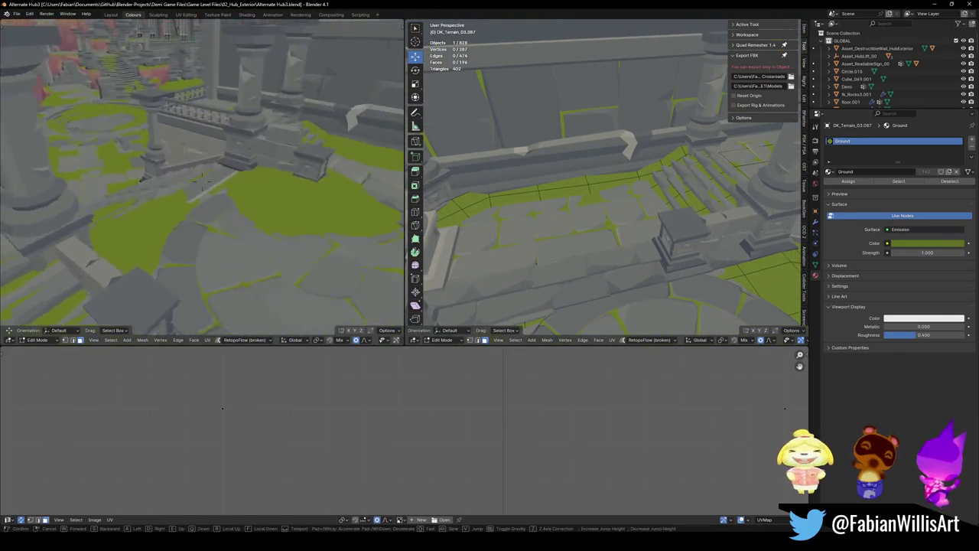
key("s")
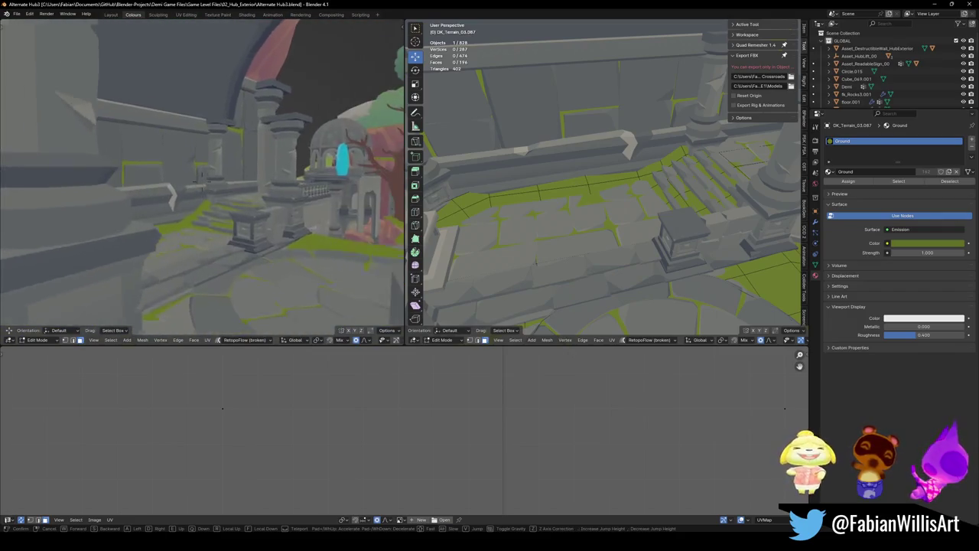
left_click(193, 205)
key("ctrl+s")
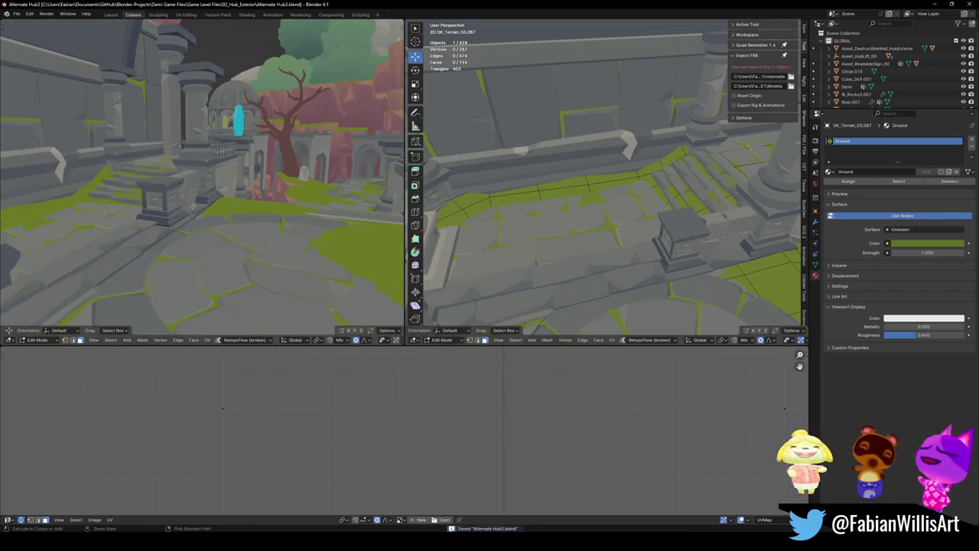
key("Tab")
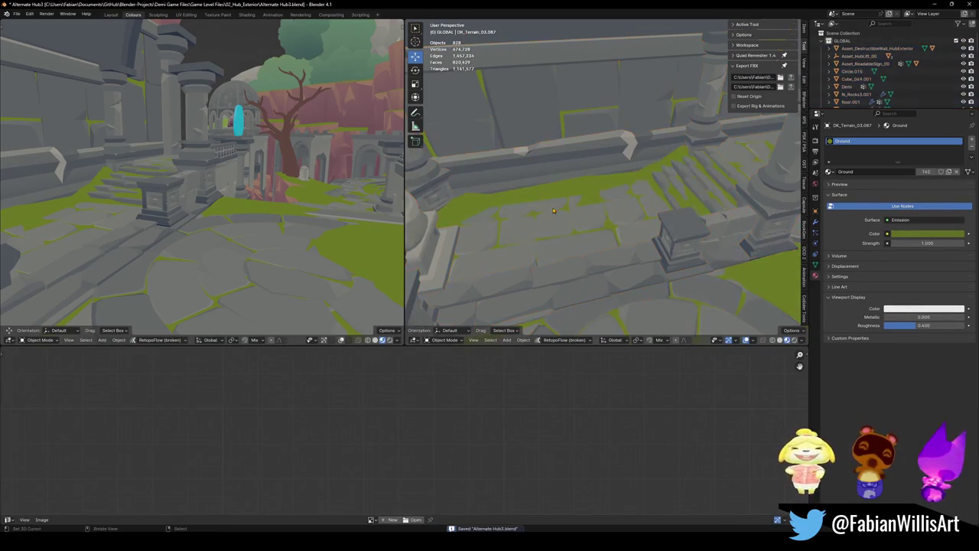
- Walk through the courtyard and under the arch, then select the arena ledge prop
key("shift+grave")
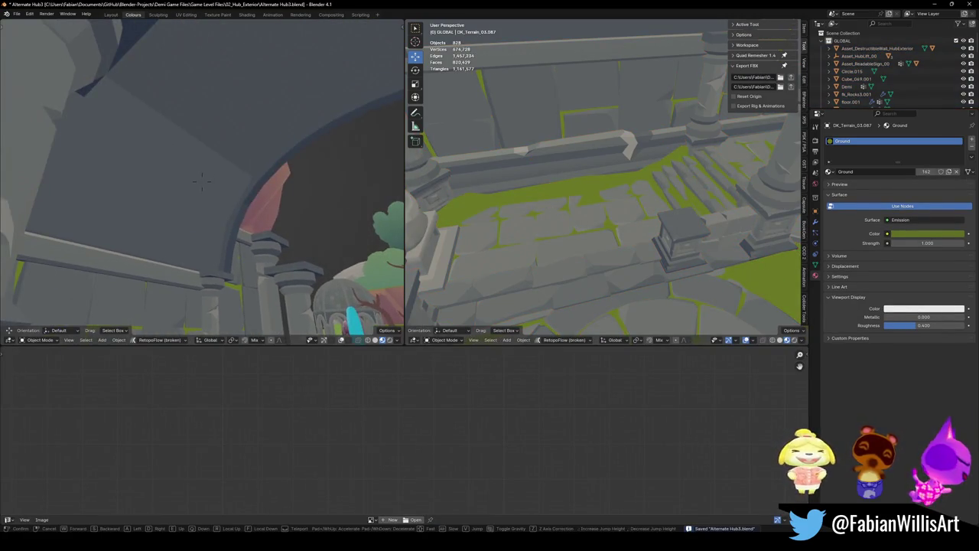
key("s")
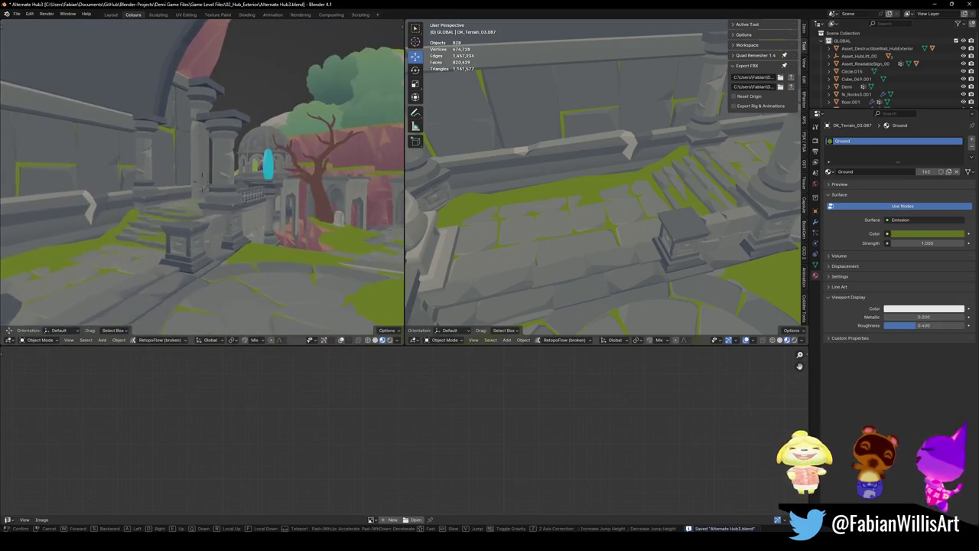
key("w")
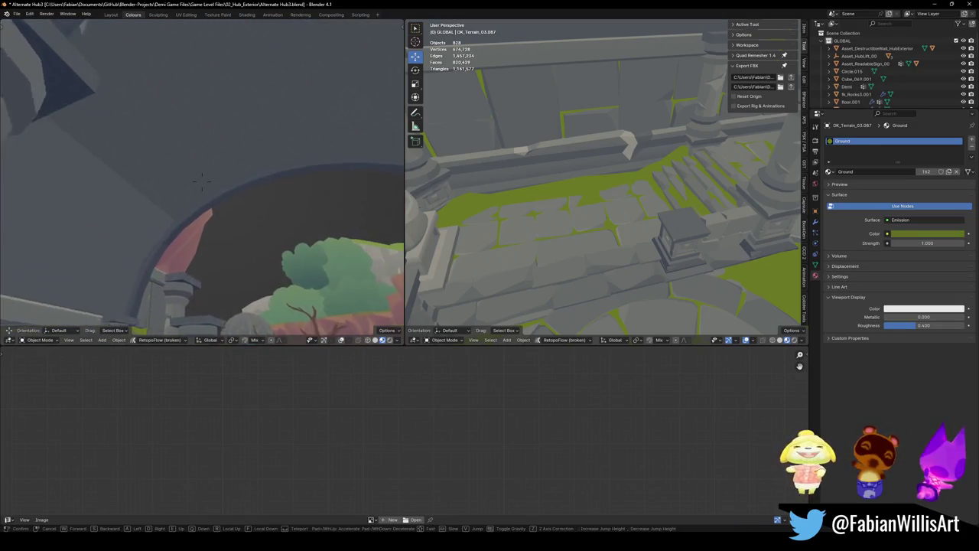
key("s")
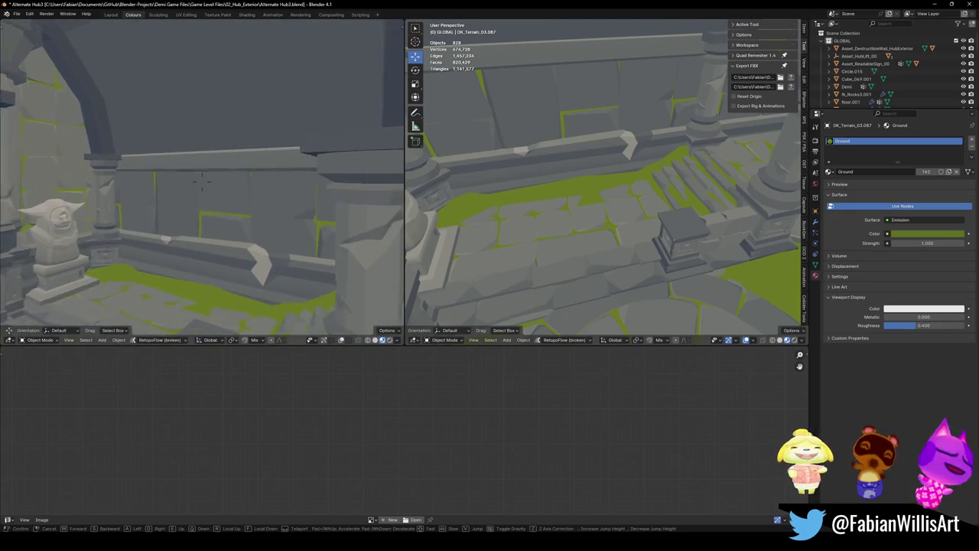
left_click(202, 179)
left_click(580, 159)
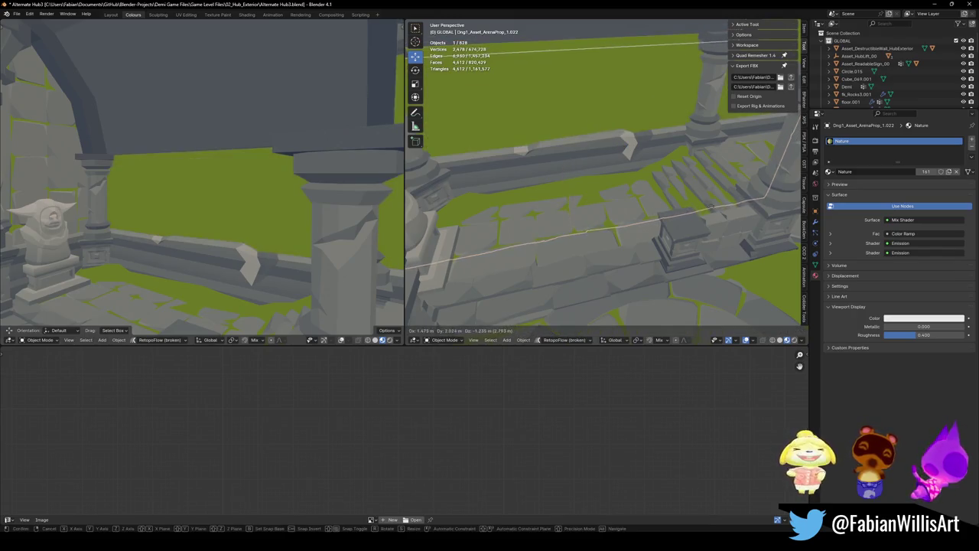
- Duplicate the arena prop in place, remove its Mirror modifier, and snap it to the 3D cursor
left_click(815, 220)
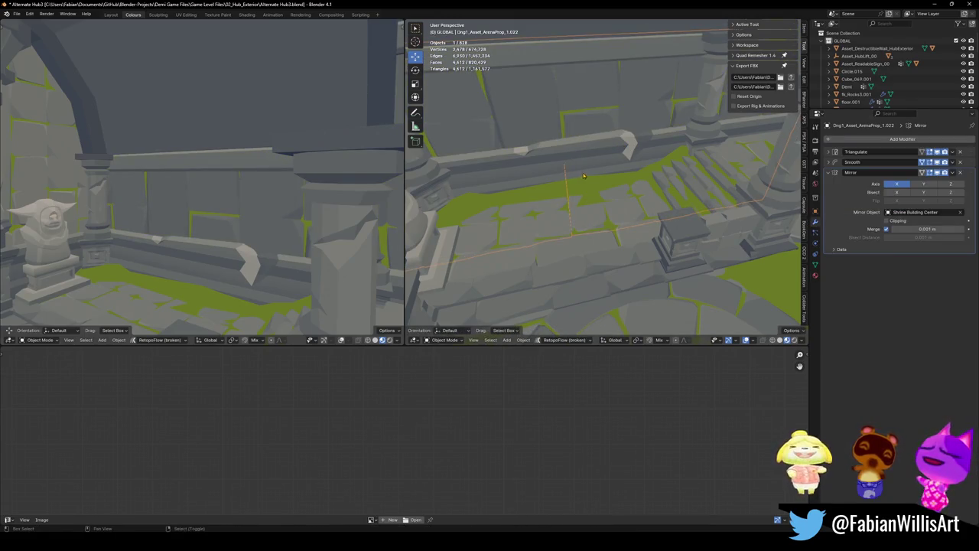
key("shift+d")
key("Escape")
left_click(961, 173)
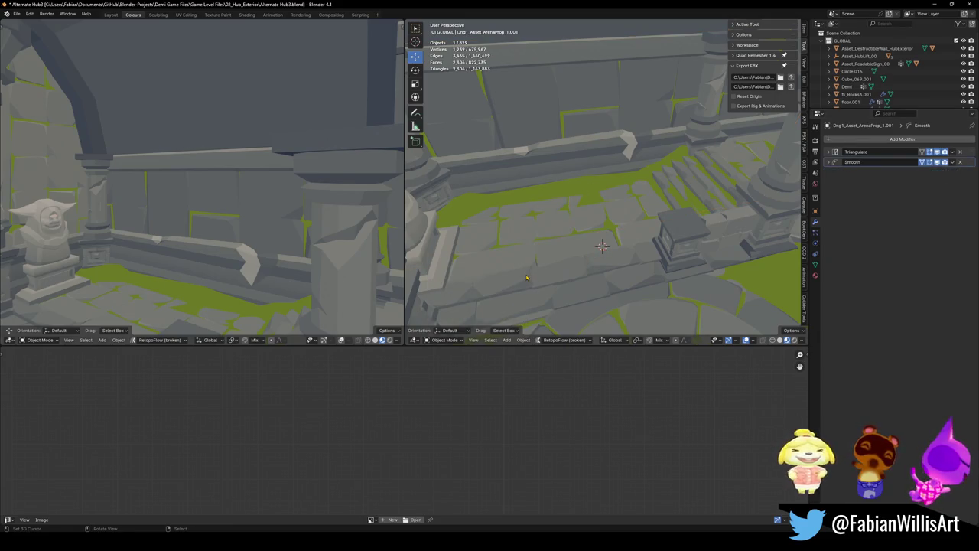
key("shift+s")
left_click(635, 230)
- Isolate the arch and wall in local view and put the wall into Edit Mode
key("shift+grave")
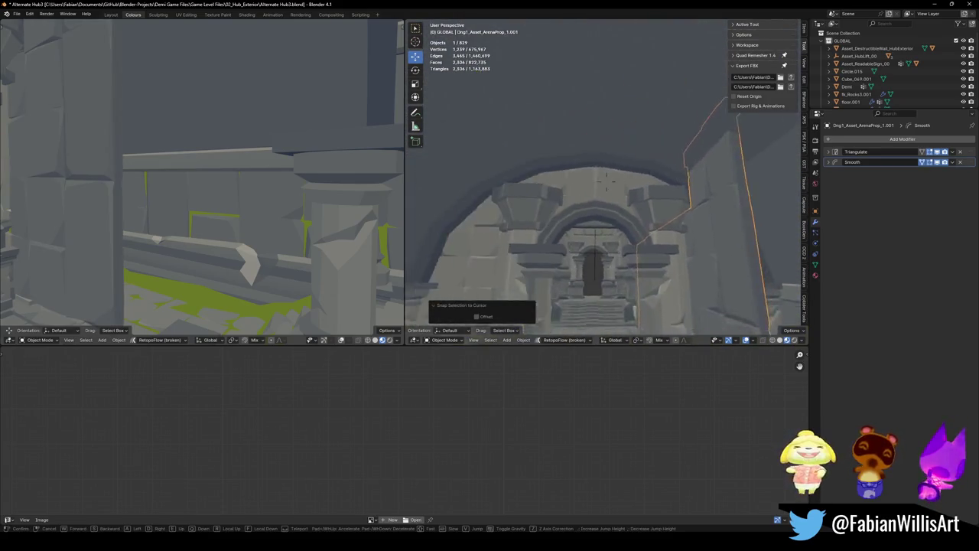
key("w")
key("Return")
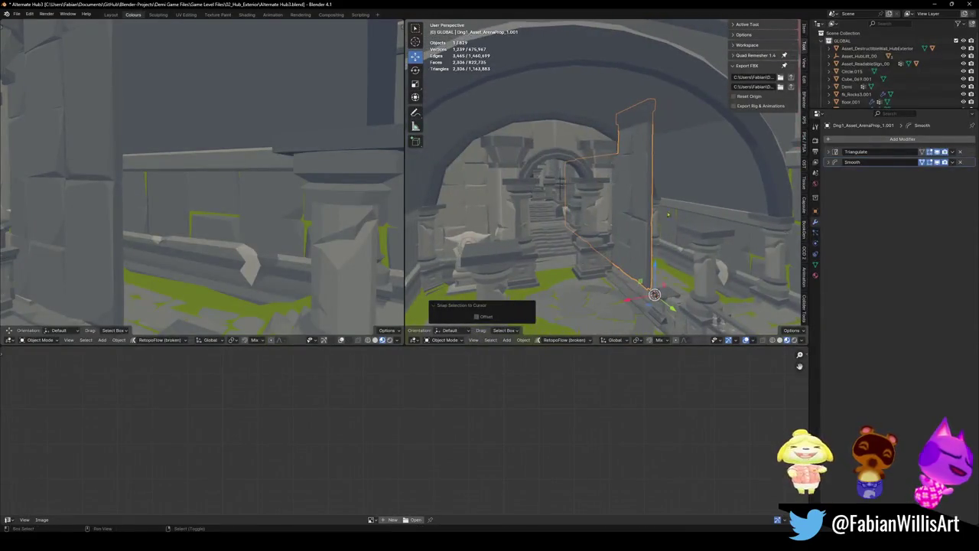
left_click(702, 181, "shift")
key("KP_Divide")
mouse_move(706, 187)
middle_mouse_down()
mouse_move(614, 221)
mouse_move(644, 159)
middle_mouse_up()
left_click(614, 221)
key("Tab")
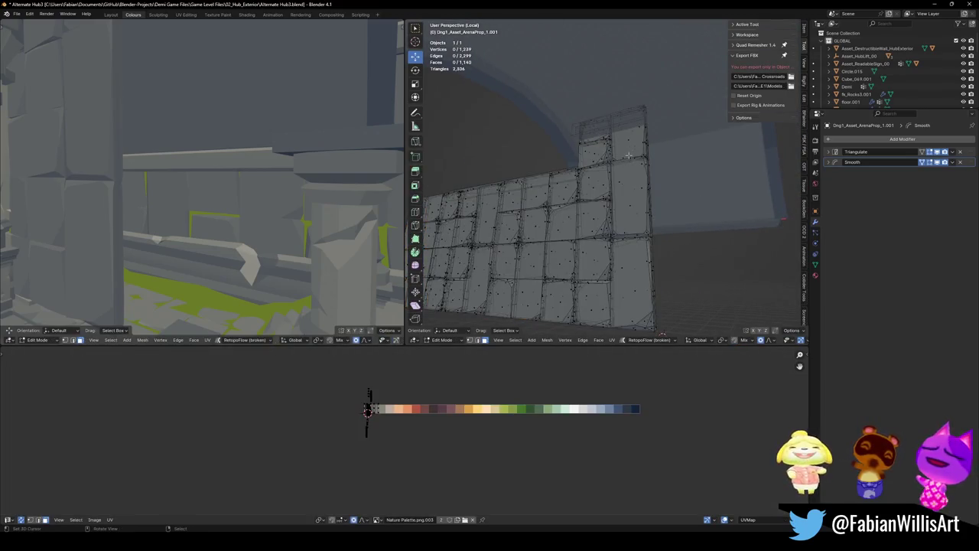
- Select the seam-bounded top stone block and delete its faces
key("l")
key("alt+a")
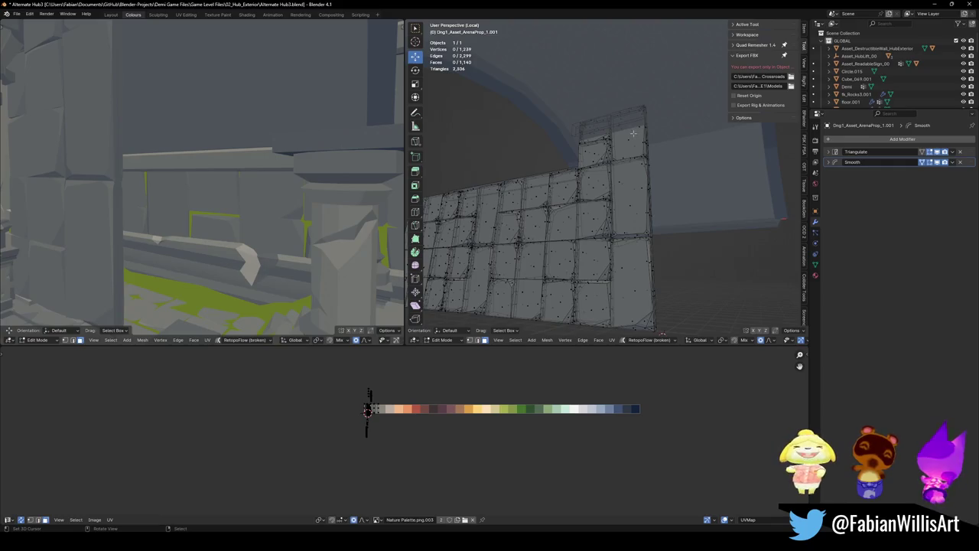
key("l")
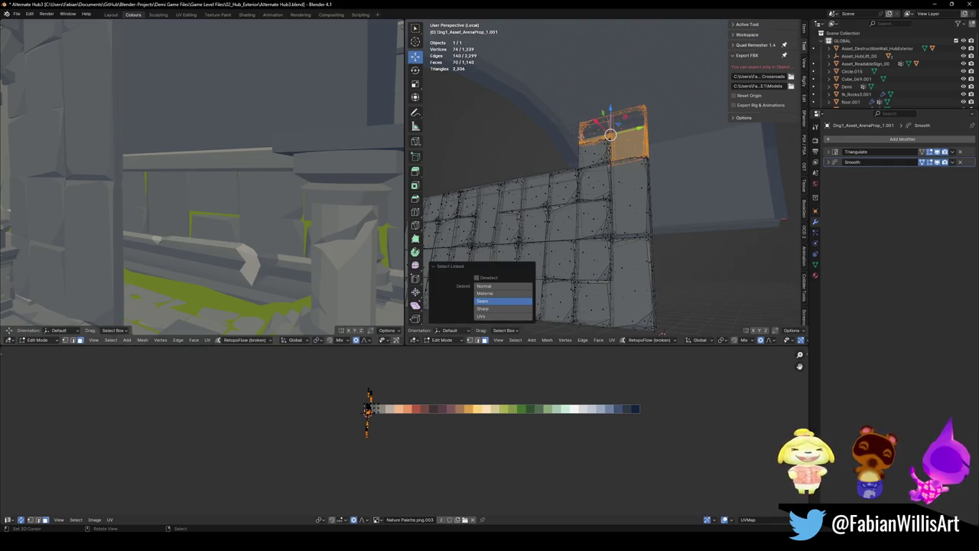
key("l")
key("x")
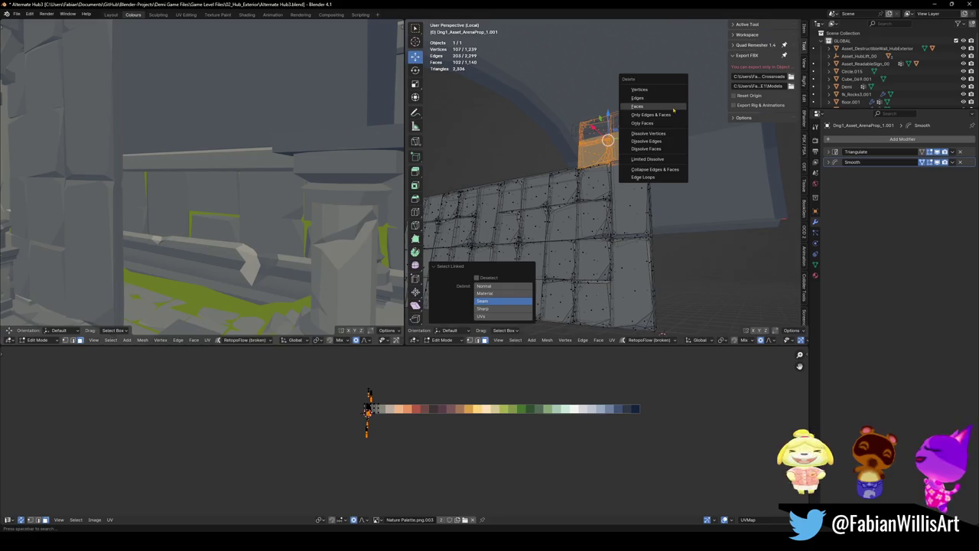
left_click(671, 111)
middle_click_drag(671, 112, 581, 140)
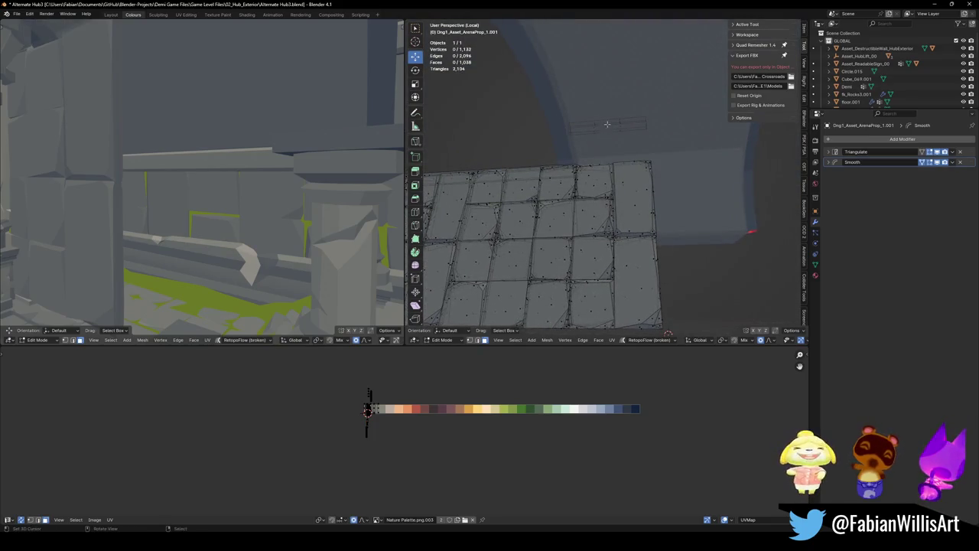
- Select and delete the small leftover stone piece
key("l")
key("x")
left_click(608, 125)
mouse_move(609, 124)
middle_mouse_down()
mouse_move(612, 176)
mouse_move(597, 153)
middle_mouse_up()
- Clear the wall's rotation in Object Mode and review the trimmed mesh
key("Tab")
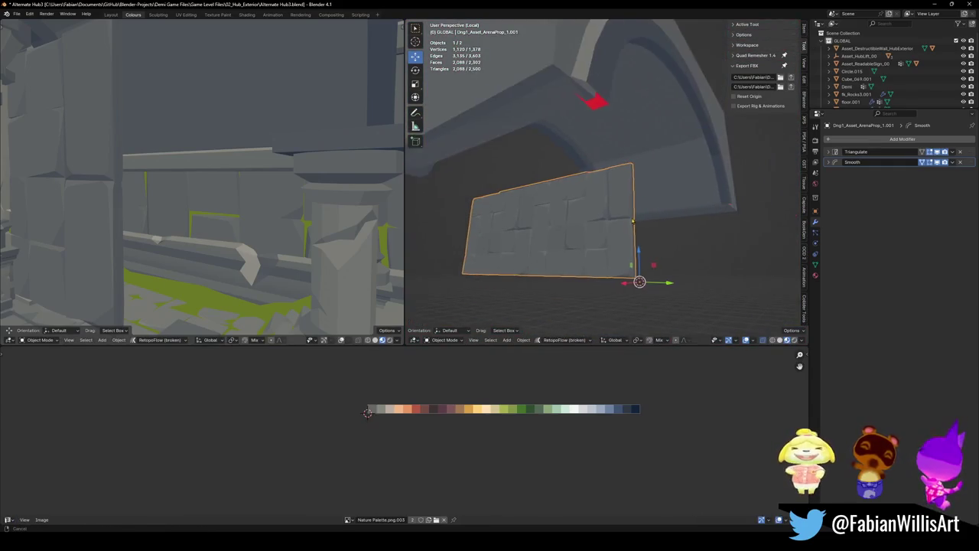
middle_click_drag(633, 222, 636, 217)
key("alt+r")
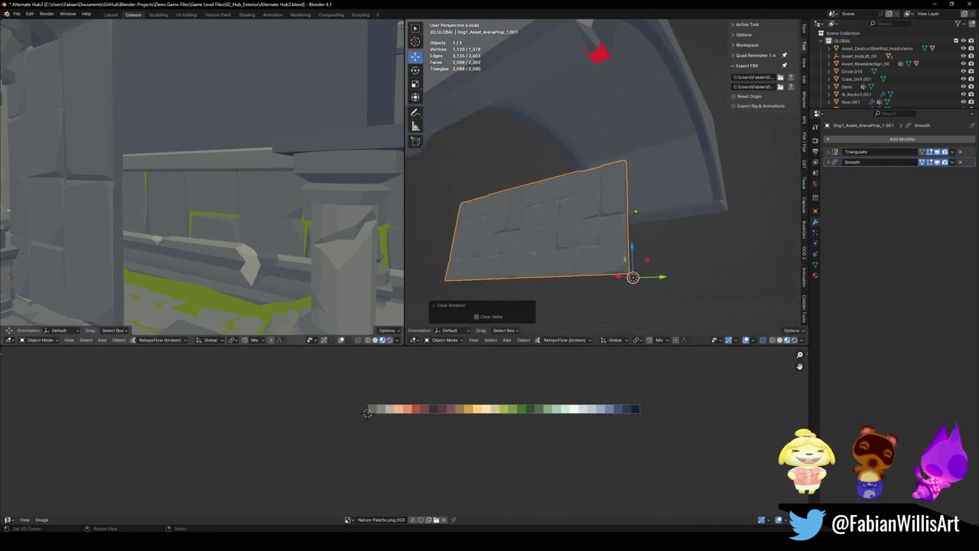
key("Tab")
scroll(651, 234, "up", 5)
middle_click_drag(647, 230, 645, 231)
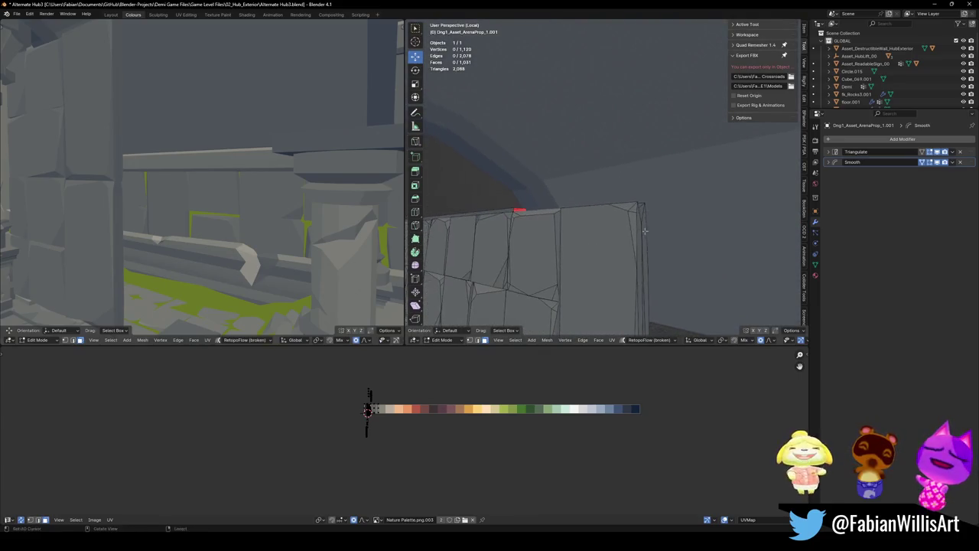
key("Tab")
right_click(639, 211)
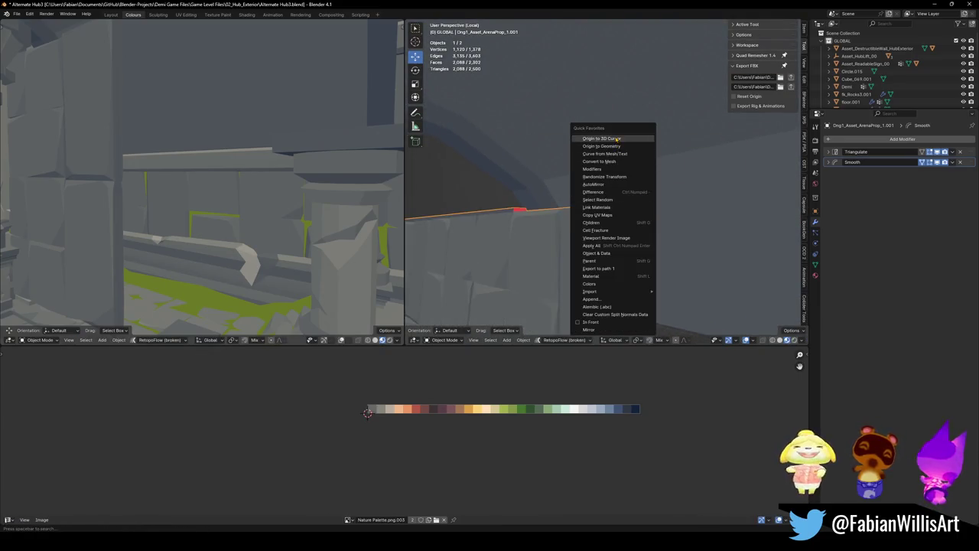
- Move the wall panel's origin to the 3D cursor
left_click(612, 138)
mouse_move(612, 153)
middle_mouse_down()
mouse_move(587, 215)
mouse_move(637, 219)
middle_mouse_up()
scroll(587, 215, "up", 3)
- Delete the wall's top face strip in Edit Mode and return to Object Mode
key("Tab")
left_click(636, 219, "alt")
key("x")
left_click(598, 220)
scroll(599, 220, "down", 3)
key("Tab")
mouse_move(598, 220)
middle_mouse_down()
mouse_move(578, 201)
mouse_move(627, 200)
middle_mouse_up()
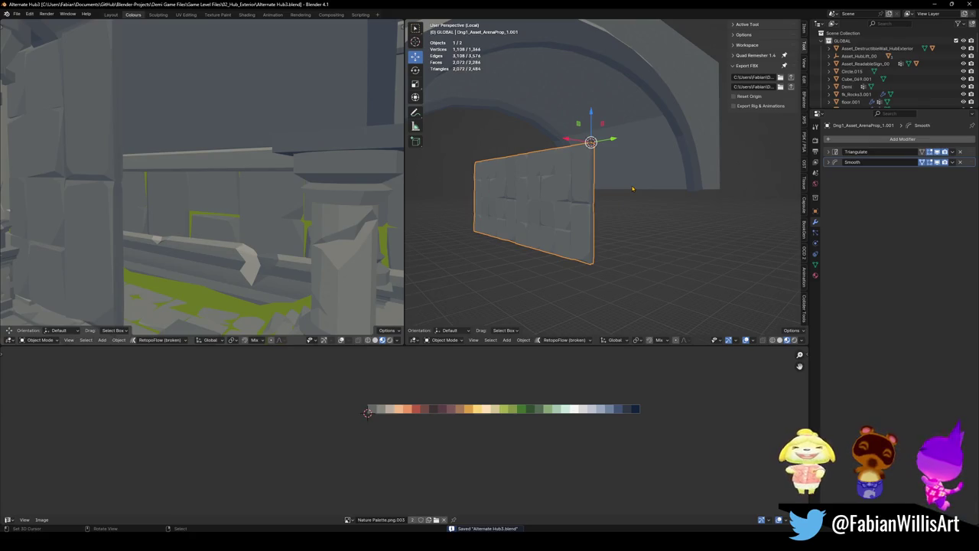
- Add a Simple Deform modifier set to Bend along the Y axis
left_click(903, 139)
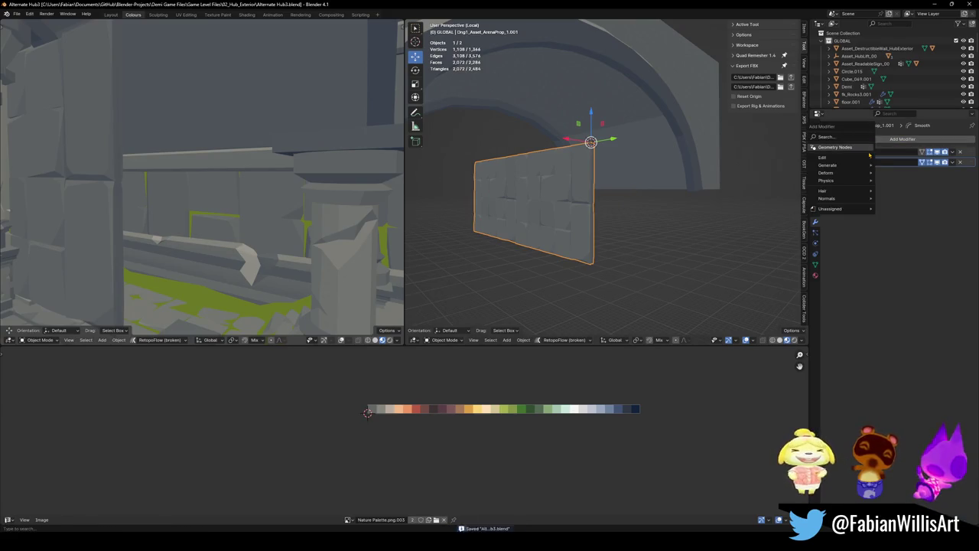
type("sim")
key("Return")
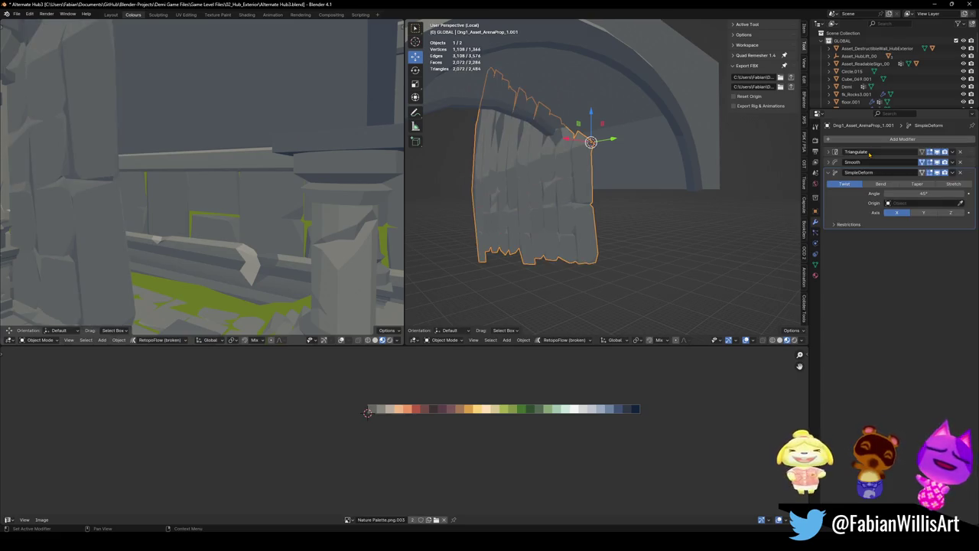
left_click(881, 184)
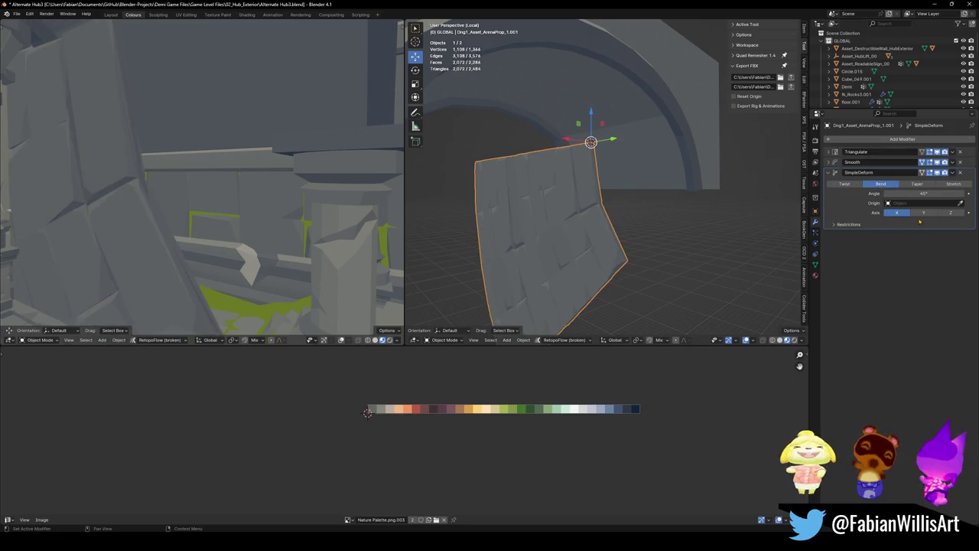
left_click(924, 213)
left_click(949, 213)
left_click(926, 214)
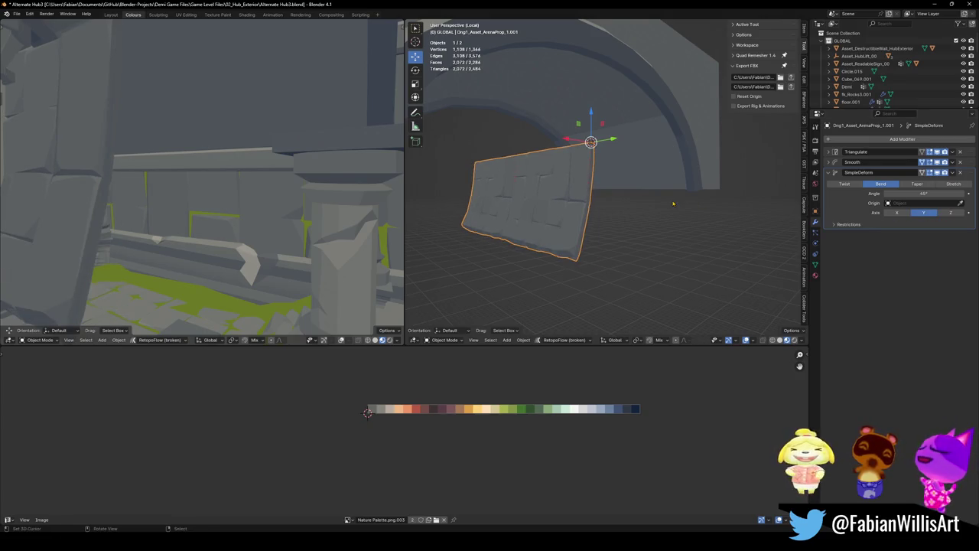
- Rotate the wall 90° on Z, apply rotation and scale, then bend along X
key("r")
key("z")
key("9")
key("0")
key("Return")
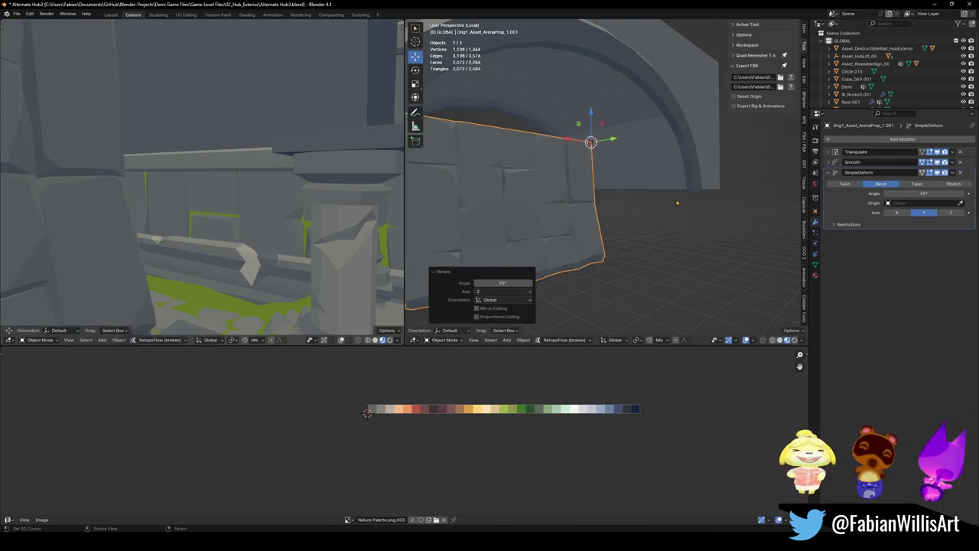
key("ctrl+a")
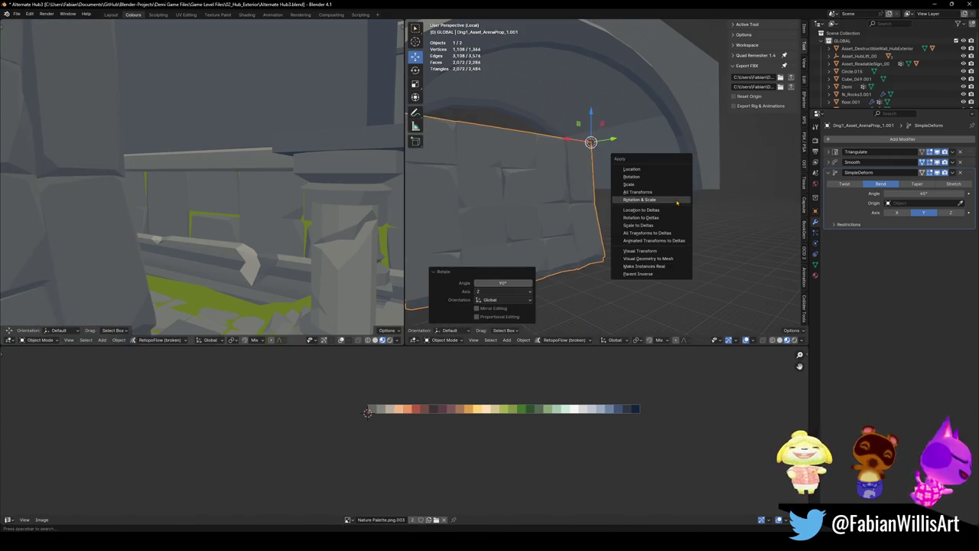
left_click(677, 201)
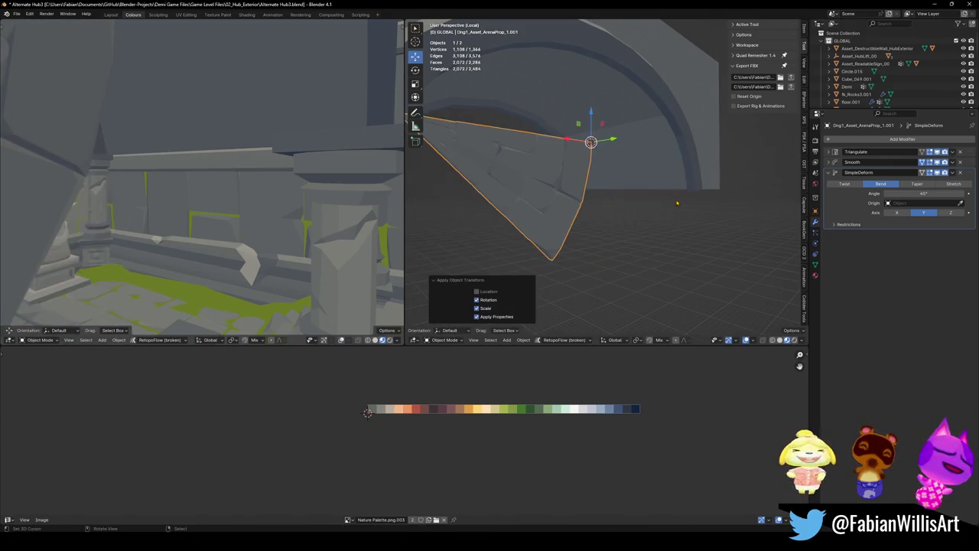
left_click(890, 212)
middle_click_drag(600, 195, 844, 181)
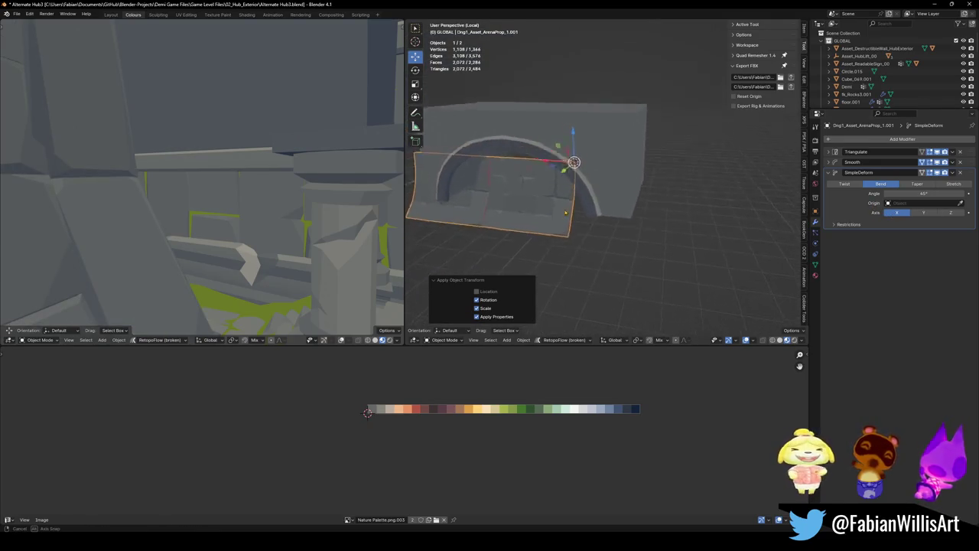
- Switch the bend axis to Z and rotate the strip -90° about X
left_click(925, 213)
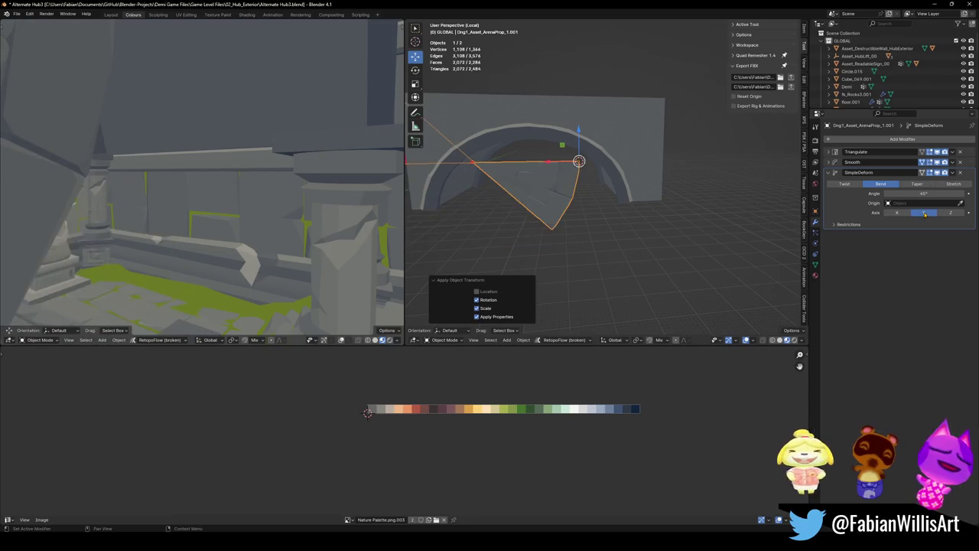
left_click(951, 213)
middle_click_drag(612, 199, 658, 174)
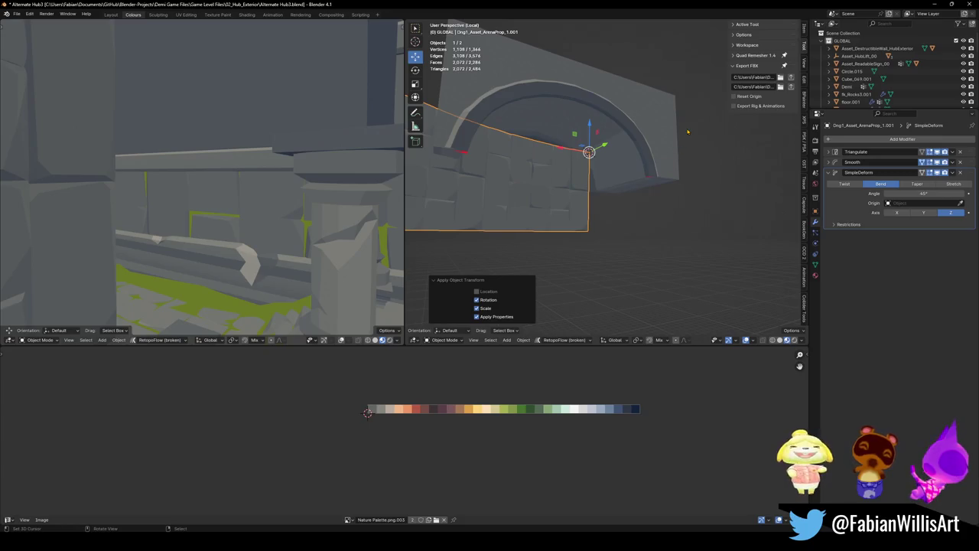
key("r")
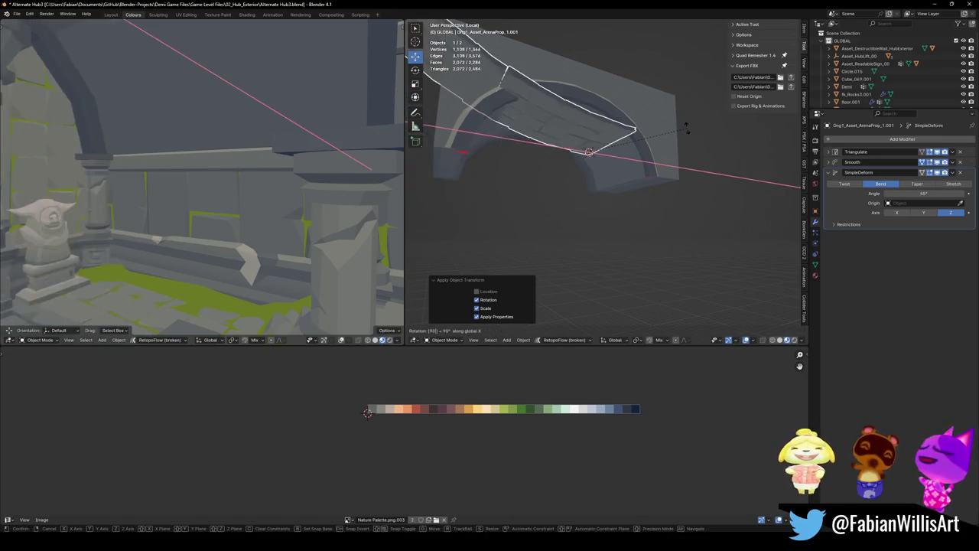
type("x-90")
key("Return")
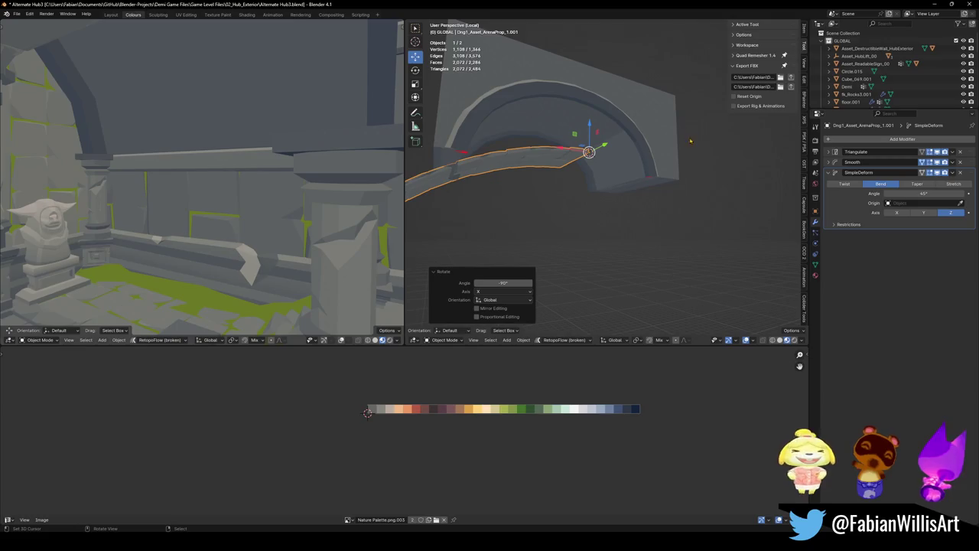
- Place the 3D cursor at the stone arch's inner corner
scroll(612, 192, "up", 3)
left_click(516, 138)
key("Tab")
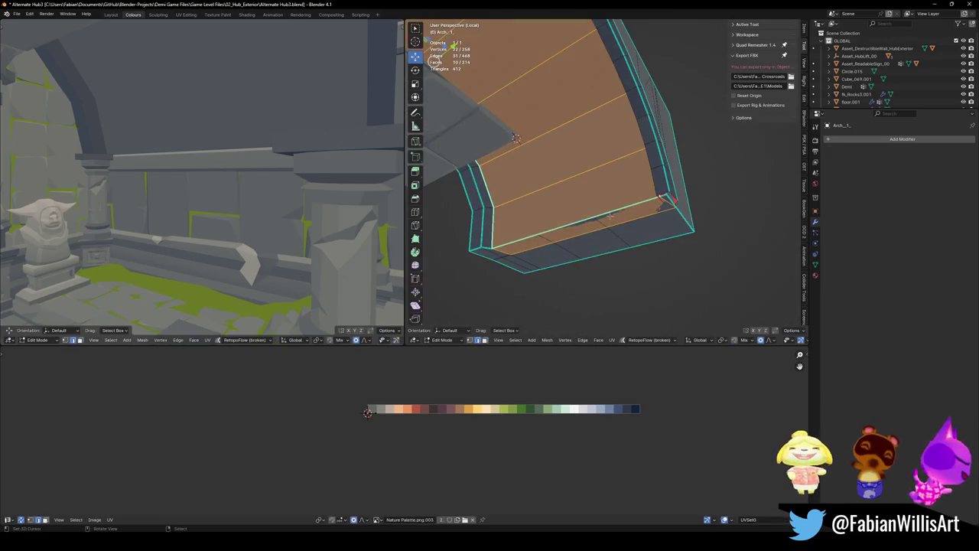
key("alt+a")
right_click(563, 226, "shift")
key("Tab")
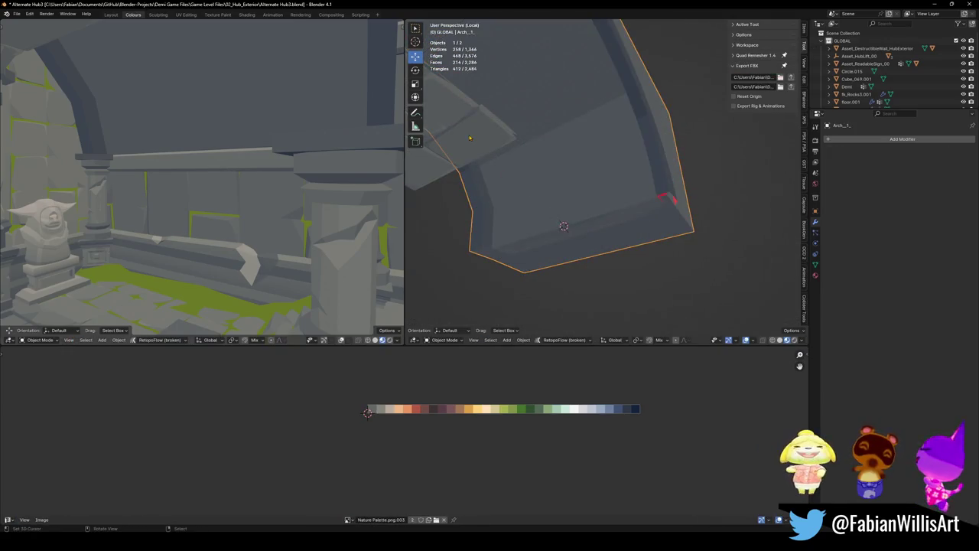
- Snap the strip to the cursor and move it 12.641 m along Y
key("shift+s")
key("g")
key("y")
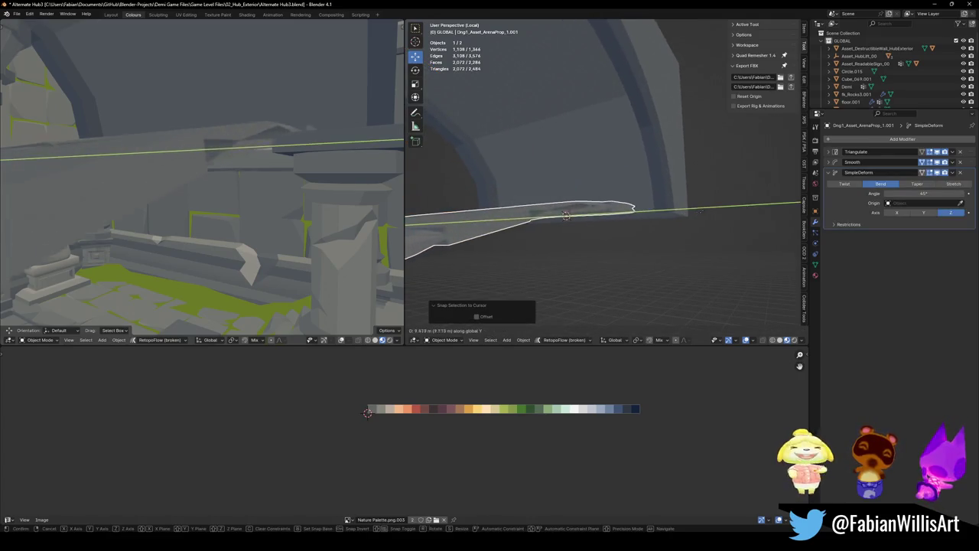
left_click(571, 192)
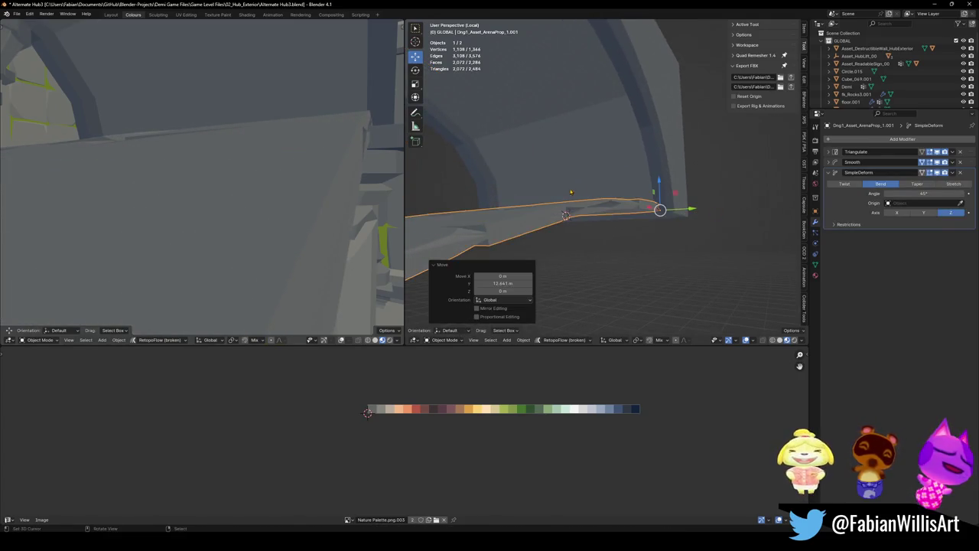
middle_click_drag(571, 192, 603, 181)
- Scale the strip to 1.241 along Y and check it from right and front views
key("s")
key("y")
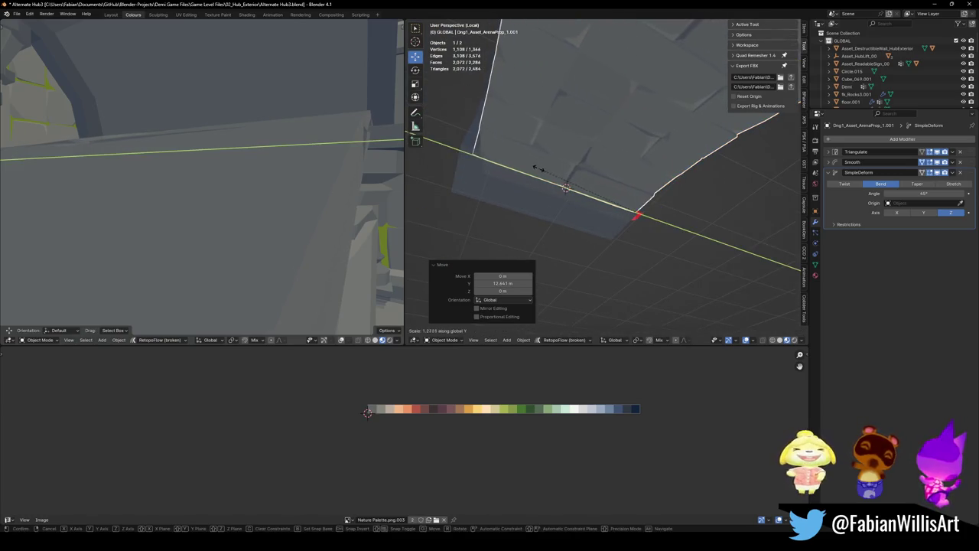
left_click(557, 195)
middle_click_drag(557, 194, 557, 194)
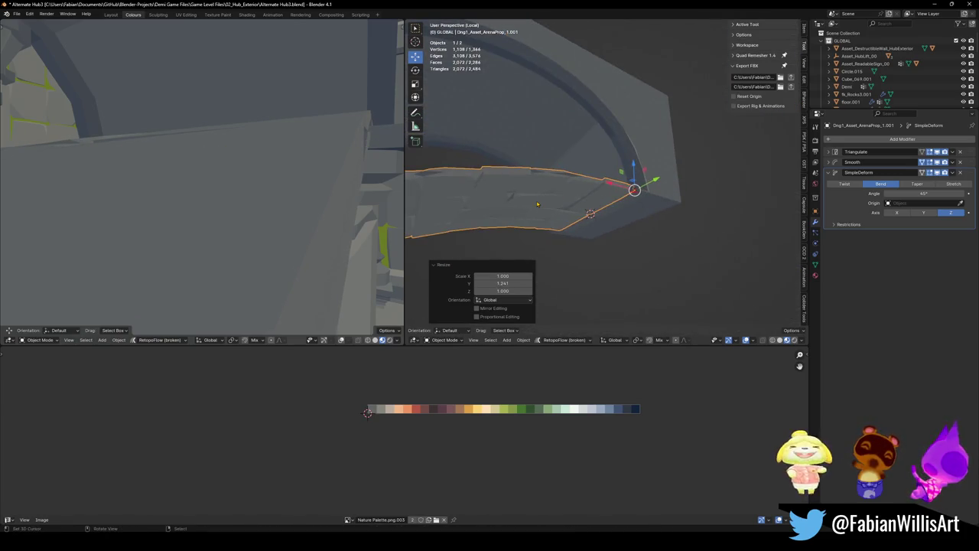
key("KP_3")
key("KP_1")
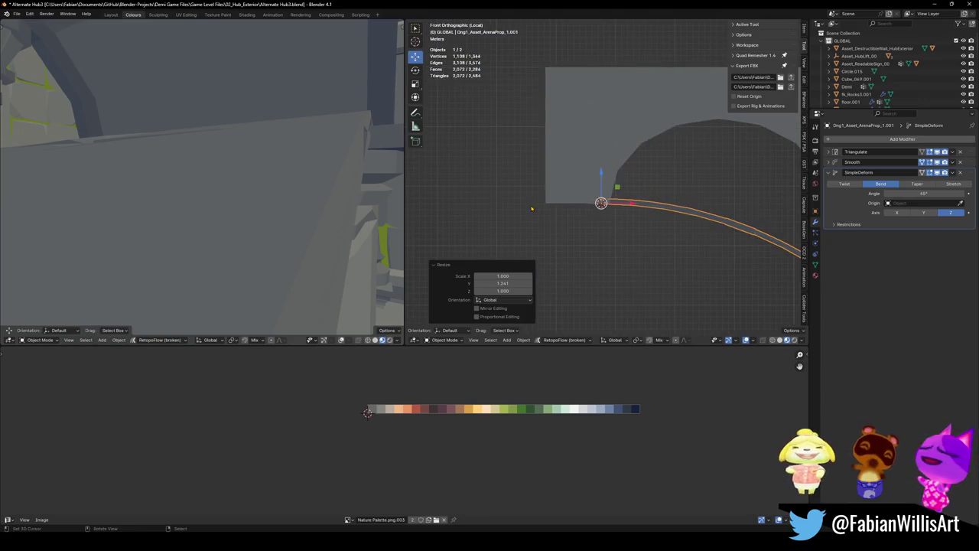
- Frame the strip, raise its bend angle to 159°, and rotate it
key("KP_Decimal")
key("r")
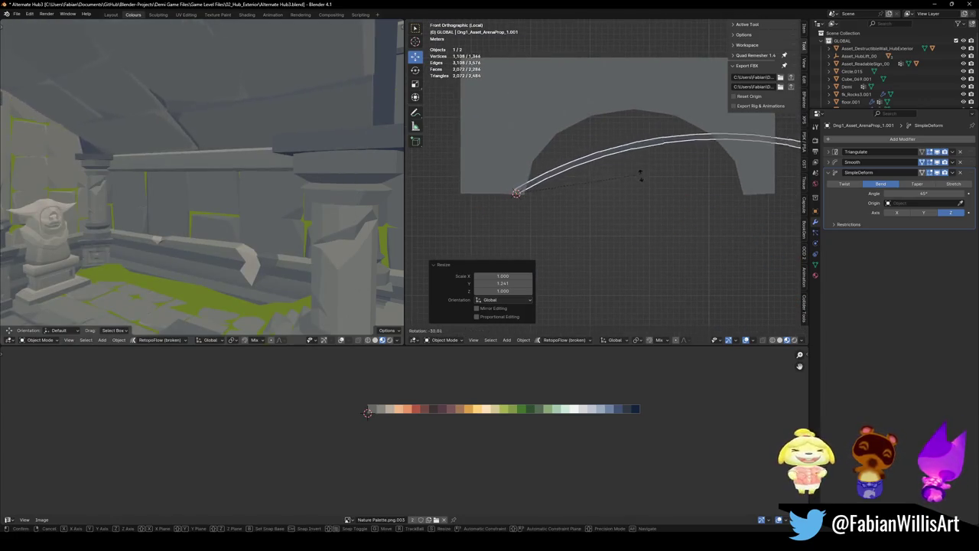
right_click(643, 191)
mouse_move(924, 194)
left_mouse_down()
mouse_move(965, 194)
mouse_move(942, 194)
left_mouse_up()
key("r")
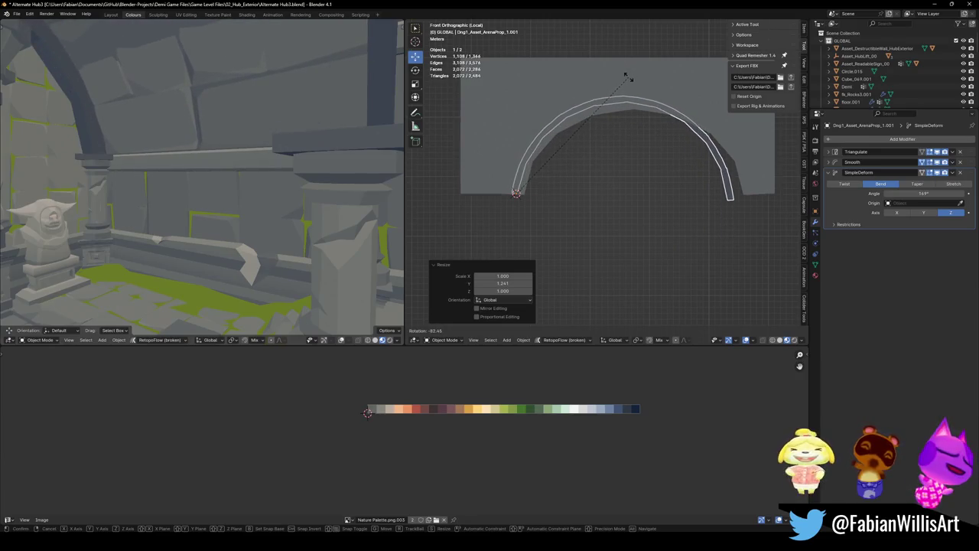
left_click(628, 76)
- Slide the strip along X and fly through to check it against the archway
key("g")
key("x")
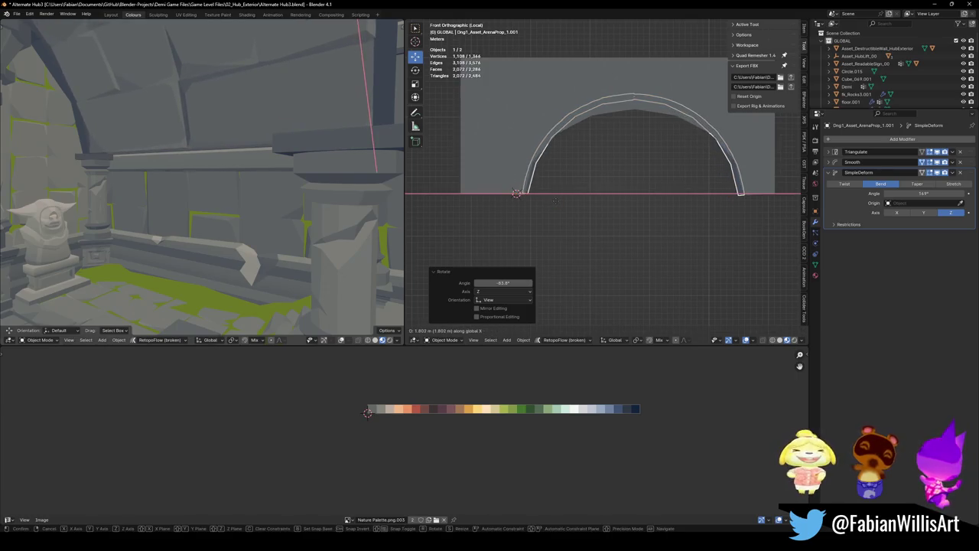
left_click(551, 201)
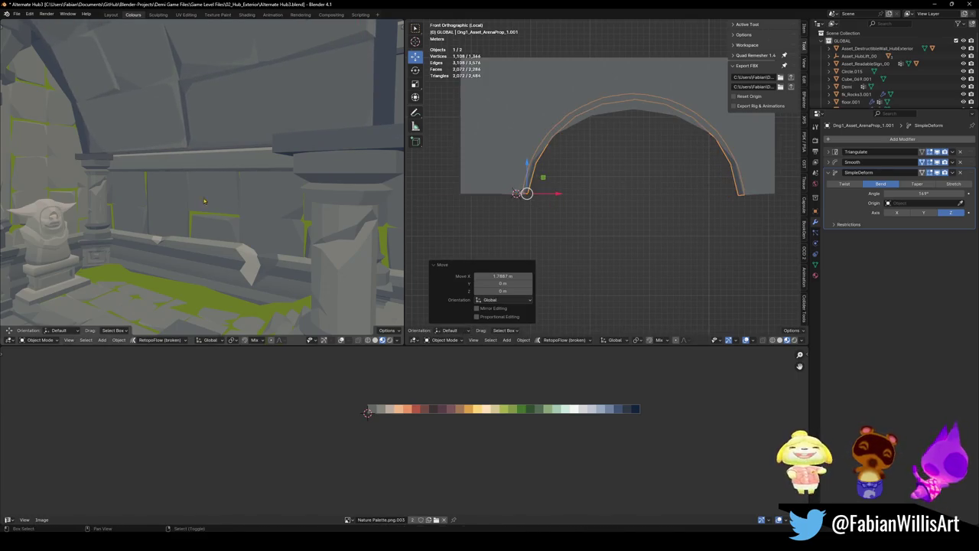
key("shift+grave")
key("s")
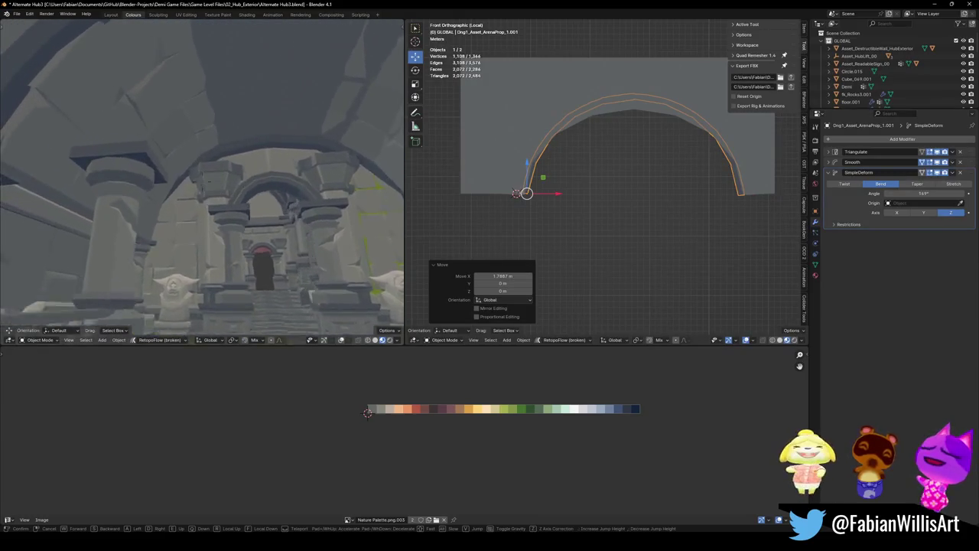
key("w")
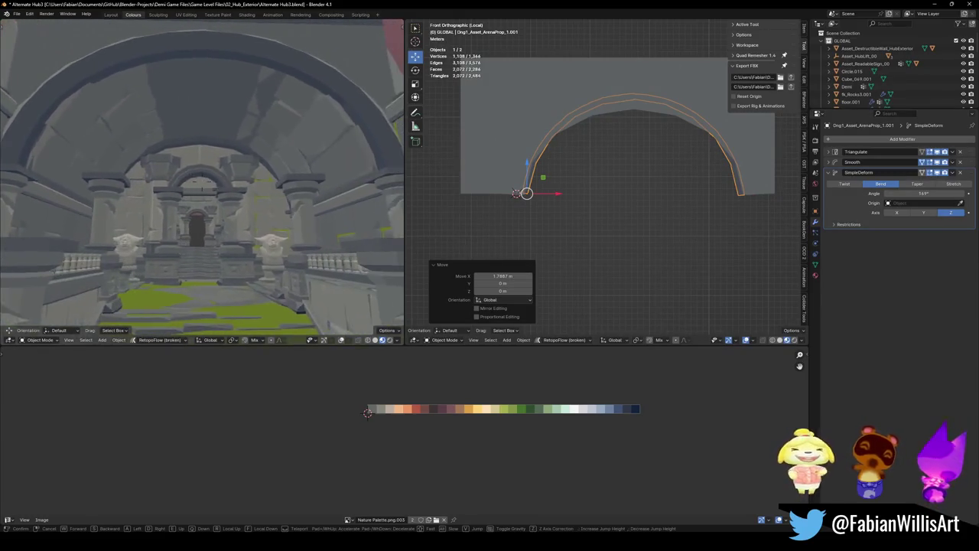
left_click(580, 98)
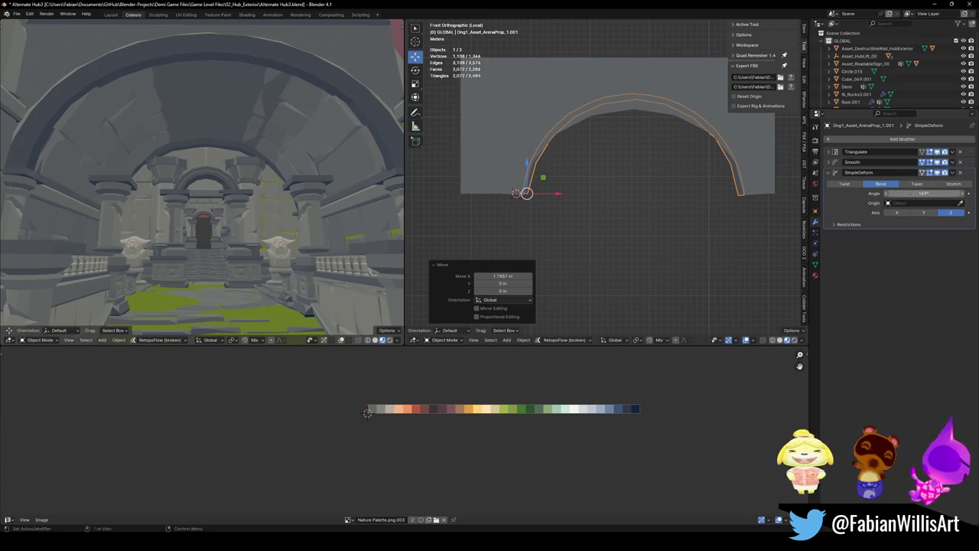
- Lower the Simple Deform bend angle and clear the strip's rotation with Alt+R
key("r")
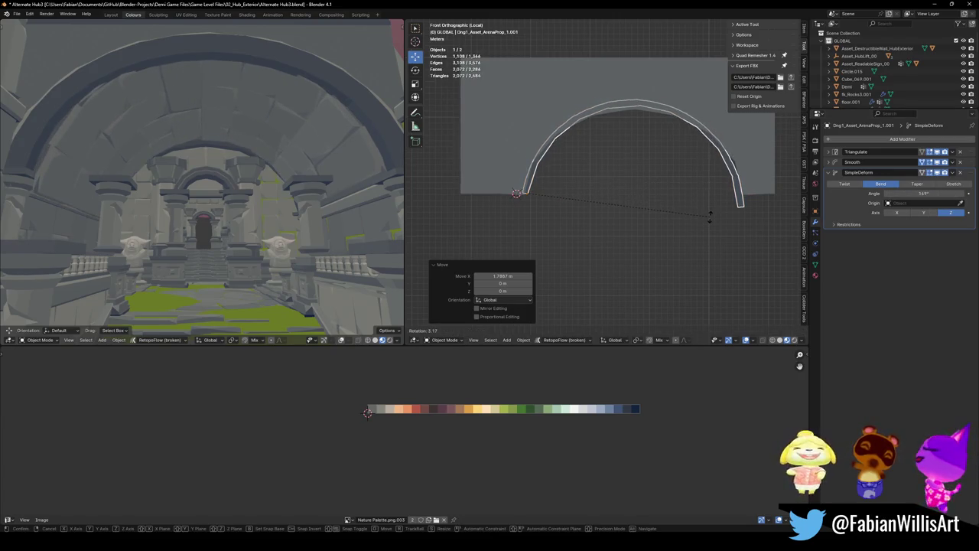
left_click(704, 274)
mouse_move(920, 196)
left_mouse_down()
mouse_move(906, 196)
mouse_move(945, 194)
mouse_move(934, 194)
left_mouse_up()
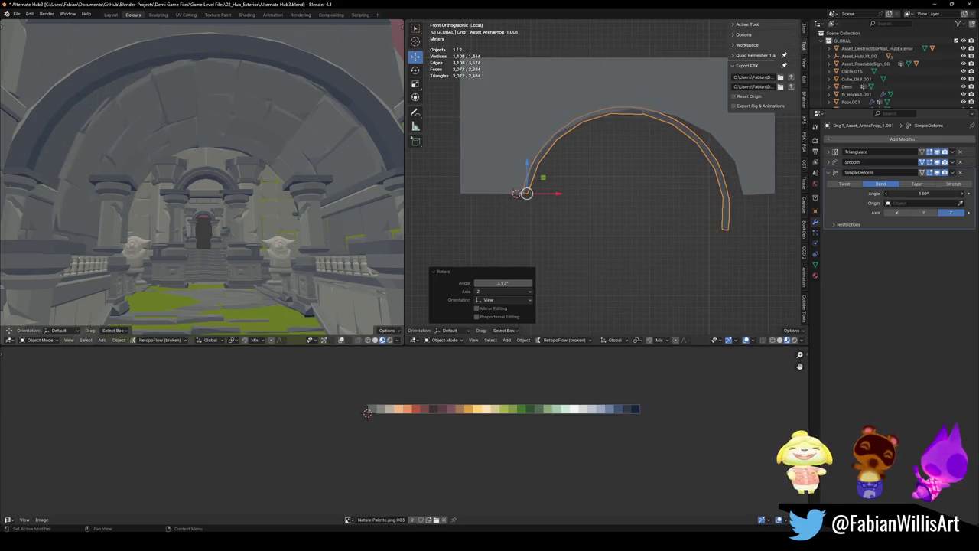
key("r")
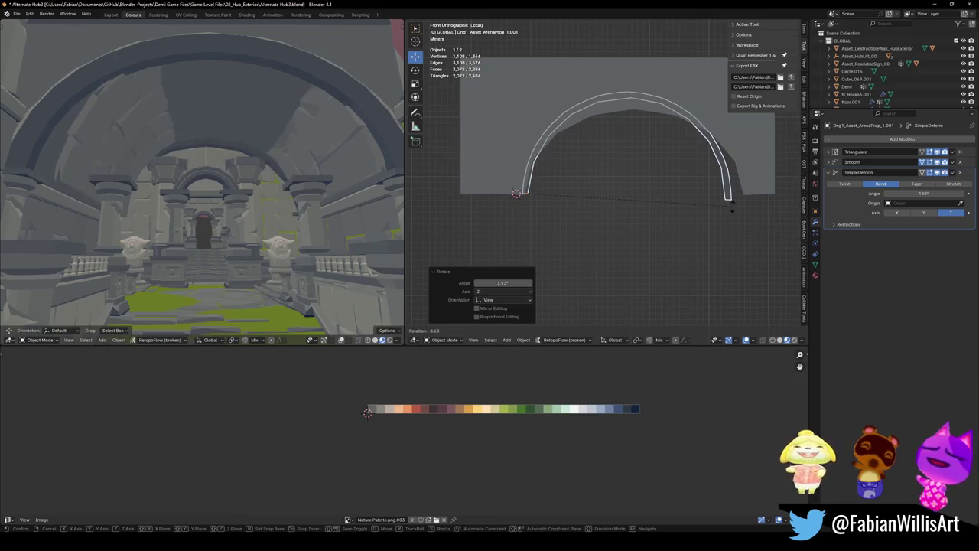
key("Escape")
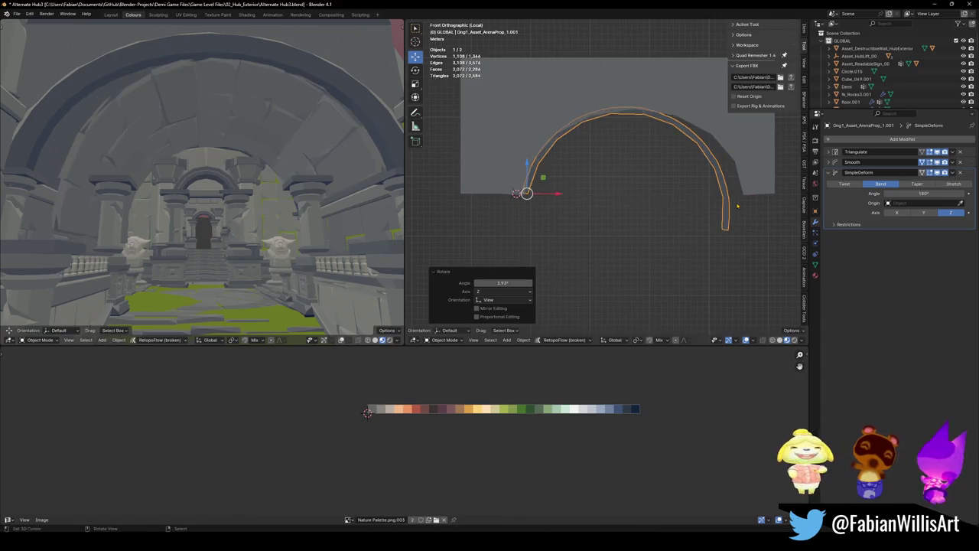
key("alt+r")
mouse_move(652, 207)
middle_mouse_down()
mouse_move(551, 203)
mouse_move(576, 223)
mouse_move(663, 181)
middle_mouse_up()
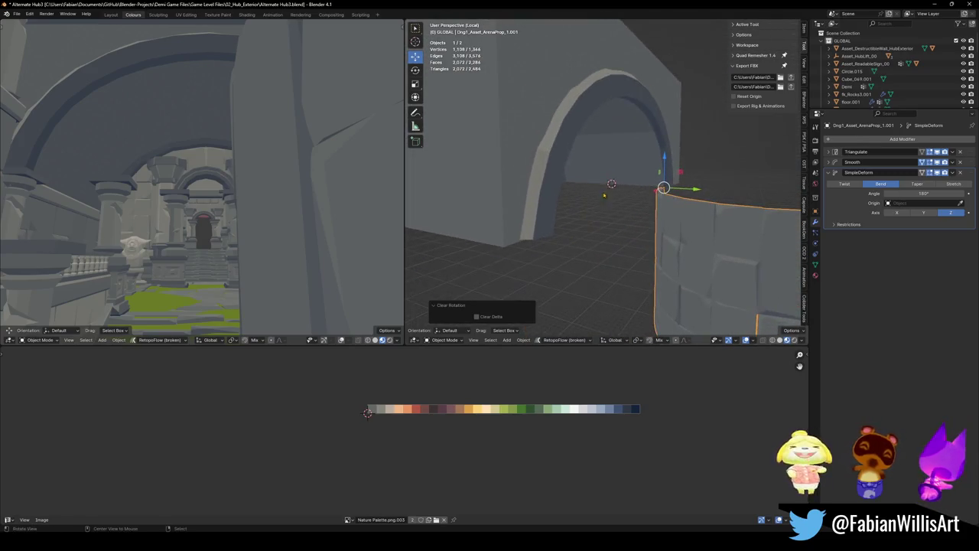
- Rotate the strip -90° about X and adjust its rotation in front orthographic view
type("rx-90")
key("Return")
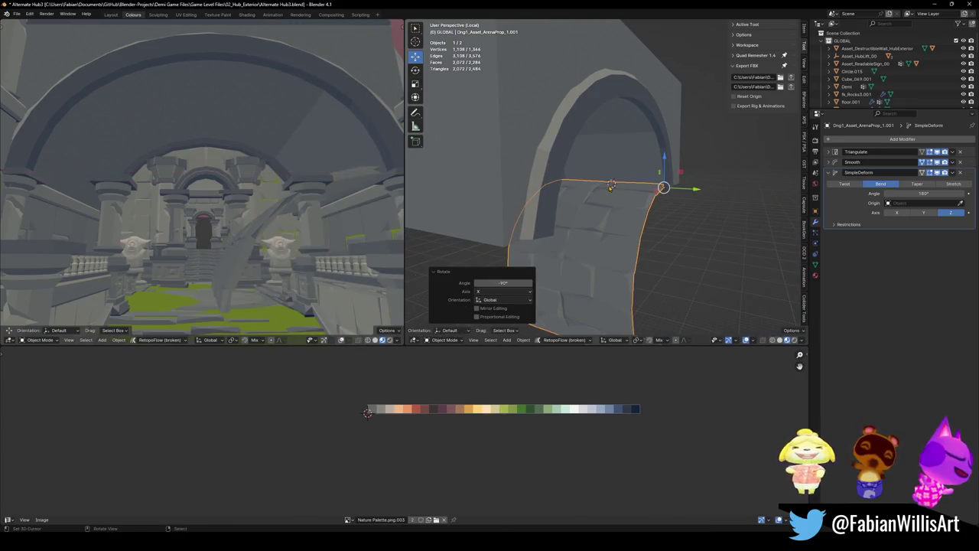
key("KP_1")
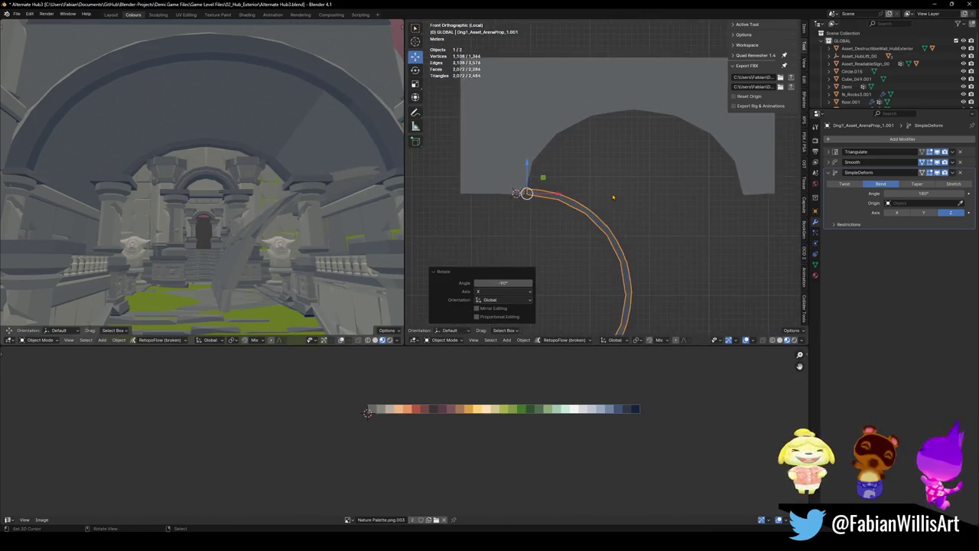
key("r")
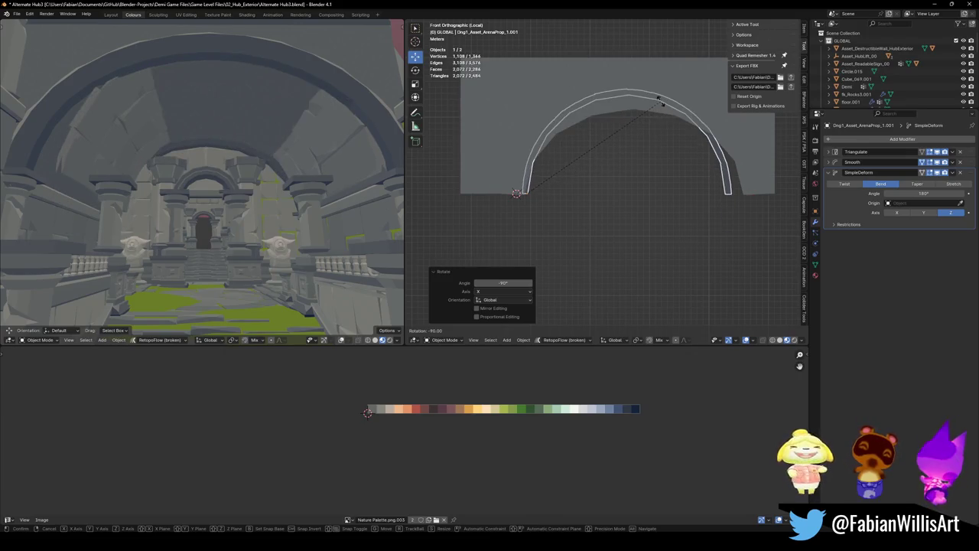
left_click(658, 99)
- Scale the strip along X and in height/depth to span the arch, then slide it on X
key("s")
key("x")
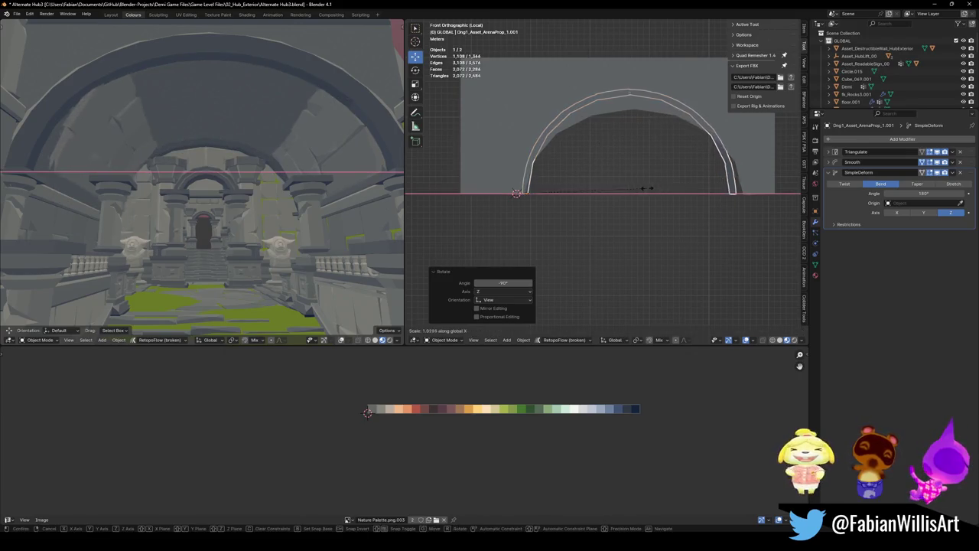
left_click(674, 114)
key("s")
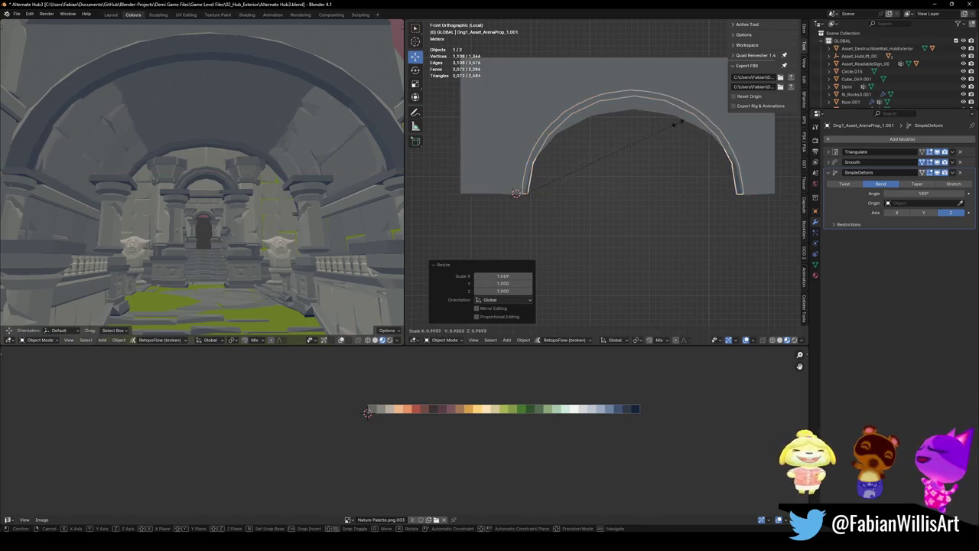
key("shift+x")
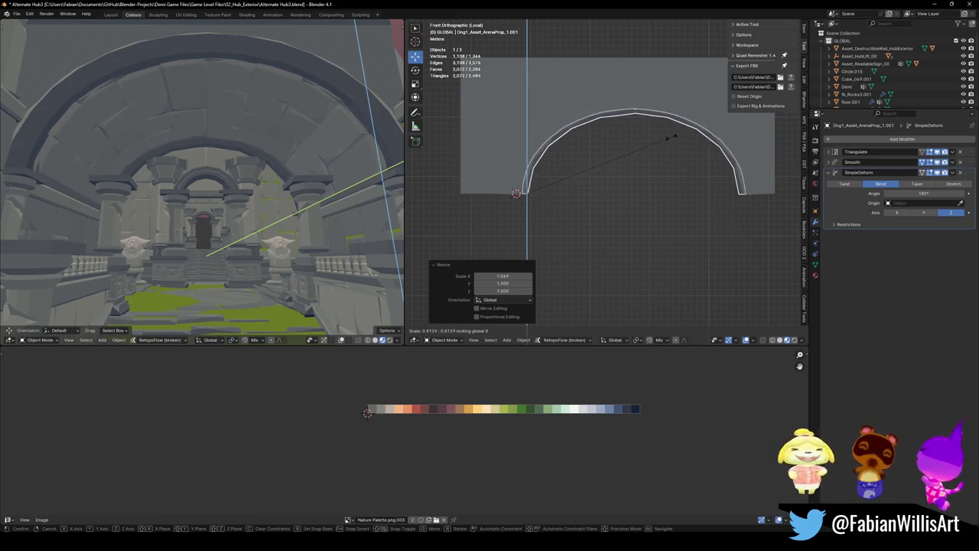
left_click(746, 116)
key("s")
key("x")
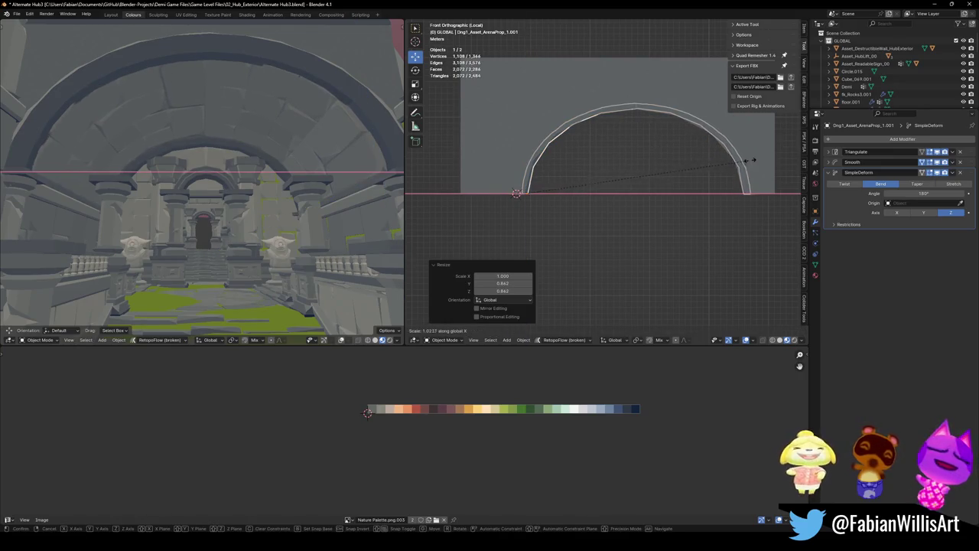
left_click(765, 160)
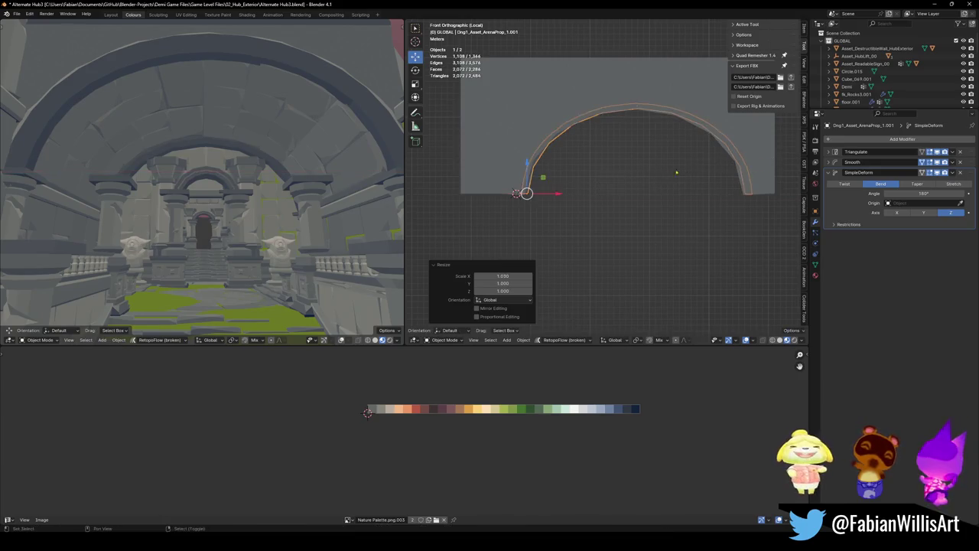
key("g")
key("x")
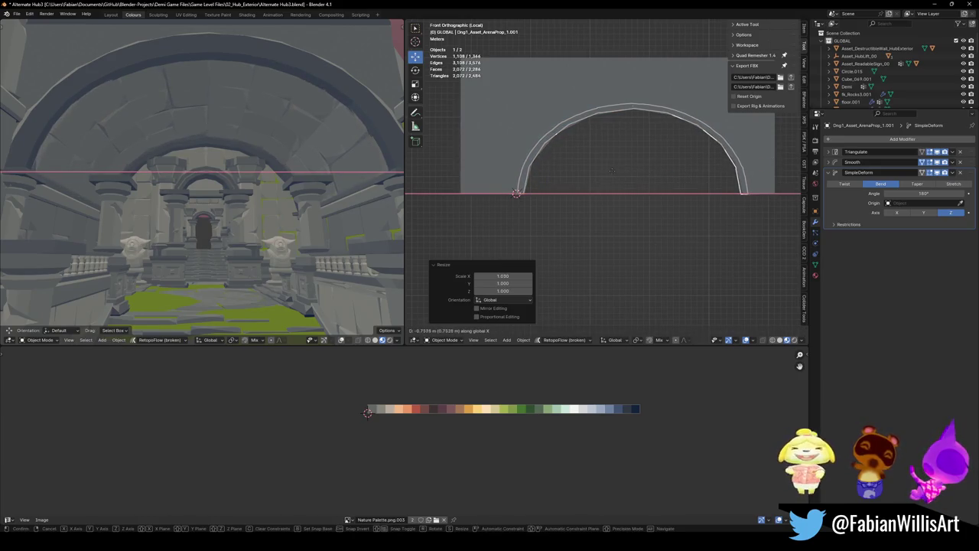
- Confirm the X slide, resize the strip along X, and fly through to check
left_click(517, 193)
key("s")
key("x")
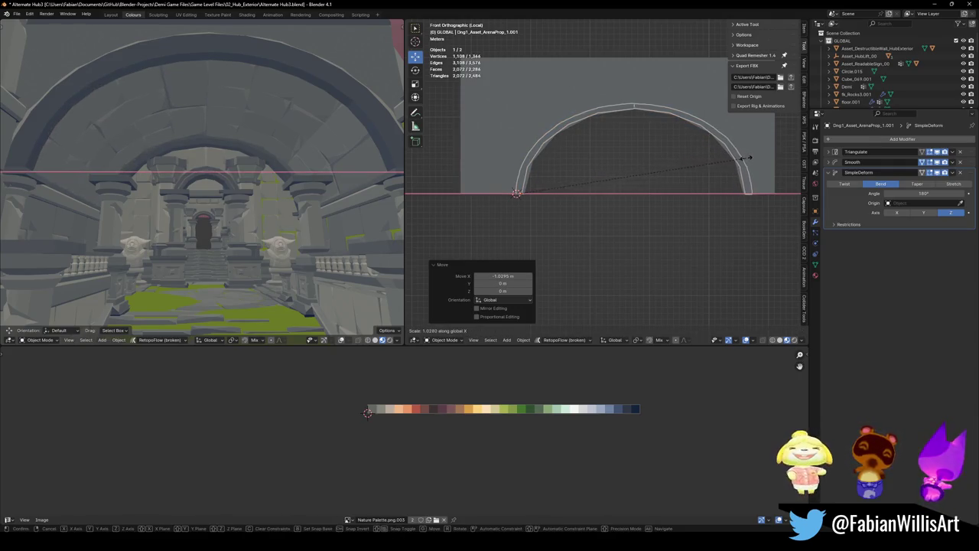
left_click(750, 158)
key("shift+grave")
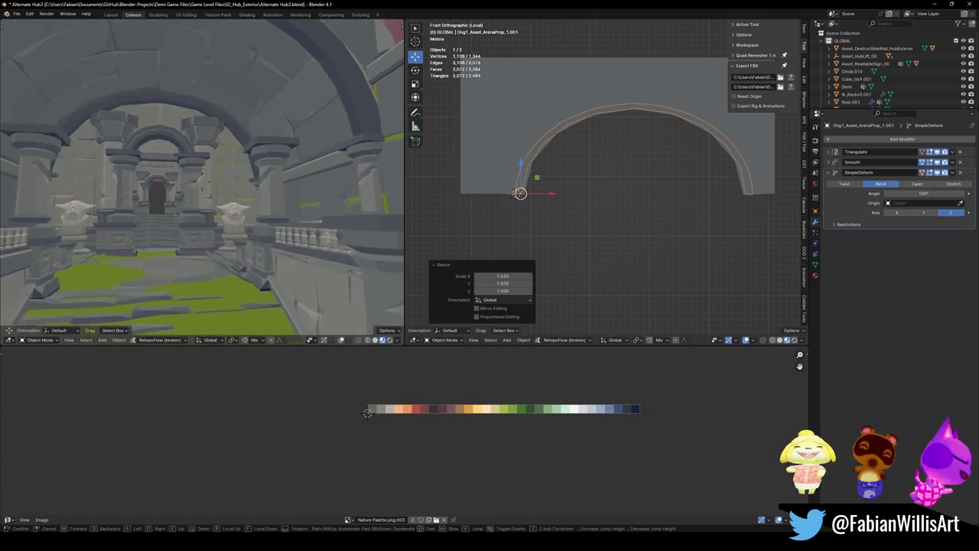
key("w")
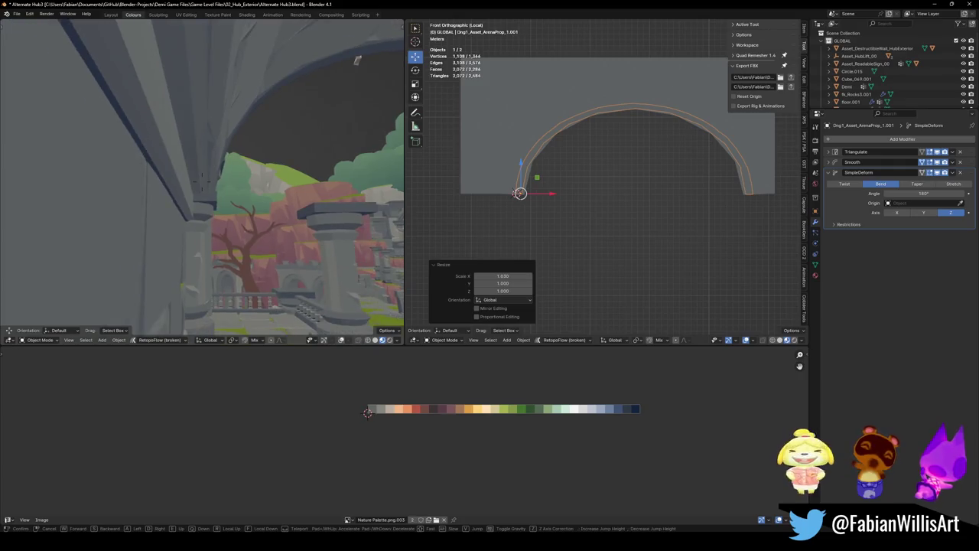
left_click(356, 57)
- Slide the strip left along X and widen it slightly
key("g")
key("x")
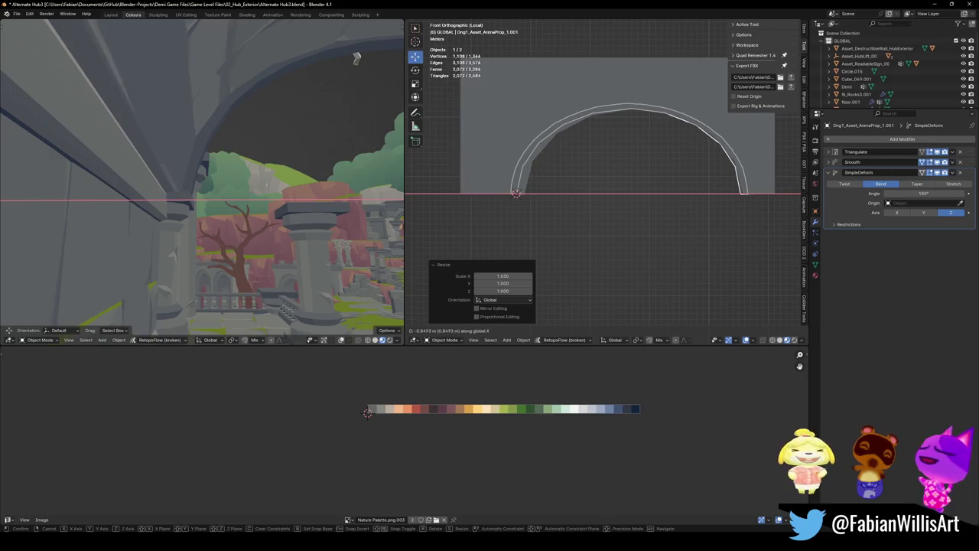
left_click(516, 192)
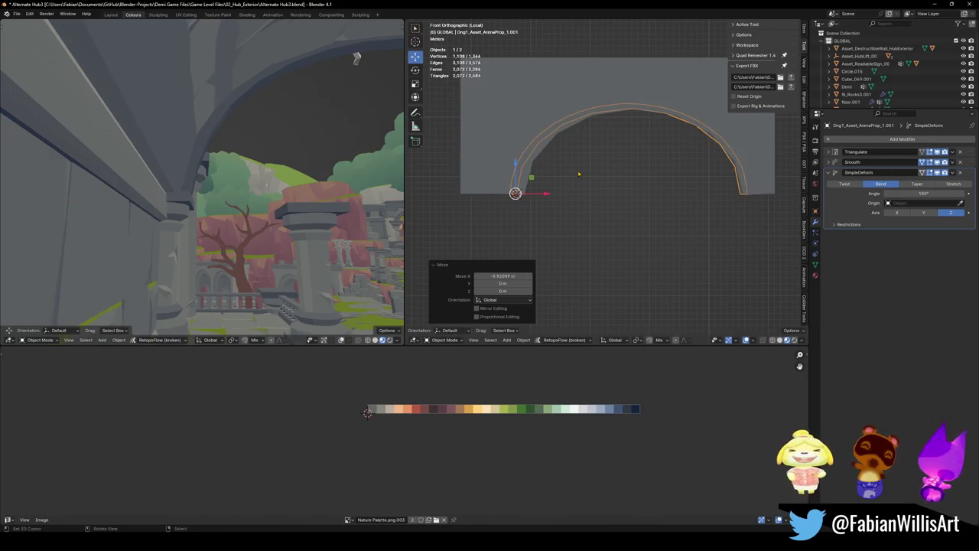
key("s")
key("x")
left_click(655, 177)
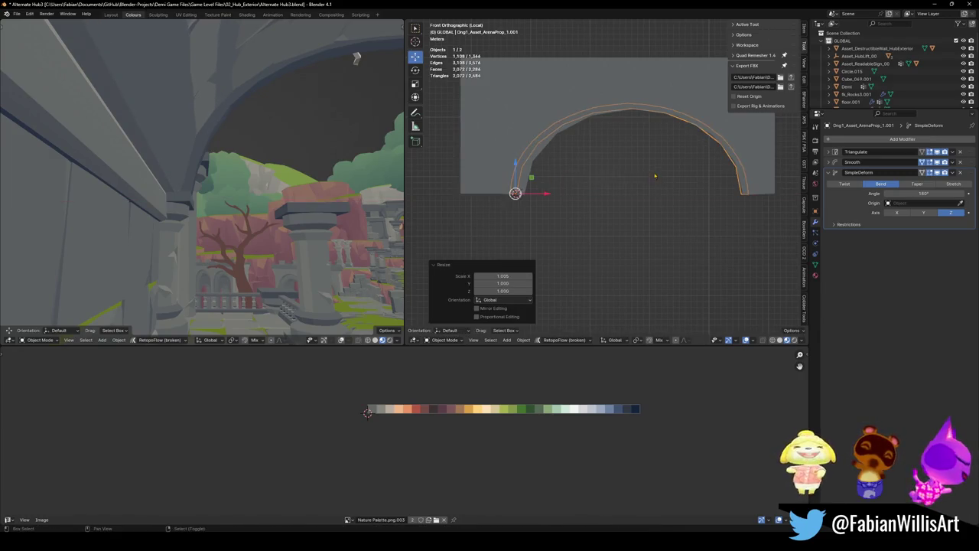
- Narrow the strip to 0.996 along X, fly through, and fine-tune its X scale
key("s")
key("x")
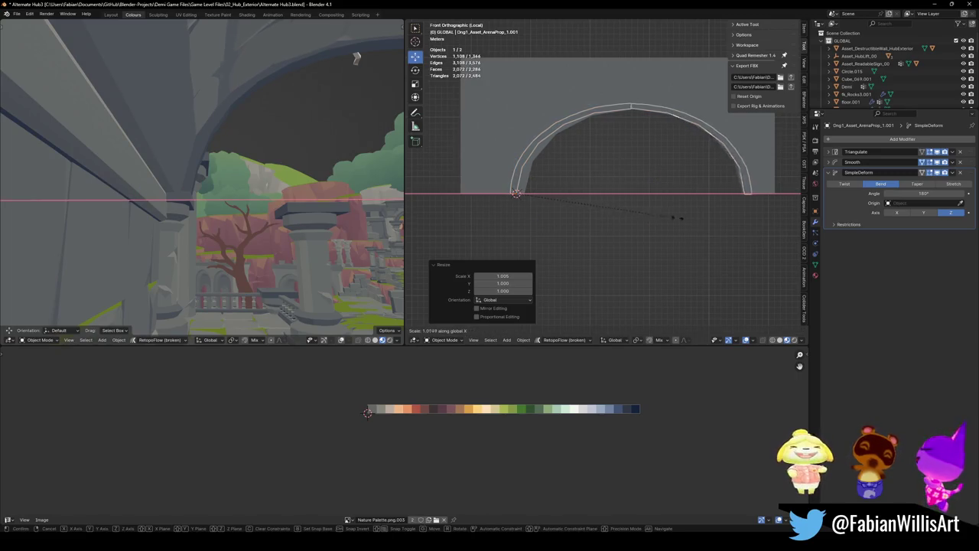
left_click(640, 214)
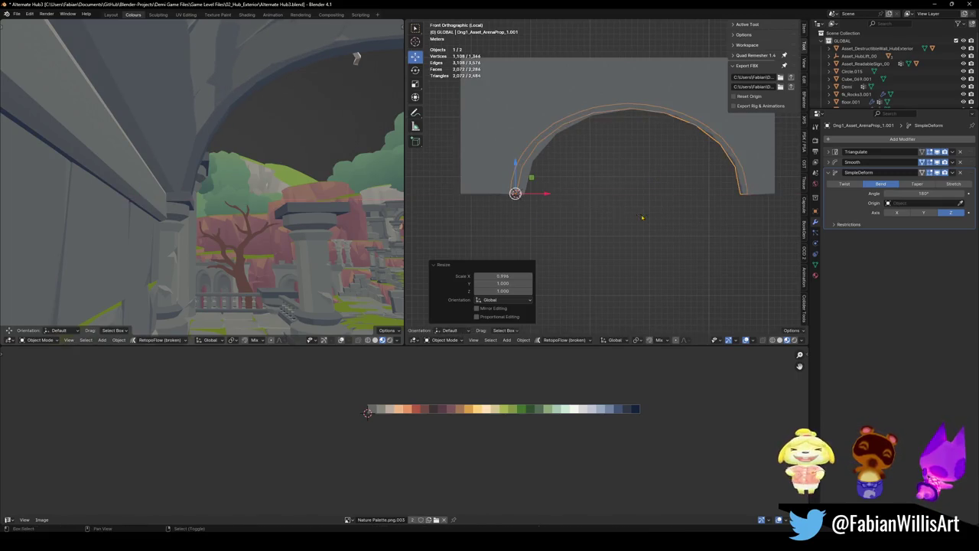
key("shift+grave")
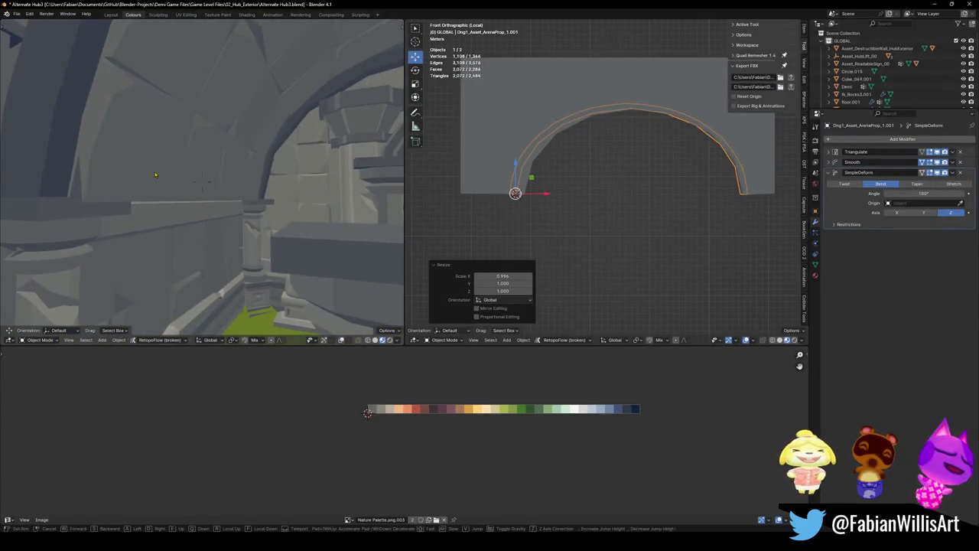
left_click(202, 181)
key("s")
key("x")
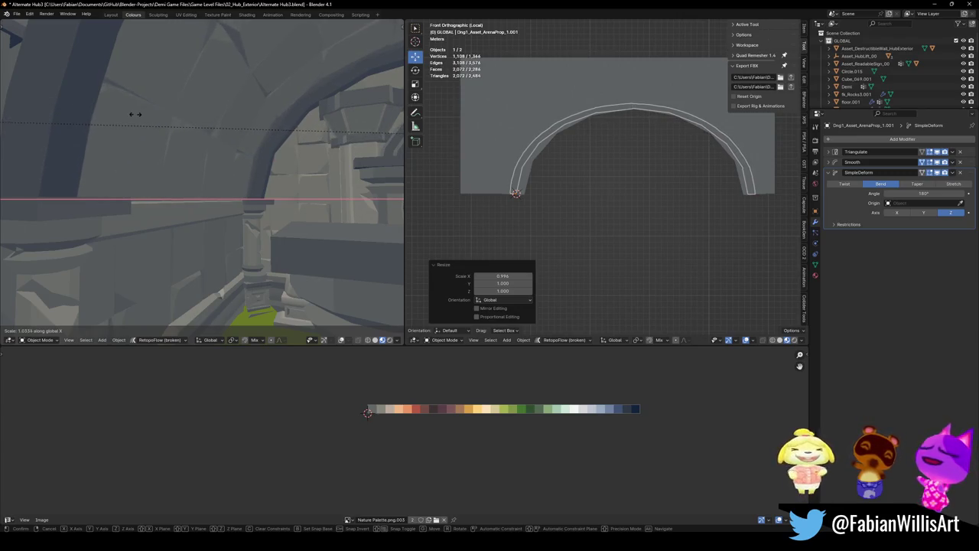
left_click(178, 120)
- Select the stone arch Arch_1_ and open it in Edit Mode
left_click(518, 126)
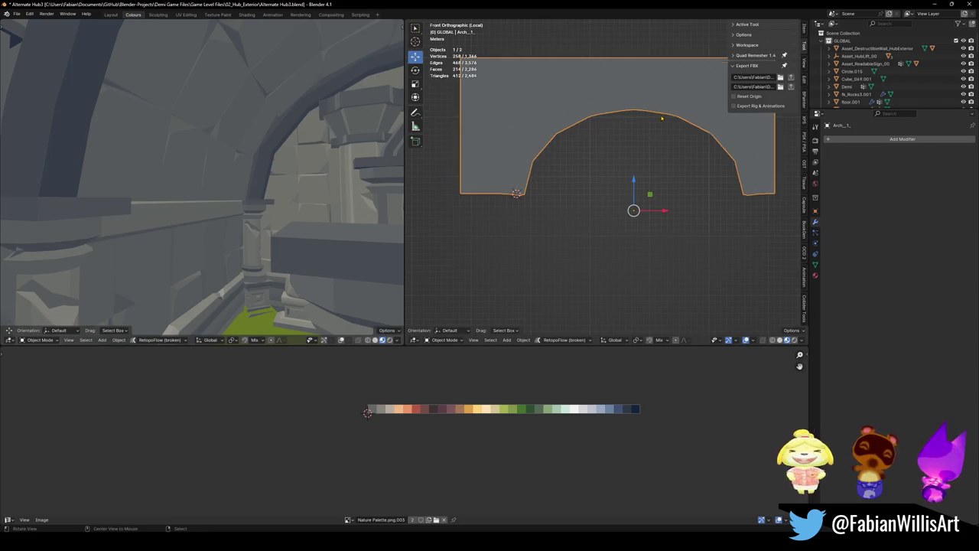
key("Tab")
middle_click_drag(662, 117, 505, 204)
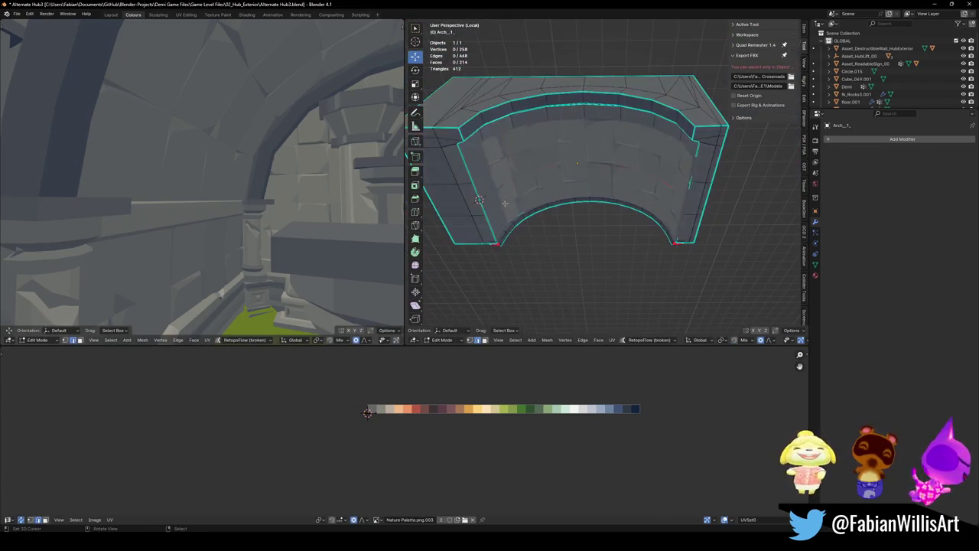
- Select the arch's inner underside faces, hiding and revealing them to verify the selection
key("3")
left_click(492, 195)
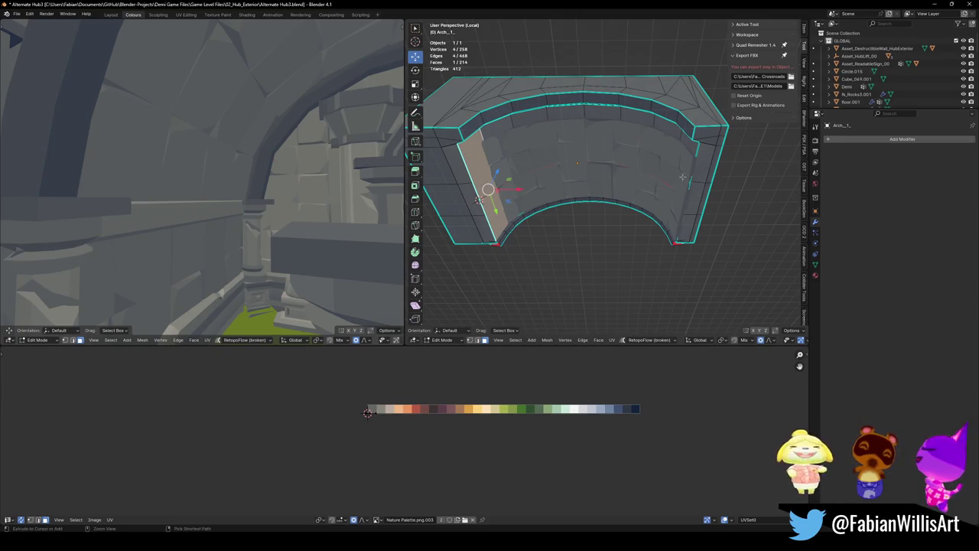
left_click(676, 170, "ctrl")
key("h")
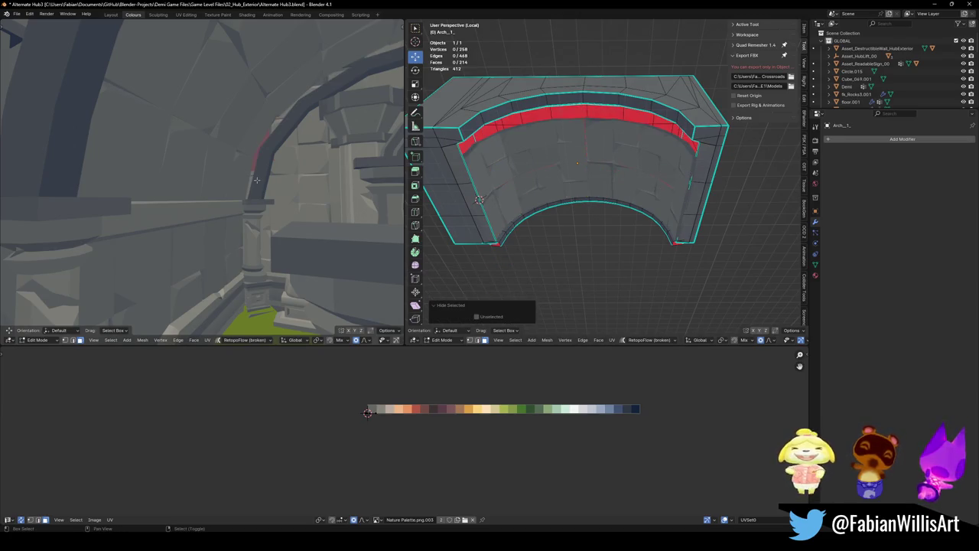
key("shift+grave")
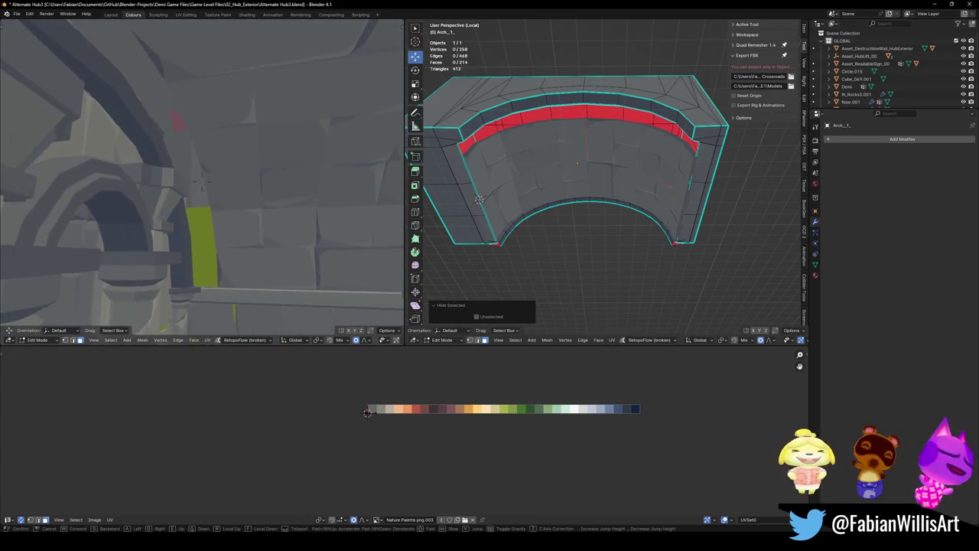
left_click(202, 182)
key("alt+h")
key("h")
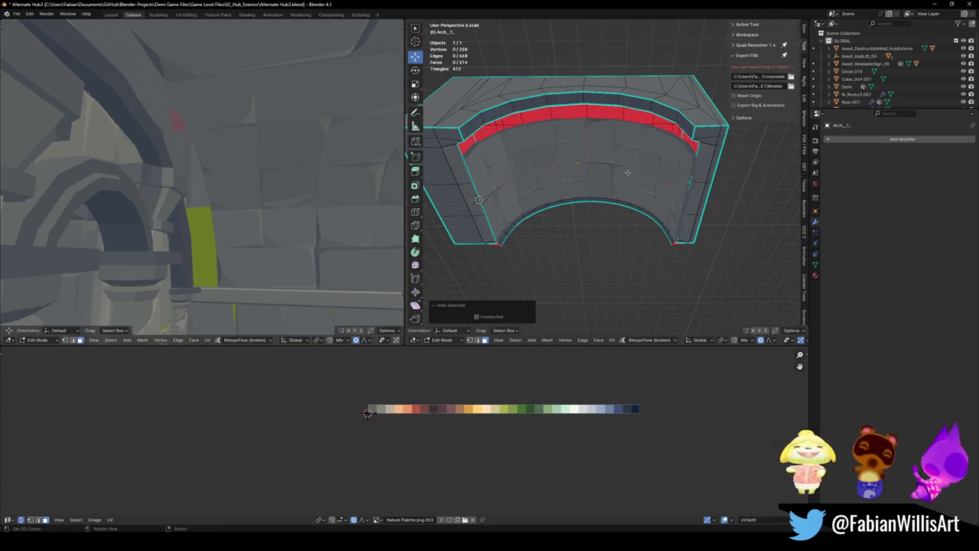
key("alt+h")
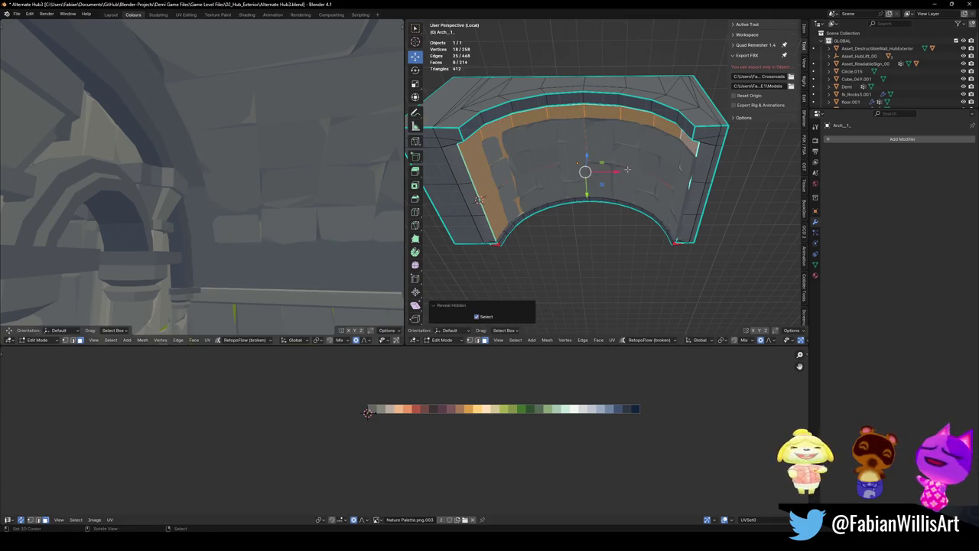
- Separate the selected faces into a new object and select that piece in Object Mode
key("p")
left_click(628, 174)
key("Tab")
left_click(640, 116)
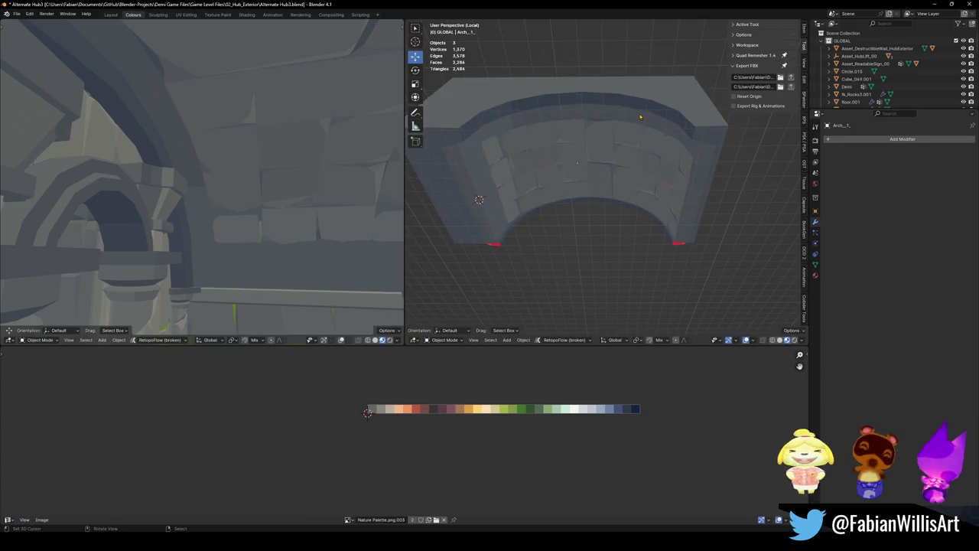
- Undo the arch separation and stretch the bent strip to 1.142 along Y
key("ctrl+z")
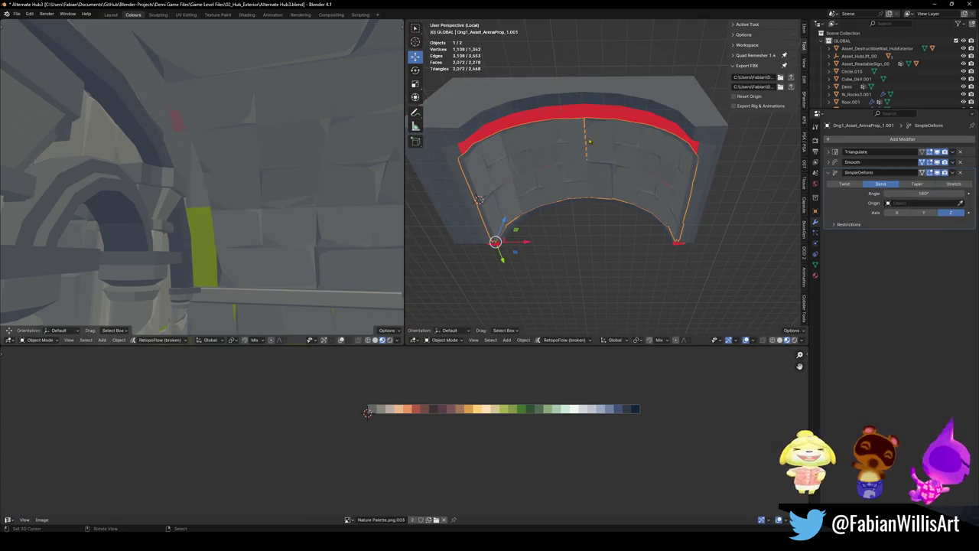
middle_click_drag(588, 209, 563, 200)
key("s")
key("y")
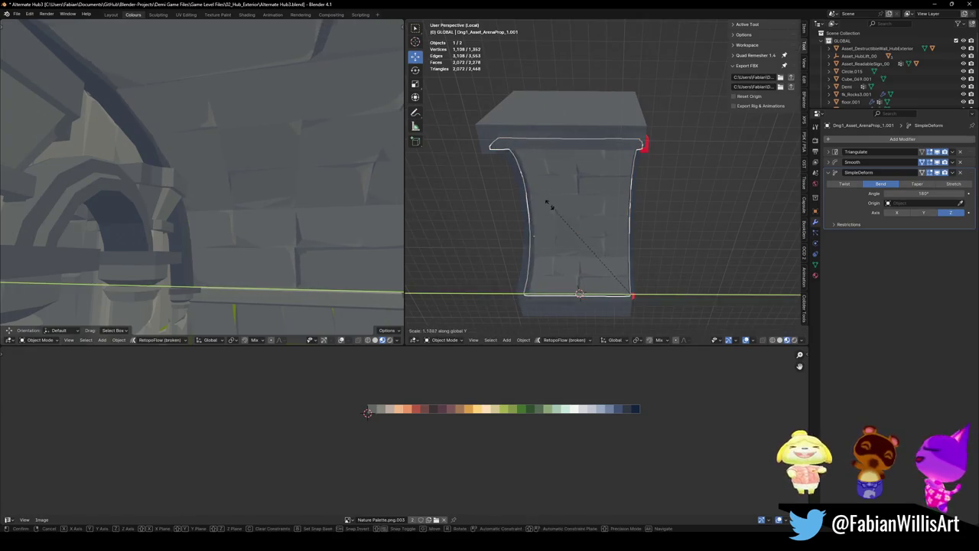
left_click(593, 205)
- Walk under the arch to review the strip, then open its mesh in Edit Mode
key("shift+grave")
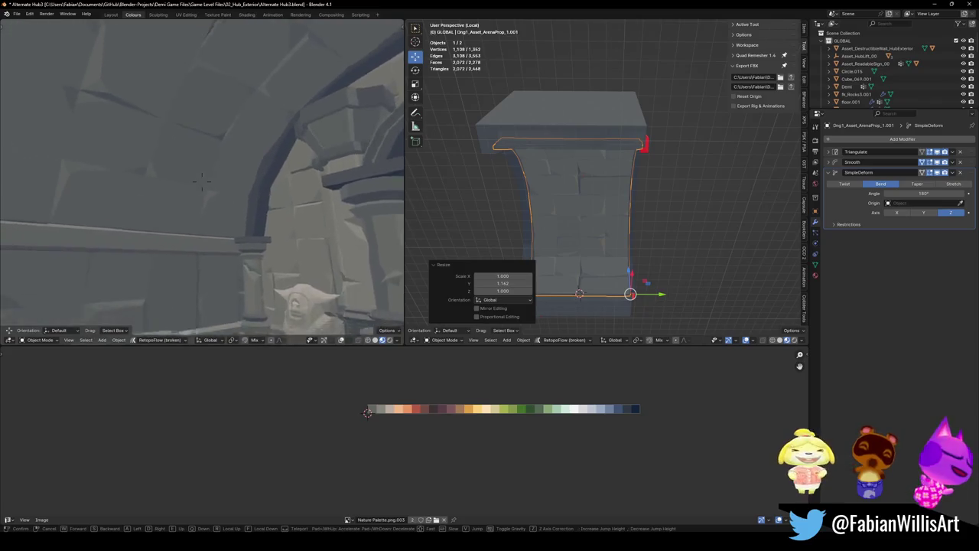
key("w")
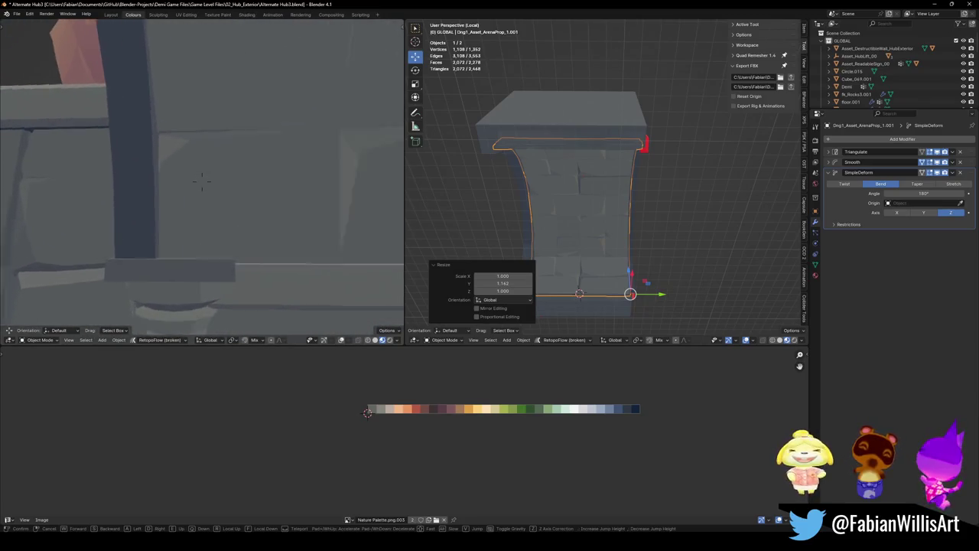
key("s")
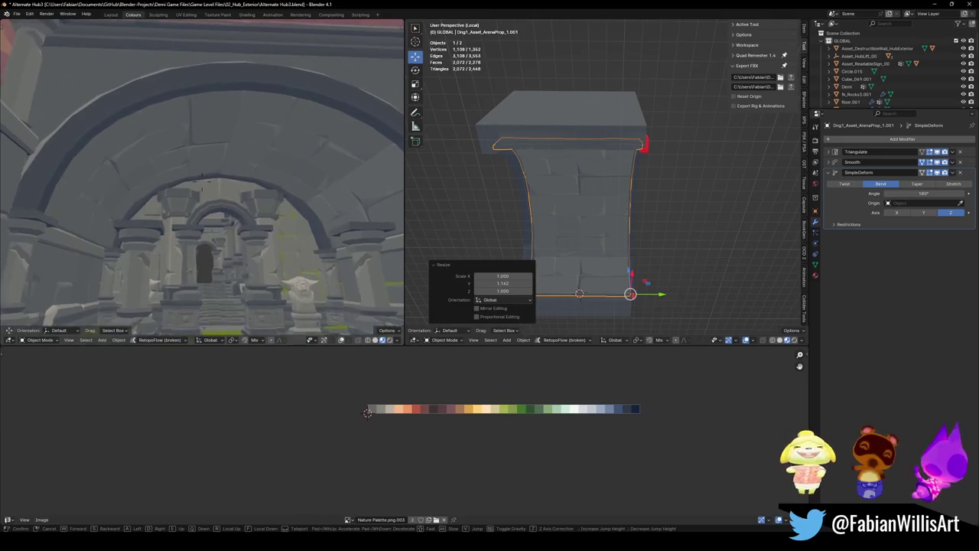
key("w")
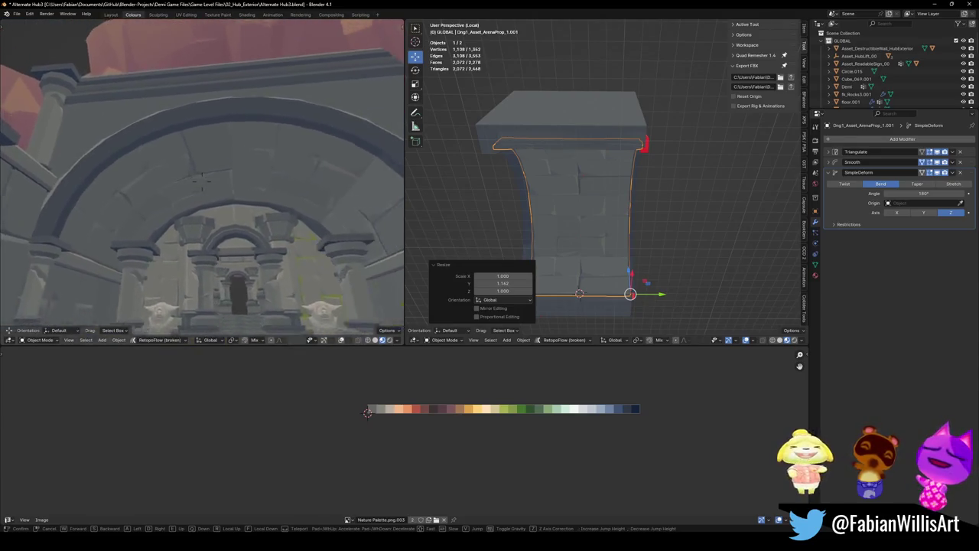
key("w")
left_click(201, 177)
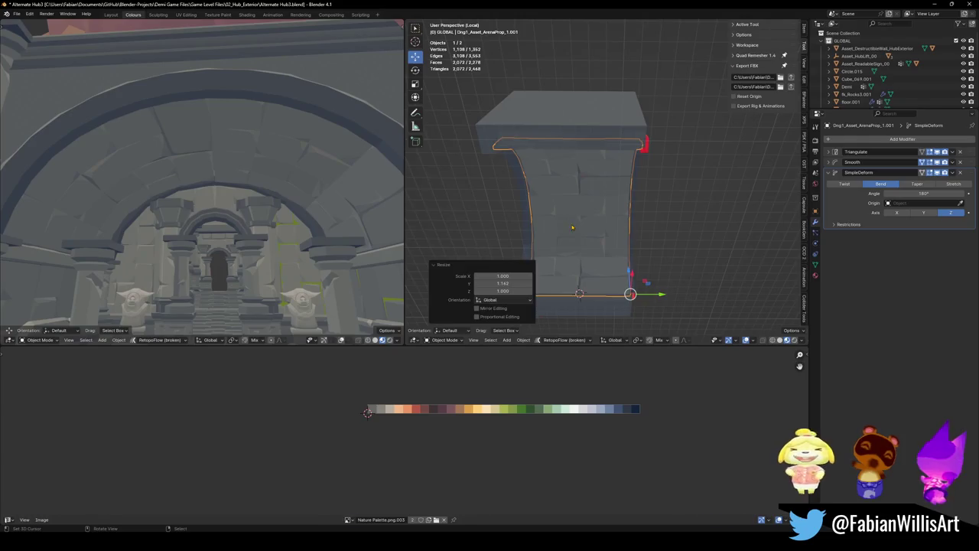
key("Tab")
- Slide the strip's UVs horizontally, then walk under the arch to review the result
key("g")
key("x")
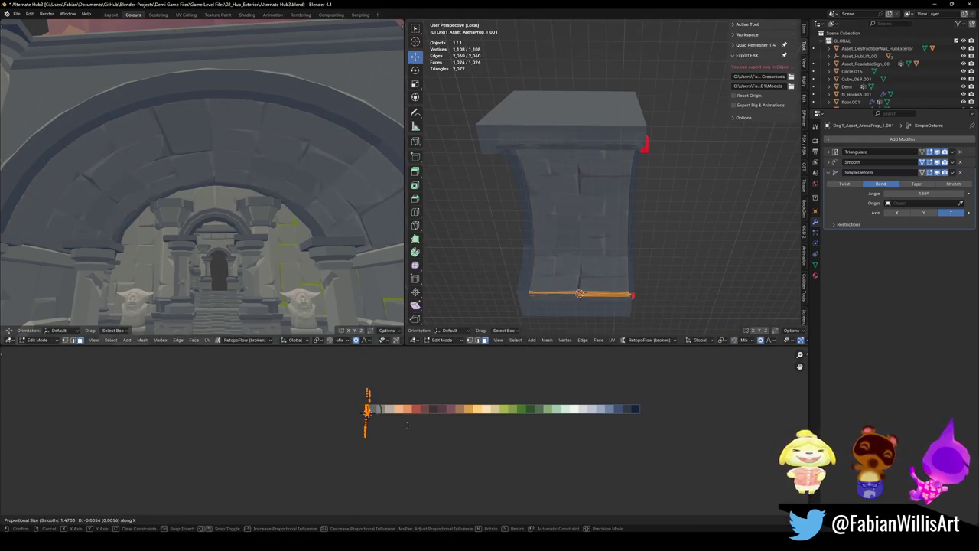
left_click(401, 423)
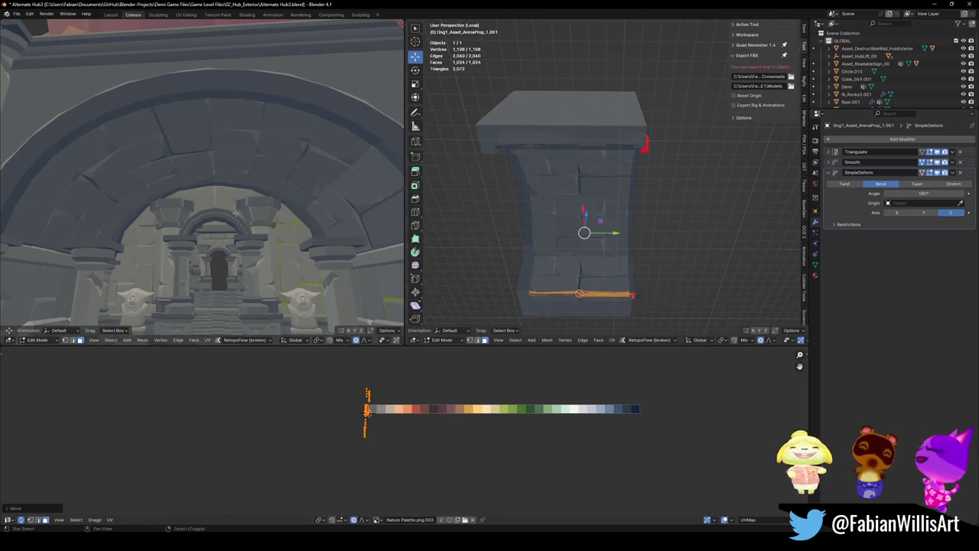
key("shift+grave")
key("w")
key("s")
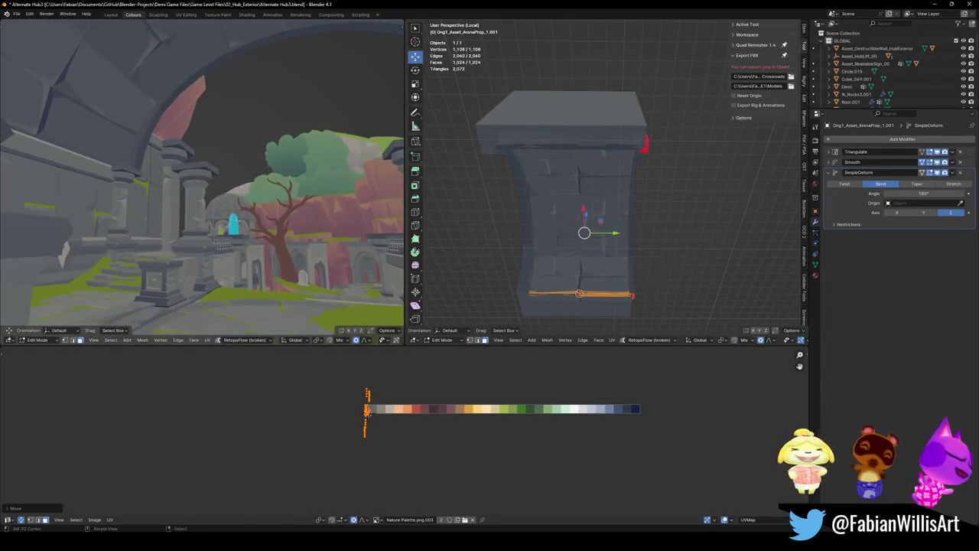
left_click(247, 208)
key("shift+grave")
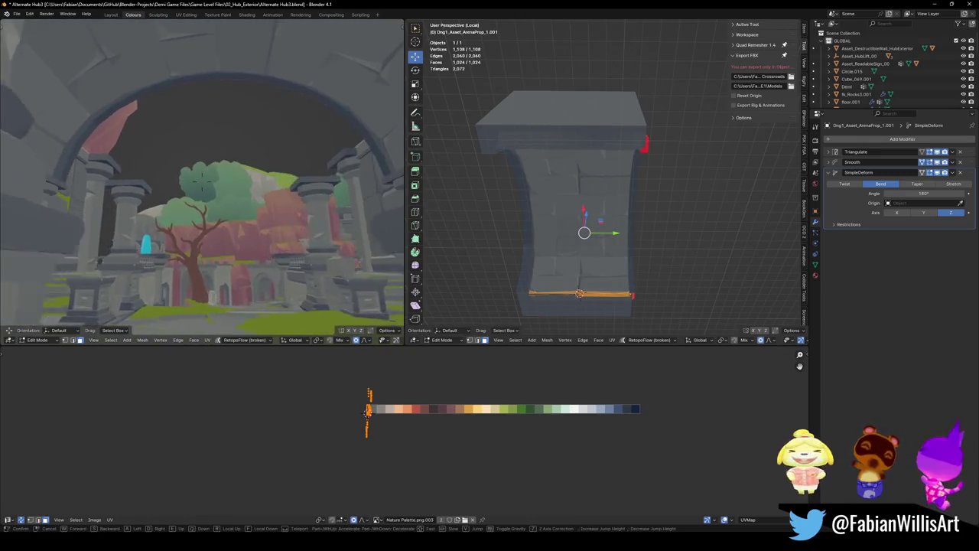
left_click(253, 201)
- Shift the strip's UVs along X, mirror them horizontally, and shift them again
key("g")
key("x")
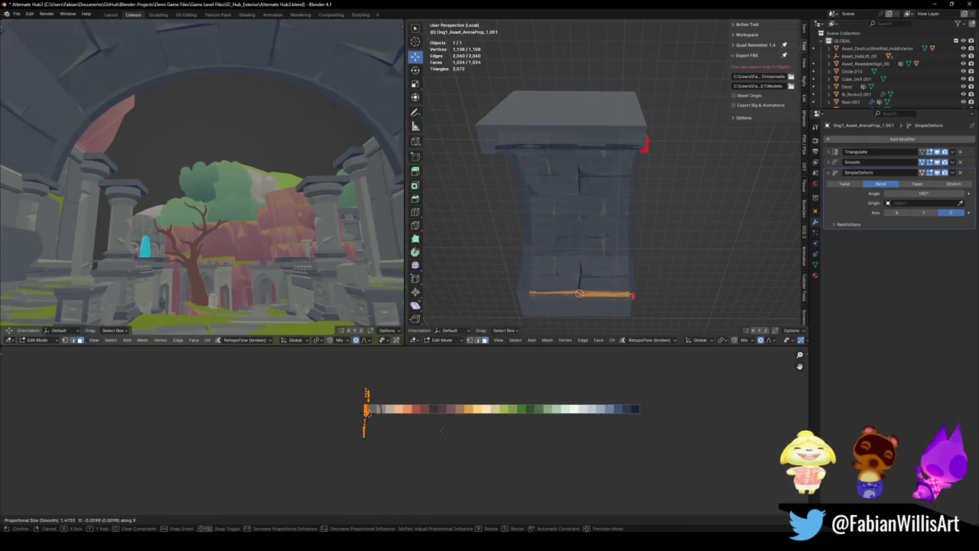
left_click(452, 429)
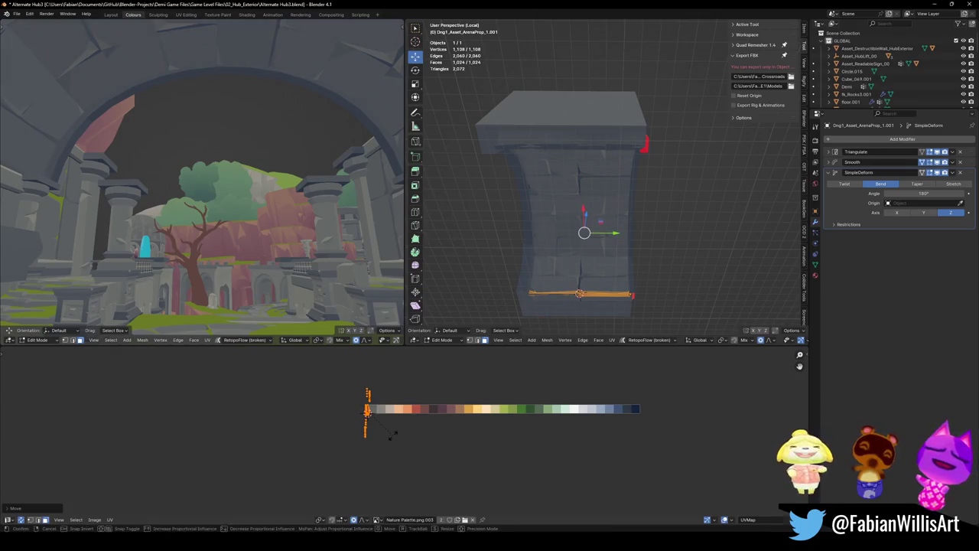
key("r")
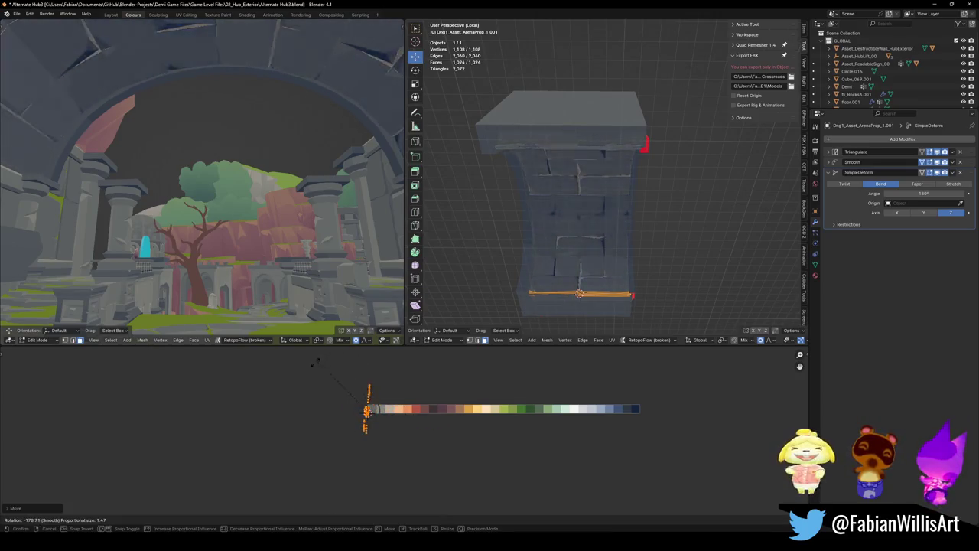
key("Escape")
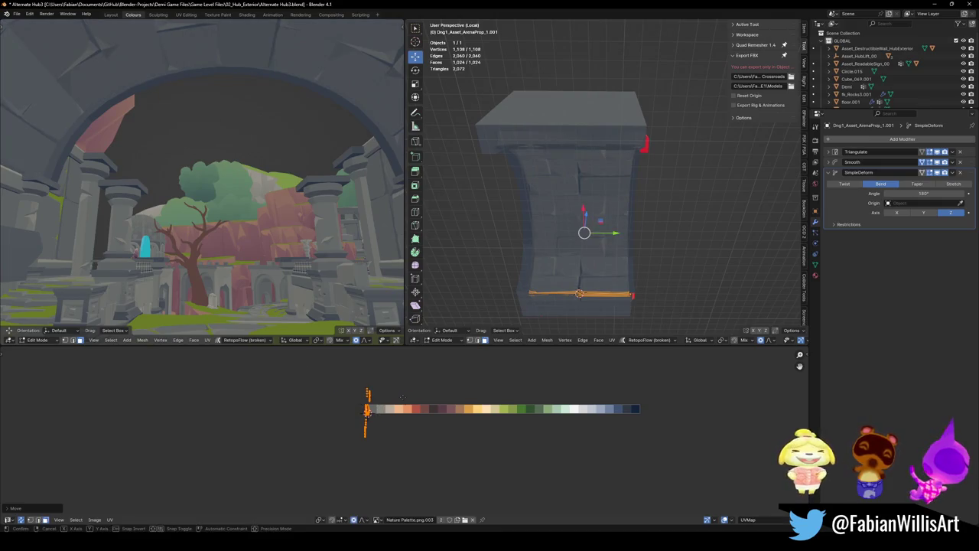
key("x")
left_click(402, 396)
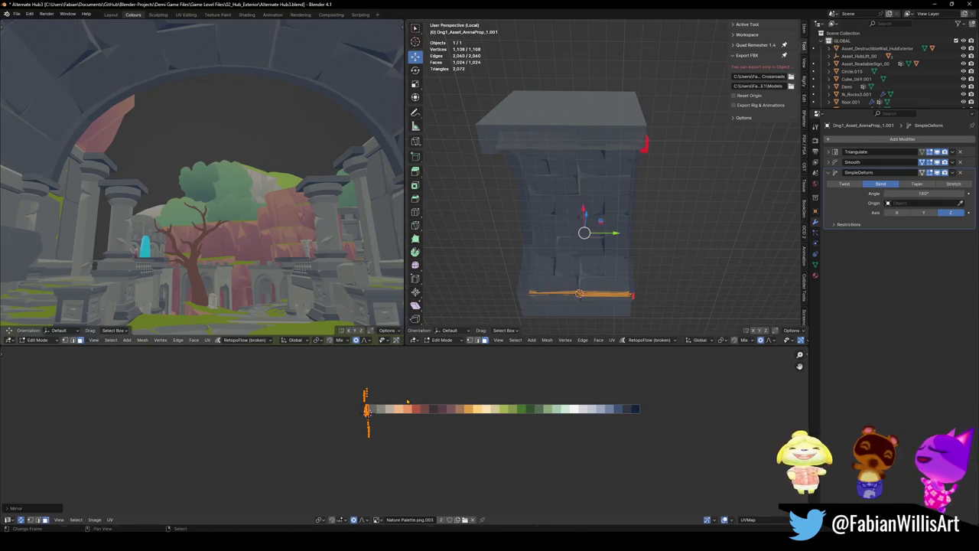
key("g")
key("x")
left_click(417, 399)
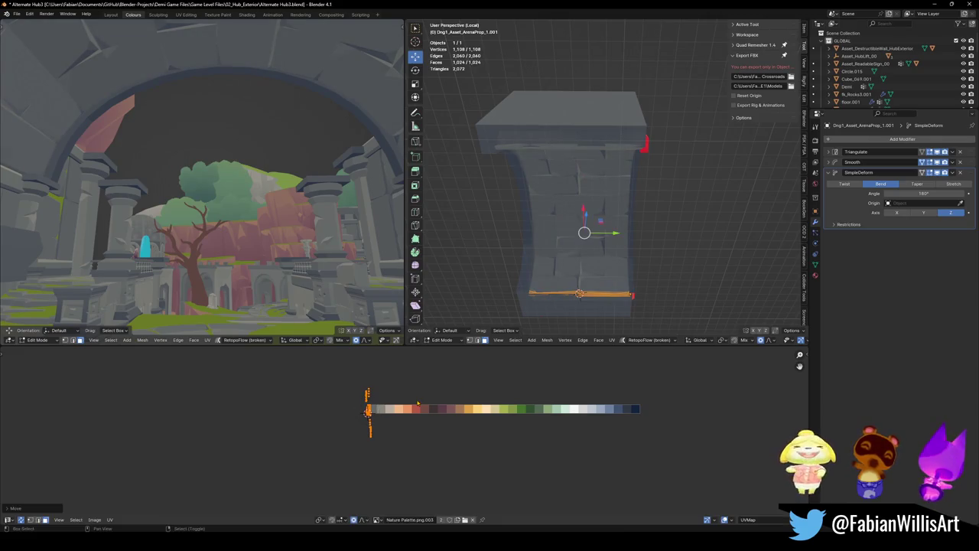
- Walk up to the wall and fly through the arch toward the pillars to review
key("shift+grave")
key("w")
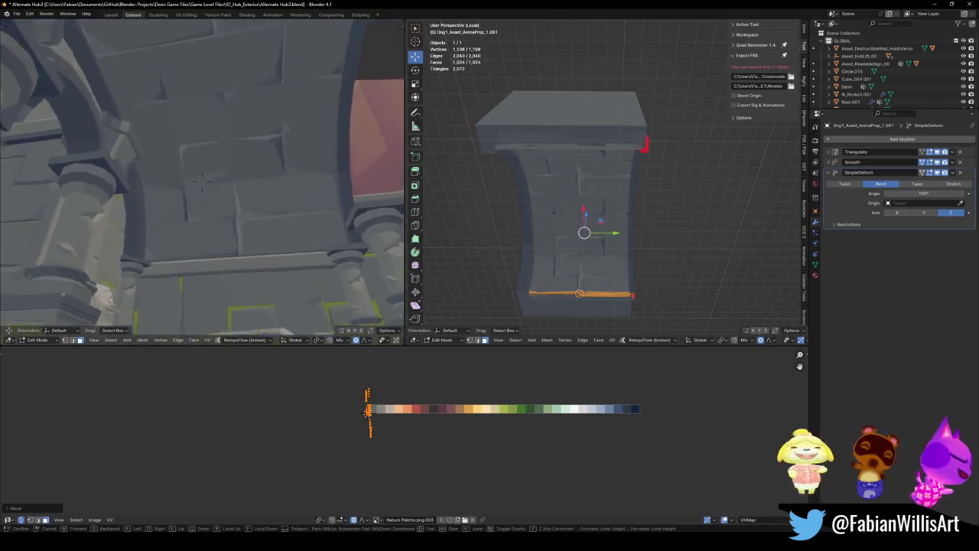
left_click(276, 215)
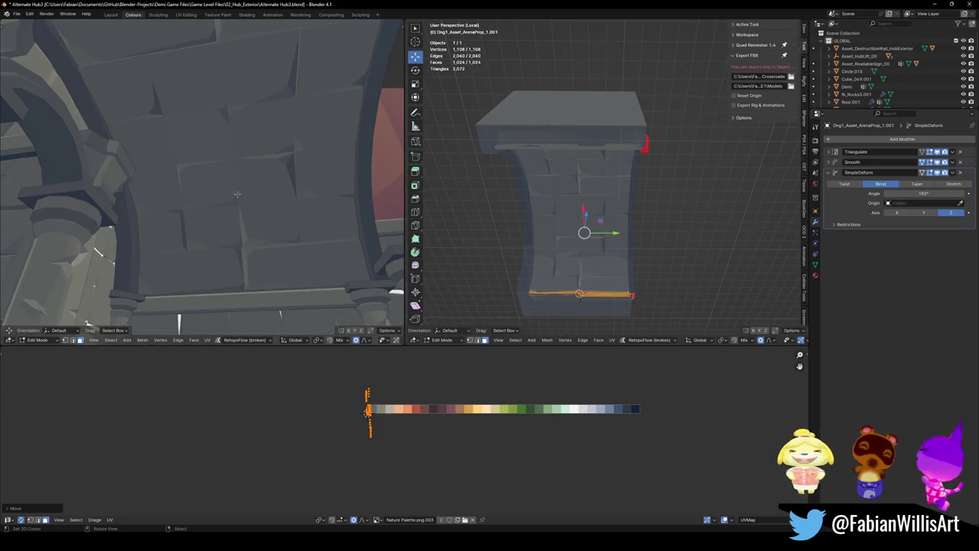
key("shift+grave")
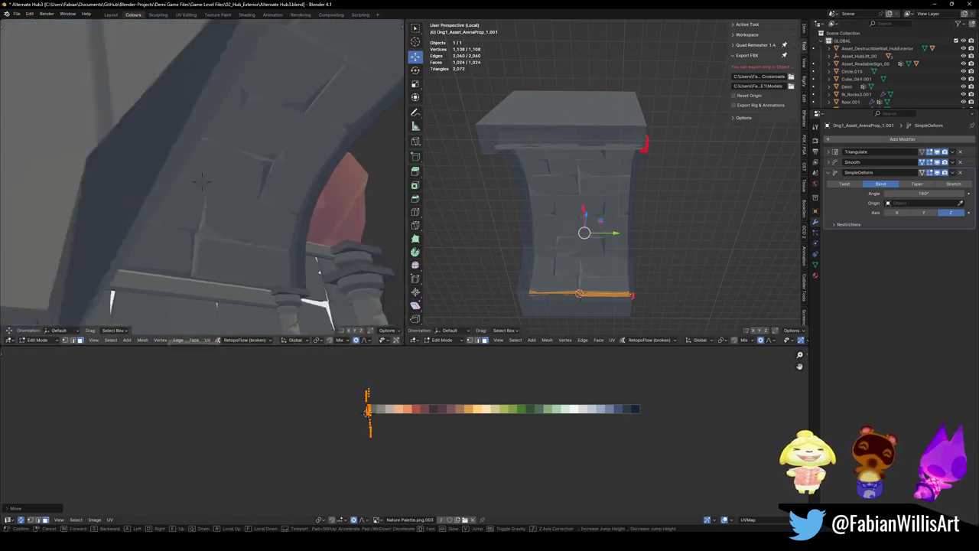
key("w")
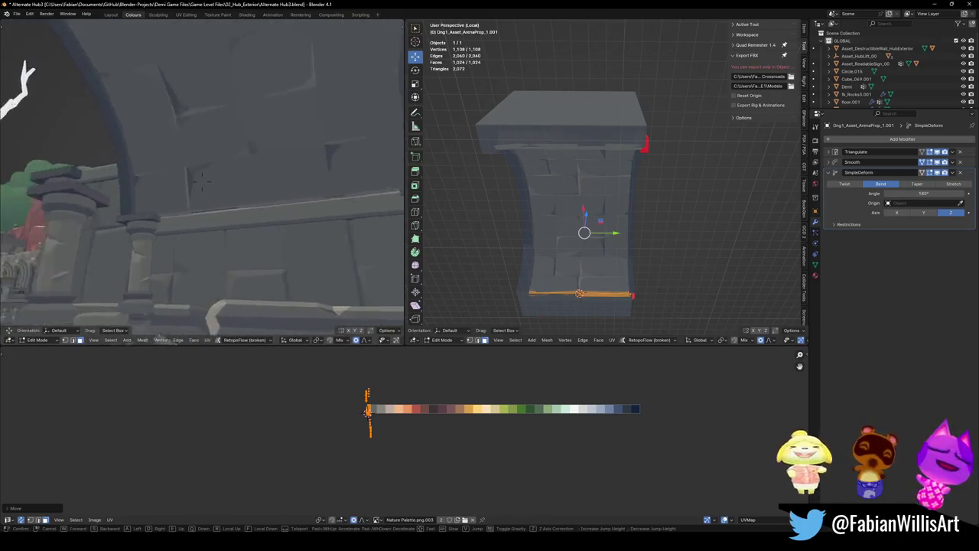
key("s")
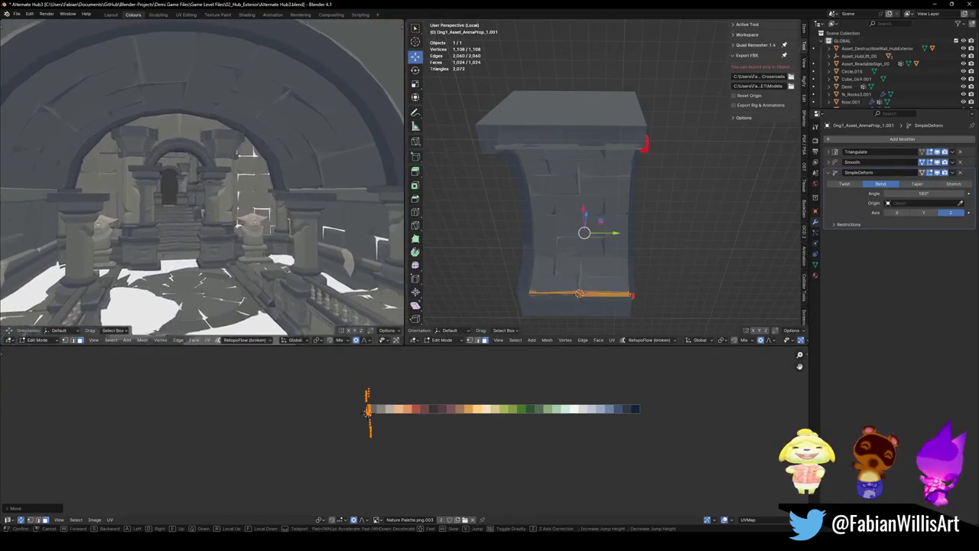
left_click(203, 199)
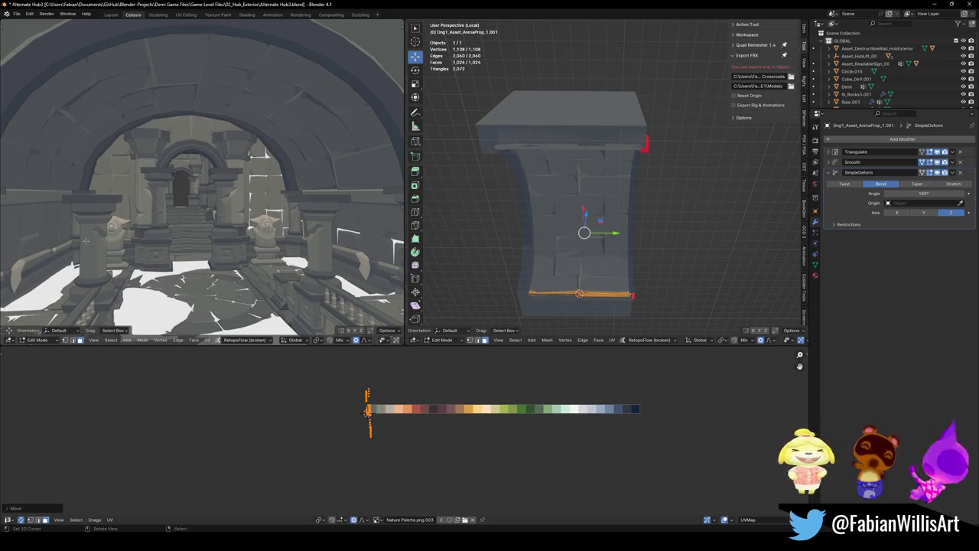
- Orbit to the arch mesh, return to Object Mode and save Alternate Hub3.blend
left_click_drag(534, 223, 520, 232, "alt")
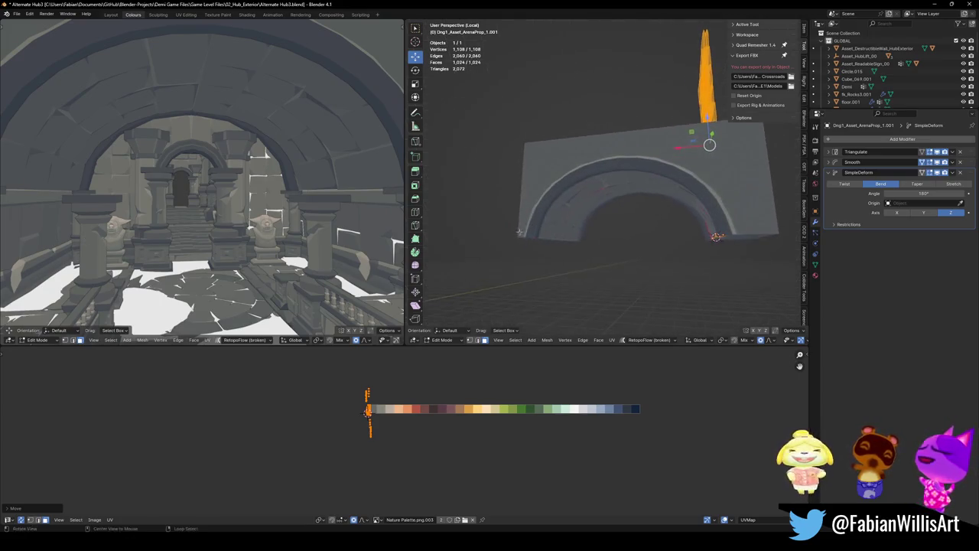
left_click_drag(669, 187, 636, 234, "alt")
key("Tab")
scroll(658, 199, "up", 5)
key("ctrl+s")
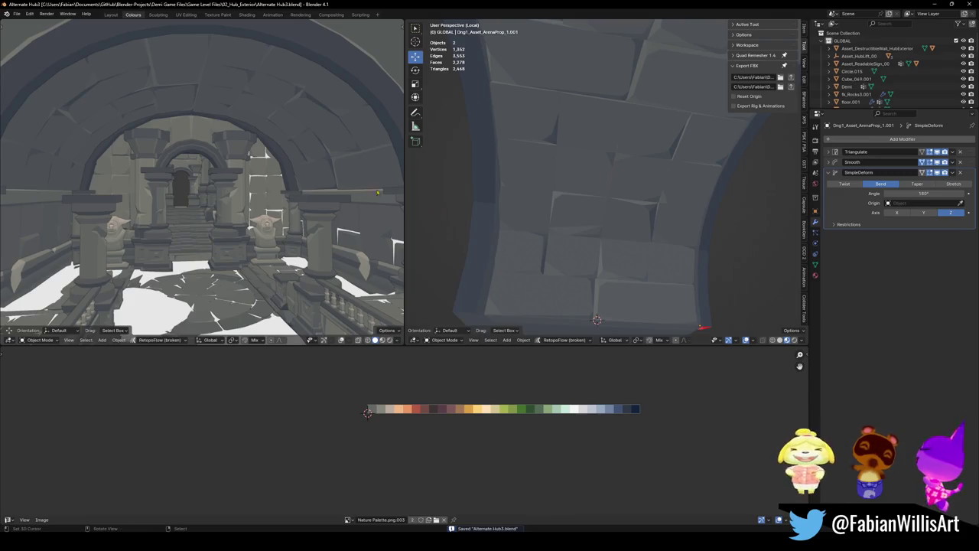
- Select the arch, enter Edit Mode and select all of its geometry
right_click(448, 237, "shift")
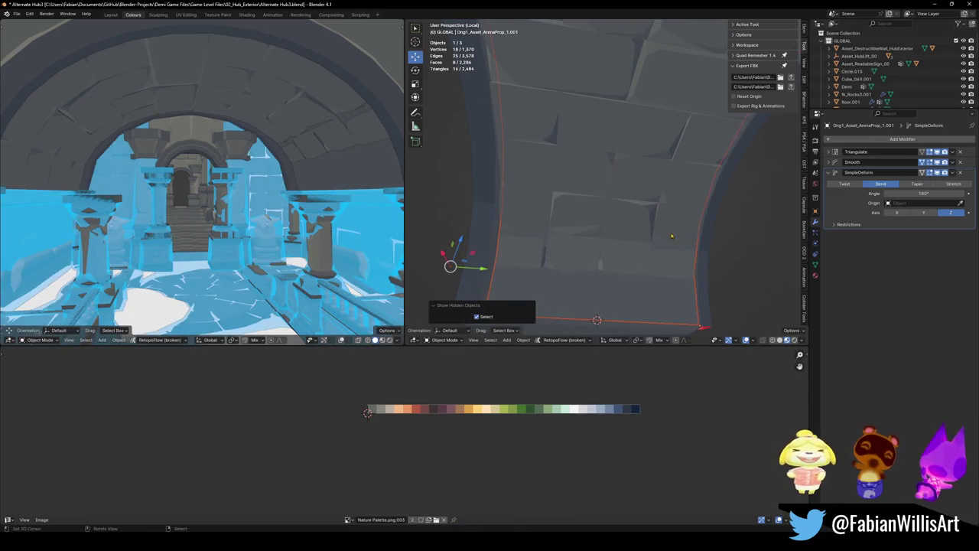
right_click(450, 267, "shift")
left_click(633, 301)
key("Tab")
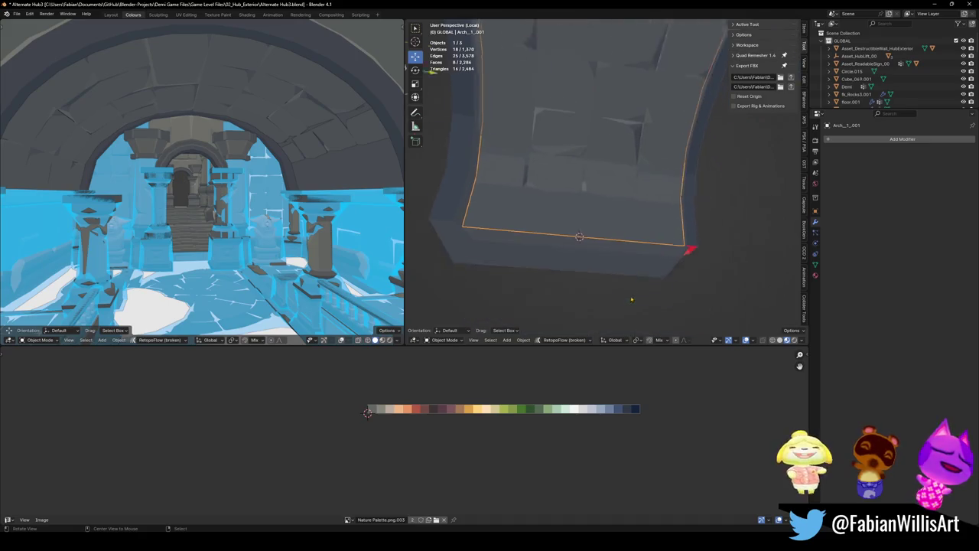
middle_click_drag(630, 300, 706, 176)
key("a")
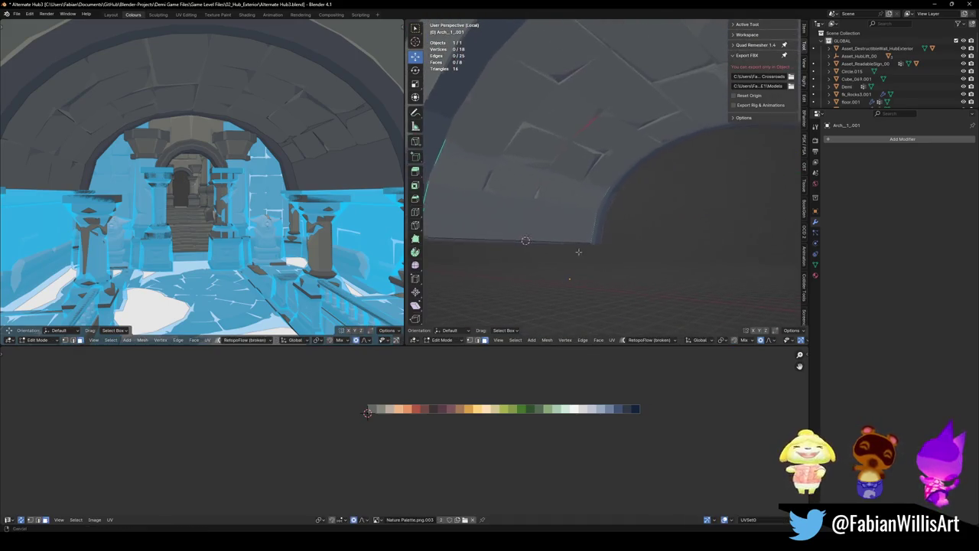
middle_click_drag(639, 209, 637, 149)
- Shrink the arch by -3.47 m and browse its material list
key("alt+s")
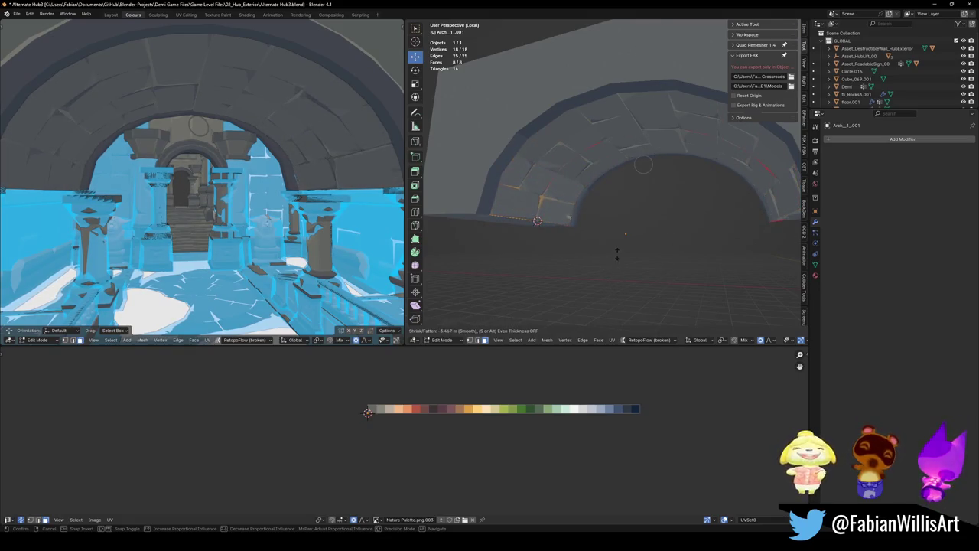
left_click(612, 256)
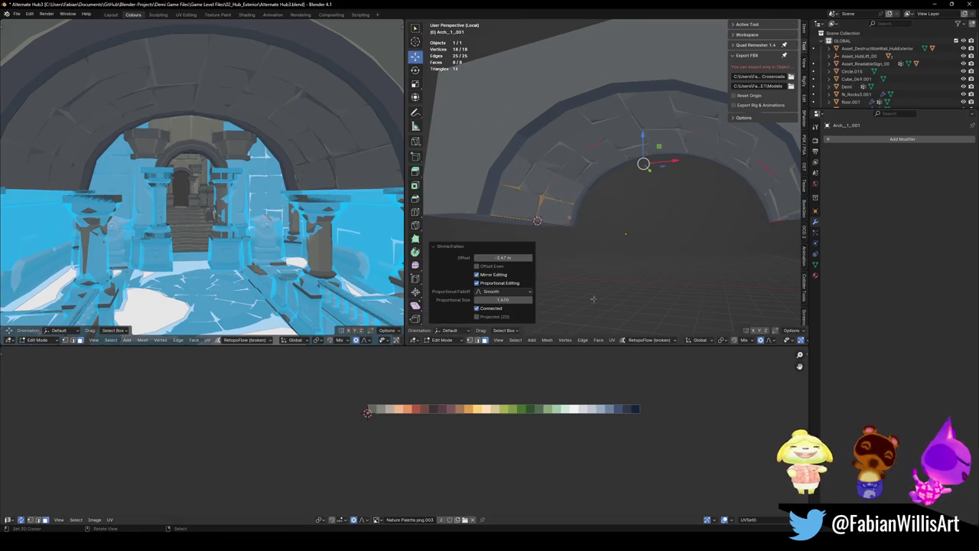
left_click(816, 275)
left_click(830, 171)
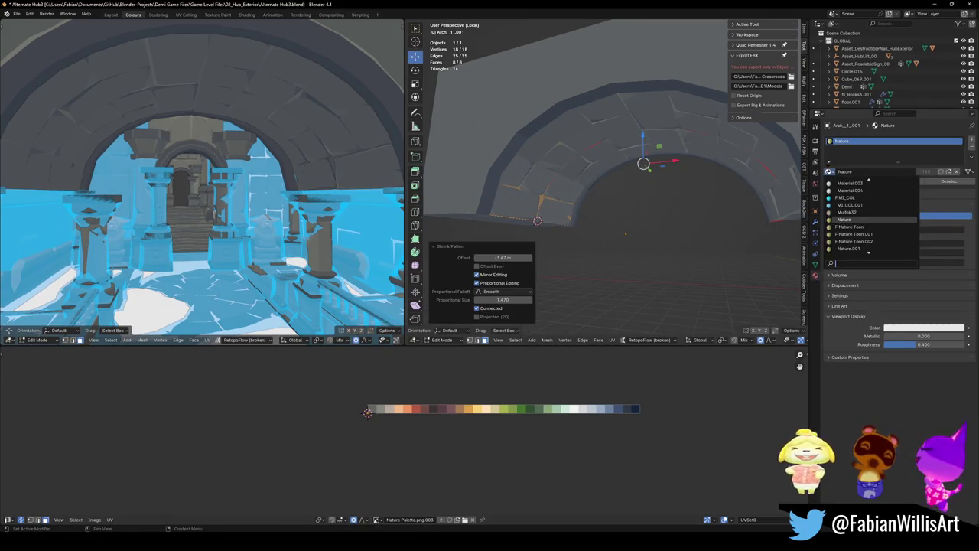
- Assign the Ground material to the arch
type("ground")
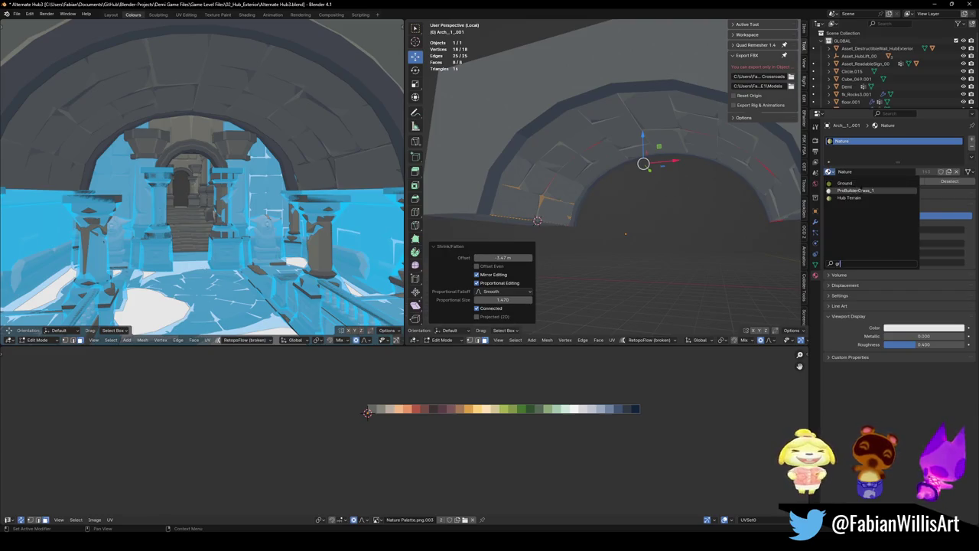
key("Return")
middle_click_drag(294, 156, 317, 171)
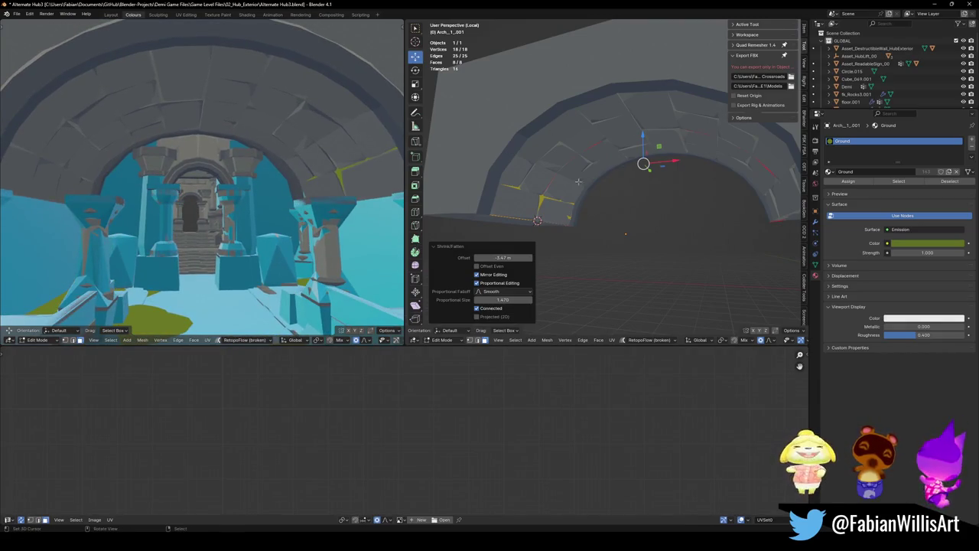
- Inflate the arch faces along their normals by 20 m
key("alt+s")
scroll(538, 221, "down", 2)
scroll(538, 220, "down", 2)
scroll(538, 220, "down", 3)
scroll(538, 220, "down", 3)
scroll(497, 206, "down", 2)
scroll(513, 230, "down", 2)
scroll(528, 253, "down", 2)
scroll(547, 283, "down", 2)
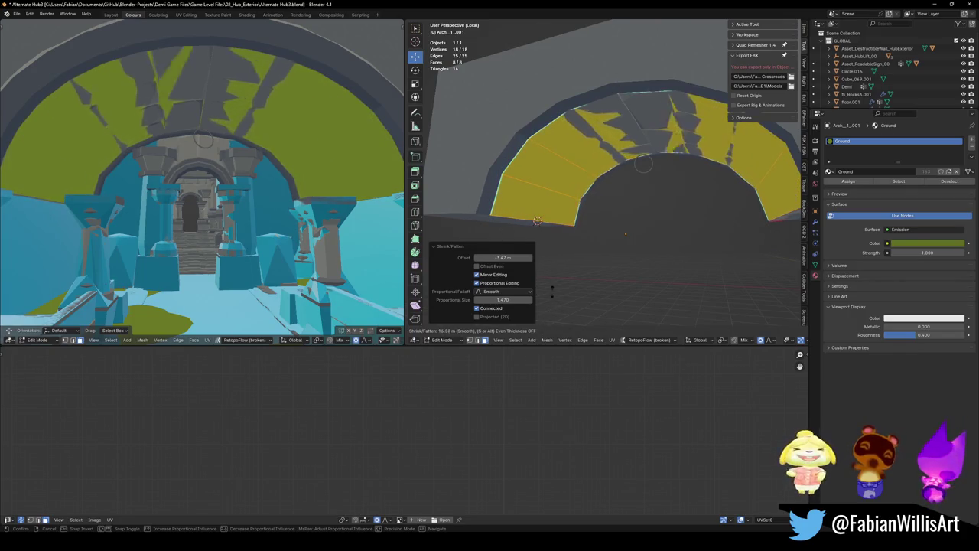
type("20")
key("Return")
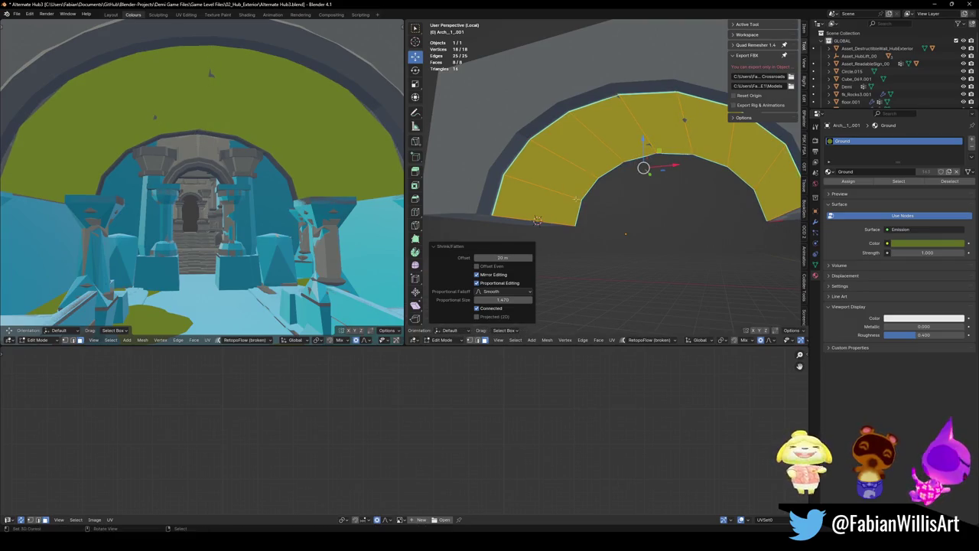
- Select the outer and inner arch edge loops and Relax them
middle_click_drag(576, 199, 524, 151)
key("alt+a")
left_click(524, 150, "alt")
left_click(646, 158, "alt+shift")
key("q")
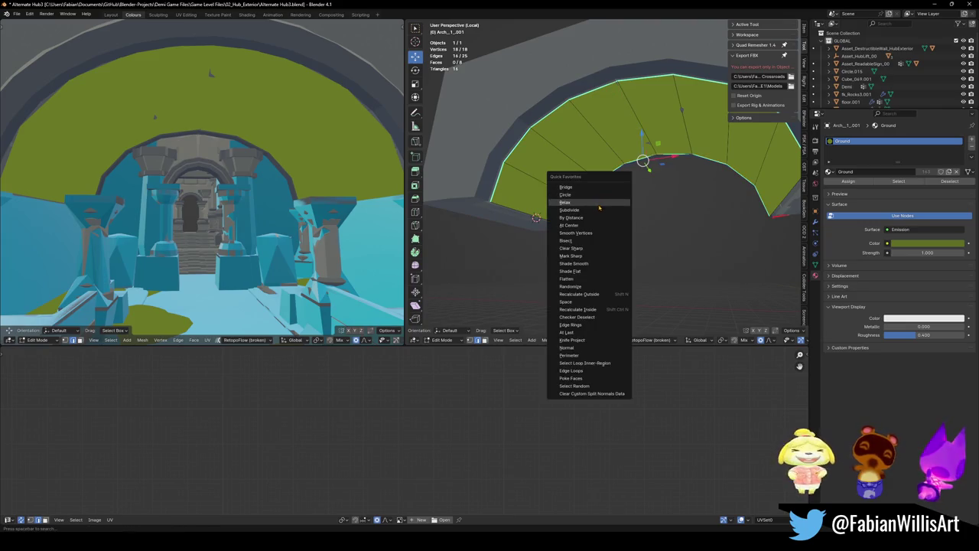
left_click(599, 203)
- Shrink the whole arch along its normals so the green sinks into the stone
key("a")
key("alt+s")
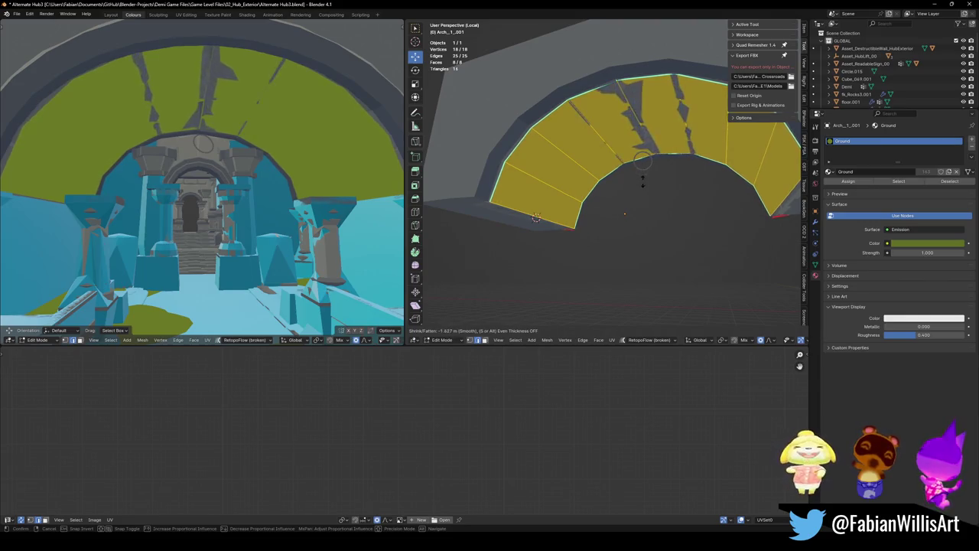
left_click(602, 315)
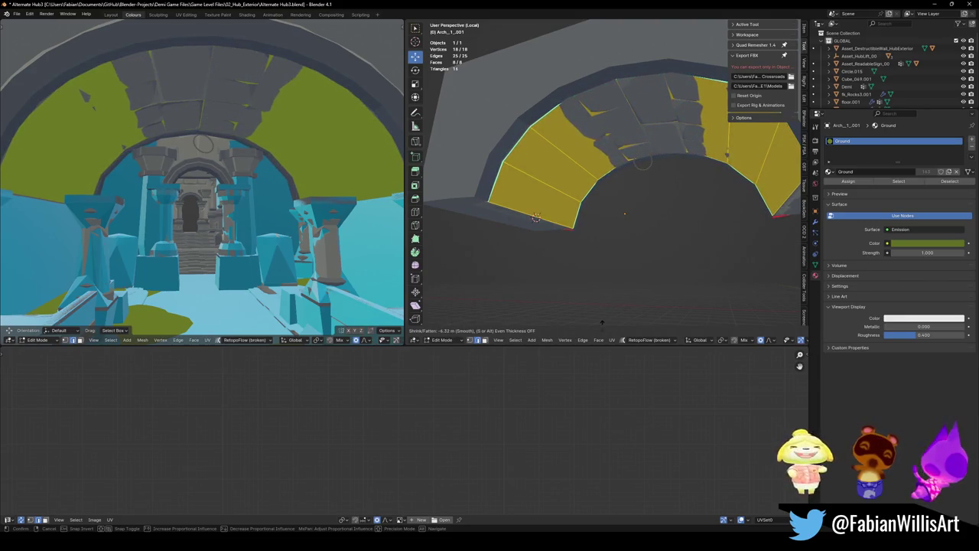
- Push the area around one arch edge inward by -12.4 m
left_click(645, 158)
left_click(539, 197)
key("alt+s")
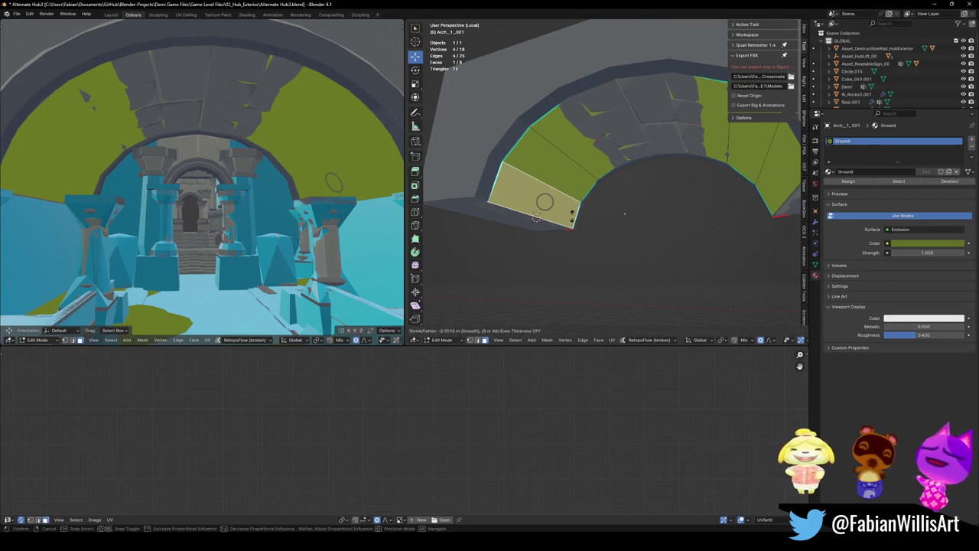
right_click(553, 305)
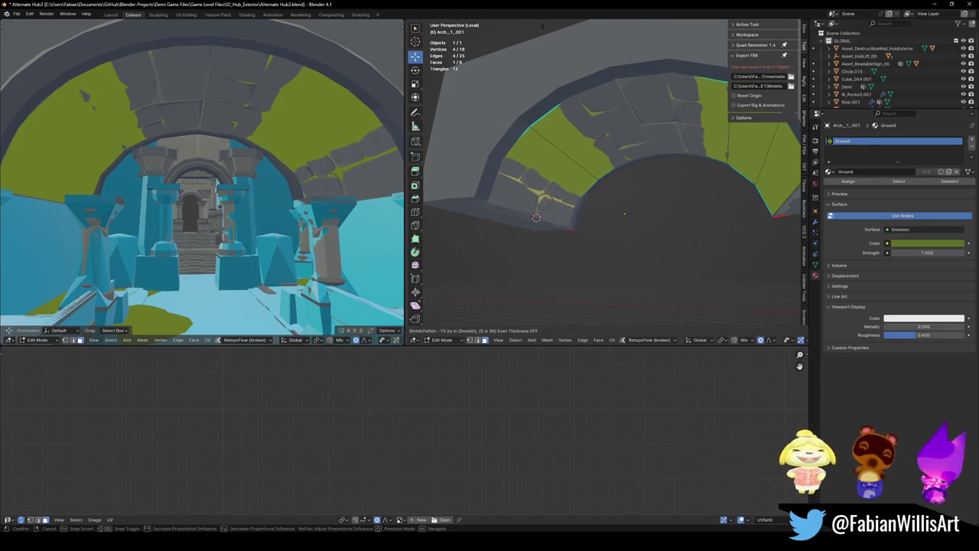
left_click_drag(537, 240, 428, 325)
left_click(573, 138)
key("alt+s")
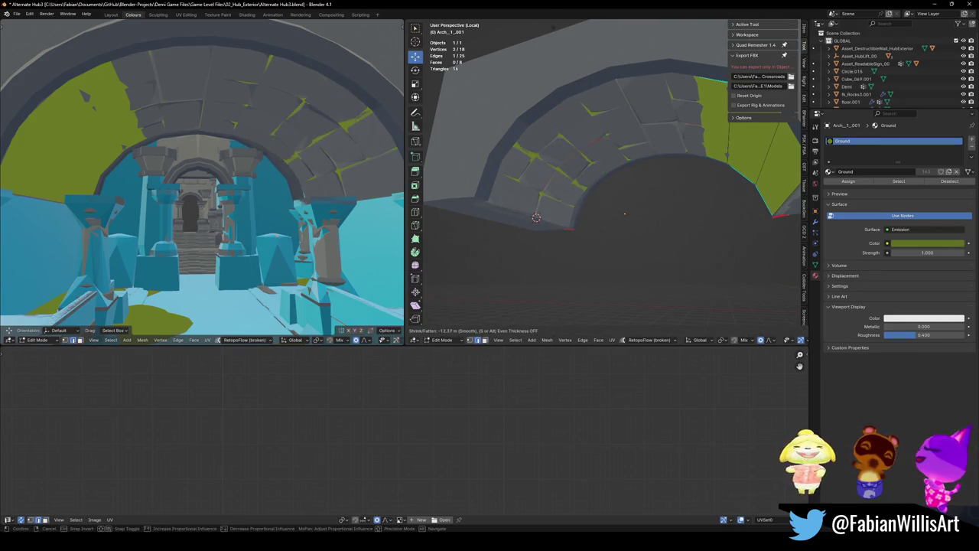
left_click(587, 26)
- Shrink around further green-face edges by -7.76 m and -11.4 m
mouse_move(635, 117)
middle_mouse_down()
mouse_move(689, 138)
mouse_move(641, 154)
middle_mouse_up()
left_click(693, 141)
left_click(640, 154, "shift")
key("alt+s")
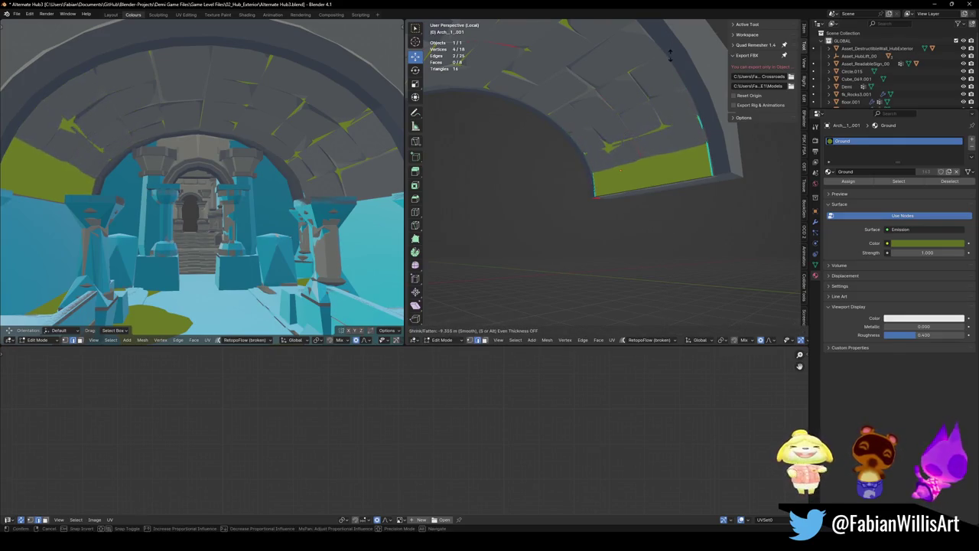
left_click(677, 321)
key("alt+a")
key("alt+a")
left_click(654, 187)
key("alt+s")
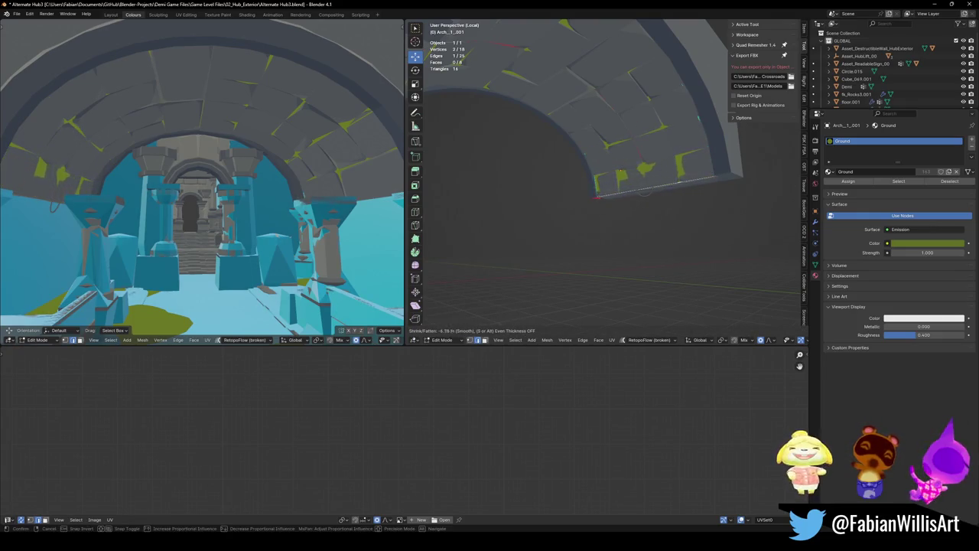
left_click(696, 114)
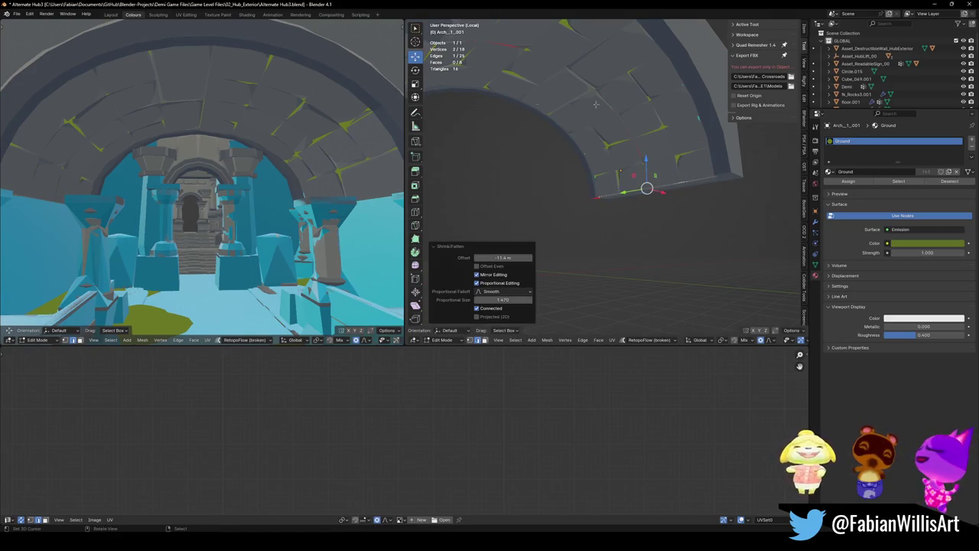
- Return to Object Mode and walk through the arch toward the courtyard tree
key("Tab")
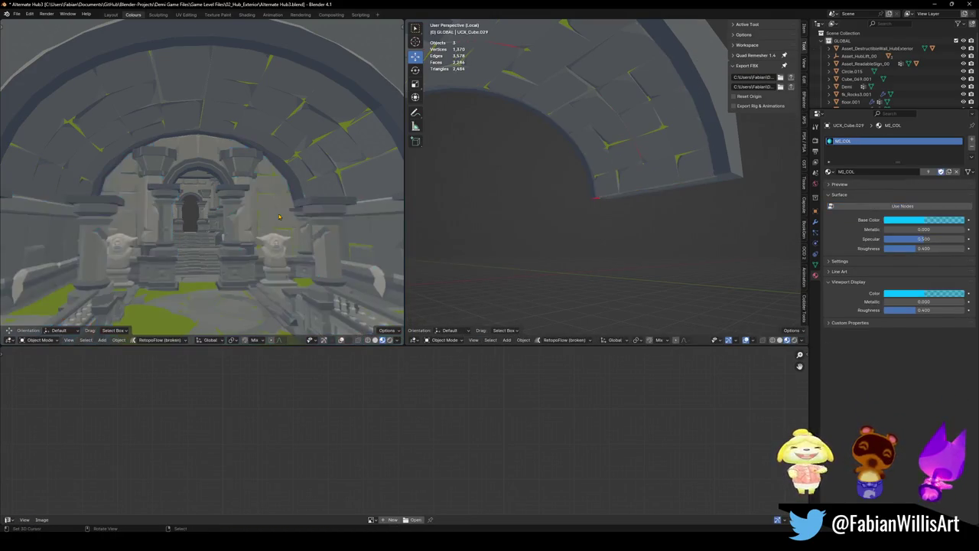
key("shift+grave")
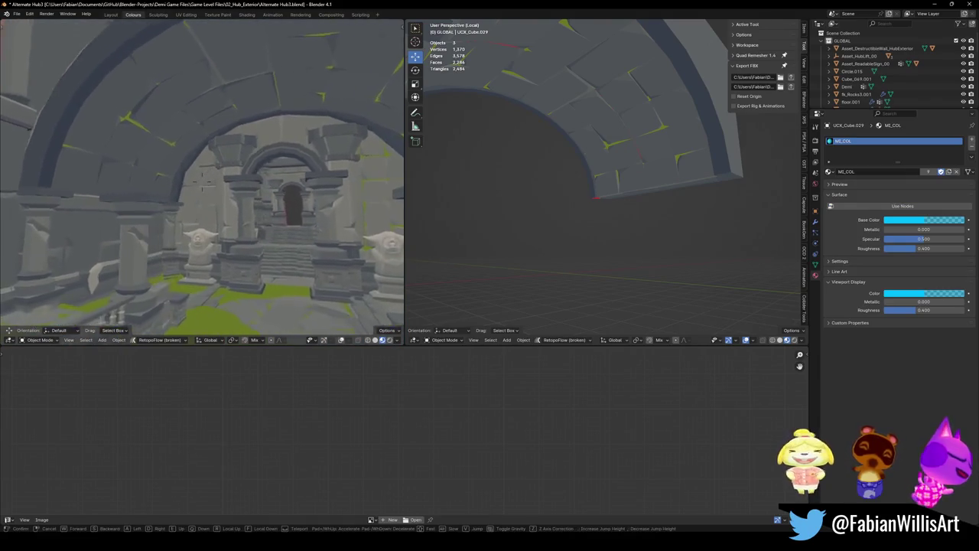
key("w")
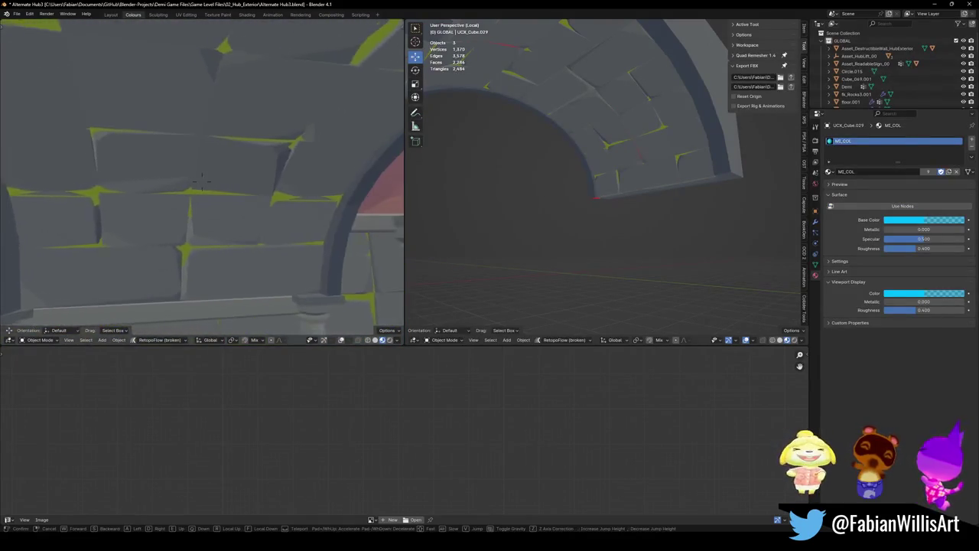
key("w")
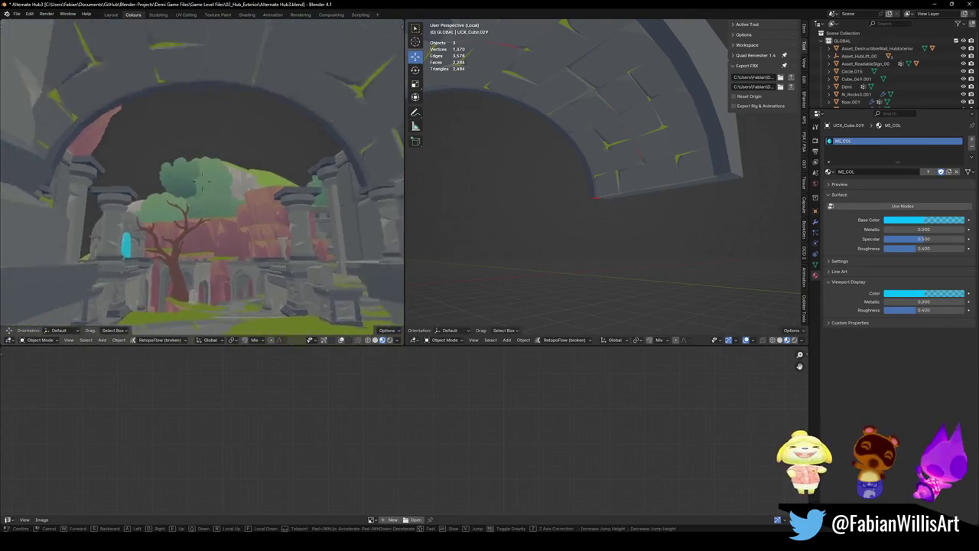
key("s")
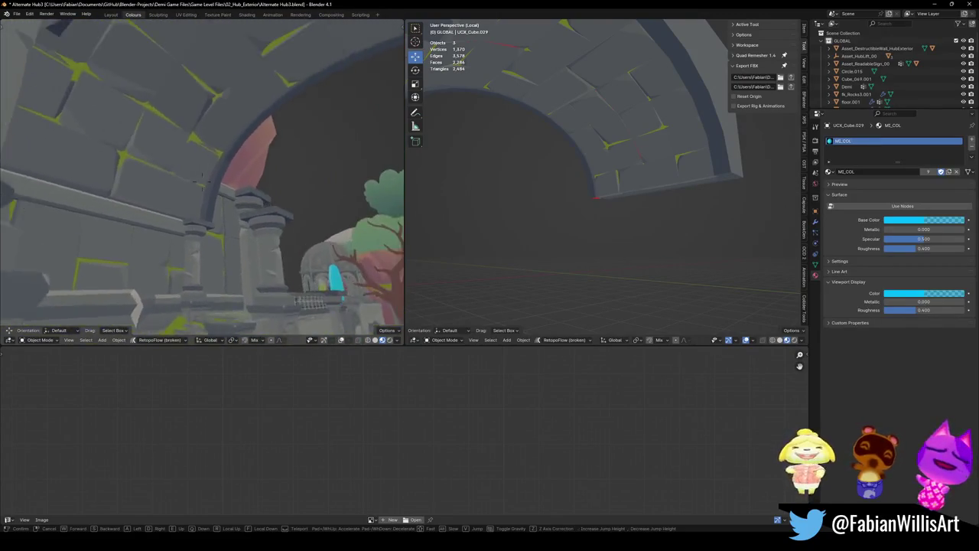
key("d")
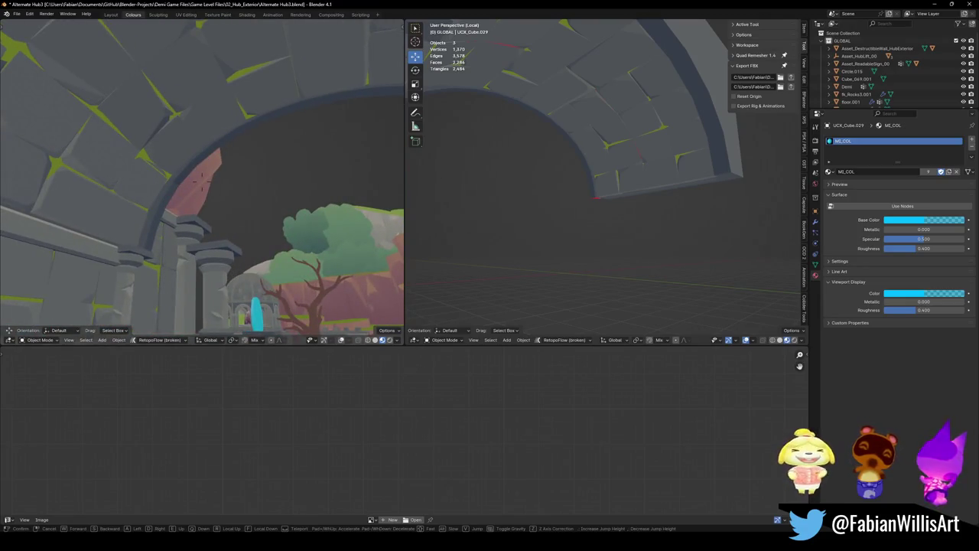
left_click(203, 178)
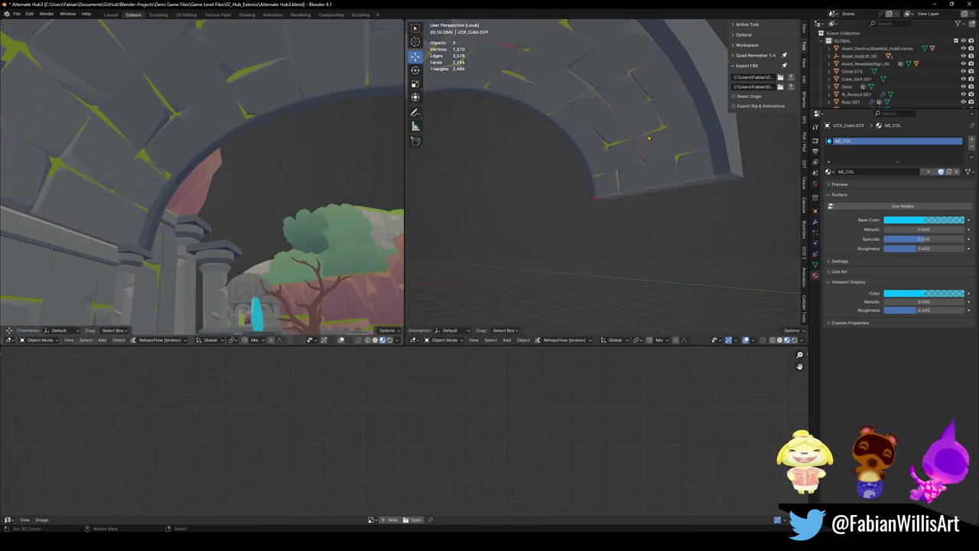
- Save the level and fly up close to the pillars
key("ctrl+s")
key("shift+grave")
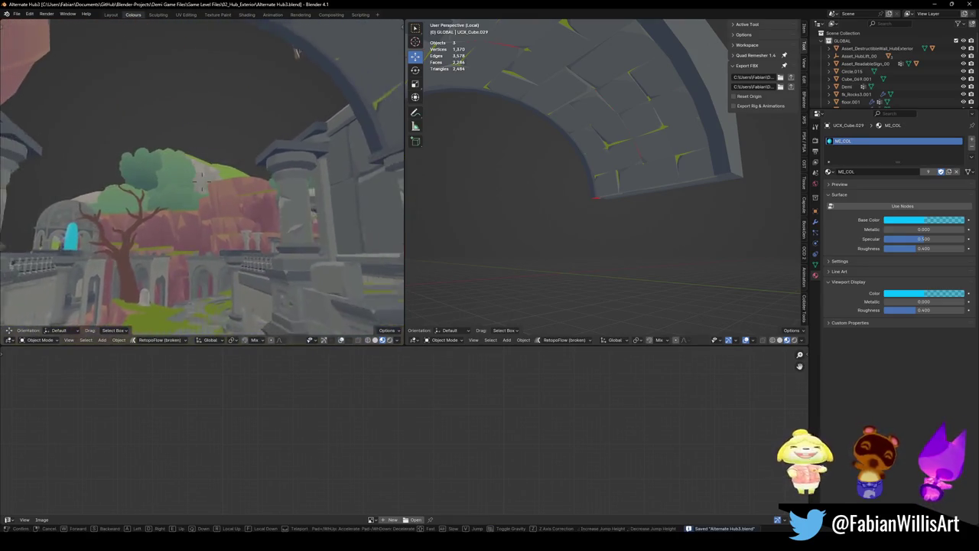
left_click(102, 28)
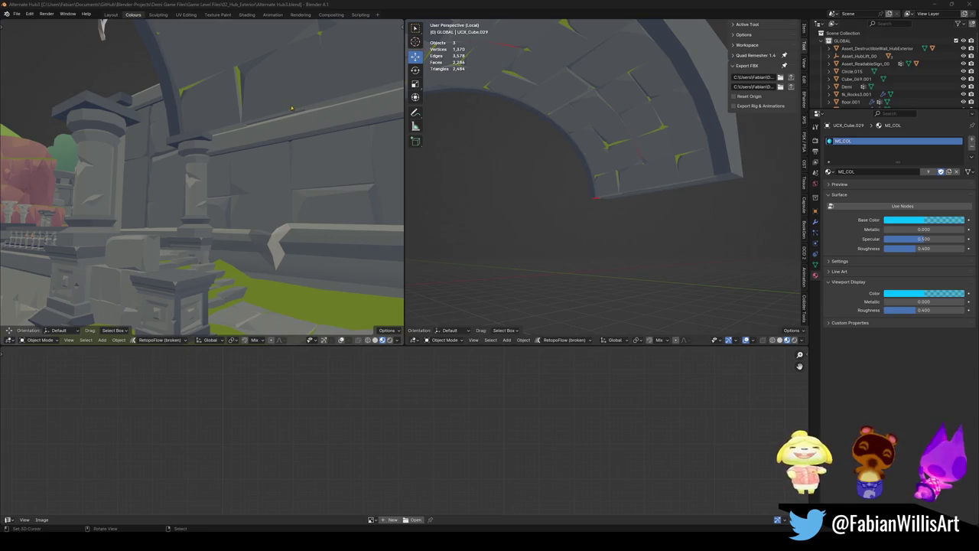
- Fly past the gate, water and circular stone platform to the stairs
key("shift+grave")
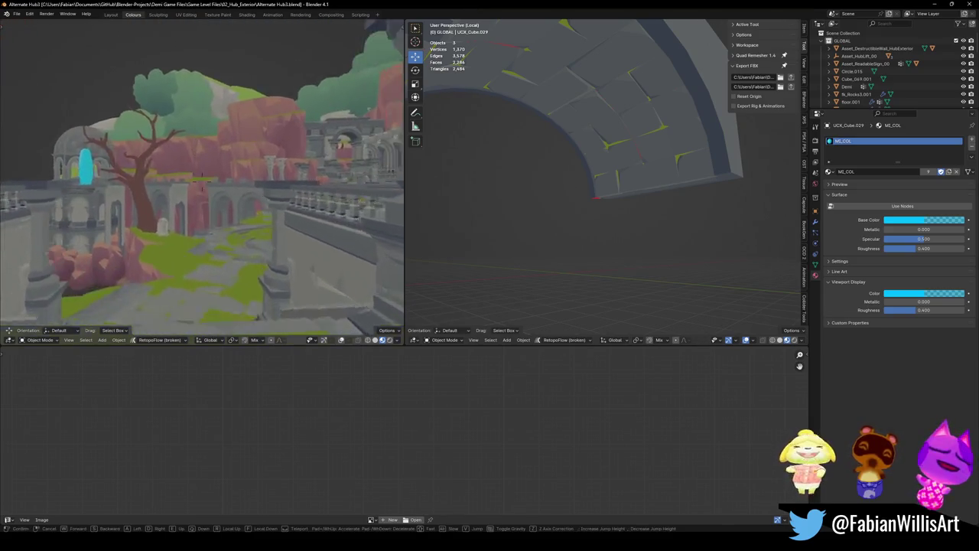
key("w")
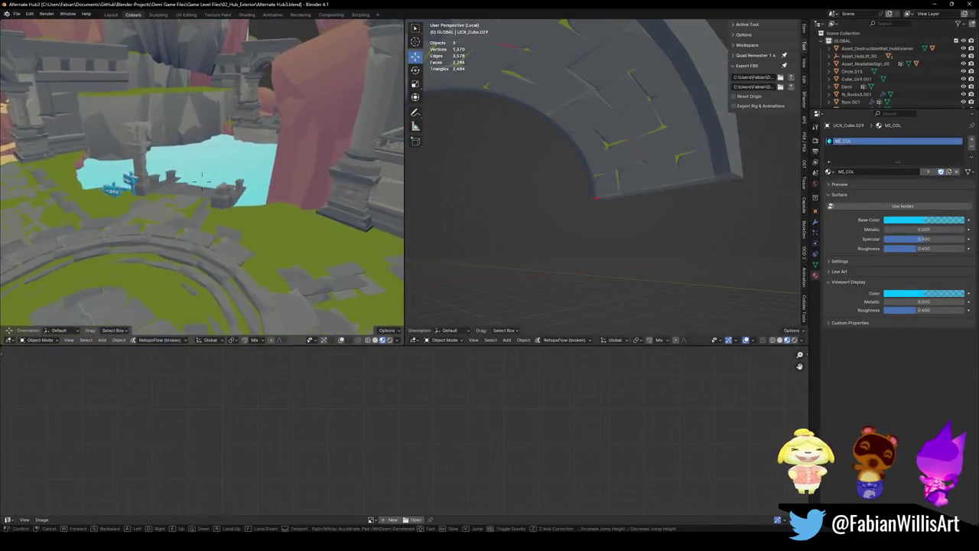
key("w")
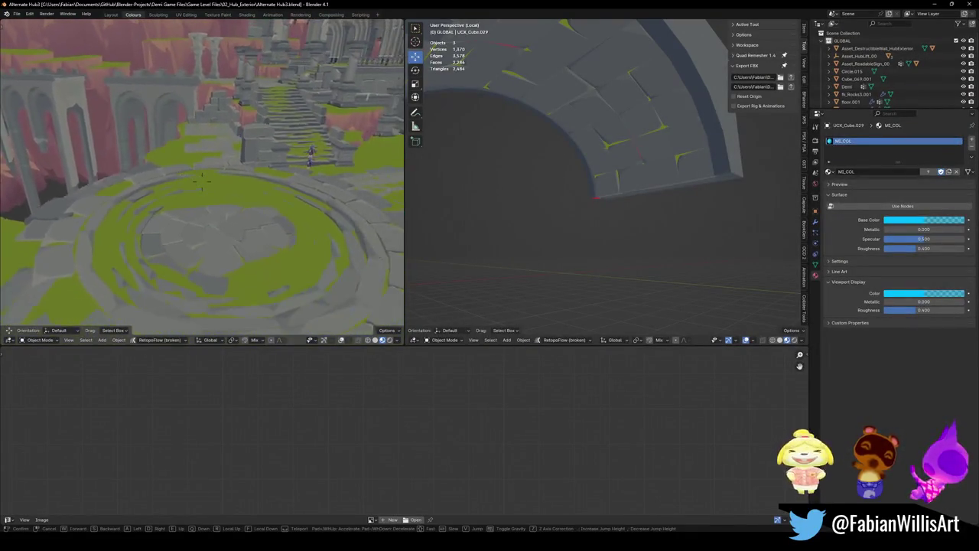
key("w")
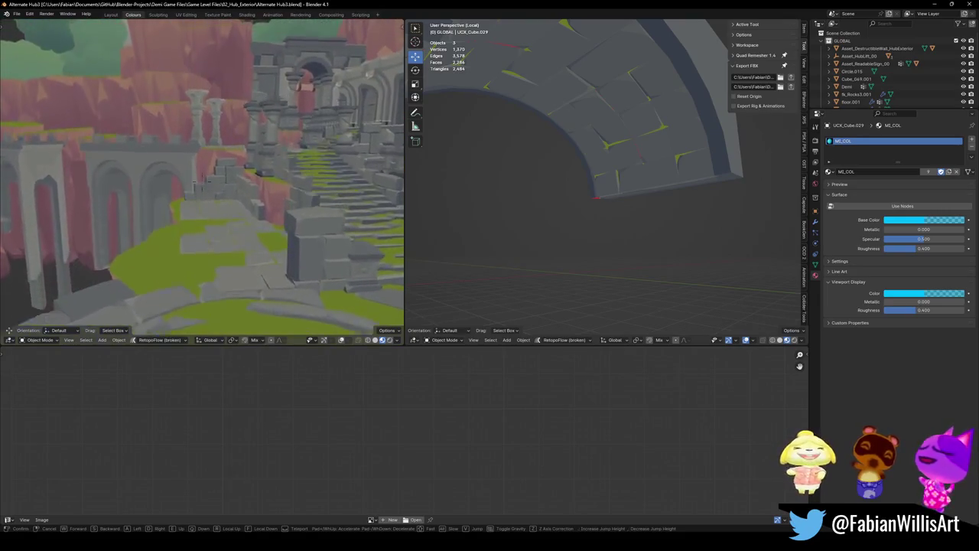
key("w")
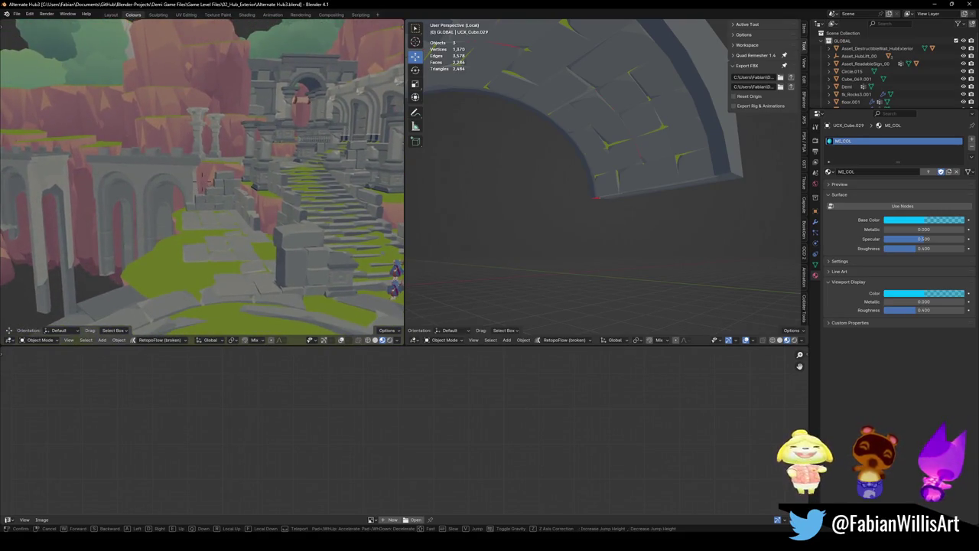
key("Return")
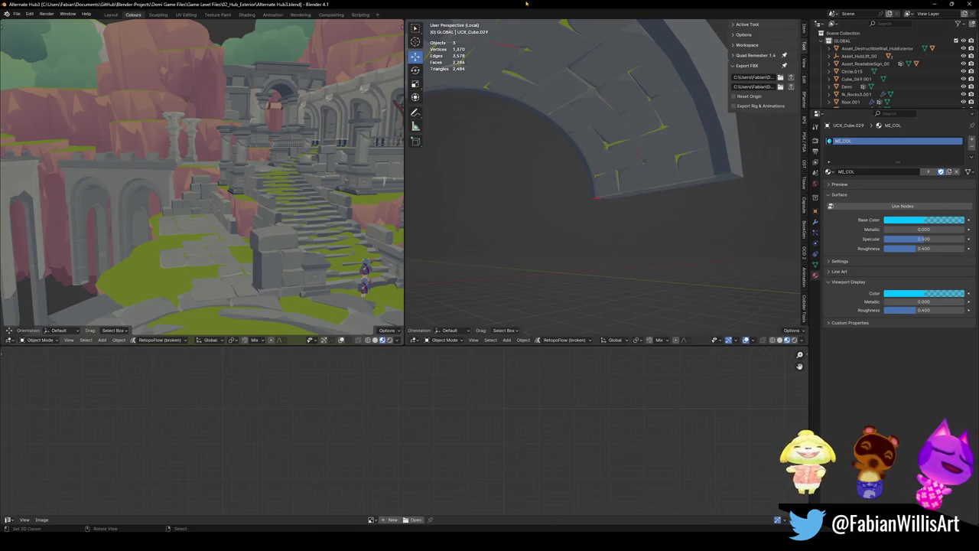
- Save the level and fly toward the tree and stairs to overlook the hub
key("ctrl+s")
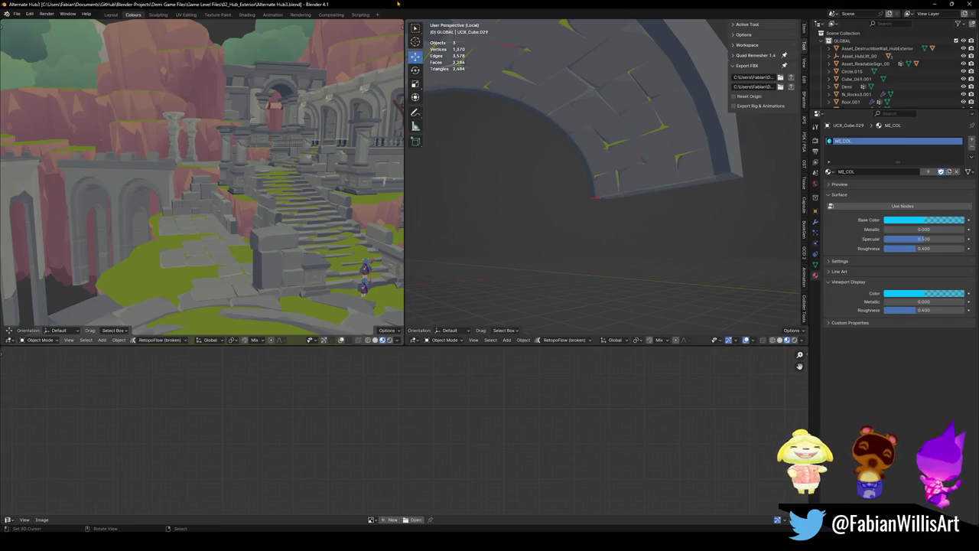
key("shift+grave")
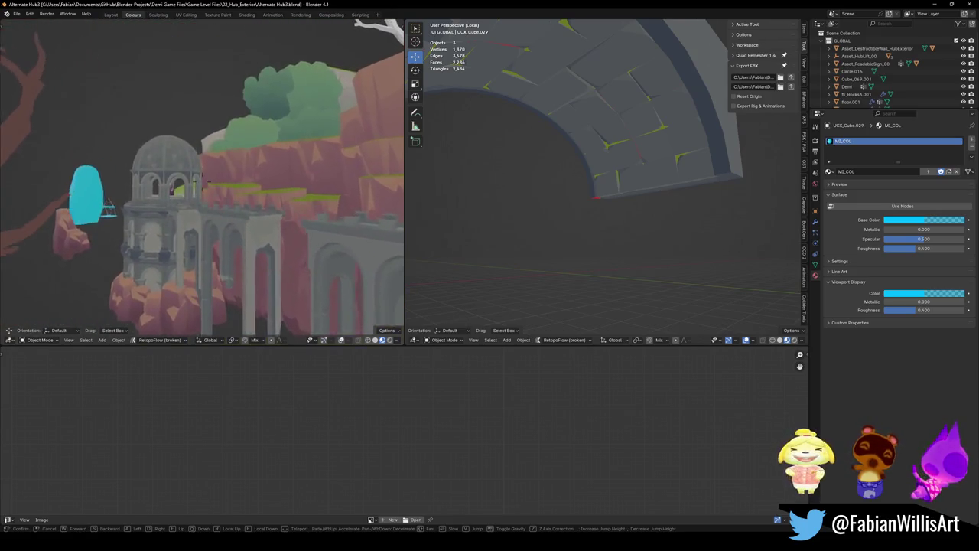
key("w")
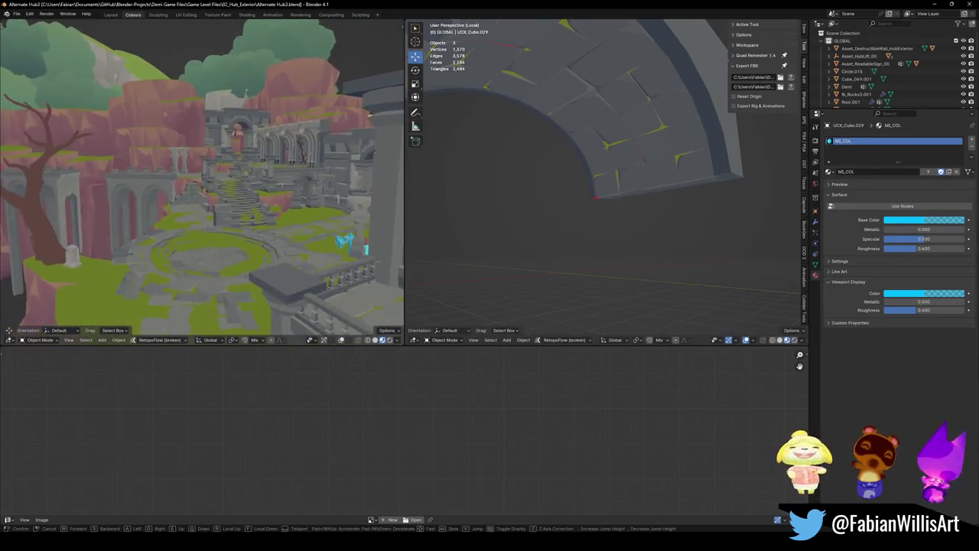
left_click(201, 180)
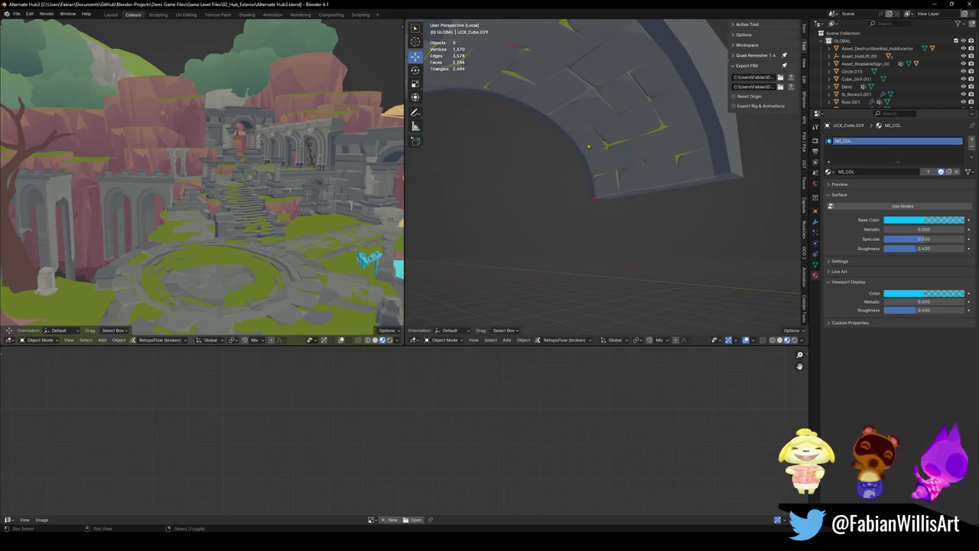
- Save, then fly through the arches and back off to view the cliffs and arch
middle_click_drag(589, 146, 600, 175)
key("ctrl+s")
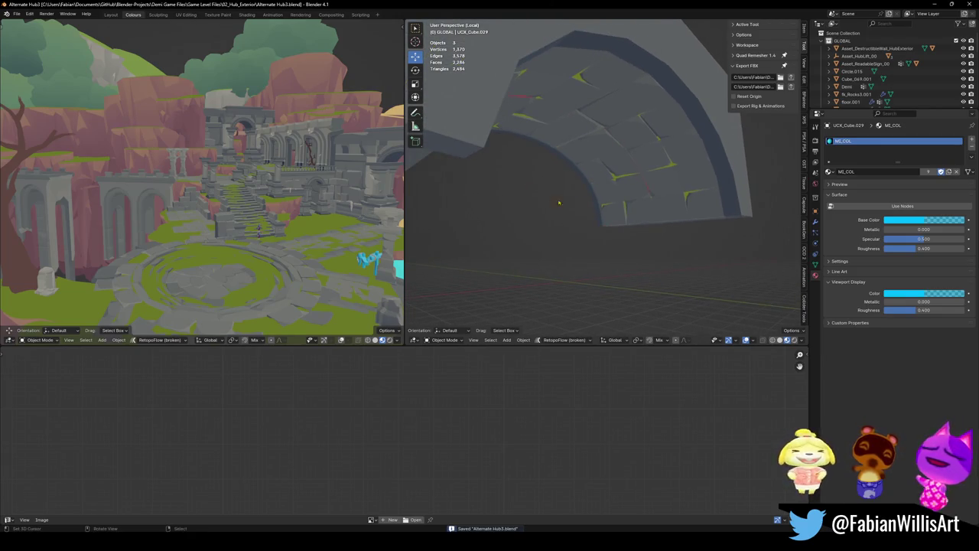
key("shift+grave")
key("w")
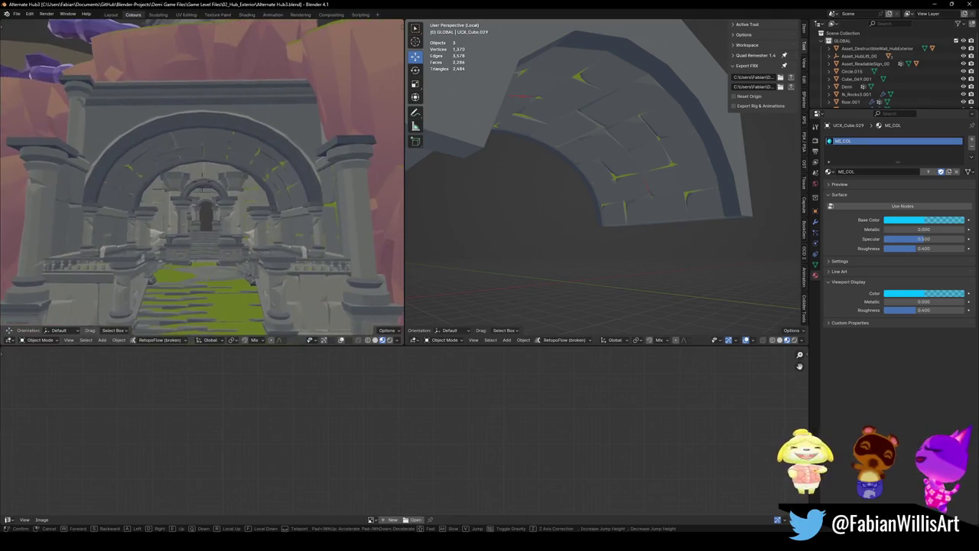
key("s")
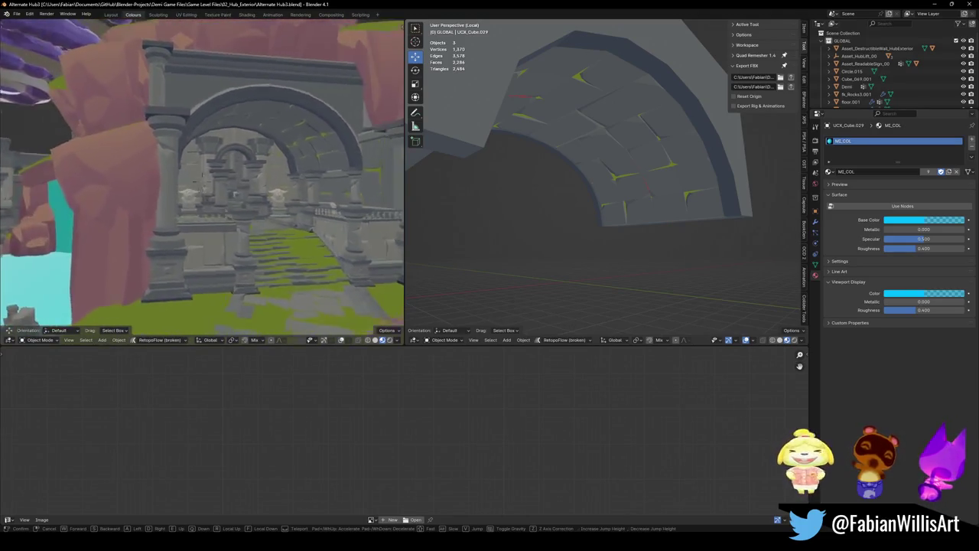
key("w")
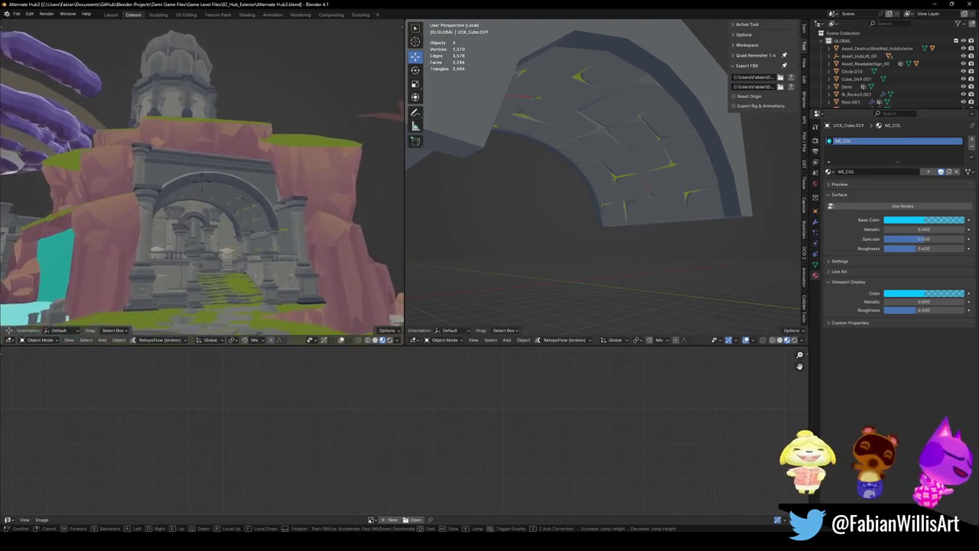
left_click(226, 156)
- Select the terrain piece and fly around the arch, rising and descending to inspect it
left_click(226, 157)
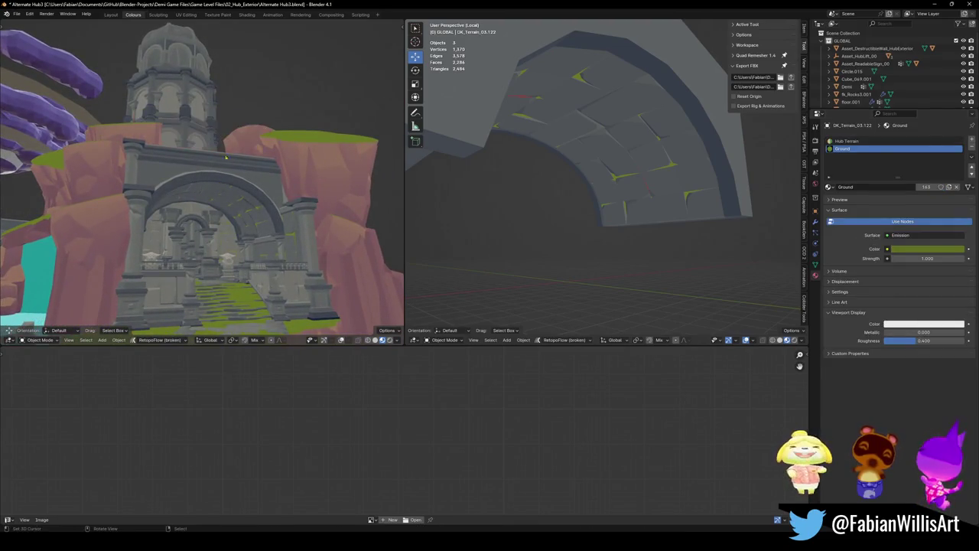
key("shift+grave")
key("a")
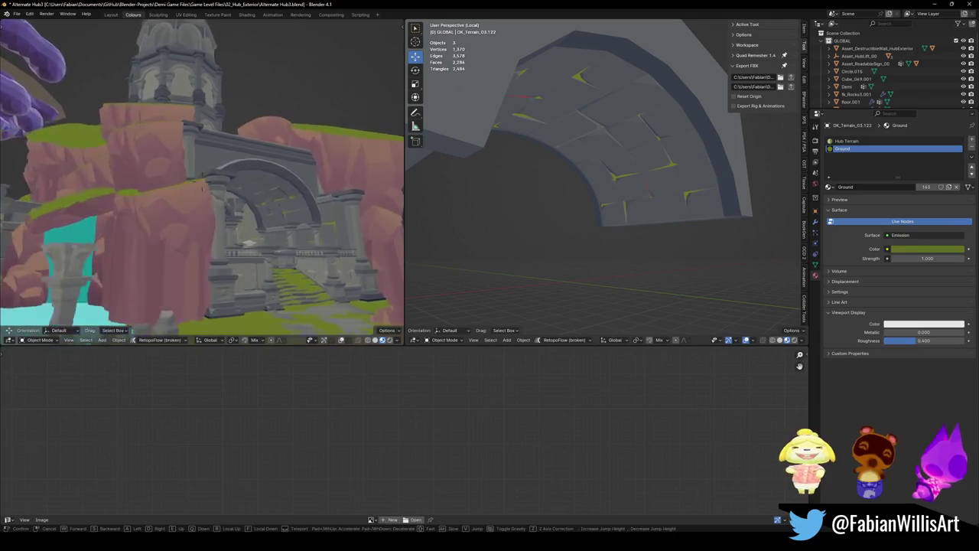
key("d")
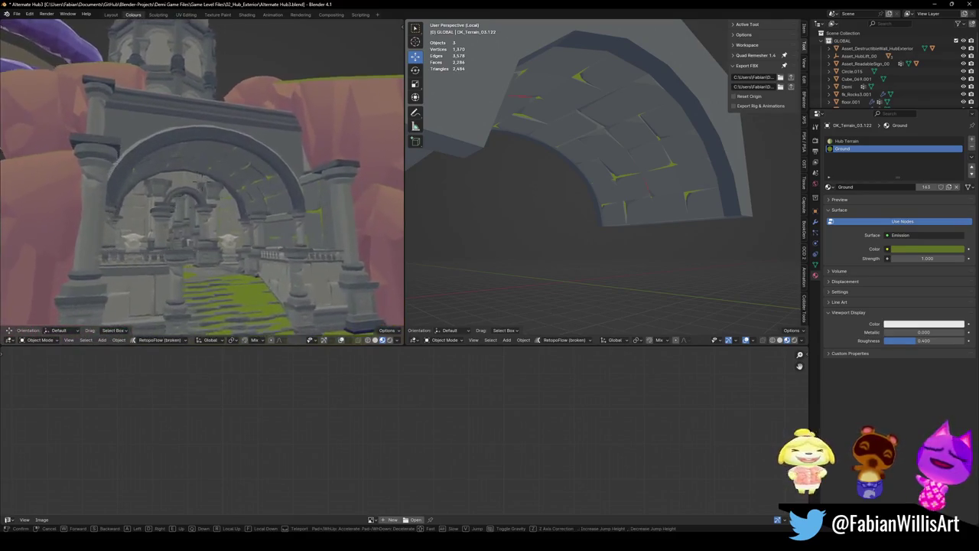
key("e")
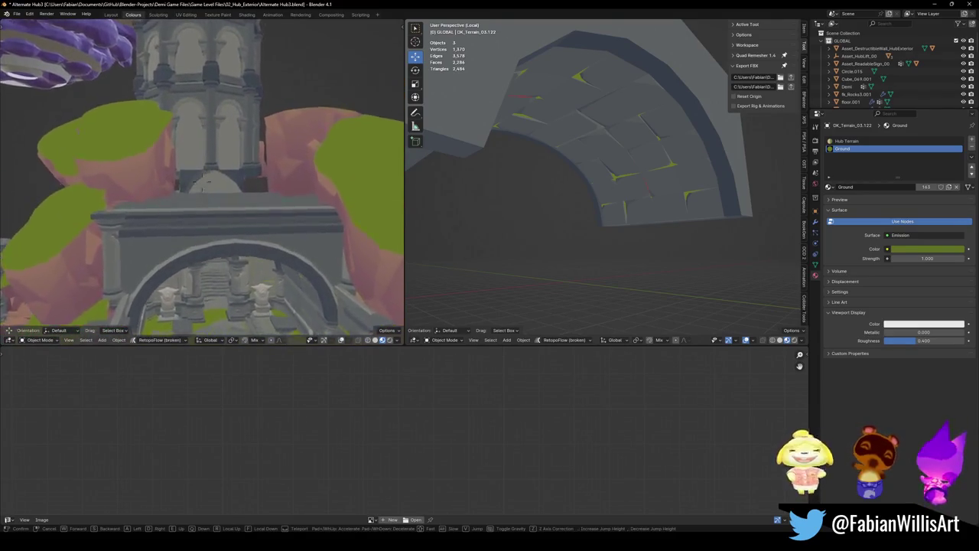
key("q")
key("w")
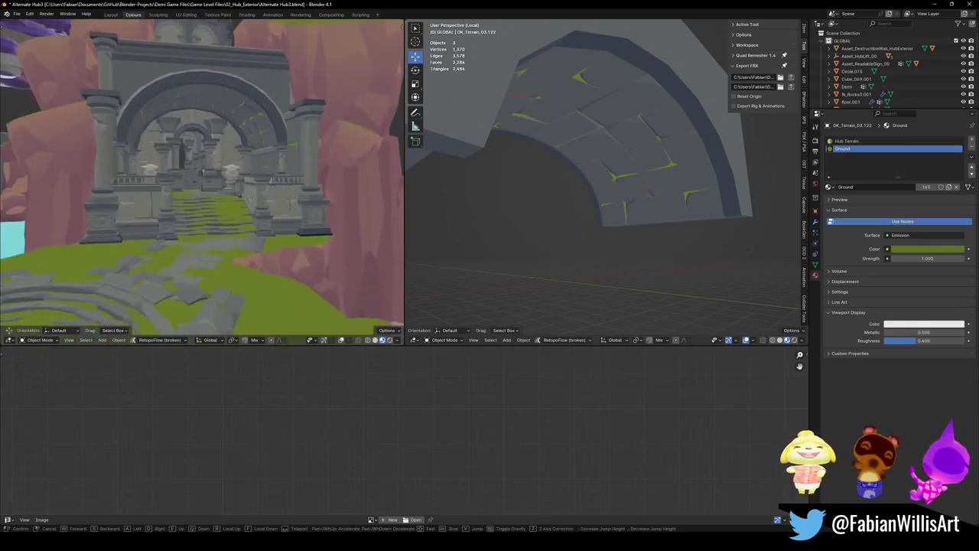
key("q")
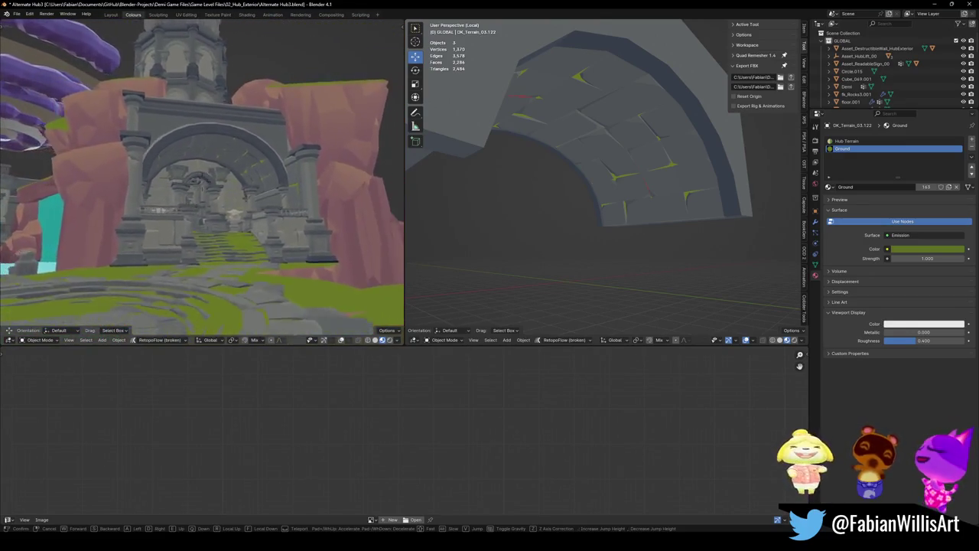
key("e")
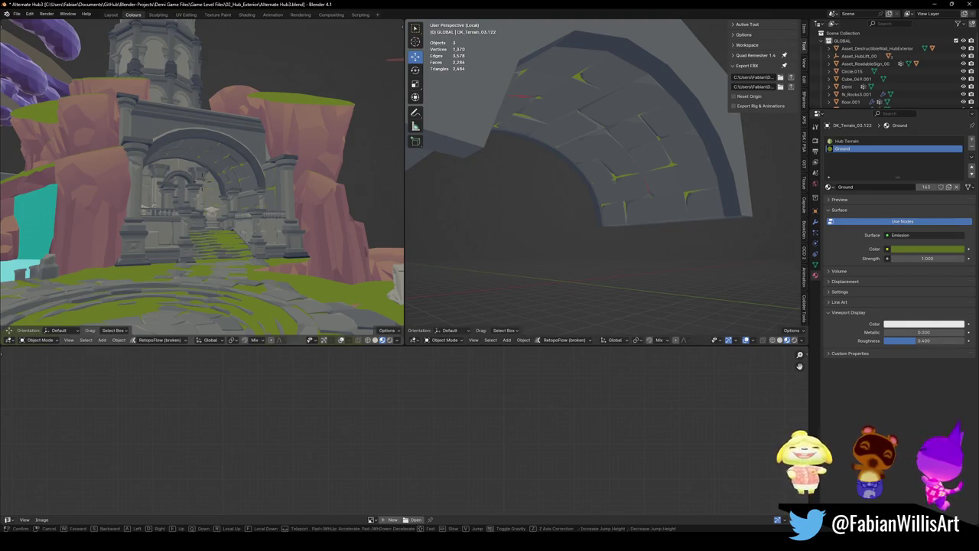
left_click(322, 228)
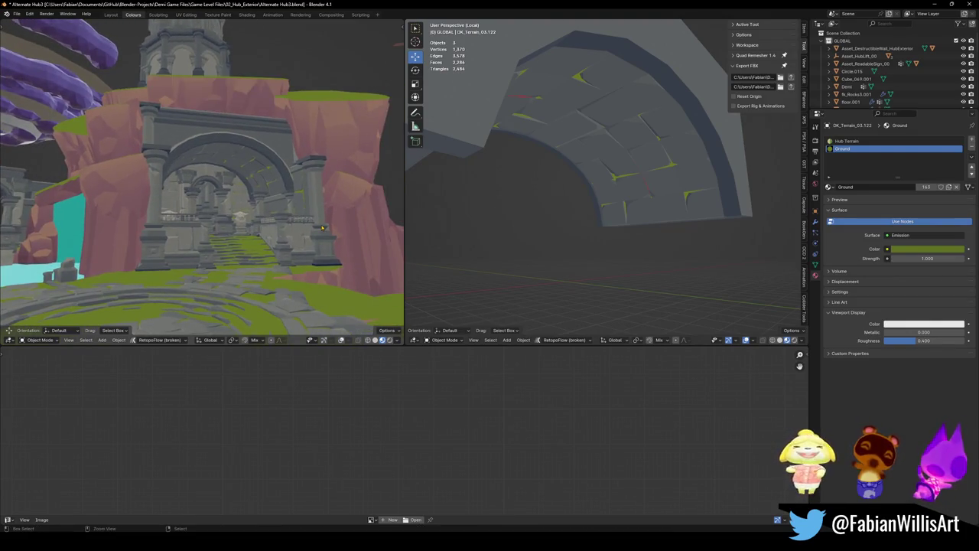
- Hide the pink cliff piece behind the arch and fly around it again
key("ctrl+shift+z")
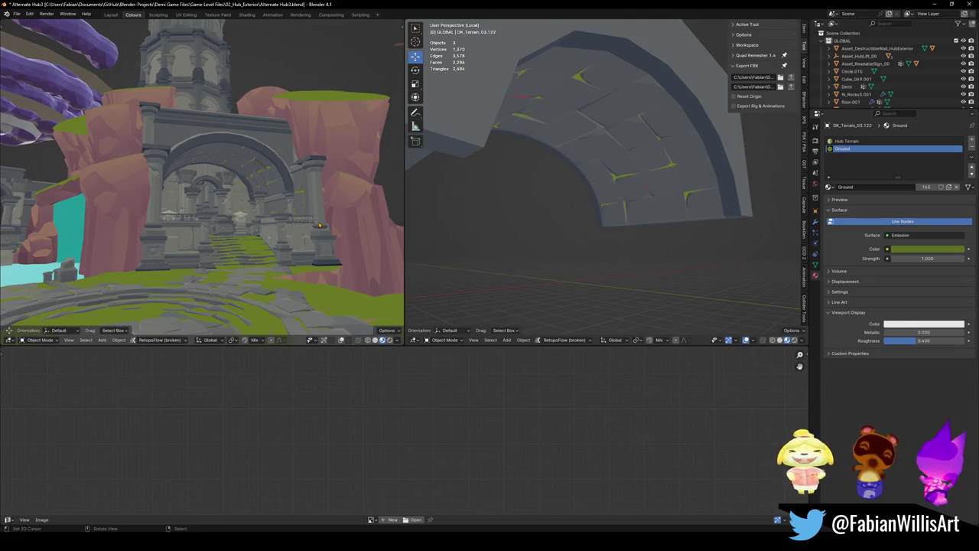
key("shift+grave")
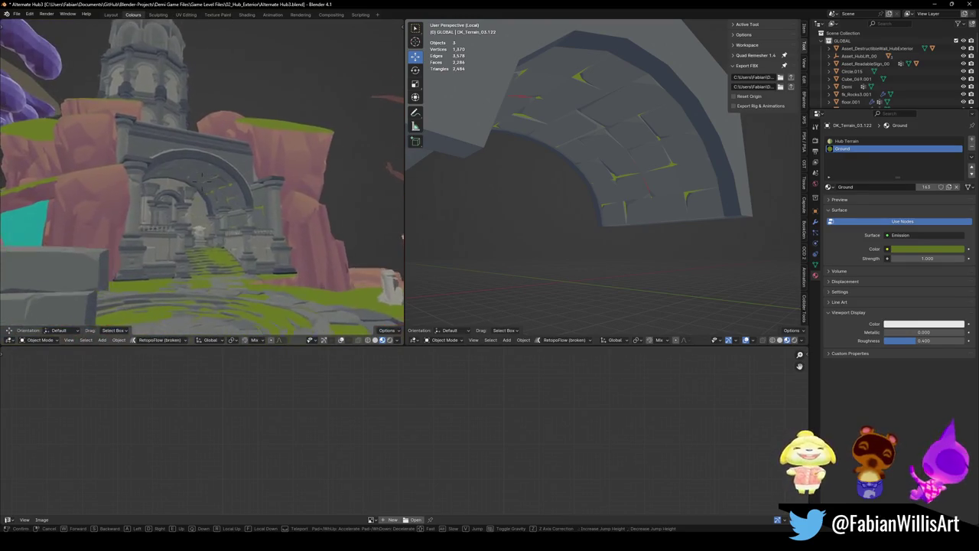
left_click(754, 97)
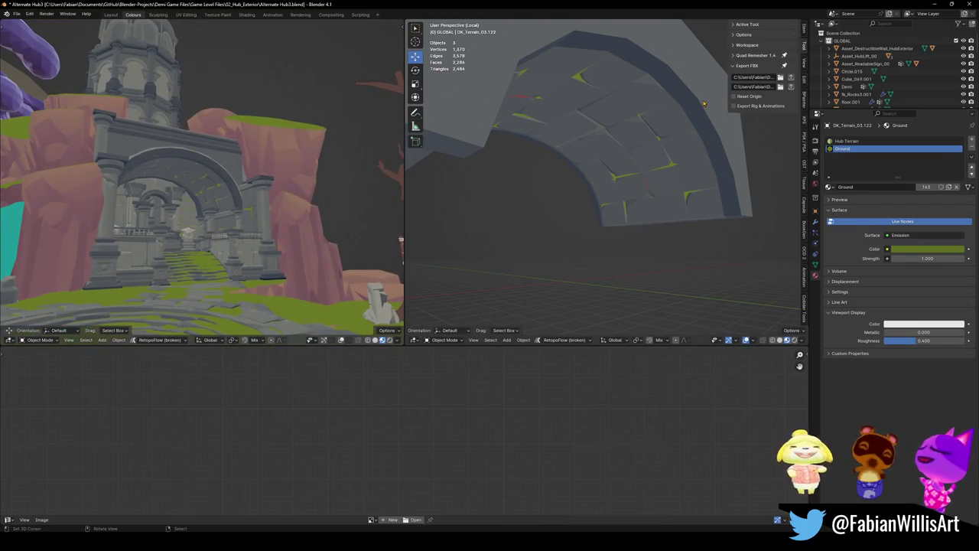
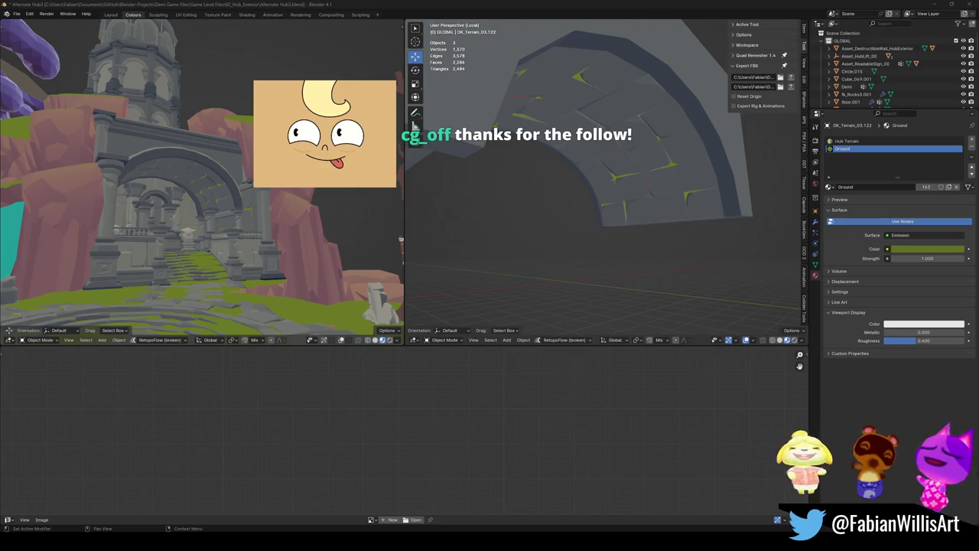
- Select the three arch pieces, briefly checking them in Edit Mode
left_click(632, 127)
middle_click_drag(632, 127, 639, 215)
key("ctrl+s")
left_click(611, 232, "shift")
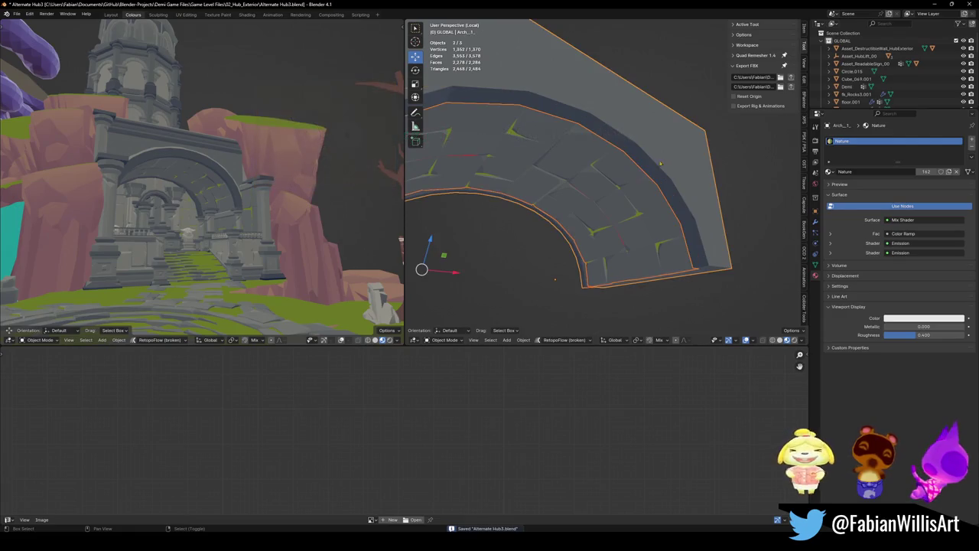
key("Tab")
key("Tab")
left_click(629, 220, "shift")
key("Tab")
key("Tab")
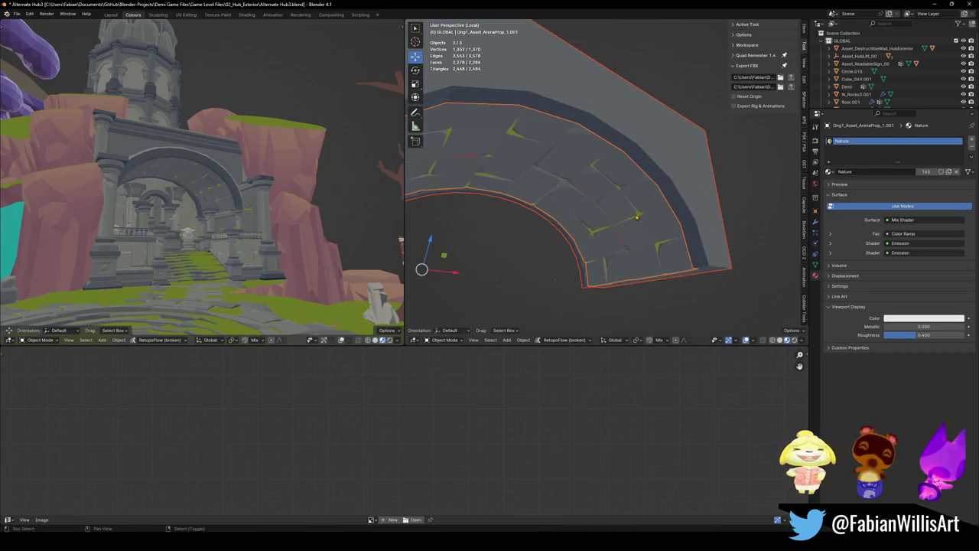
left_click(640, 218, "shift")
key("Tab")
key("Tab")
- Duplicate the three arch pieces, raise them, shift them along Y and scale them to 0.810
key("shift+d")
key("z")
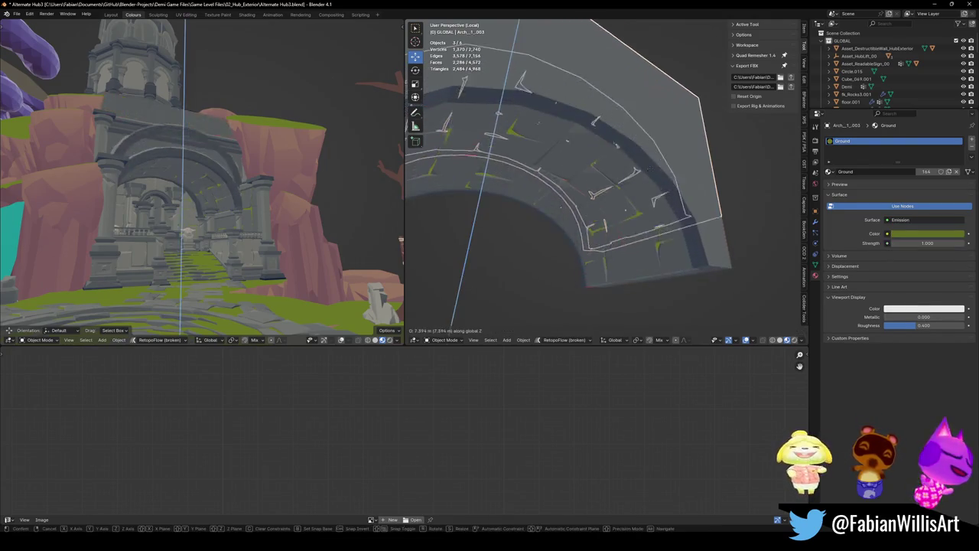
key("Return")
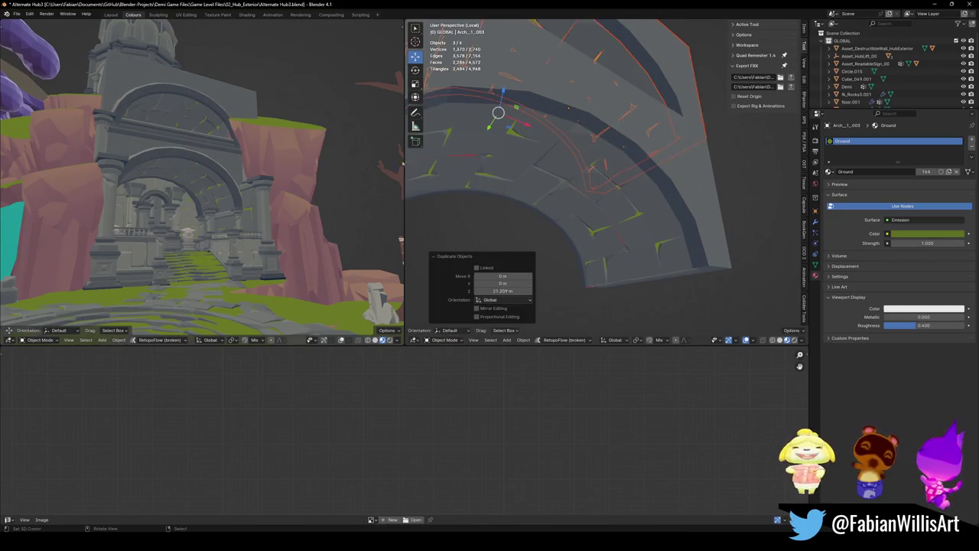
key("g")
key("y")
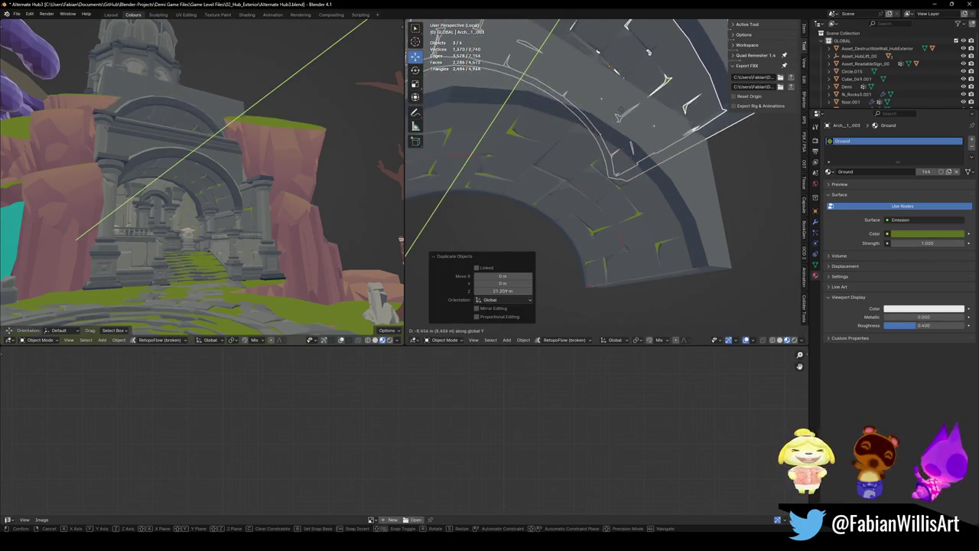
key("Return")
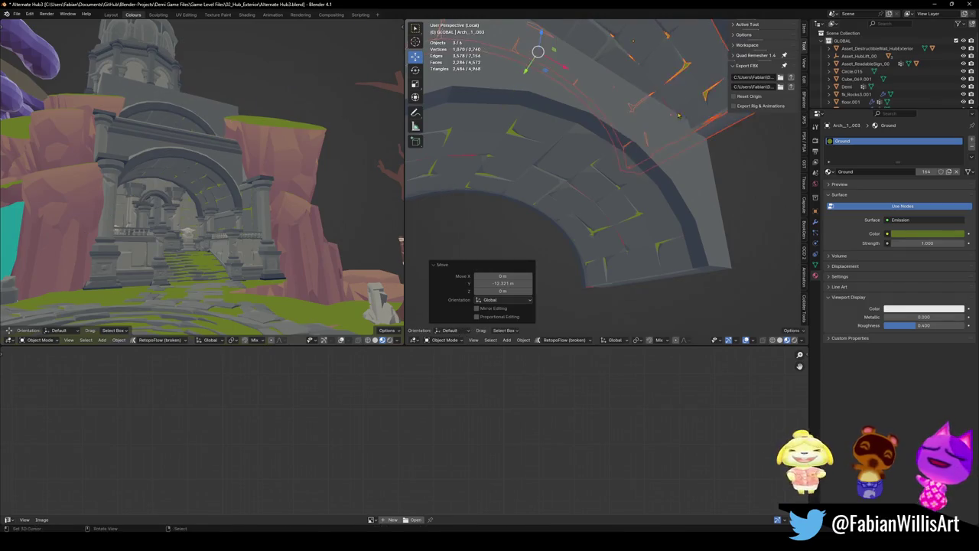
key("s")
key("Return")
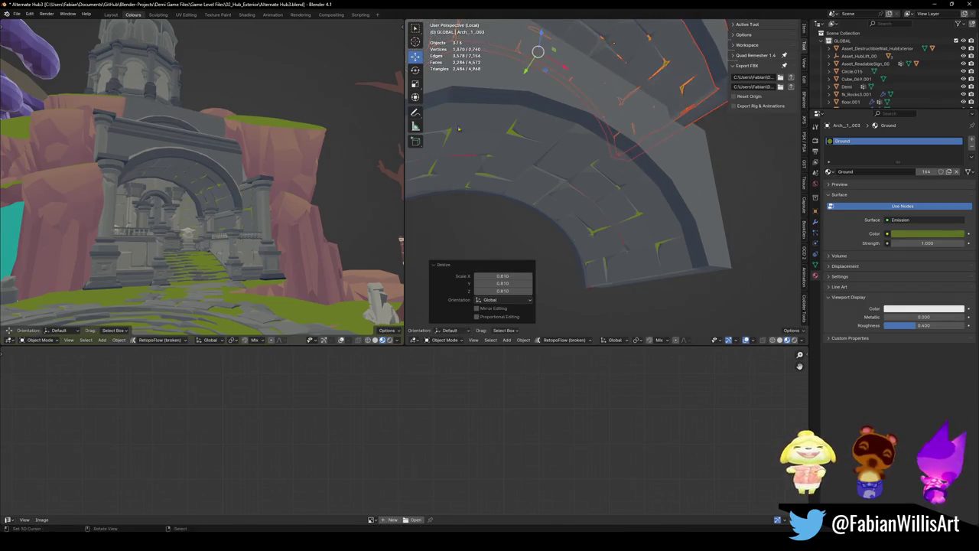
- Inspect the copied arch pieces, then delete them and save
key("shift+grave")
key("s")
key("Return")
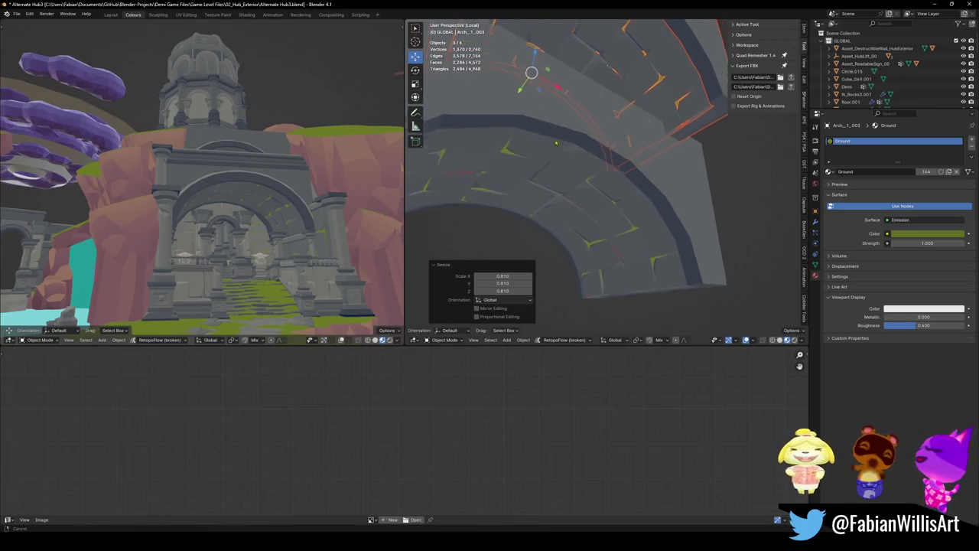
middle_click_drag(547, 128, 553, 153, "shift")
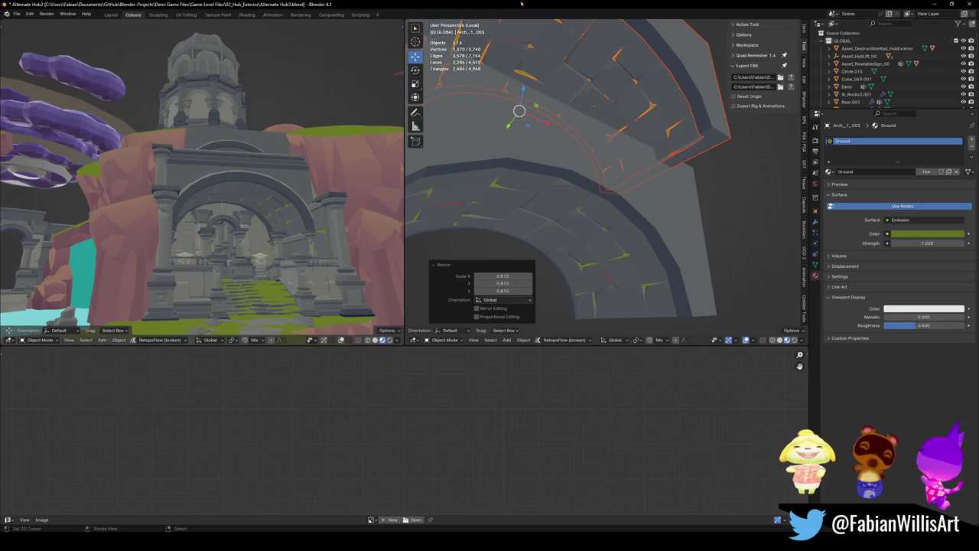
key("KP_Decimal")
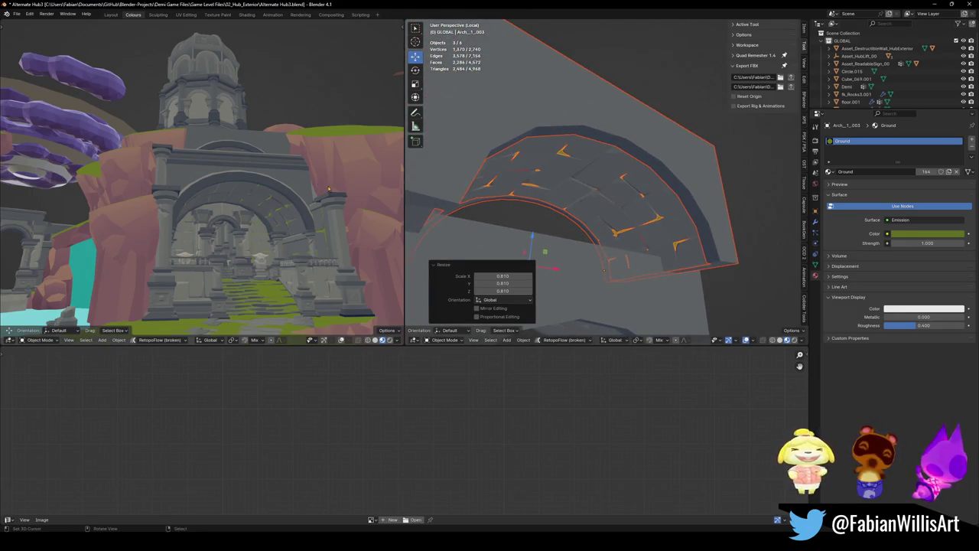
key("Delete")
key("ctrl+s")
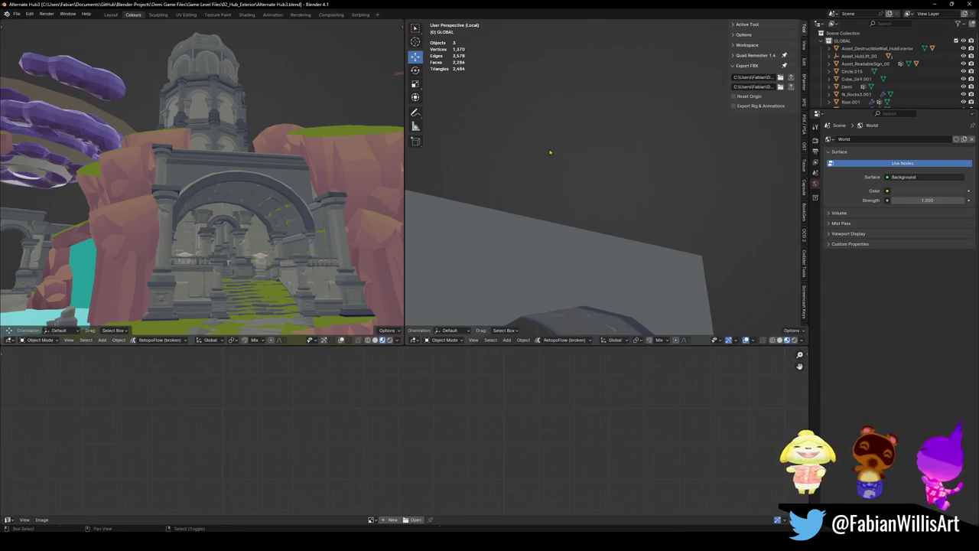
- Leave local view, walk around the water, arena and red cliffs, then save
scroll(524, 164, "down", 3)
middle_click_drag(523, 163, 646, 142)
key("ctrl+s")
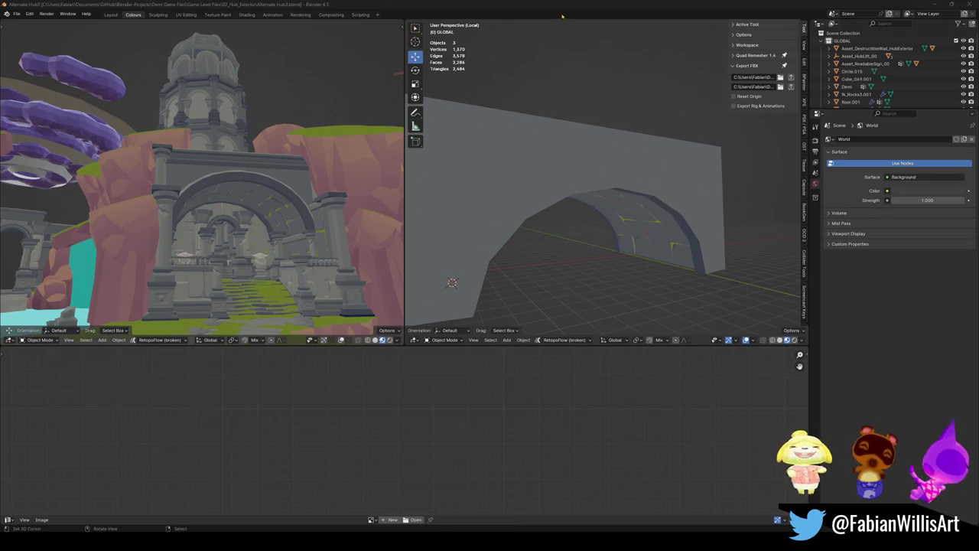
middle_click_drag(547, 195, 552, 209)
key("KP_Divide")
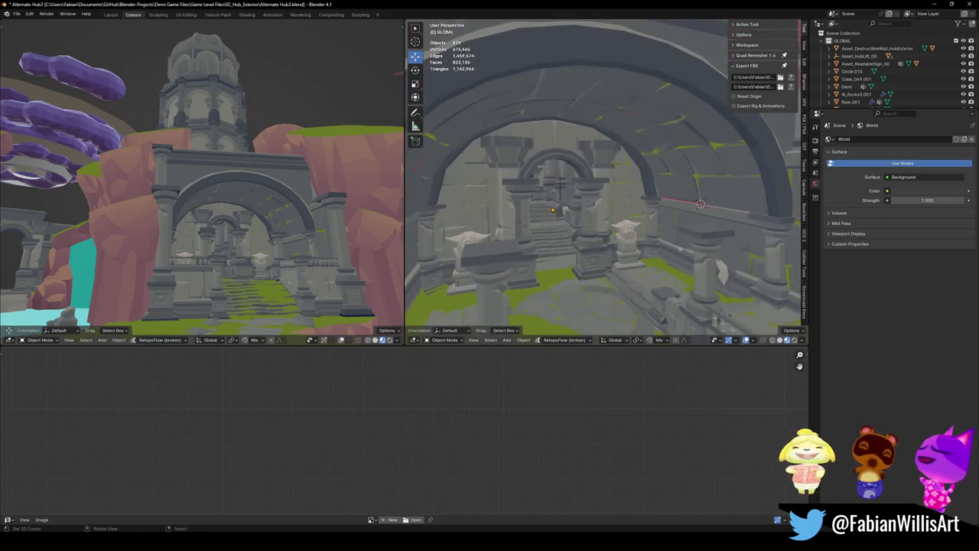
key("shift+grave")
key("s")
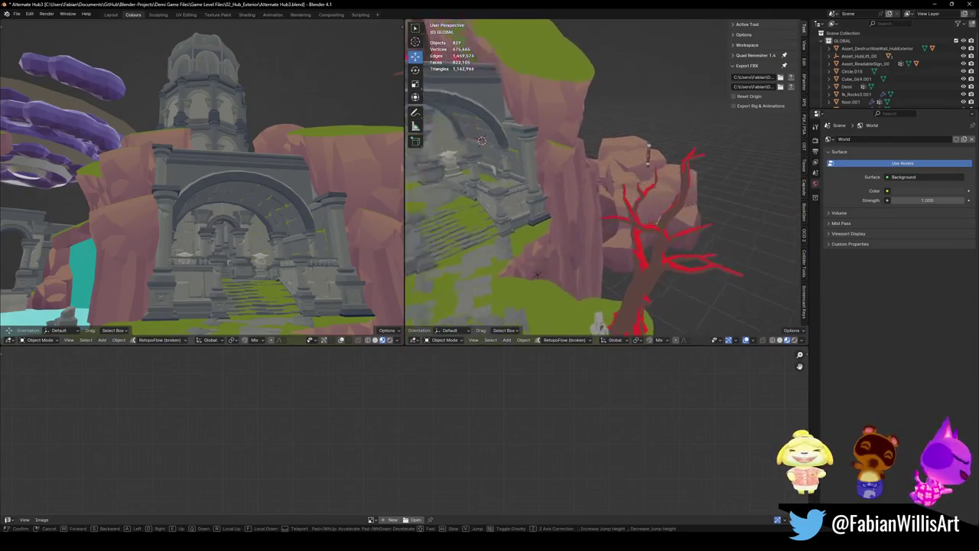
key("w")
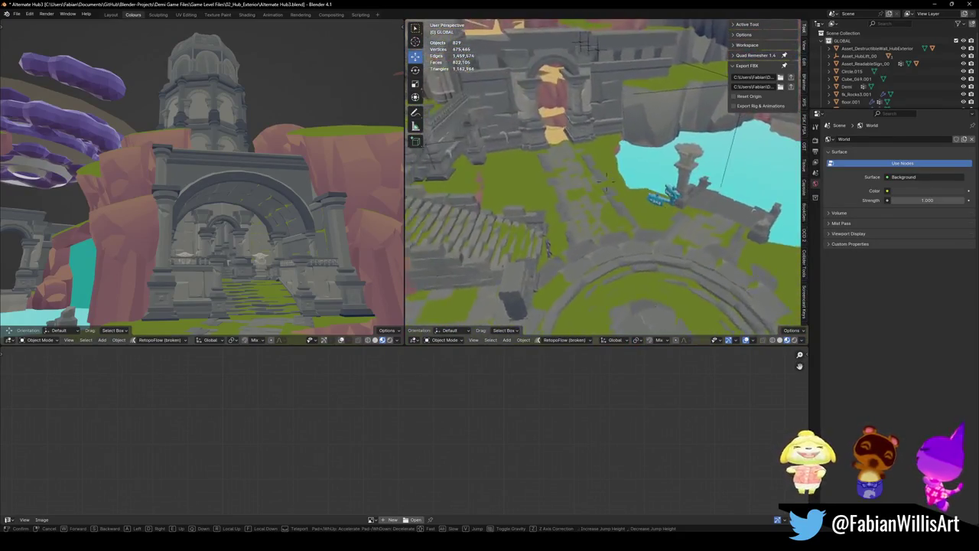
key("w")
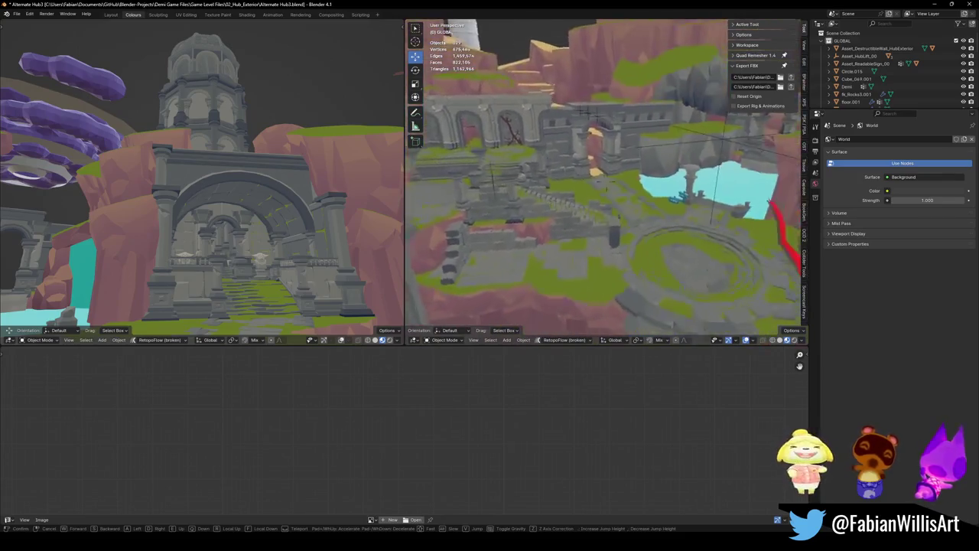
left_click(604, 185)
key("ctrl+s")
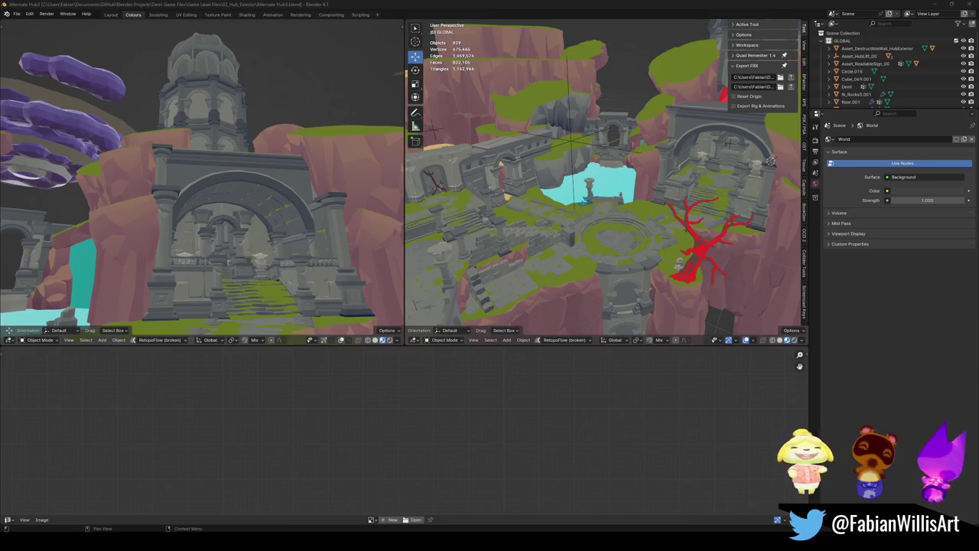
- Add a cube, scale it up and place it on top of the wall above the arch
middle_click_drag(771, 161, 735, 214)
scroll(718, 236, "up", 5)
left_click(652, 193)
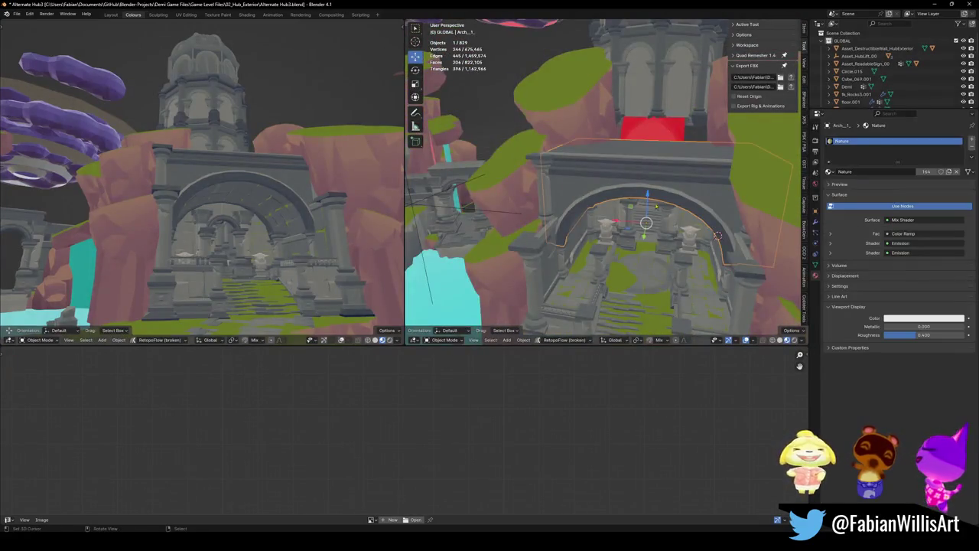
middle_click_drag(652, 193, 632, 156)
key("alt+a")
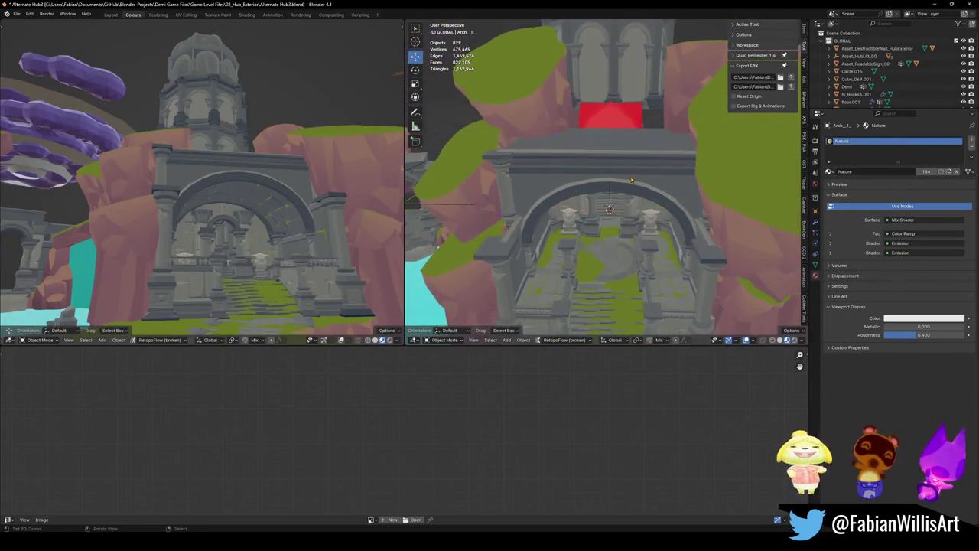
key("shift+a")
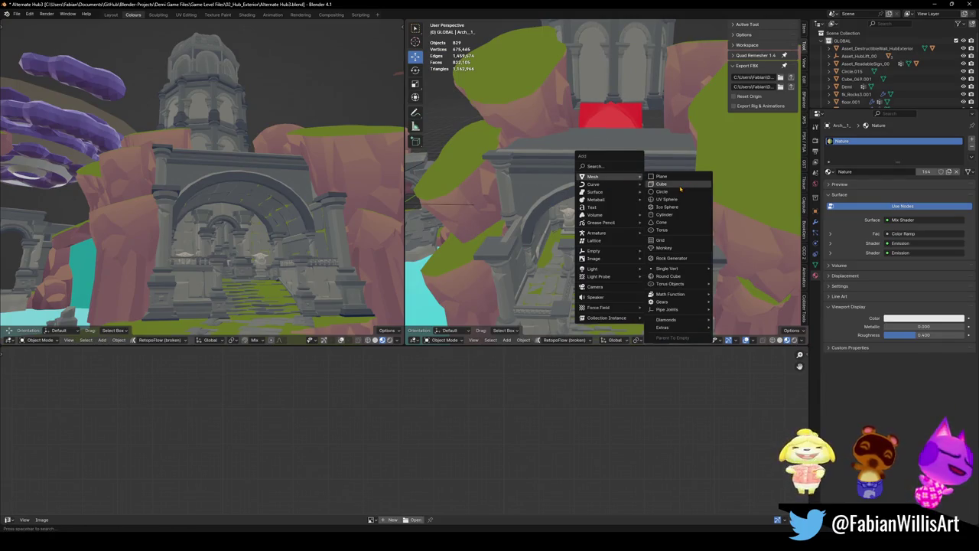
left_click(680, 186)
key("s")
key("Return")
key("g")
key("z")
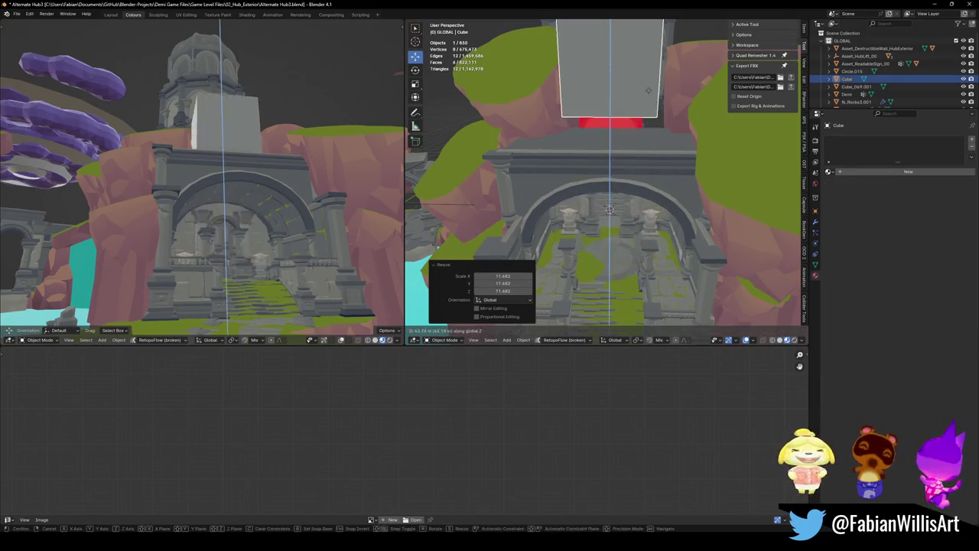
left_click(655, 129)
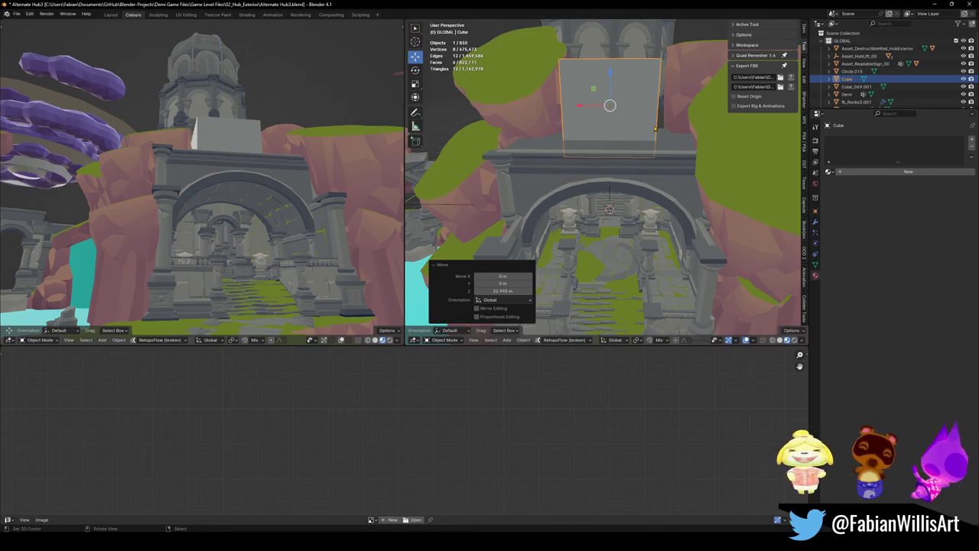
- Add a centred vertical loop cut through the middle of the cube
key("s")
key("x")
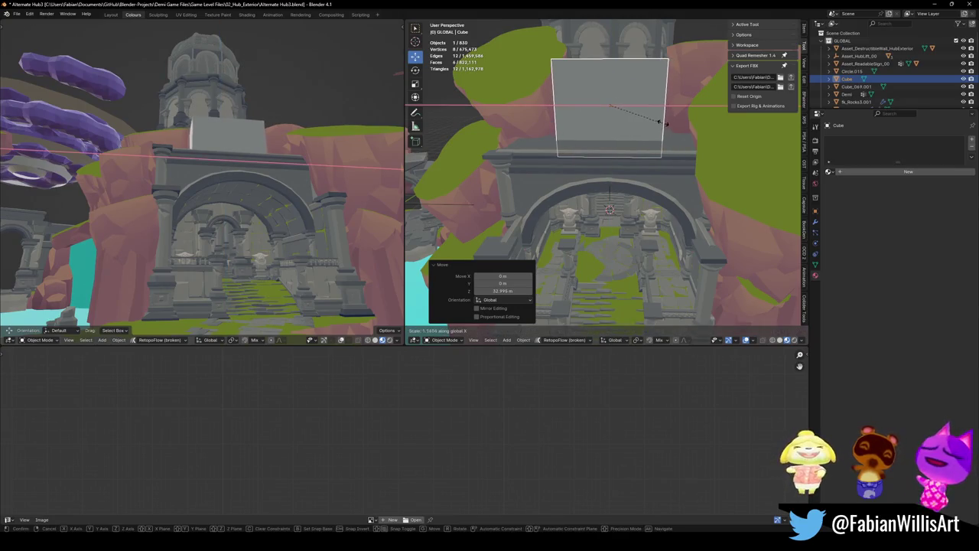
right_click(664, 122)
mouse_move(664, 123)
middle_mouse_down()
mouse_move(514, 155)
mouse_move(534, 258)
mouse_move(591, 253)
mouse_move(586, 183)
middle_mouse_up()
key("Tab")
key("s")
left_click(531, 260)
key("ctrl+r")
left_click(587, 153)
right_click(587, 153)
- Raise the middle top edge into a roof peak and narrow the gabled block along X
left_click(603, 146)
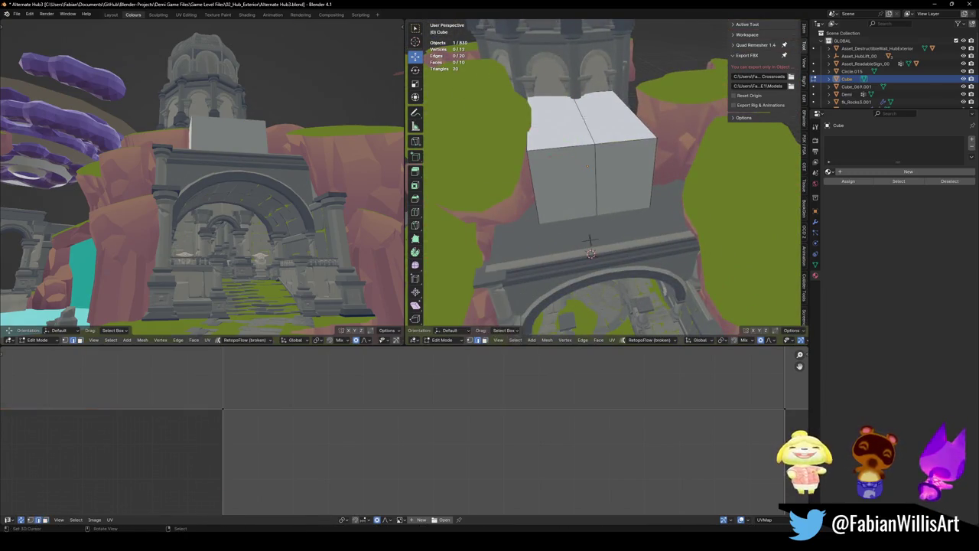
middle_click_drag(603, 146, 616, 124)
key("g")
key("z")
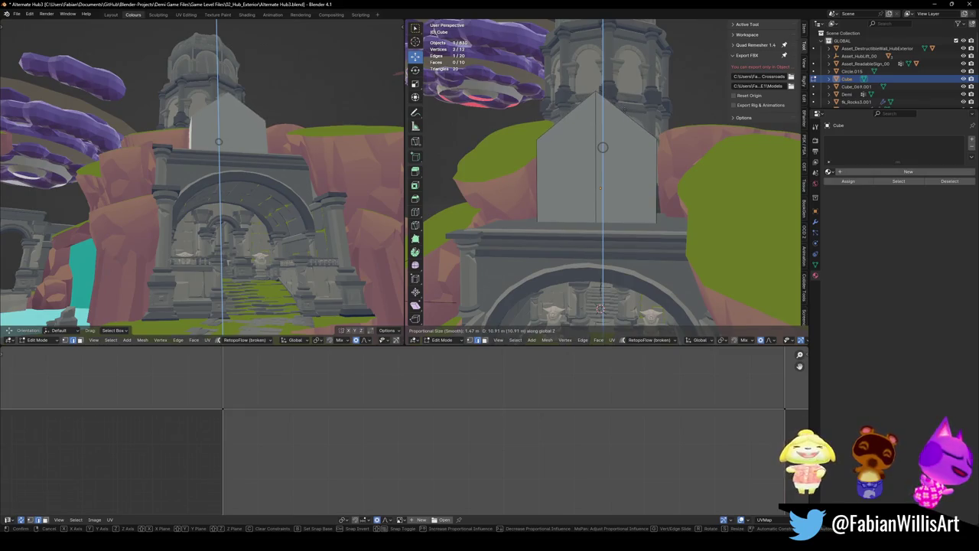
left_click(606, 116)
key("alt+a")
mouse_move(557, 263)
middle_mouse_down()
mouse_move(603, 192)
mouse_move(643, 178)
middle_mouse_up()
key("a")
key("s")
key("x")
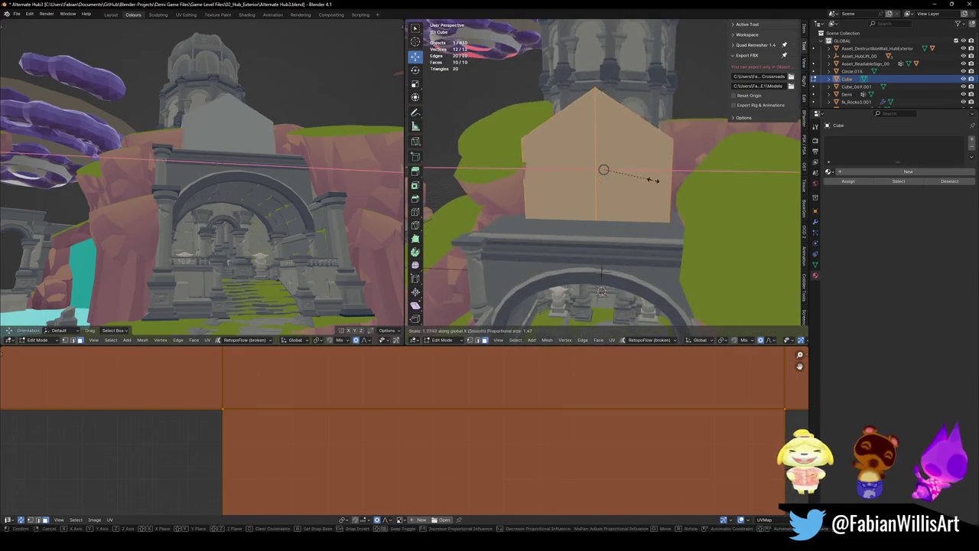
left_click(647, 179)
- Inspect the gabled block up close and save Alternate Hub3.blend
key("alt+a")
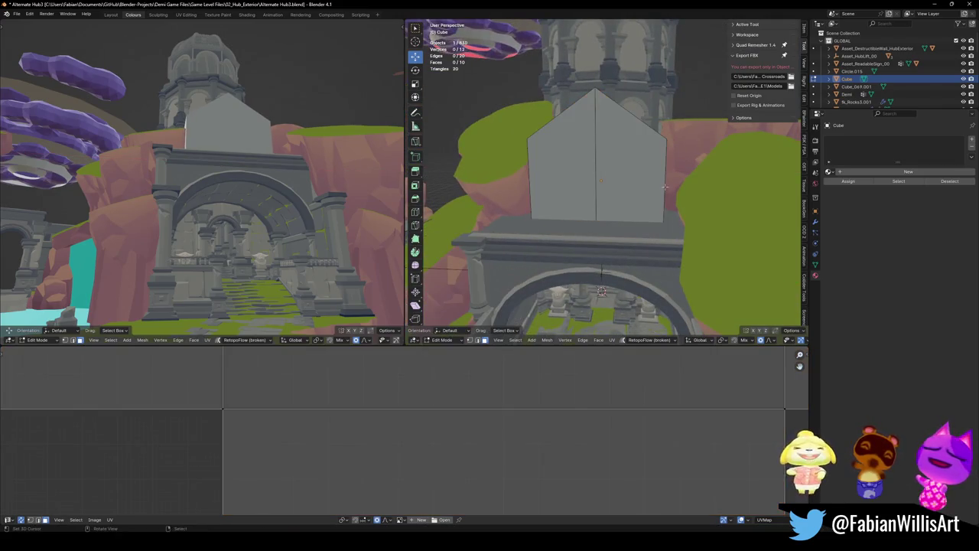
left_click(605, 186)
middle_click_drag(602, 200, 600, 236)
key("alt+a")
mouse_move(607, 203)
middle_mouse_down("ctrl")
mouse_move(606, 183)
mouse_move(587, 244)
middle_mouse_up("ctrl")
key("ctrl+s")
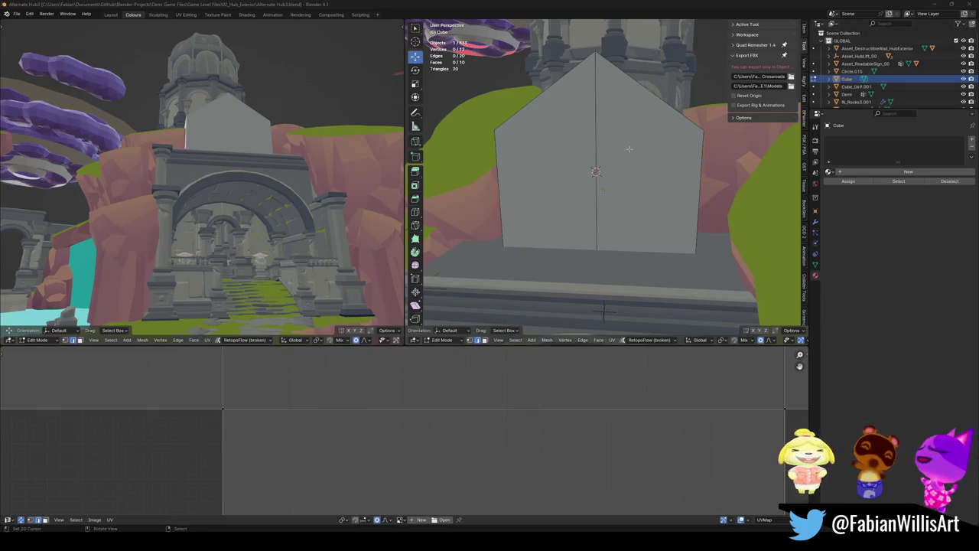
scroll(589, 200, "down", 2)
scroll(589, 200, "down", 1)
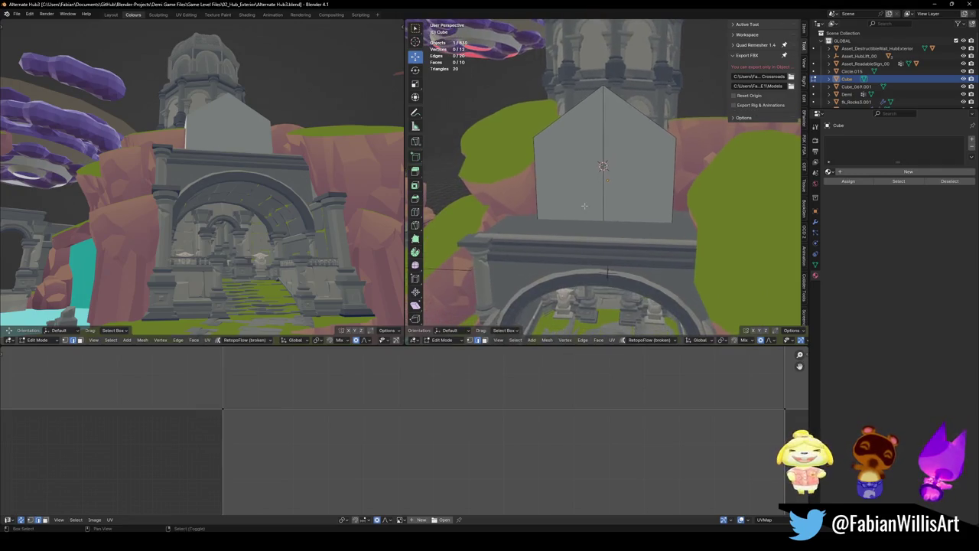
scroll(589, 200, "up", 1)
scroll(597, 203, "down", 1)
scroll(609, 206, "down", 2)
key("ctrl+s")
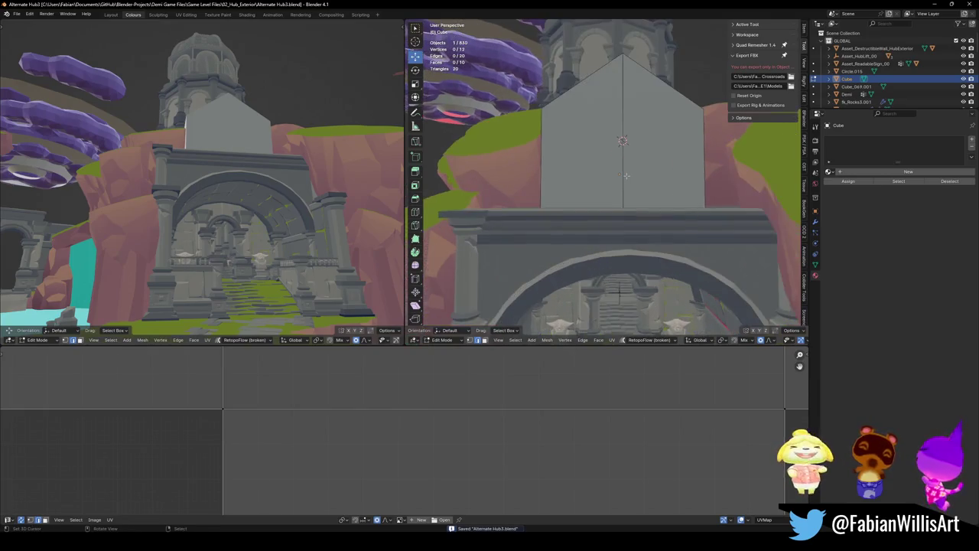
scroll(627, 181, "up", 2)
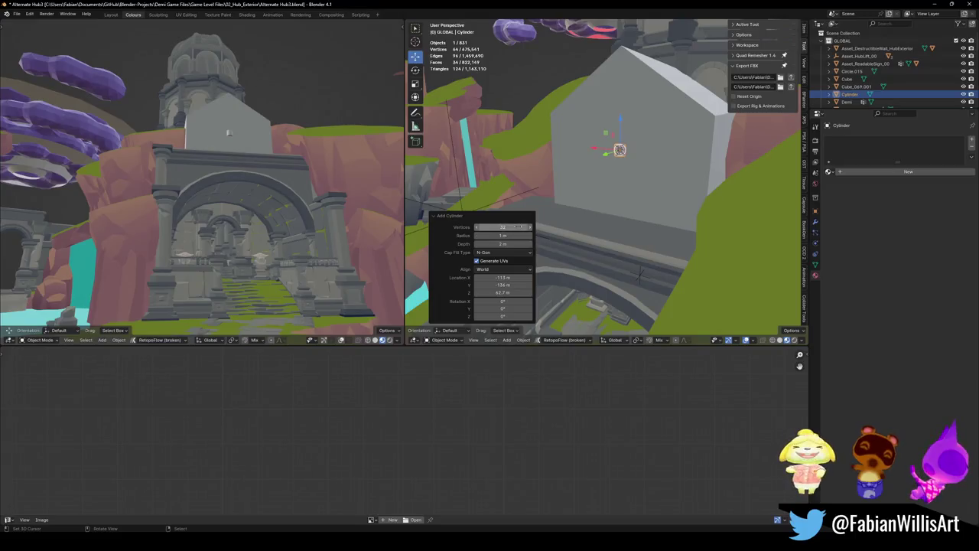
- Make the cylinder 24-sided, rotate it 90° about X, enlarge it and shade it flat
type("24")
key("Return")
middle_click_drag(643, 201, 658, 195)
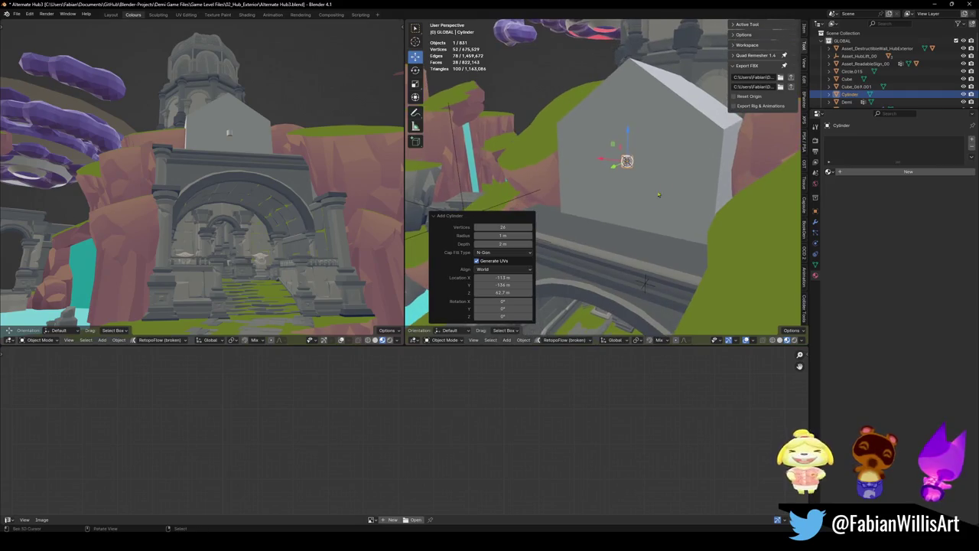
type("rx90")
key("Return")
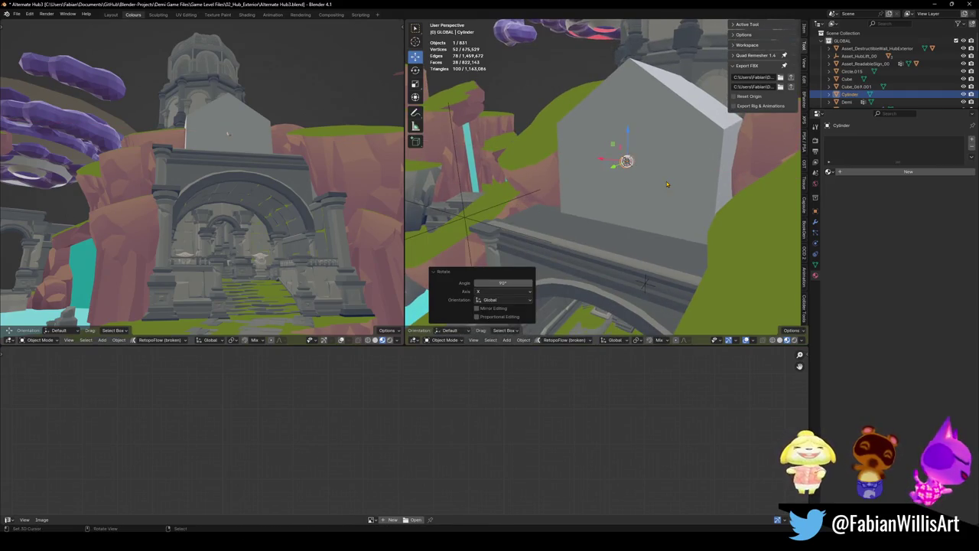
key("s")
key("Return")
right_click(614, 172)
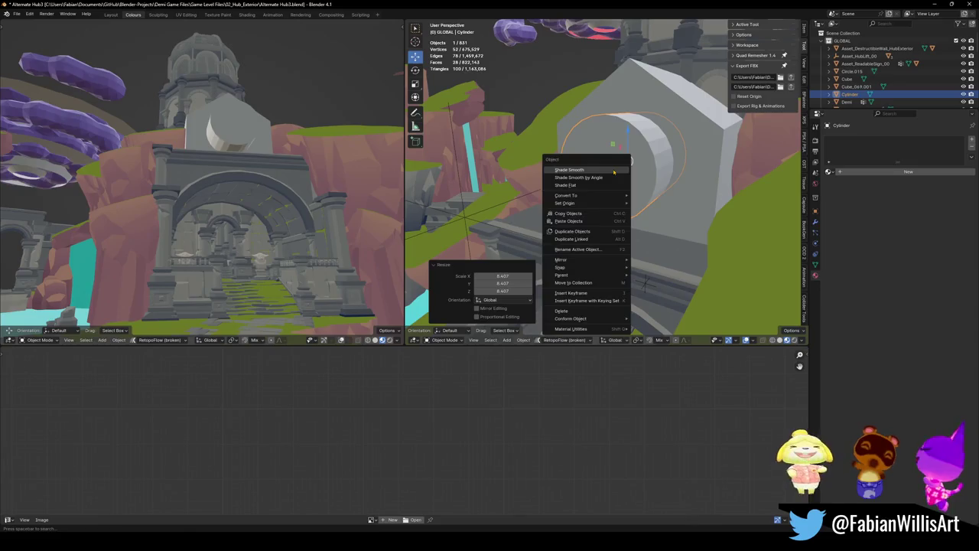
left_click(614, 172)
middle_click_drag(617, 170, 623, 184)
right_click(622, 183)
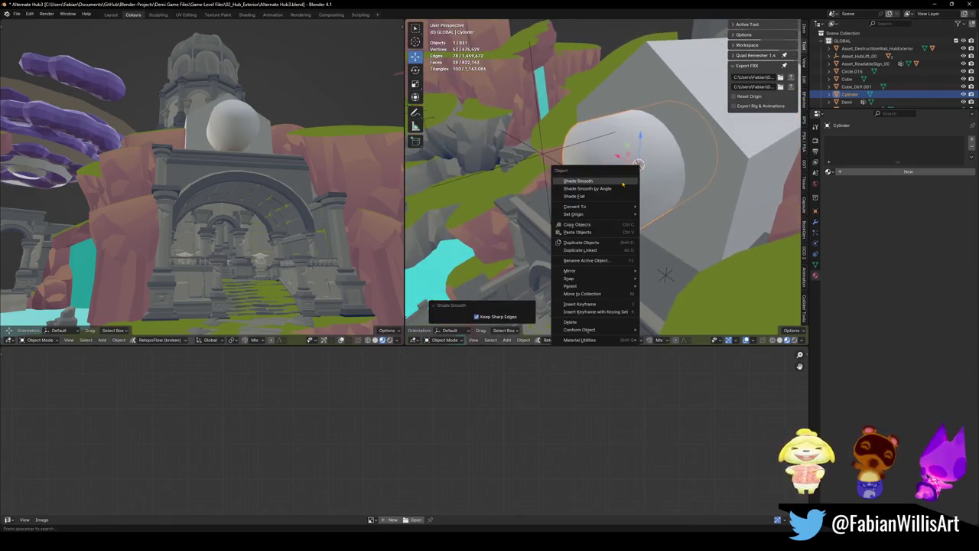
left_click(616, 196)
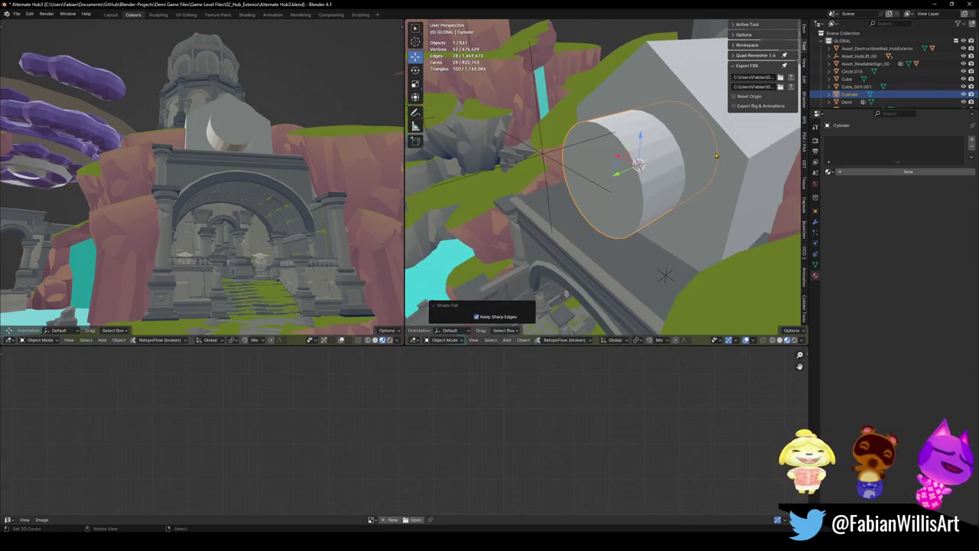
- Flatten the cylinder along Y into a thin disc and select its front face
key("Tab")
key("s")
key("y")
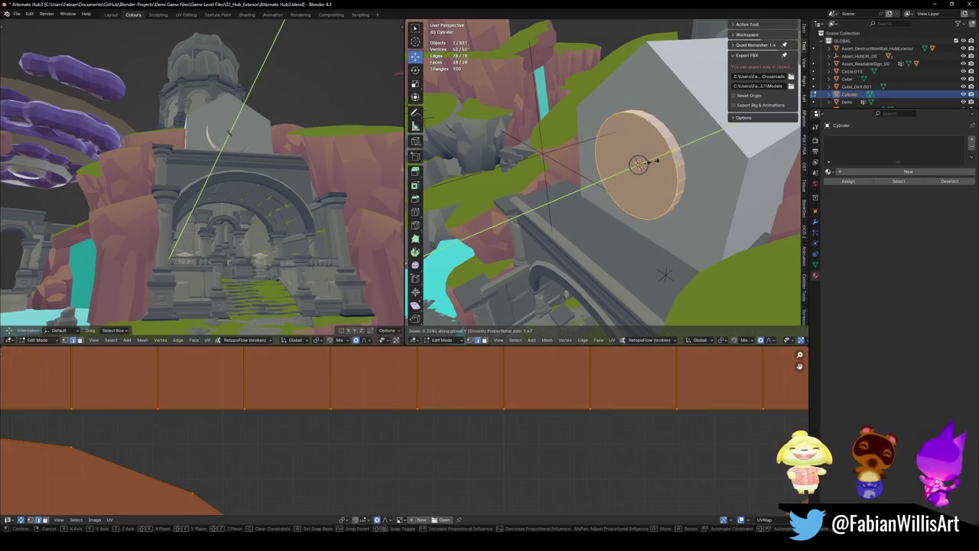
left_click(650, 159)
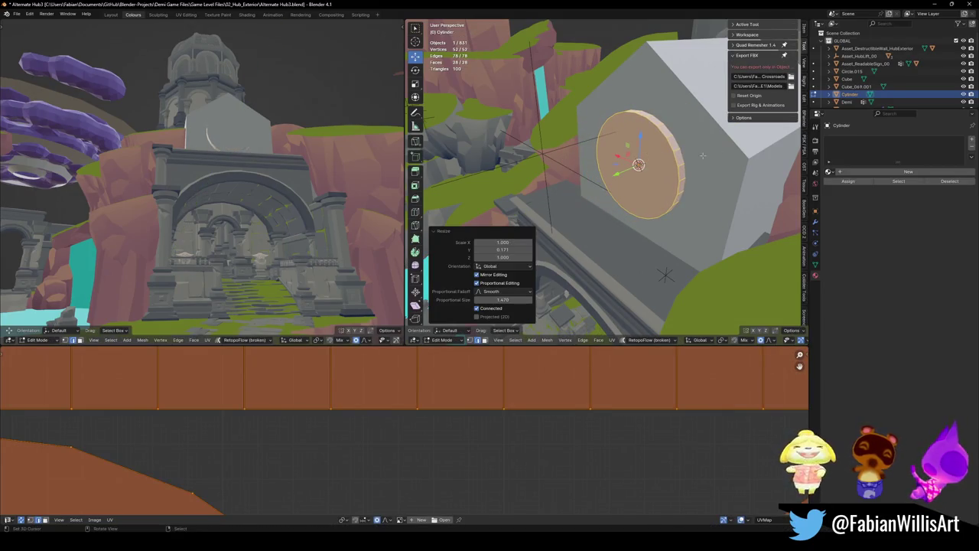
middle_click_drag(643, 184, 670, 178)
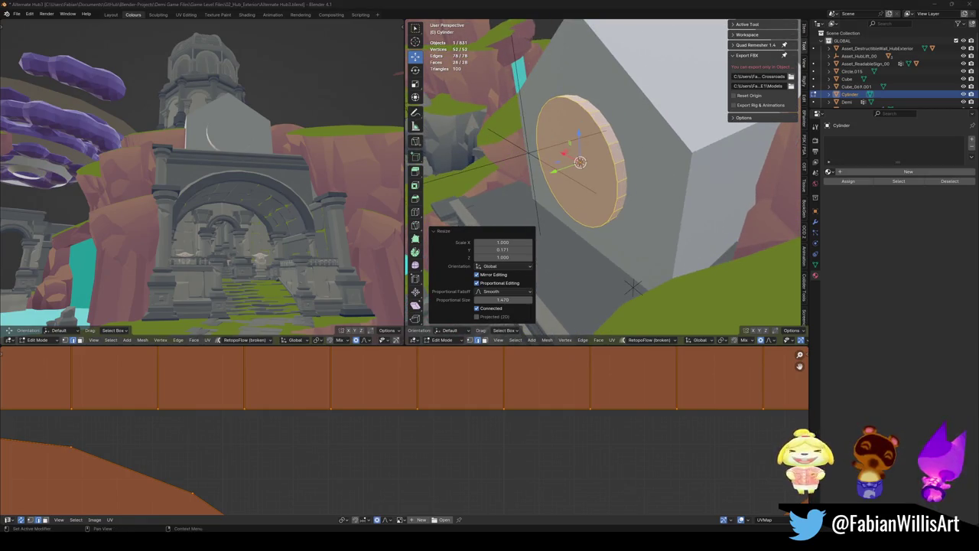
left_click(610, 177)
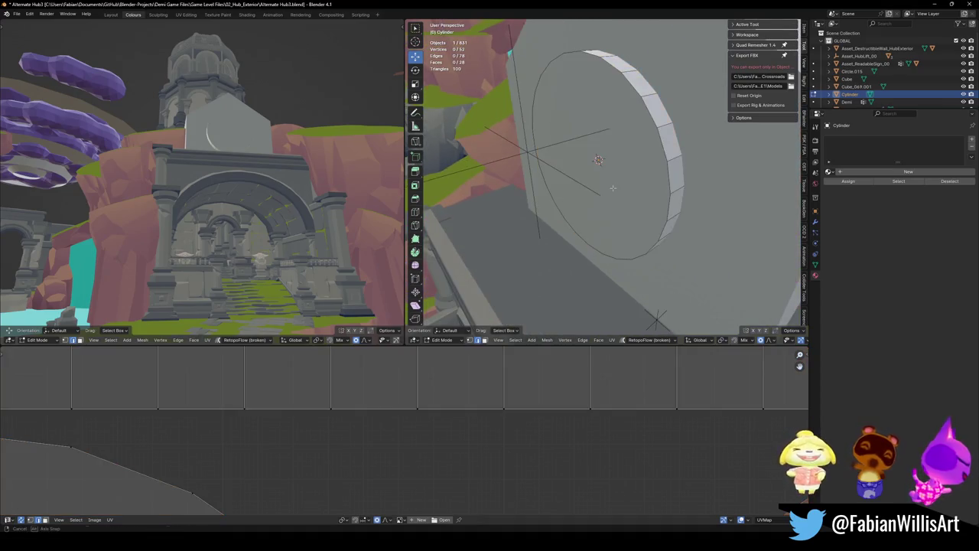
middle_click_drag(610, 178, 613, 178)
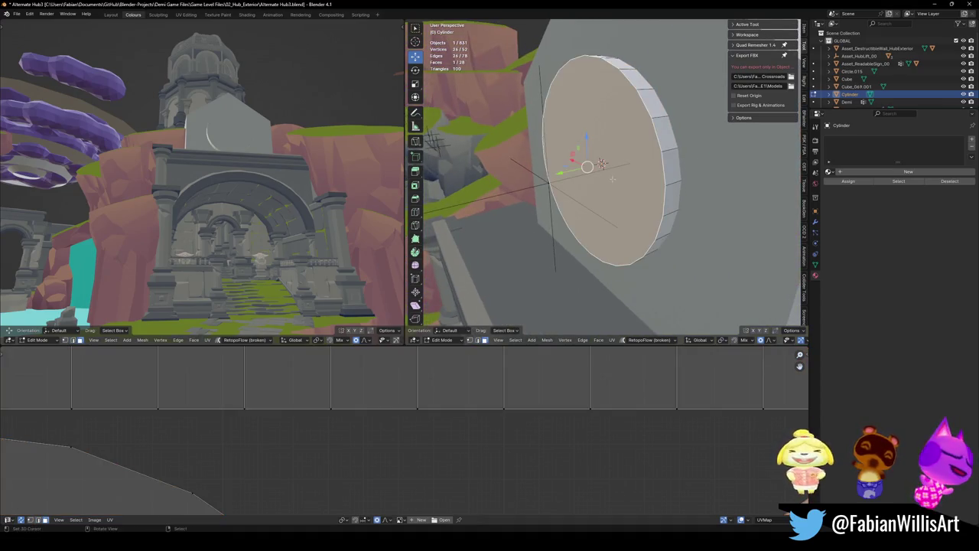
- Inset the disc's front face, extrude it inward and scale the recessed face
key("i")
left_click(675, 157)
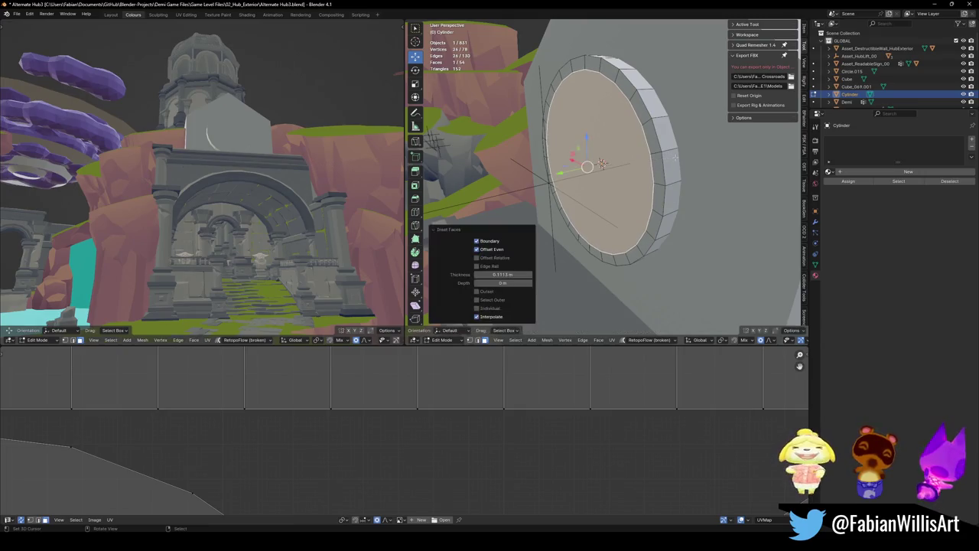
key("e")
left_click(672, 164)
key("s")
left_click(672, 164)
key("alt+a")
mouse_move(672, 164)
middle_mouse_down()
mouse_move(705, 151)
mouse_move(576, 189)
mouse_move(617, 186)
mouse_move(594, 192)
mouse_move(627, 164)
middle_mouse_up()
- Enlarge the inner disc face, move it along Y and scale it slightly
left_click(624, 172)
key("s")
left_click(621, 174)
middle_click_drag(575, 180, 643, 149)
key("g")
key("y")
left_click(580, 184)
key("s")
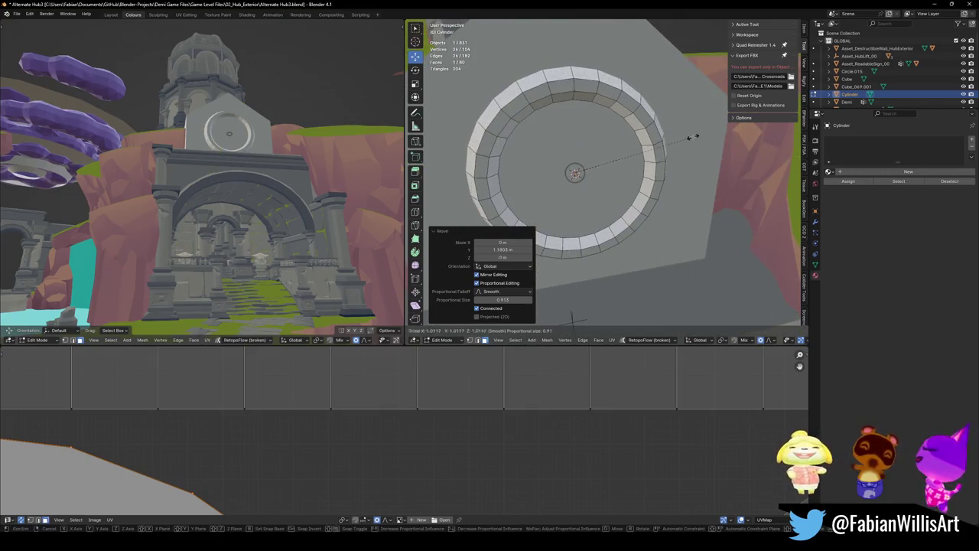
left_click(693, 137)
- Clear the mesh selection, save, and return to Object Mode viewing the gateway ring
mouse_move(252, 164)
middle_mouse_down()
mouse_move(305, 158)
mouse_move(294, 163)
middle_mouse_up()
key("ctrl+s")
key("alt+a")
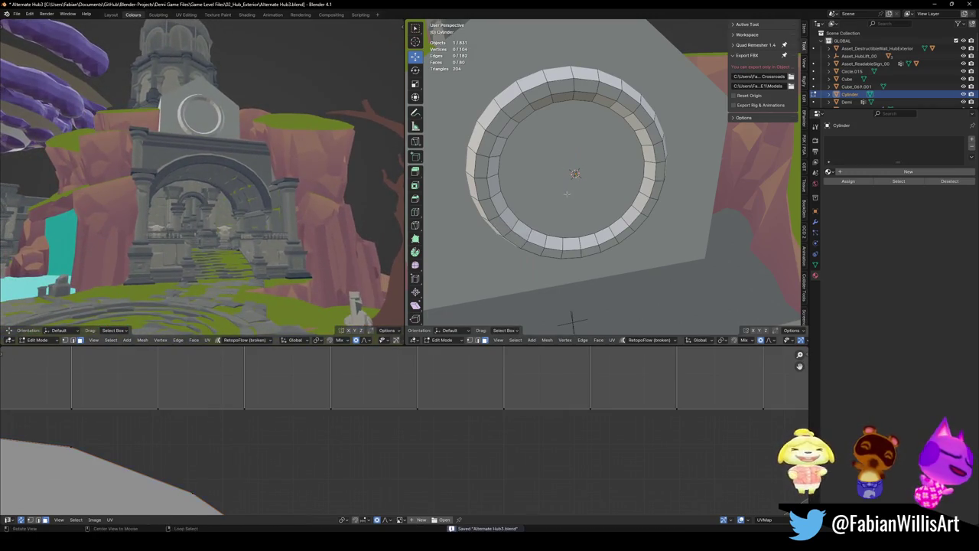
middle_click_drag(566, 193, 606, 212)
scroll(606, 212, "down", 4)
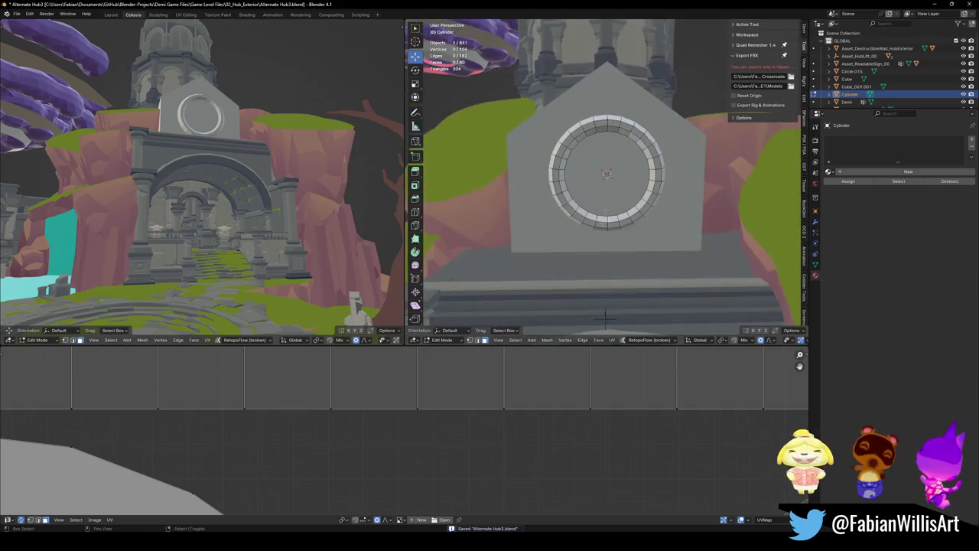
middle_click_drag(605, 318, 604, 211, "shift")
scroll(604, 210, "down", 2)
key("Tab")
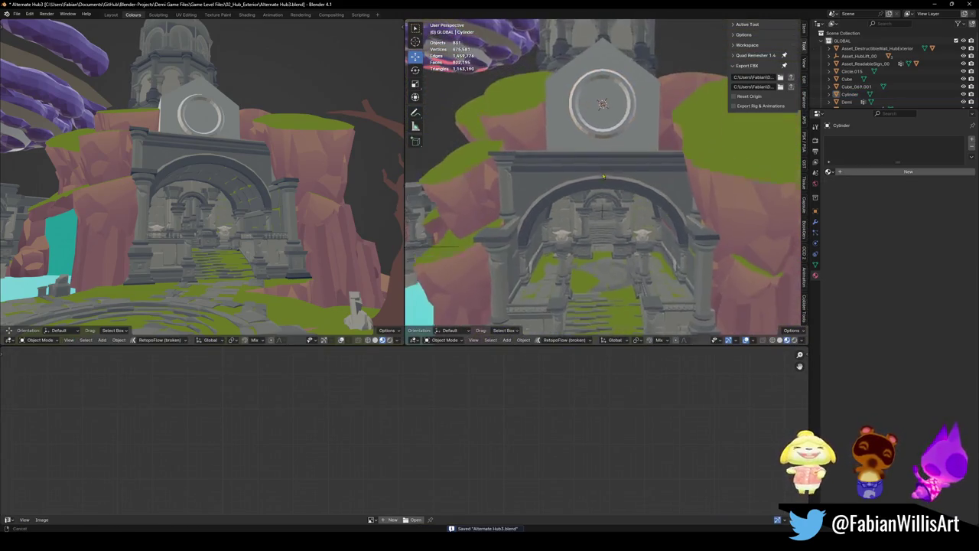
middle_click_drag(603, 177, 597, 161)
- Select the ring object on the gable block
left_click(592, 150)
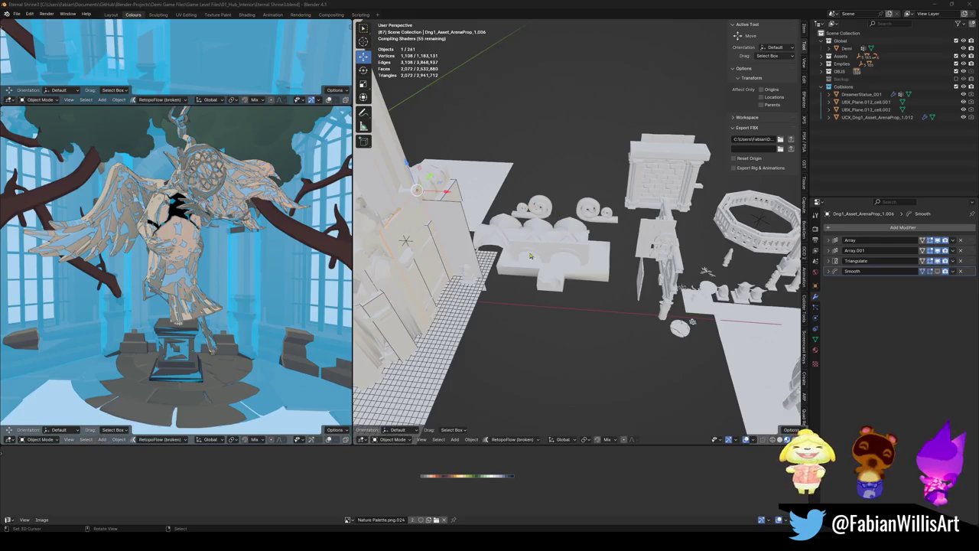
scroll(529, 257, "up", 2)
- Select the spiral scroll prop and then the arch prop among the shrine props
scroll(559, 256, "up", 2)
scroll(592, 257, "up", 1)
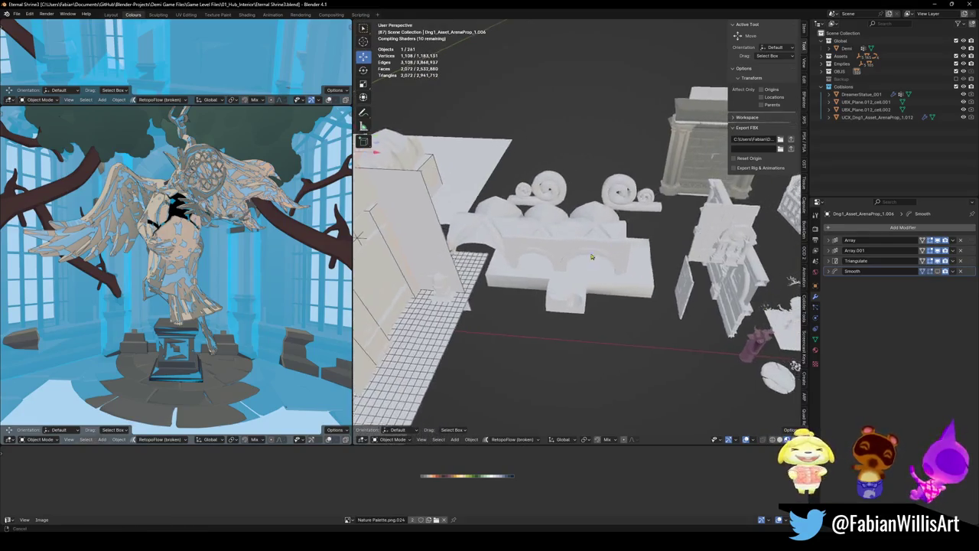
scroll(592, 258, "up", 1)
scroll(586, 245, "up", 2)
scroll(579, 229, "up", 1)
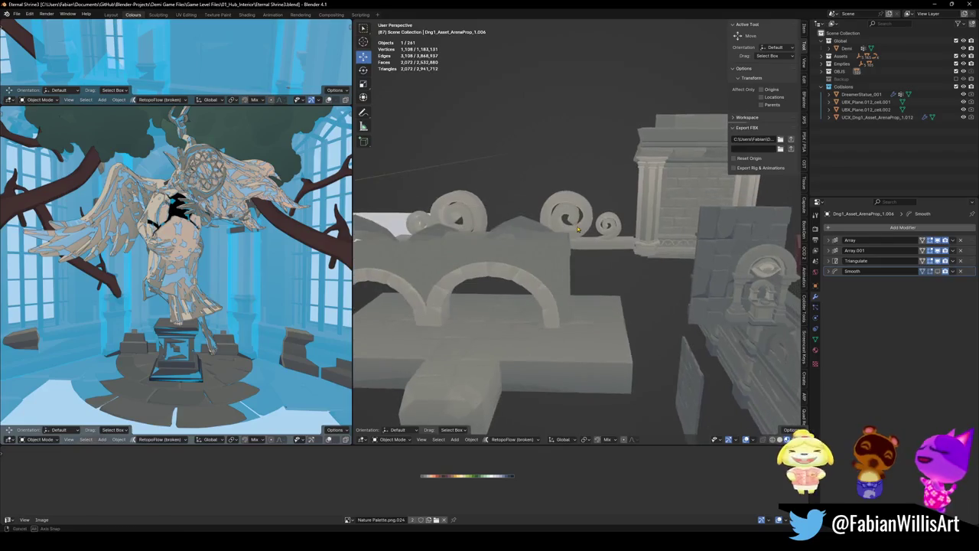
left_click(579, 229)
scroll(579, 229, "down", 5)
mouse_move(579, 228)
middle_mouse_down()
mouse_move(654, 261)
mouse_move(602, 241)
mouse_move(566, 249)
mouse_move(534, 299)
mouse_move(645, 297)
middle_mouse_up()
left_click(654, 262)
scroll(655, 262, "up", 2)
scroll(654, 262, "up", 1)
scroll(654, 261, "up", 1)
scroll(589, 245, "down", 3)
- Select the eye emblem piece and the scroll ornaments, and add the arch to the selection
middle_click_drag(696, 270, 610, 260, "shift")
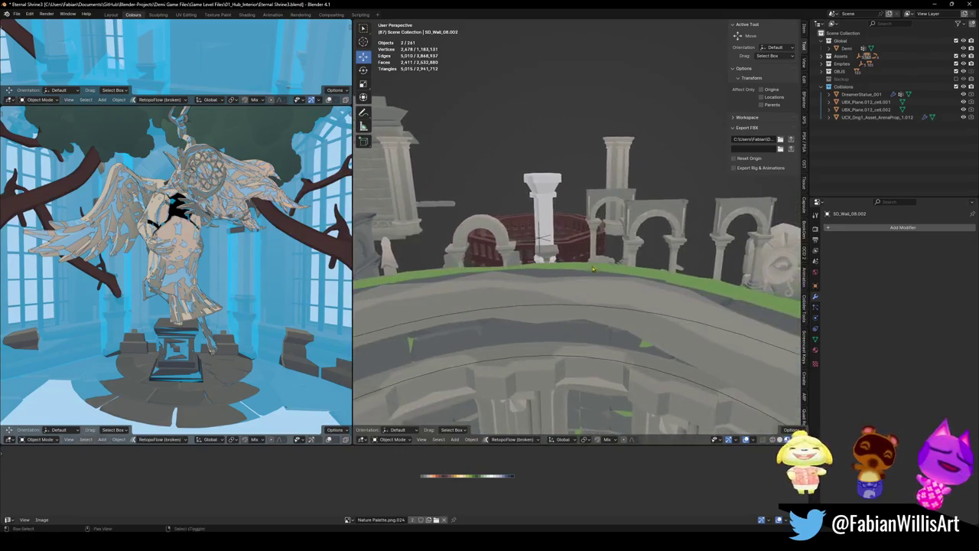
middle_click(734, 263, "alt")
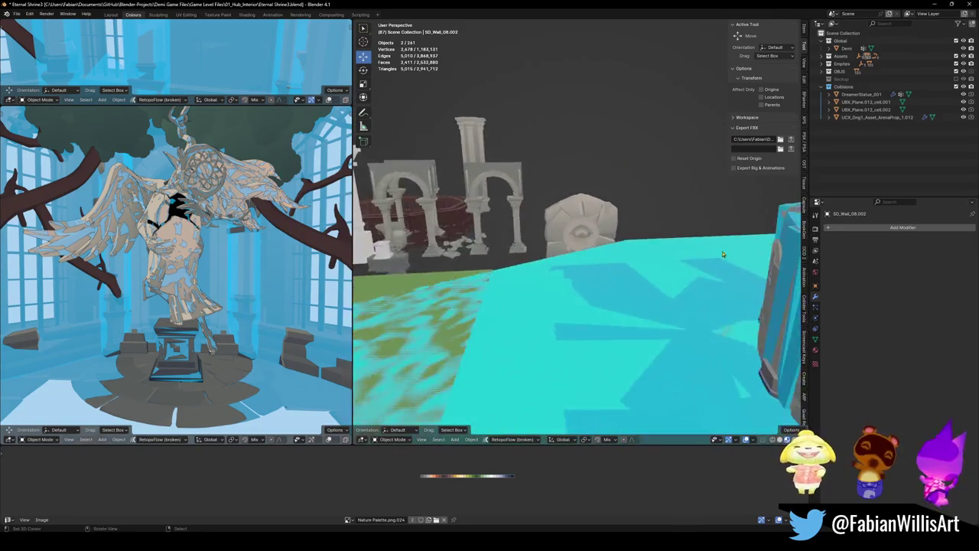
scroll(599, 235, "up", 5)
left_click(582, 253)
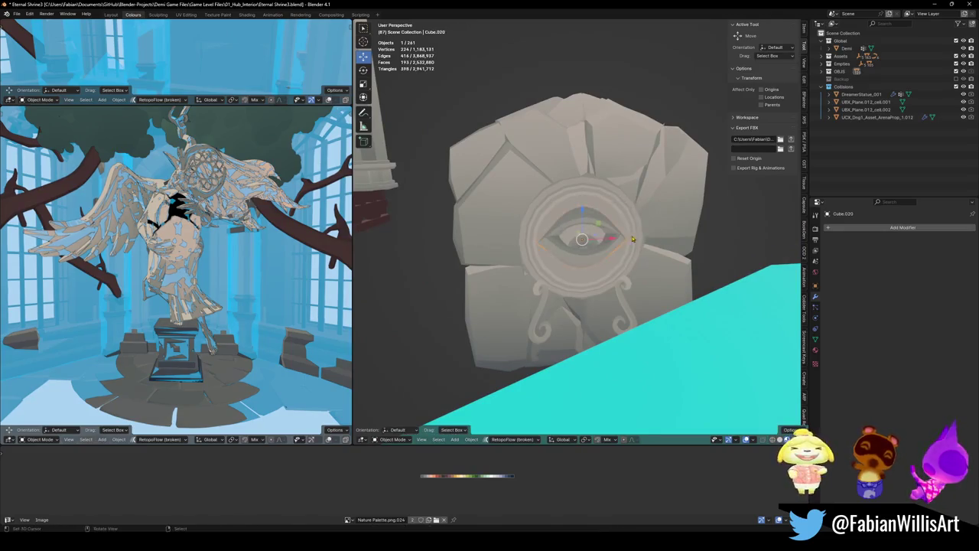
scroll(590, 218, "down", 5)
mouse_move(589, 218)
middle_mouse_down()
mouse_move(506, 262)
mouse_move(593, 218)
mouse_move(551, 252)
mouse_move(620, 245)
middle_mouse_up()
left_click(593, 218, "shift")
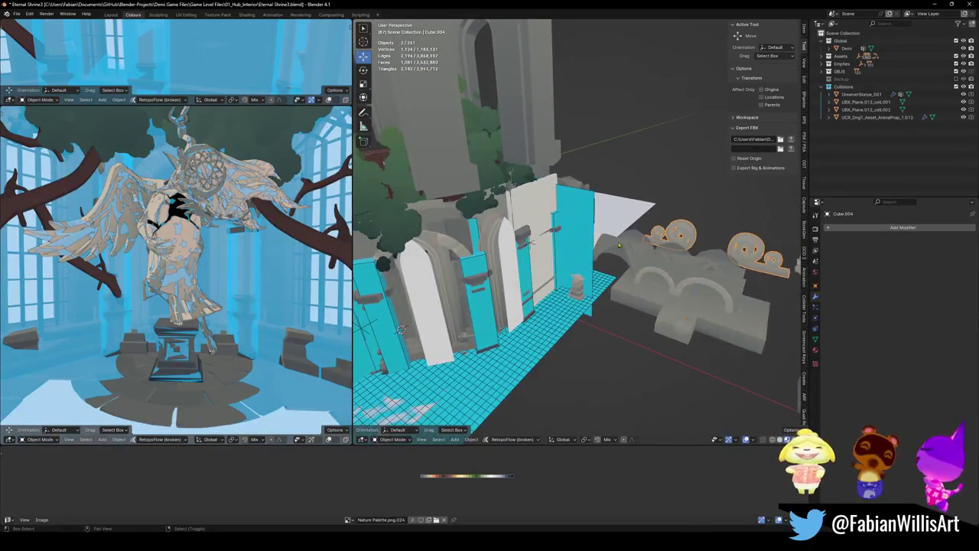
mouse_move(681, 290)
middle_mouse_down()
mouse_move(694, 284)
mouse_move(584, 269)
middle_mouse_up()
scroll(693, 284, "up", 3)
scroll(585, 270, "down", 2)
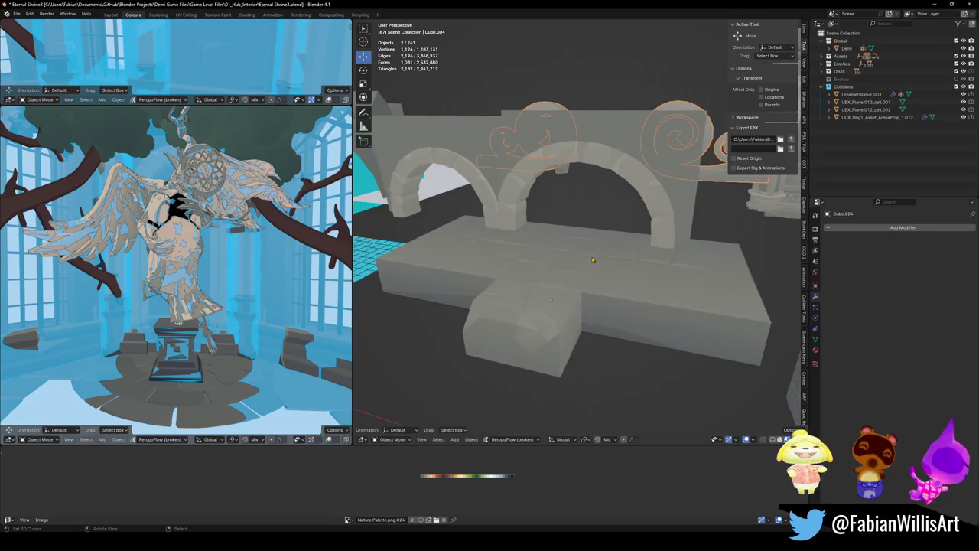
left_click(521, 193, "shift")
scroll(521, 192, "down", 2)
mouse_move(521, 192)
middle_mouse_down()
mouse_move(720, 335)
mouse_move(550, 244)
mouse_move(597, 234)
middle_mouse_up()
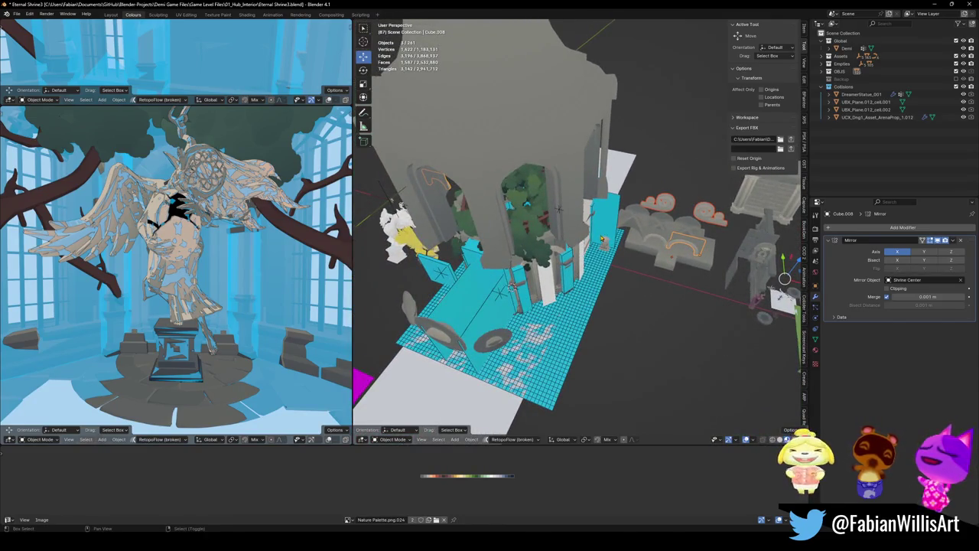
- Walk through the shrine past the statue to the columns and arches, then copy the selection
key("shift+grave")
key("w")
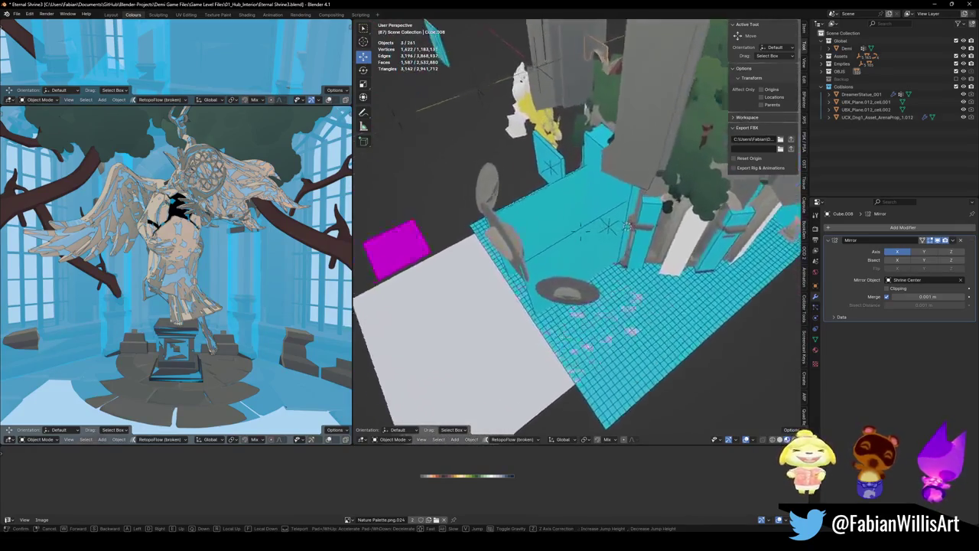
key("w")
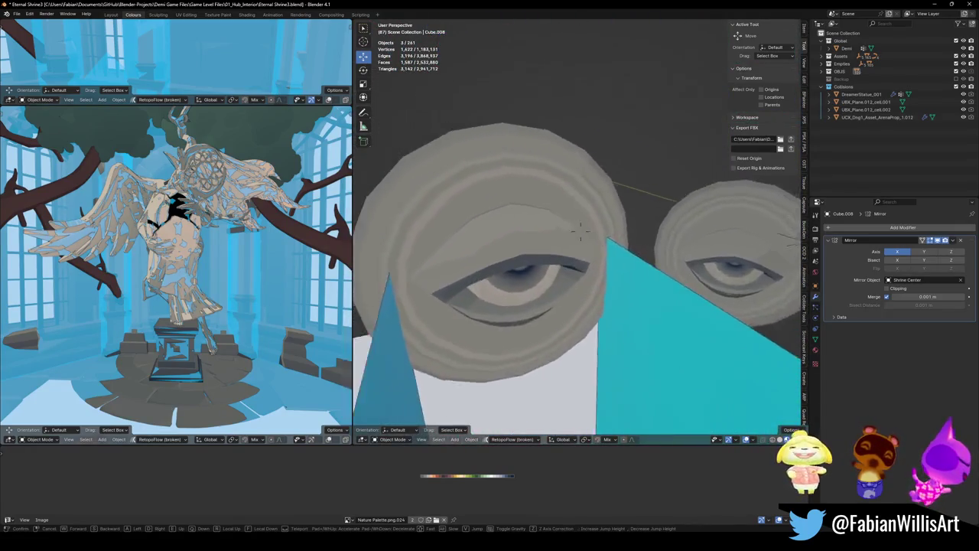
key("w")
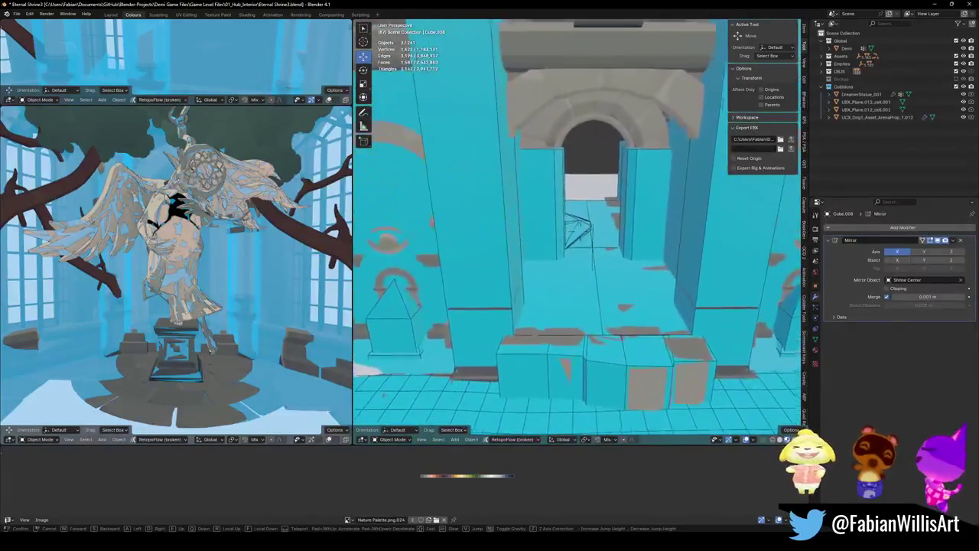
key("w")
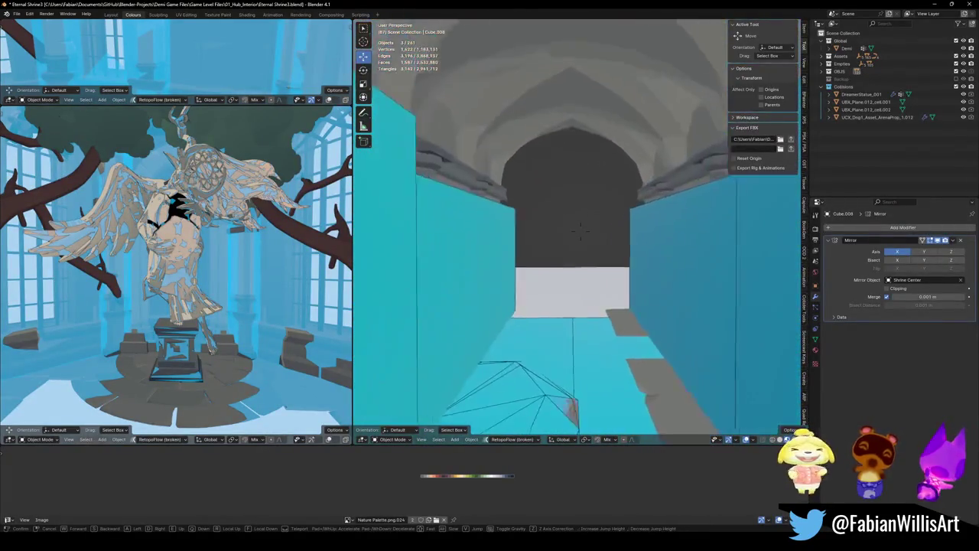
key("w")
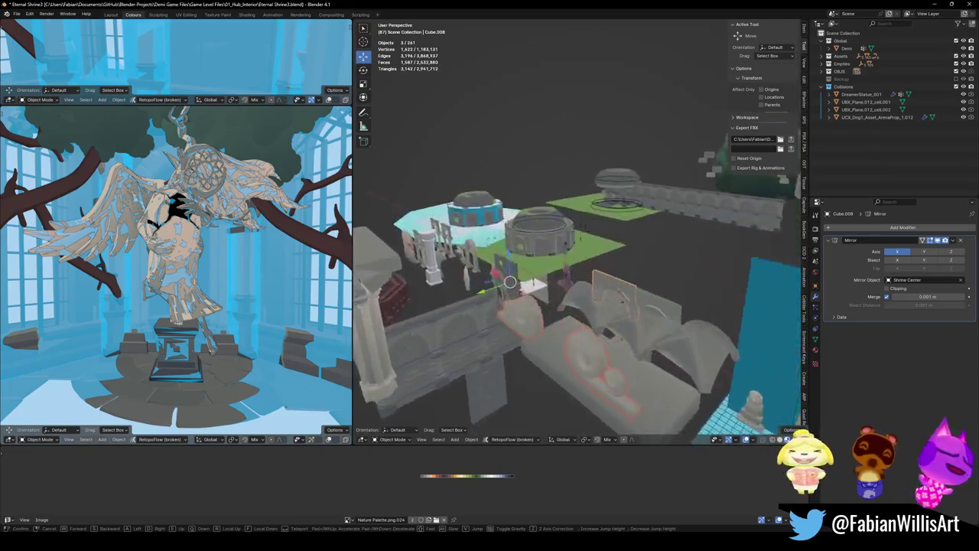
key("w")
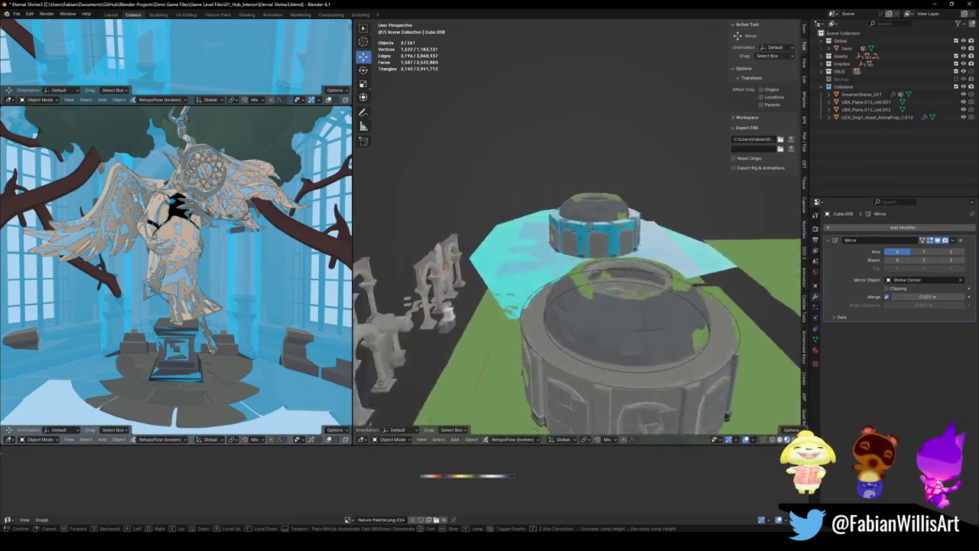
key("w")
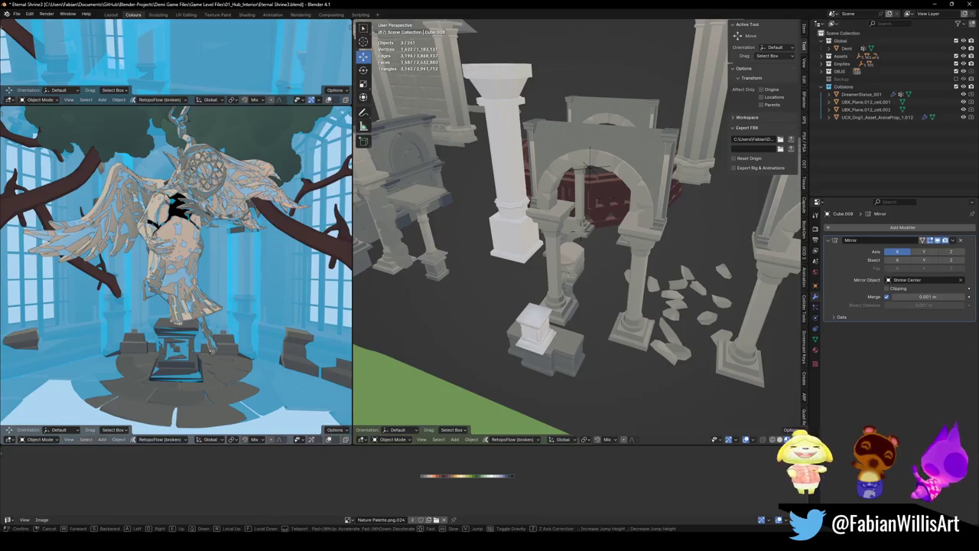
left_click(590, 167)
key("ctrl+c")
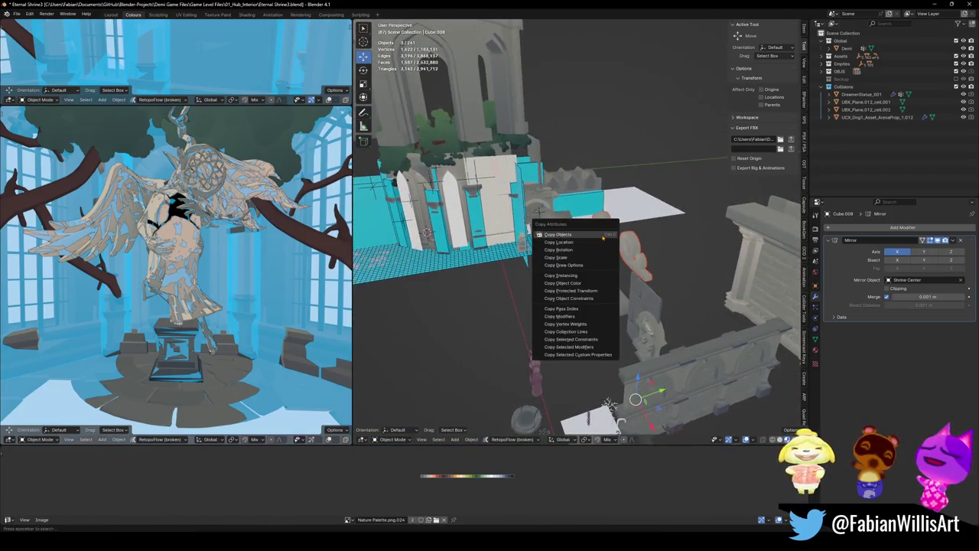
- Paste the three copied ornaments into Alternate Hub3 and snap them to the 3D cursor
left_click(603, 235)
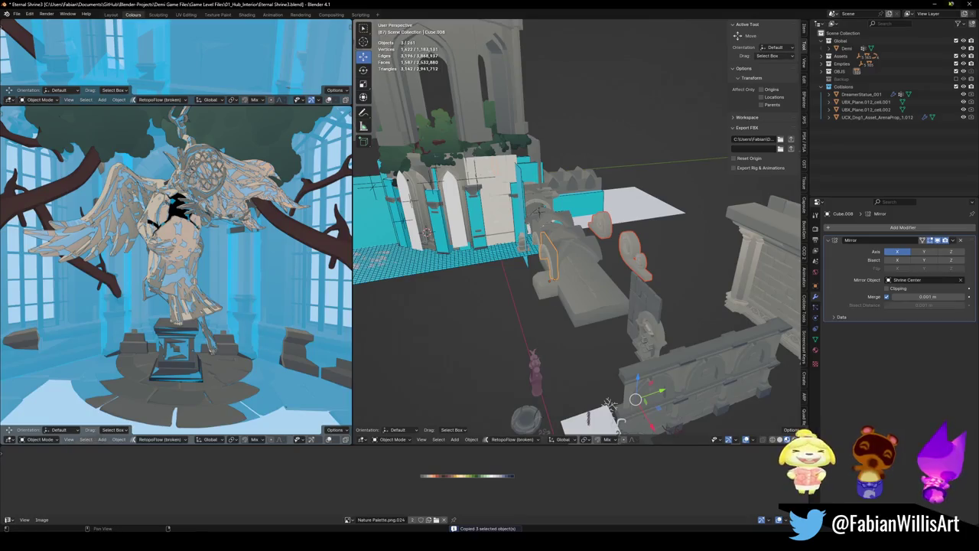
left_click(940, 7)
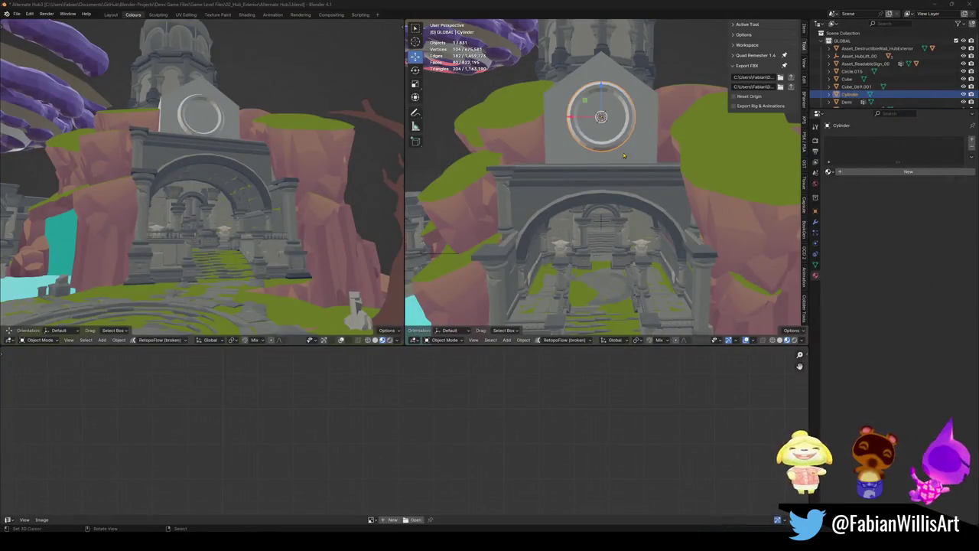
middle_click_drag(623, 152, 625, 173, "shift")
key("ctrl+v")
key("shift+s")
left_click(614, 149)
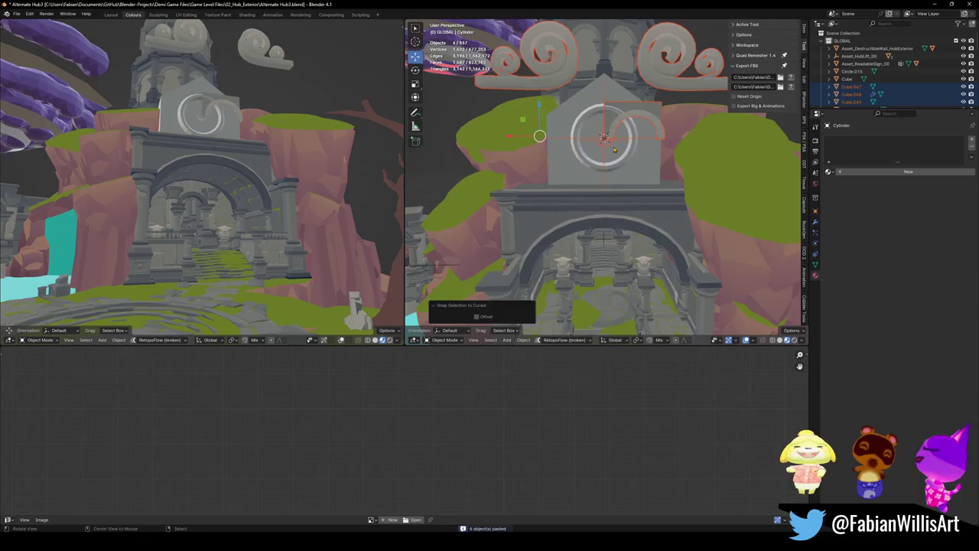
scroll(614, 149, "up", 2)
middle_click_drag(615, 149, 609, 214)
scroll(610, 214, "down", 3)
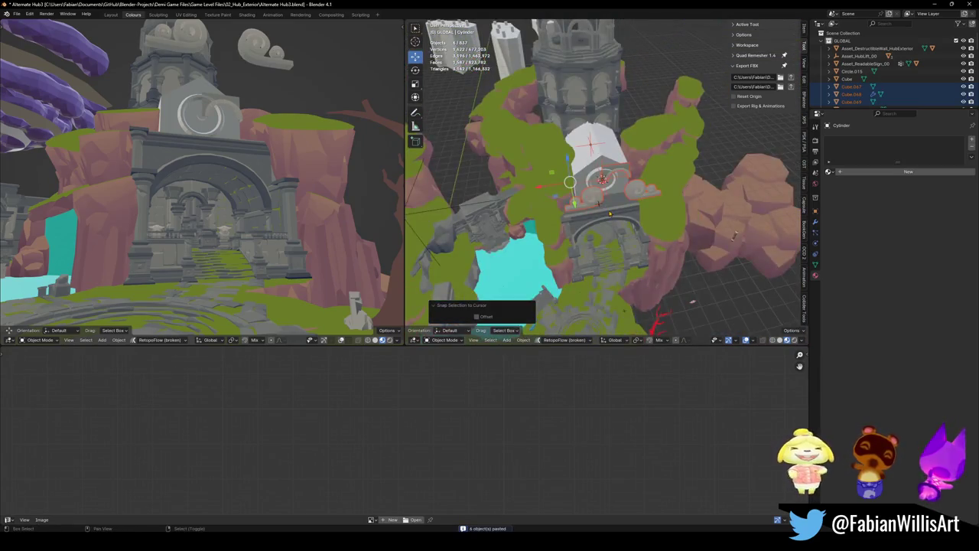
- Isolate the pasted objects in local view and delete the stray cross pieces
key("KP_Divide")
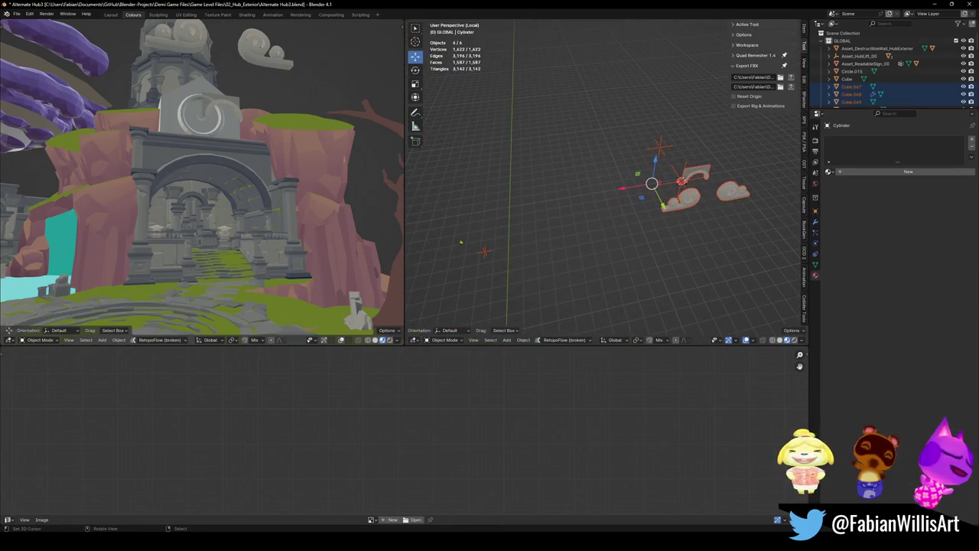
key("alt+a")
left_click(660, 145)
key("Delete")
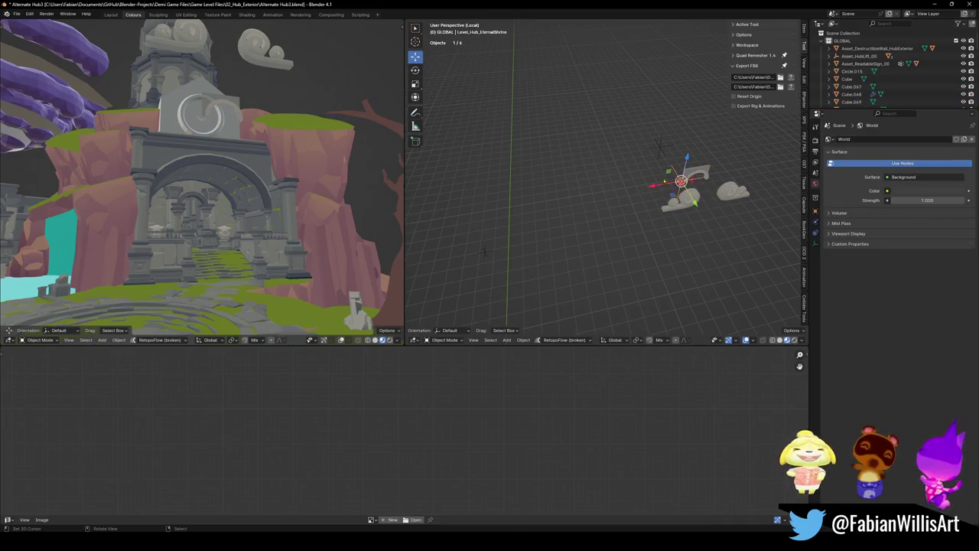
key("ctrl+z")
key("ctrl+z")
key("ctrl+z")
key("ctrl+z")
key("ctrl+z")
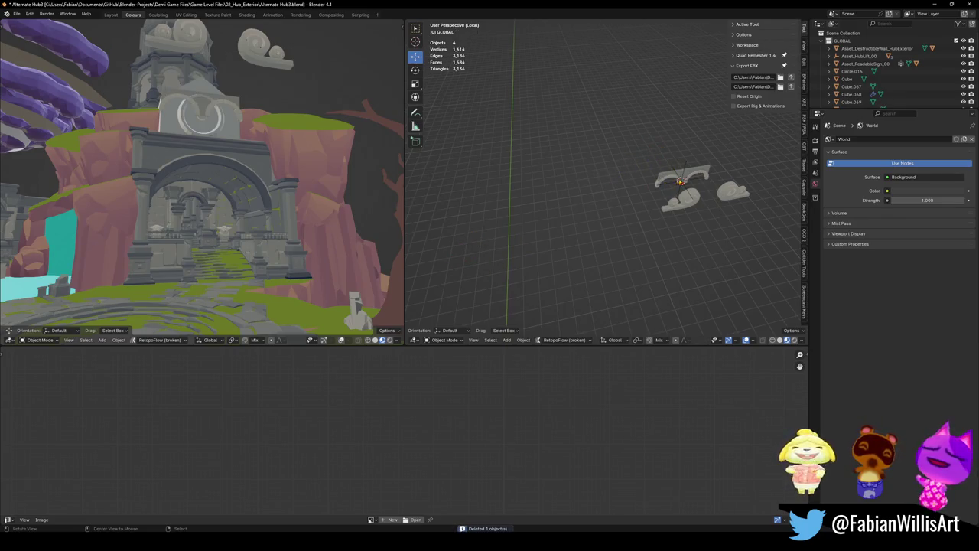
scroll(712, 181, "up", 3)
scroll(712, 181, "up", 2)
key("g")
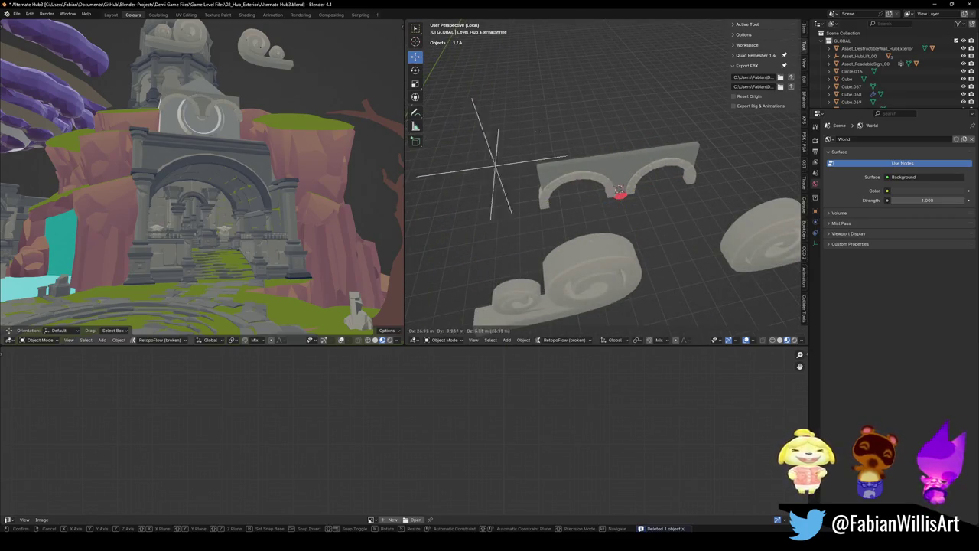
key("Escape")
key("Delete")
scroll(604, 184, "down", 4)
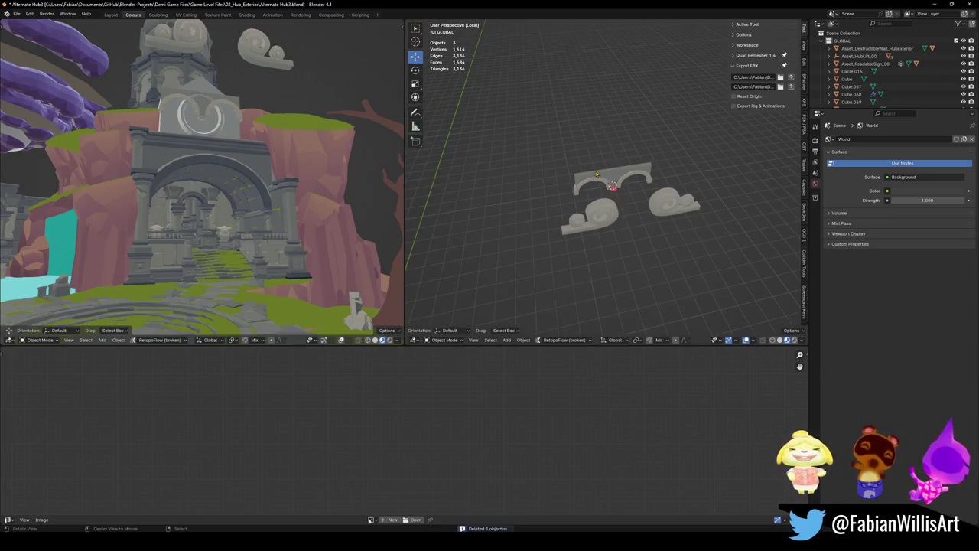
- Centre the small ornament beneath the arch, then shift the three pieces 43.164 m along Y
scroll(596, 174, "up", 3)
mouse_move(597, 175)
middle_mouse_down()
mouse_move(621, 220)
mouse_move(570, 218)
middle_mouse_up()
left_click(607, 227)
key("g")
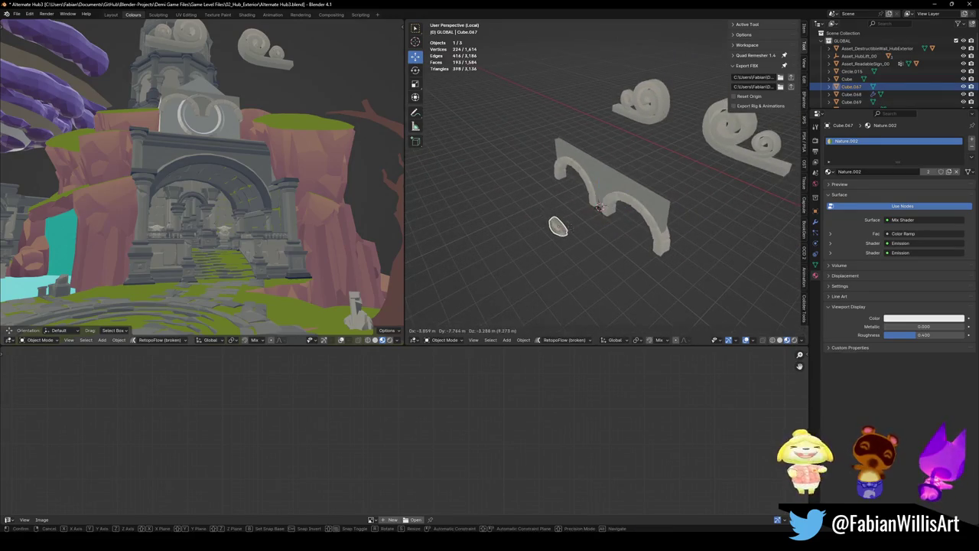
left_click(600, 206)
left_click(612, 195, "shift")
left_click(735, 130, "shift")
scroll(625, 189, "down", 3)
key("g")
key("y")
key("Return")
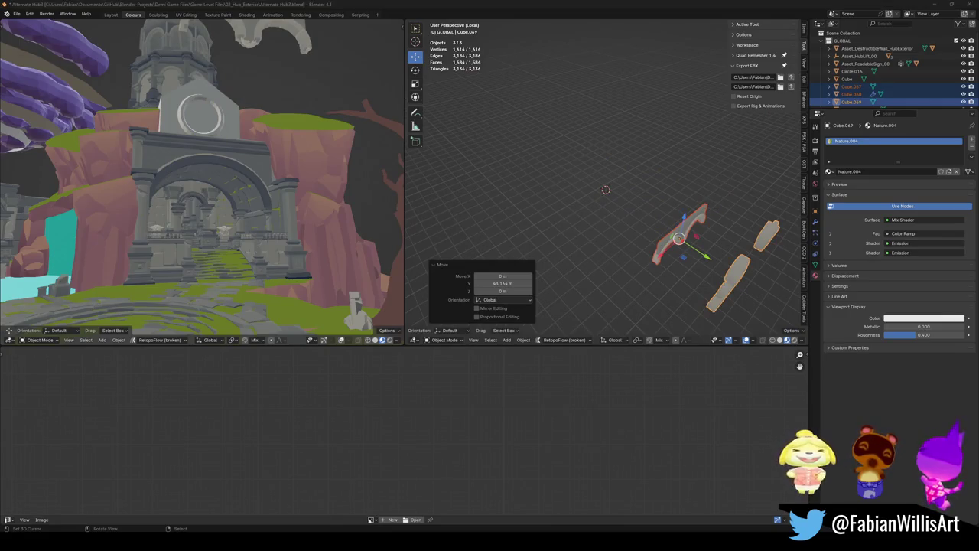
- Save, leave local view, and set the three pieces in place with an axis-constrained move
key("KP_Decimal")
key("ctrl+s")
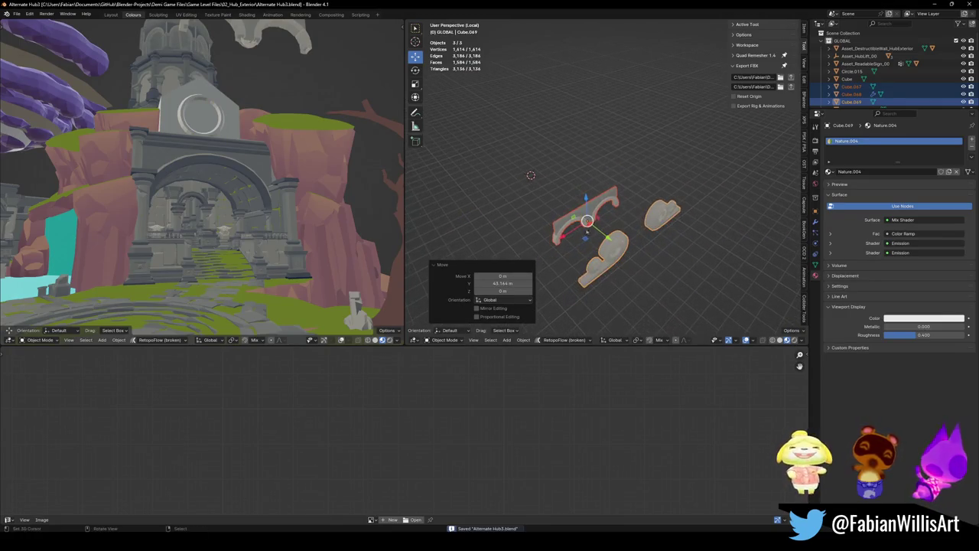
key("KP_Divide")
key("g")
key("shift+z")
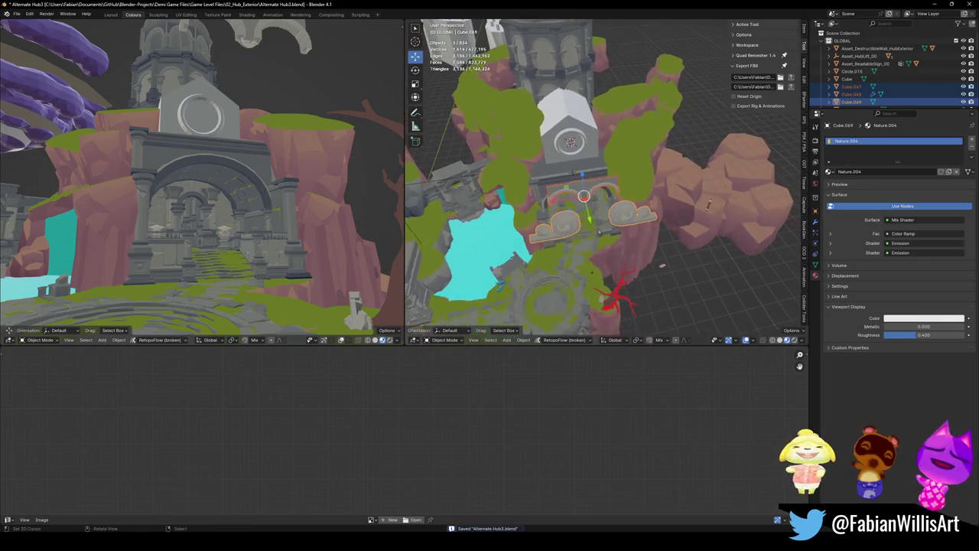
left_click(717, 203)
- Join the arch, small ornament and third piece into the single Arch_1 object
mouse_move(717, 202)
middle_mouse_down()
mouse_move(605, 248)
mouse_move(678, 237)
middle_mouse_up()
left_click(734, 177)
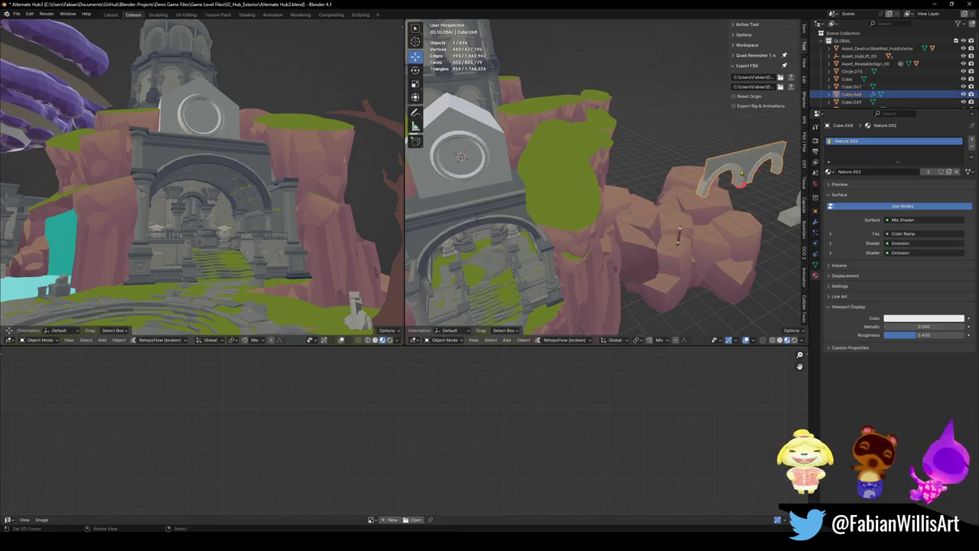
left_click(741, 193, "shift")
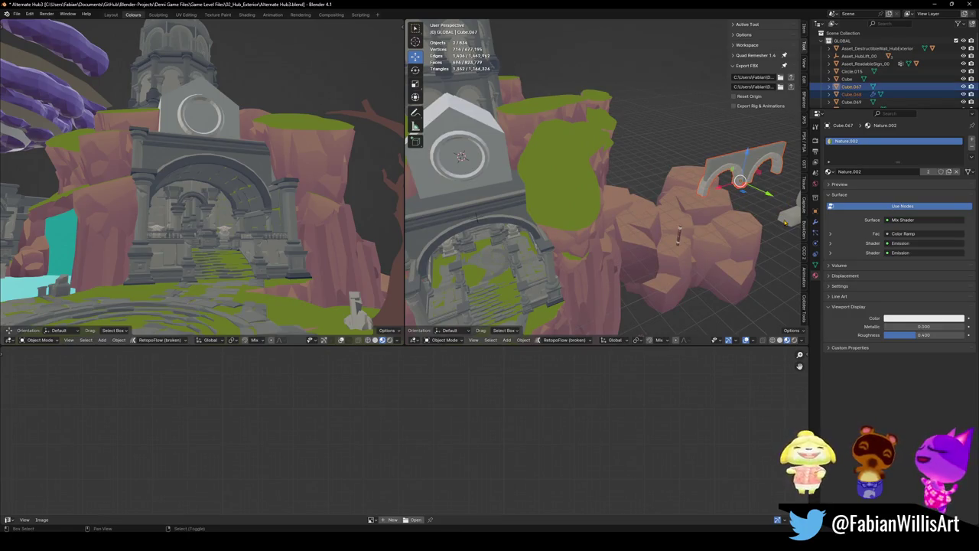
left_click(786, 221, "shift")
right_click(515, 222)
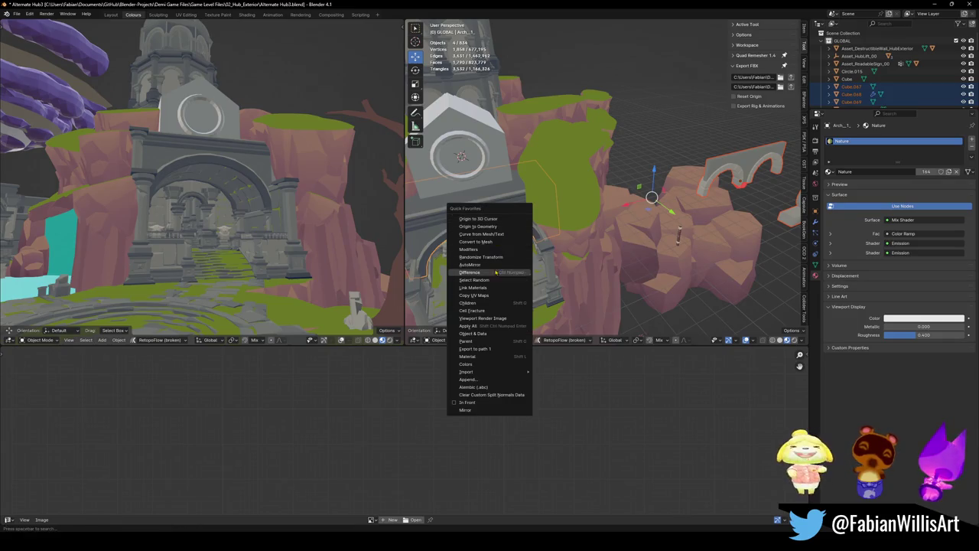
left_click(490, 288)
- Snap the eye emblem to the 3D cursor in the gable disc and rotate it 180° about Z
key("ctrl+s")
left_click(851, 87)
key("shift+s")
left_click(482, 287)
middle_click_drag(490, 229, 529, 182)
key("KP_Decimal")
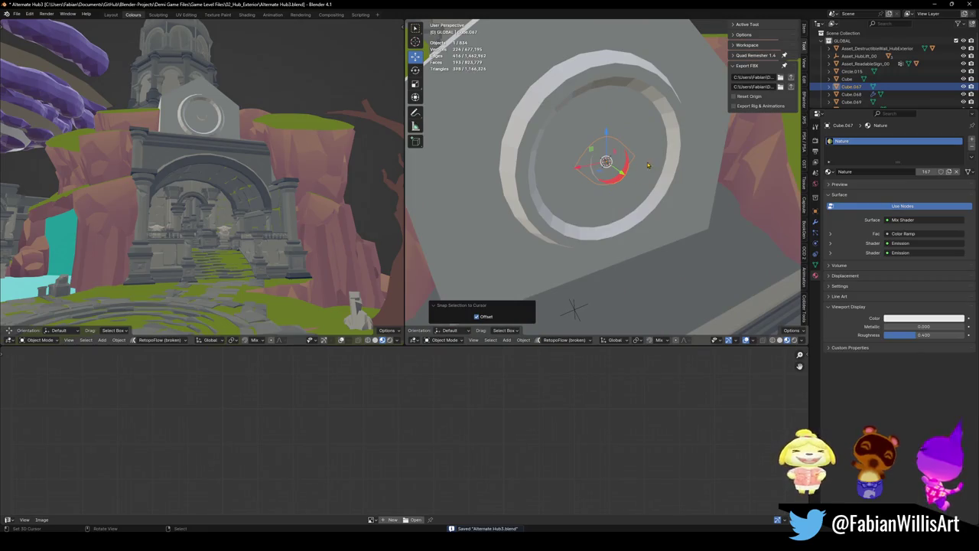
type("rz180")
key("Return")
key("s")
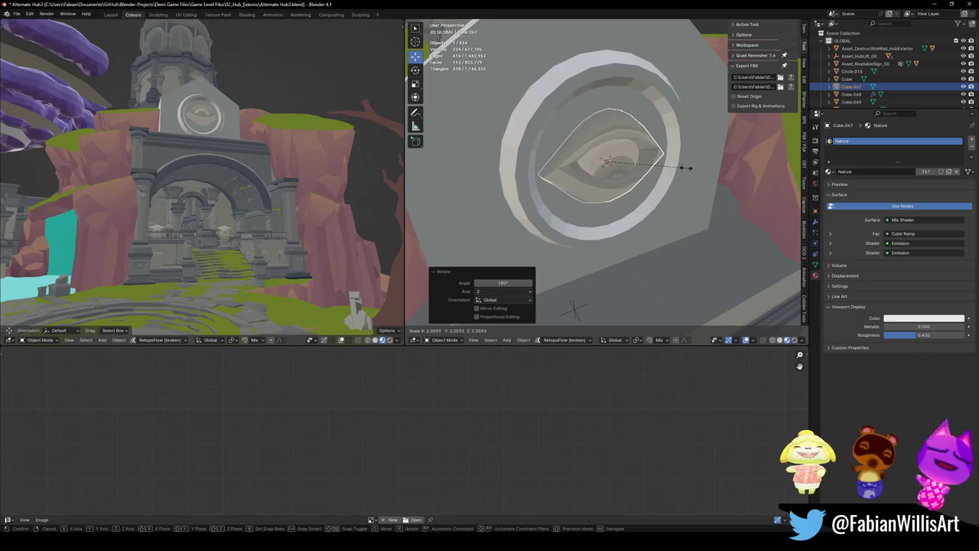
key("Escape")
key("alt+a")
- Apply Shade Flat to the disc ring around the eye
middle_click_drag(623, 171, 607, 178)
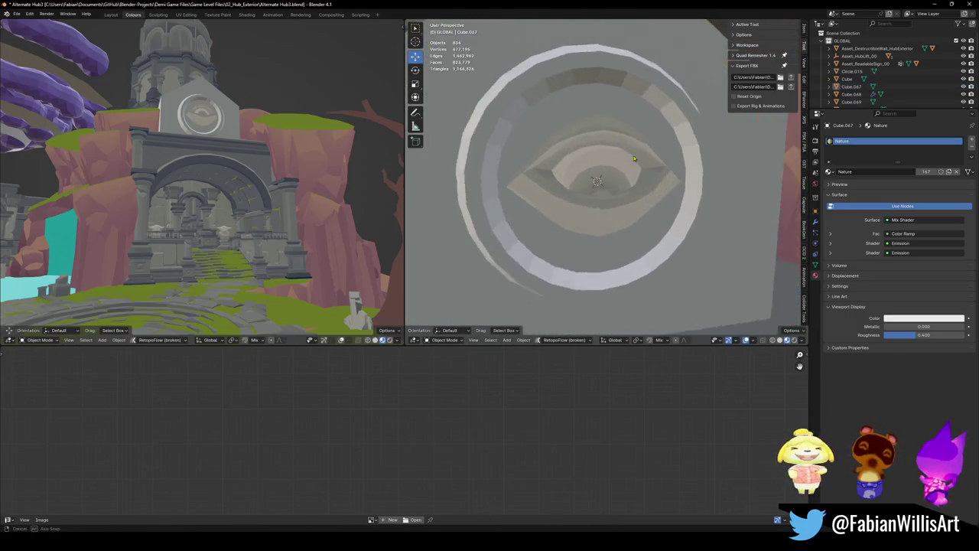
left_click(544, 206)
right_click(540, 212)
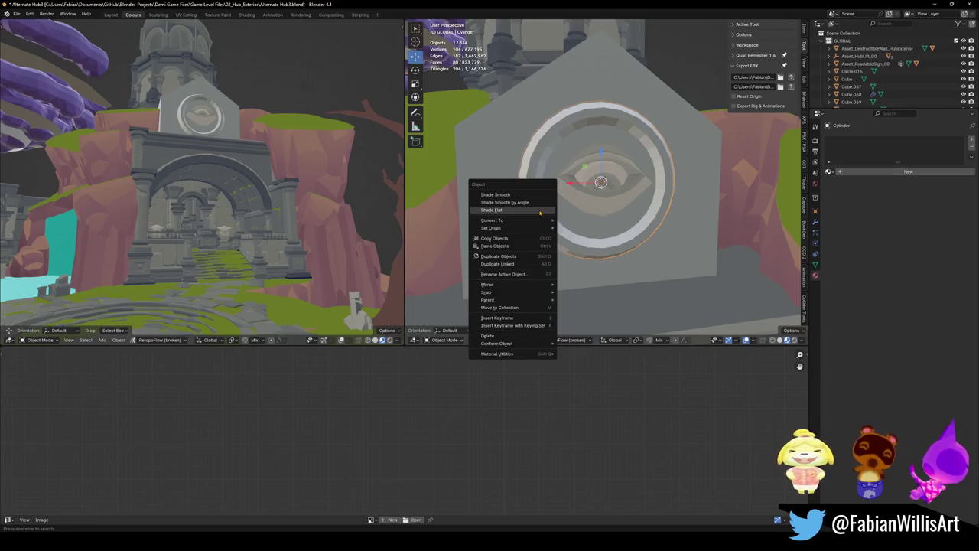
left_click(537, 210)
key("alt+a")
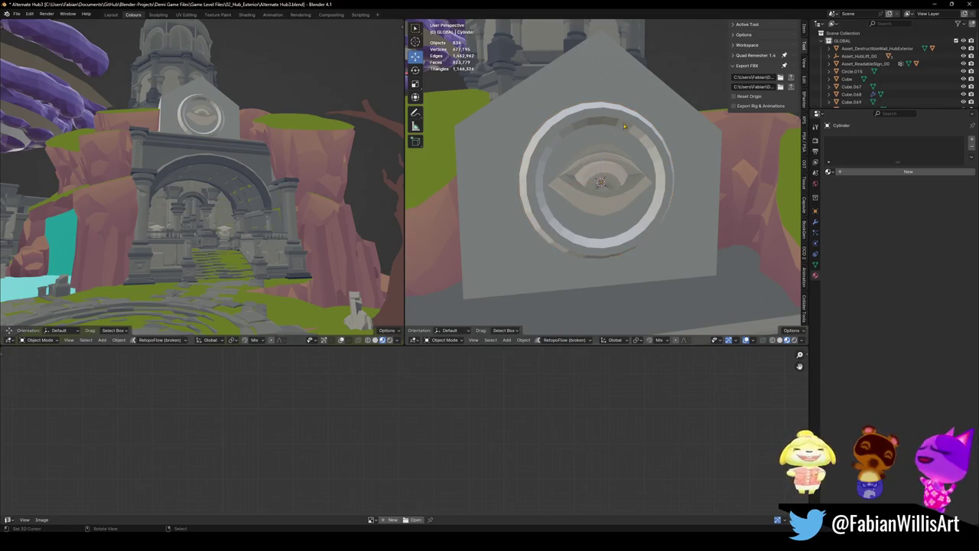
- Link the eye's Nature material onto the ring and save the file
left_click(615, 122, "shift")
key("q")
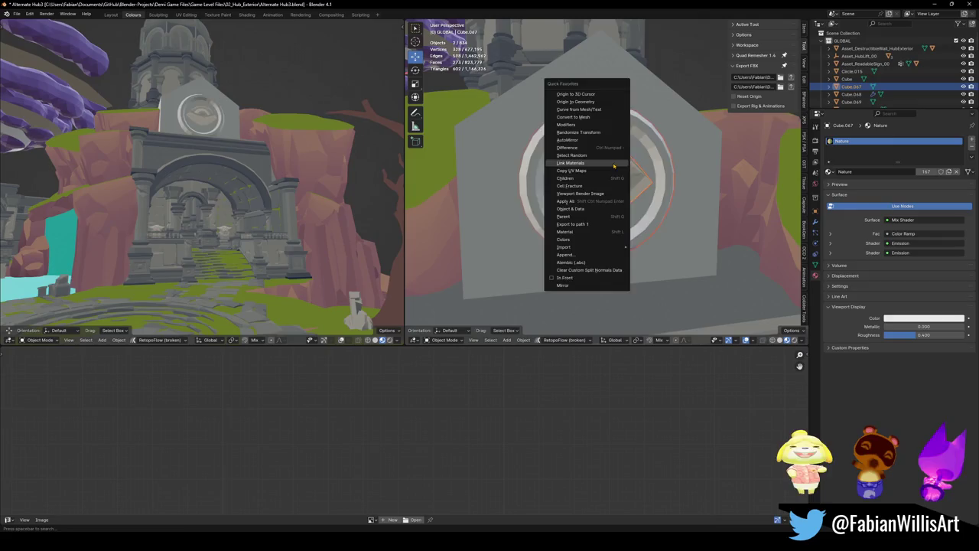
left_click(570, 163)
left_click(631, 163)
key("ctrl+s")
key("KP_Decimal")
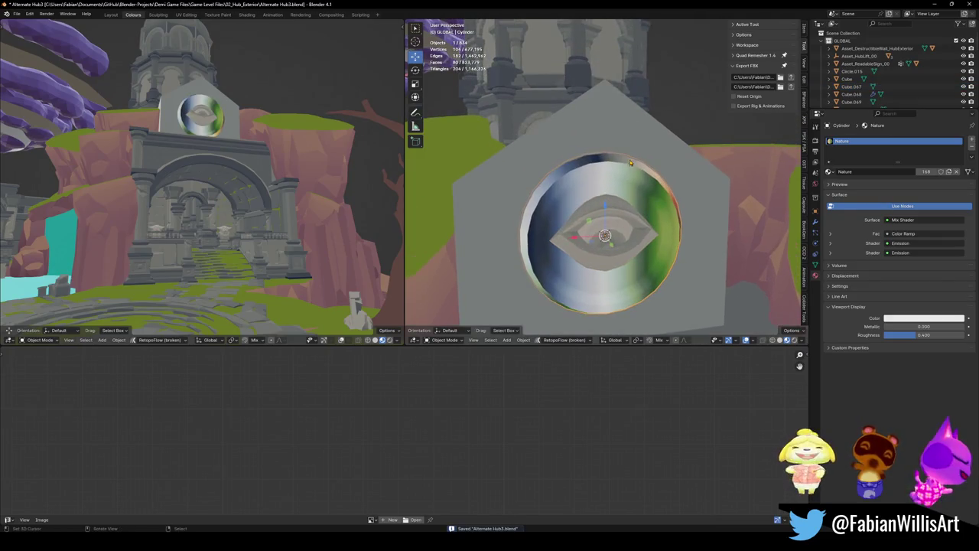
- In Edit Mode, give the whole ring a single swatch colour from the Nature palette texture
scroll(575, 196, "up", 1)
key("Tab")
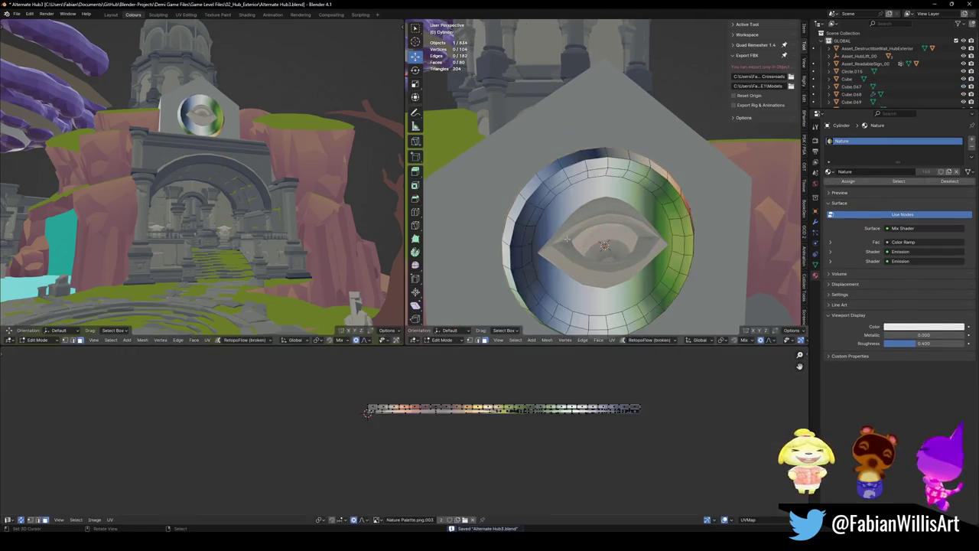
key("shift+s")
left_click(385, 367)
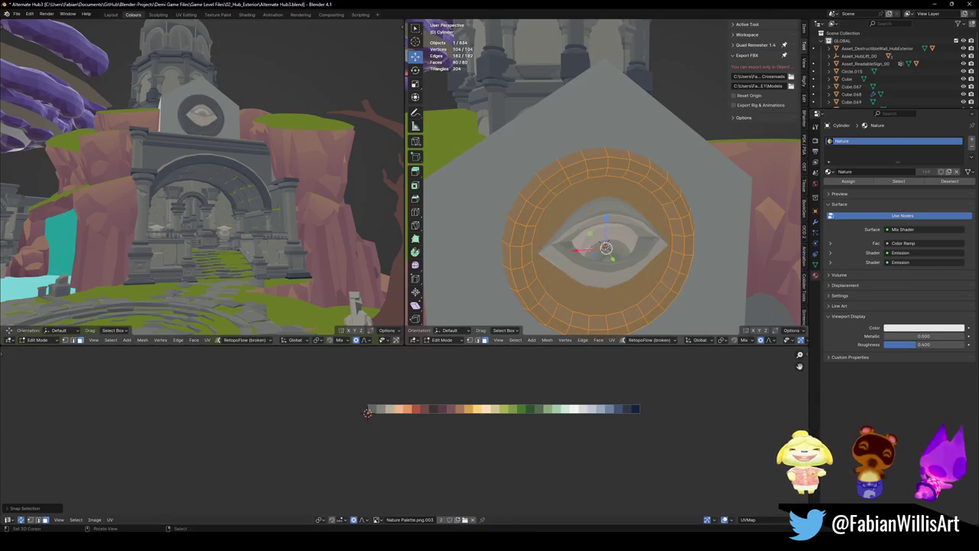
- Toggle the left view to wireframe and back to solid, save, and bring up its Viewport Shading settings
key("shift+z")
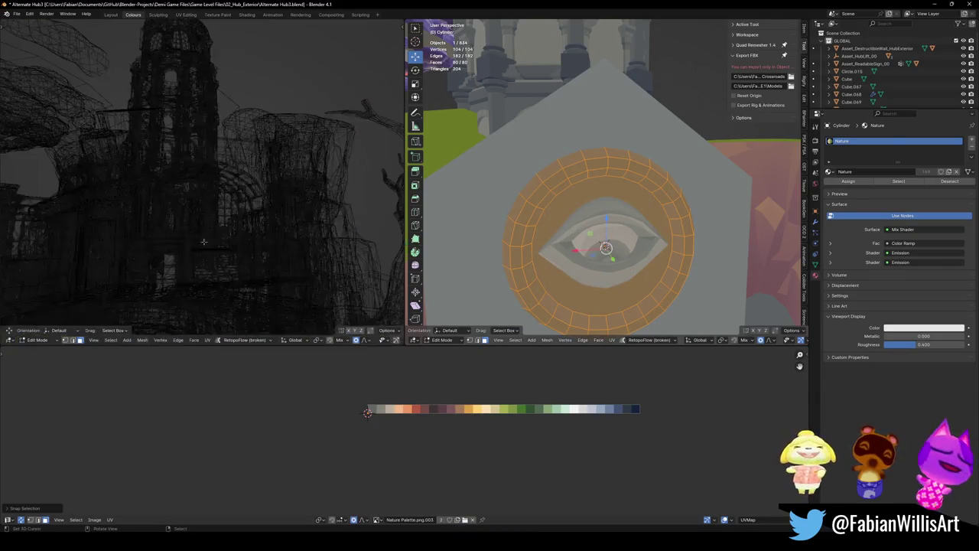
key("shift+z")
key("ctrl+s")
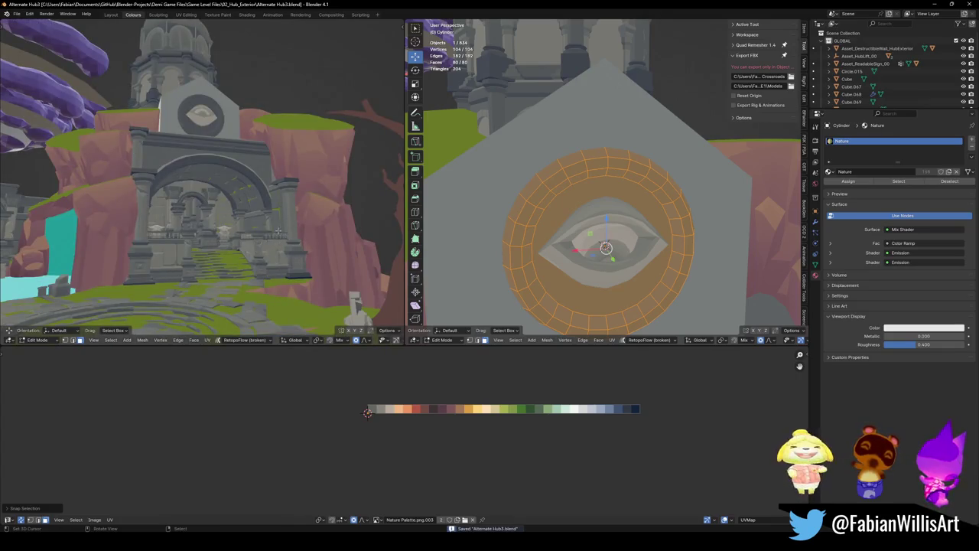
scroll(396, 340, "down", 3)
scroll(396, 340, "down", 2)
left_click(398, 341)
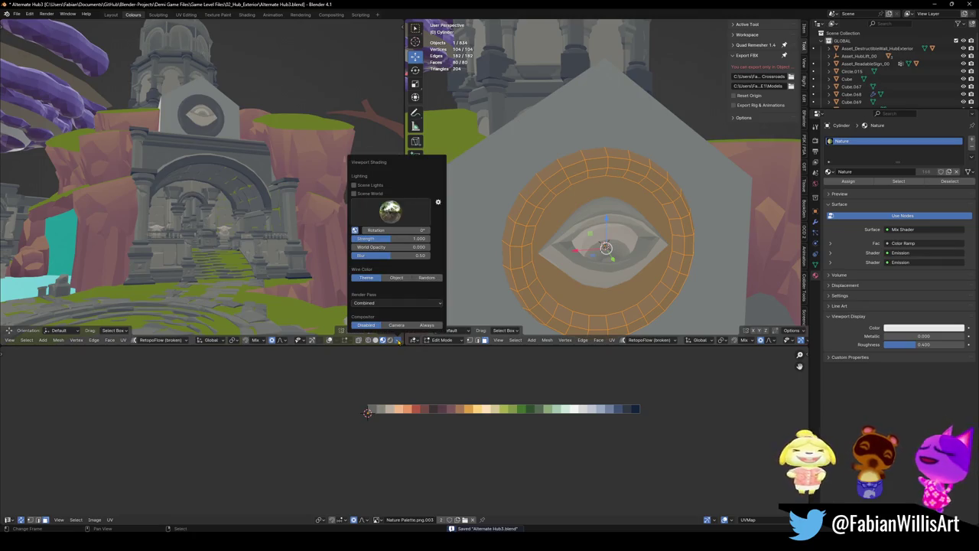
- Switch the left view to Material Preview shading
left_click(398, 340)
left_click(397, 341)
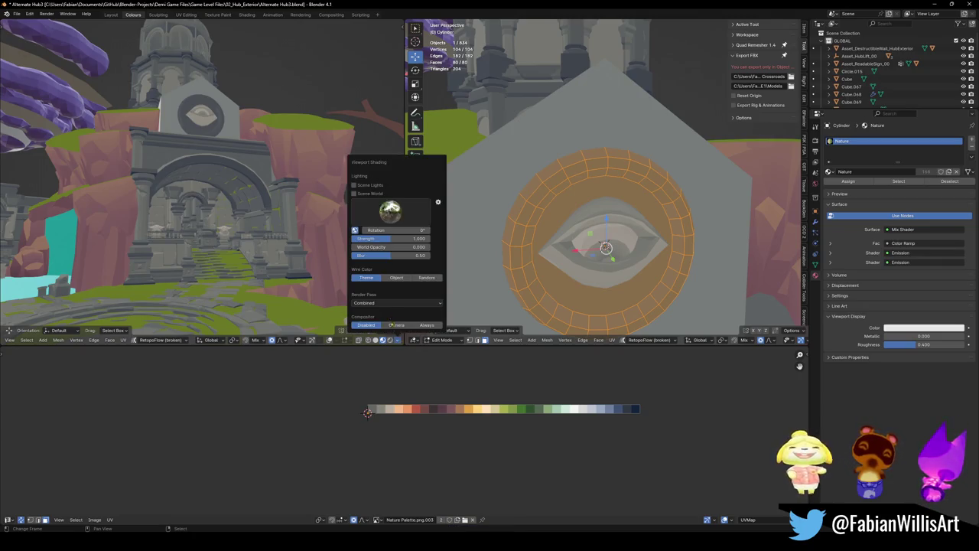
key("z")
left_click(301, 239)
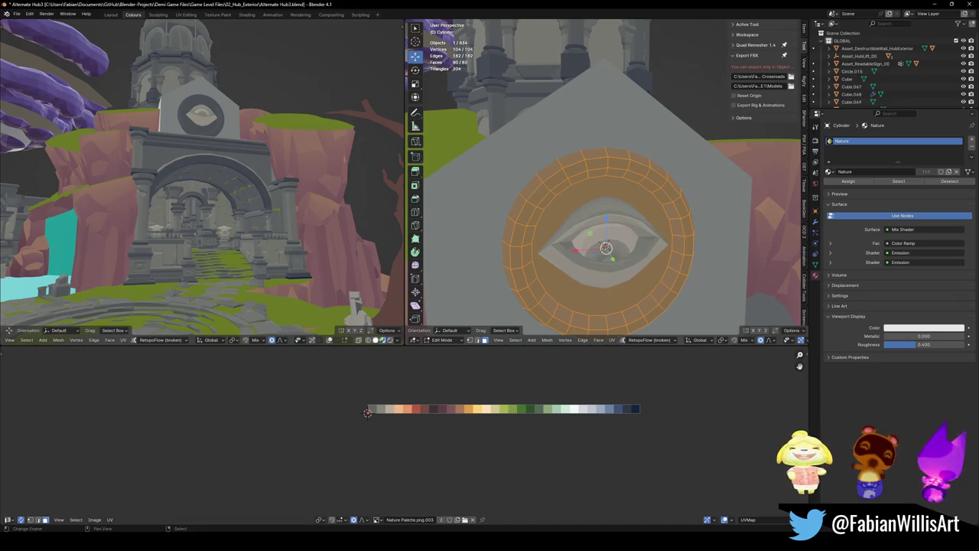
- Raise the lighting strength to about 1.3 and turn off World Space Lighting
left_click(398, 341)
mouse_move(391, 243)
left_mouse_down()
mouse_move(428, 238)
mouse_move(391, 238)
left_mouse_up()
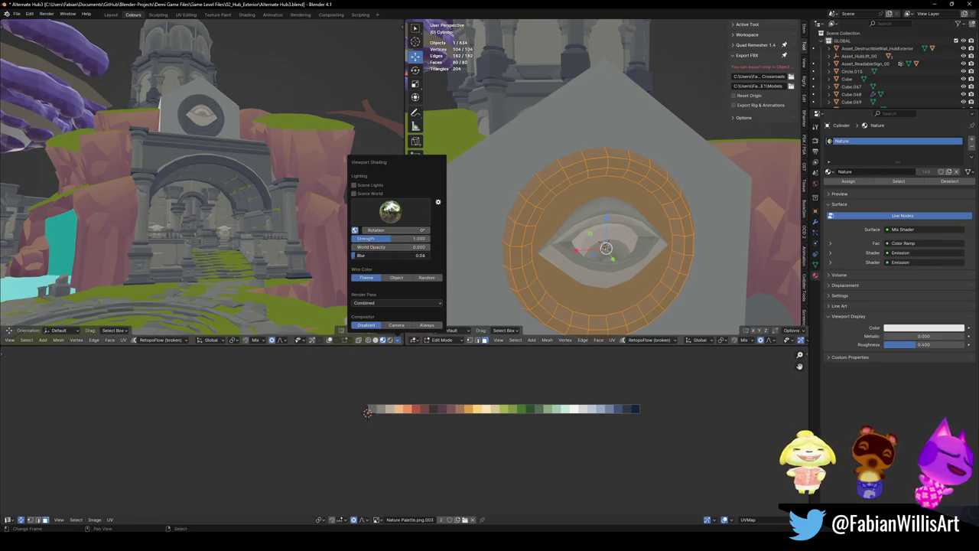
left_click(355, 230)
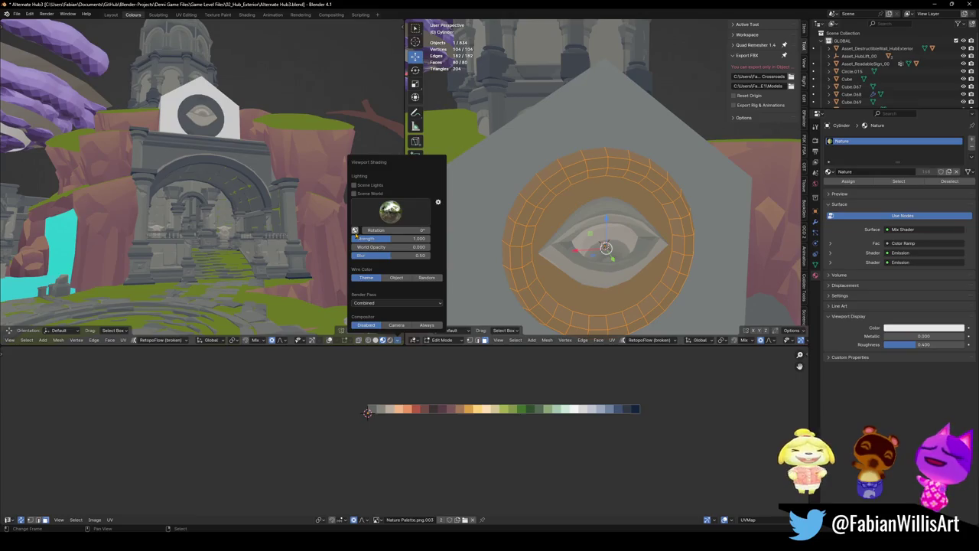
- Walk the left view forward until the eye plaque is in view
key("shift+grave")
key("w")
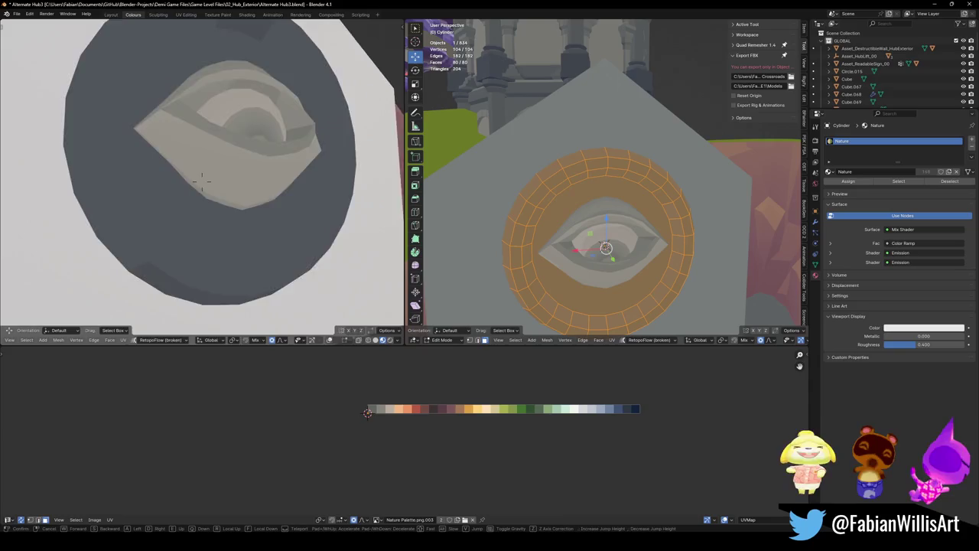
left_click(203, 180)
- Readjust the lighting strength, settling at about 1.94
left_click(402, 341)
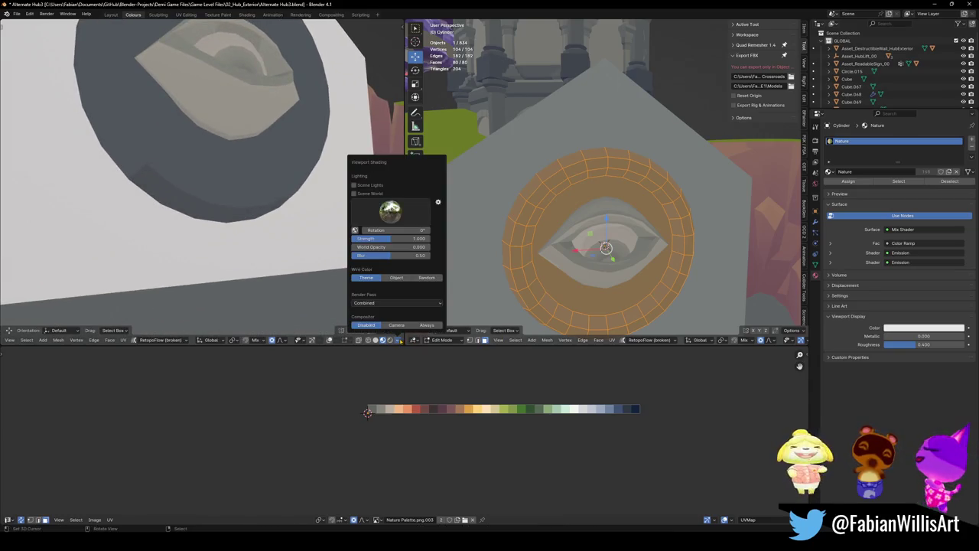
left_click_drag(388, 239, 367, 239)
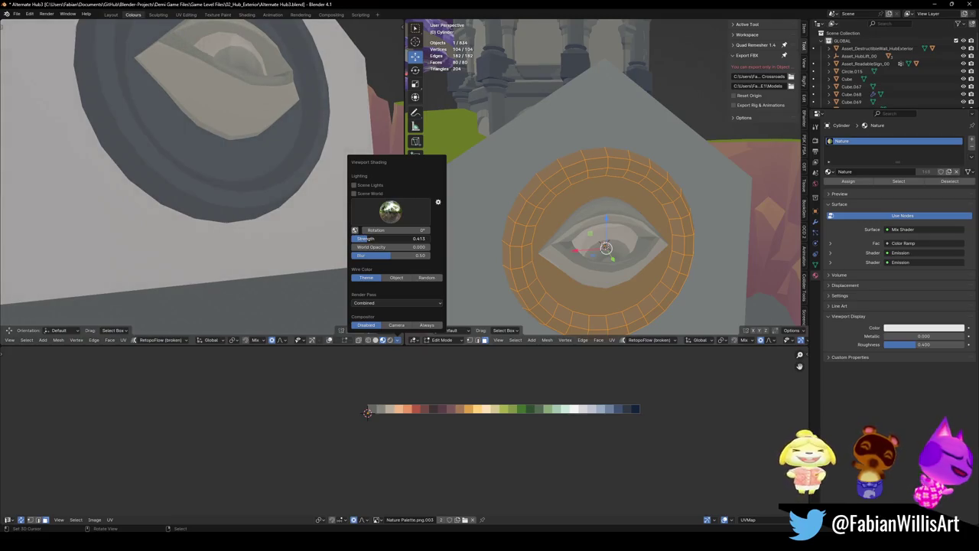
left_click_drag(373, 239, 425, 239)
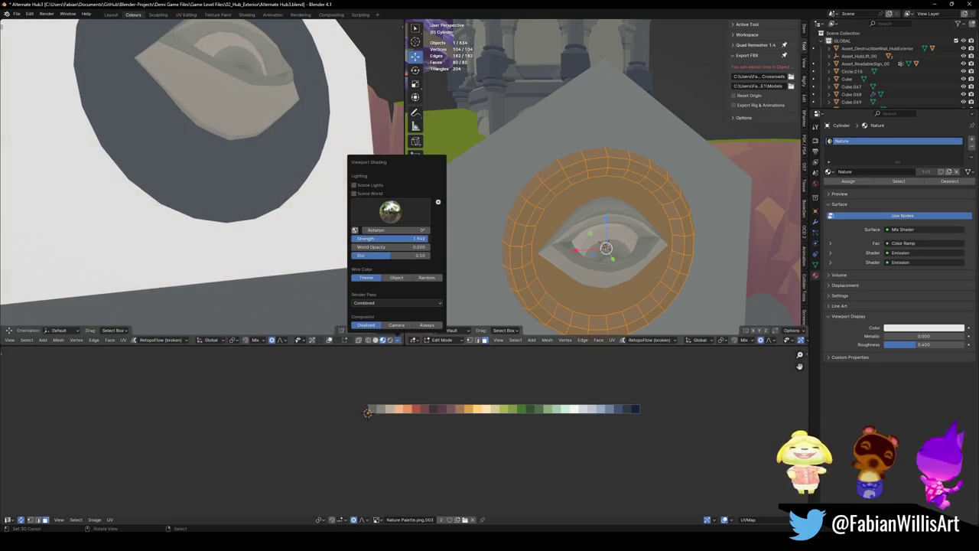
key("shift+grave")
- Select the whole eye mesh and slide its UVs along X on the palette
key("s")
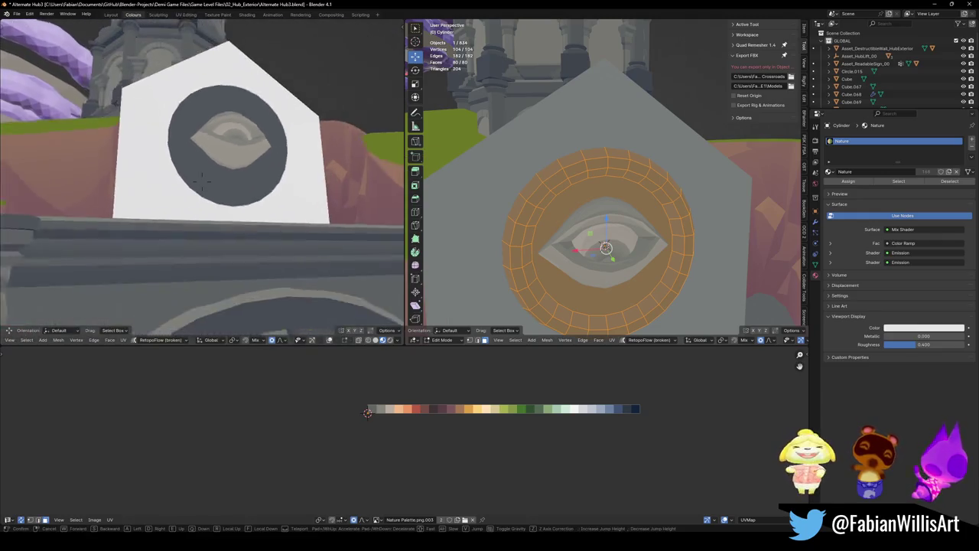
key("Return")
key("ctrl+s")
key("alt+a")
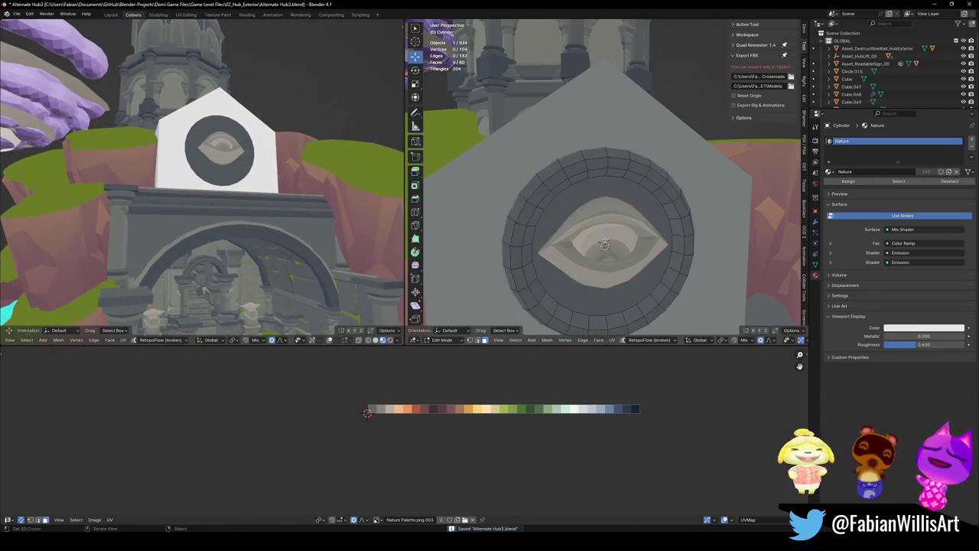
left_click(551, 314, "alt")
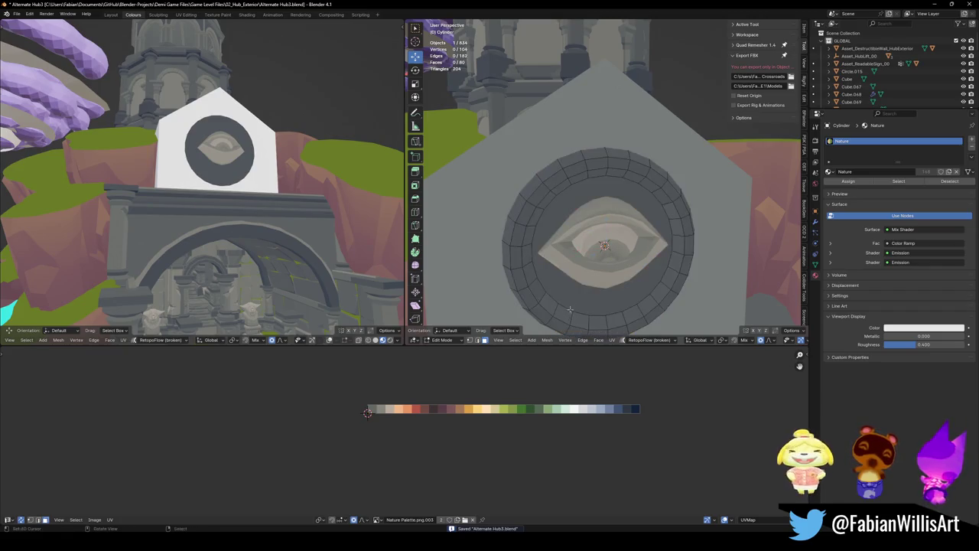
middle_click(570, 312, "alt")
key("a")
scroll(625, 262, "up", 2)
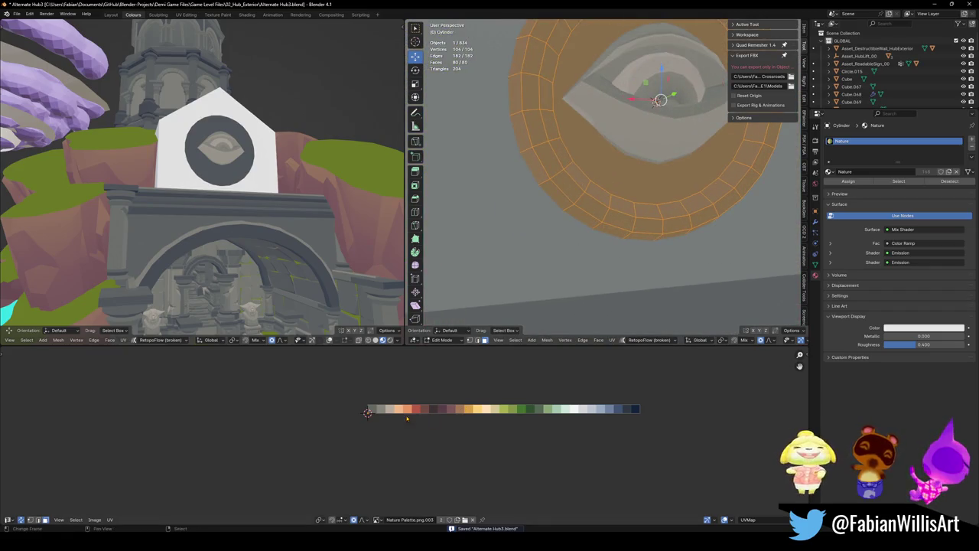
key("g")
key("x")
key("Return")
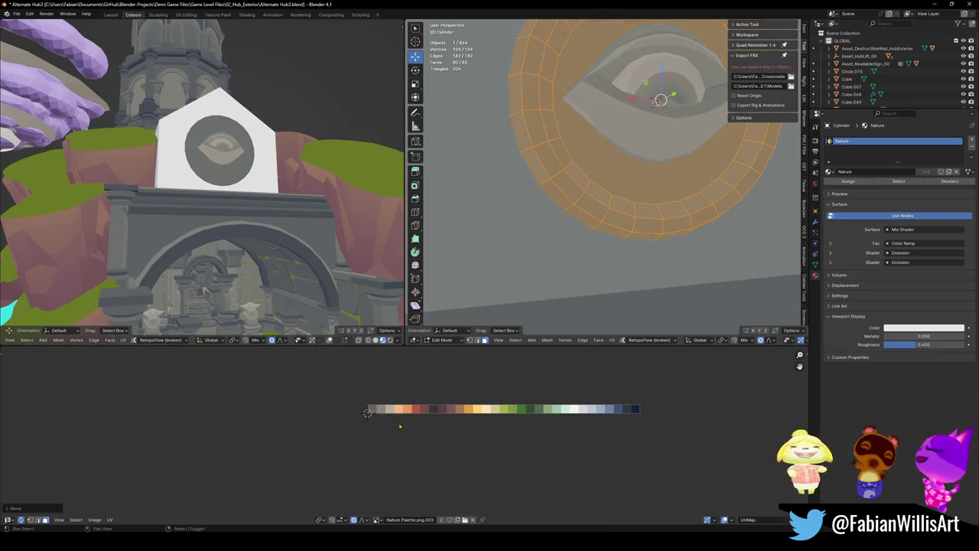
- Recolour the face loop around the eye to a lighter grey, save, and select the inner circle
left_click(546, 245)
left_click(579, 181)
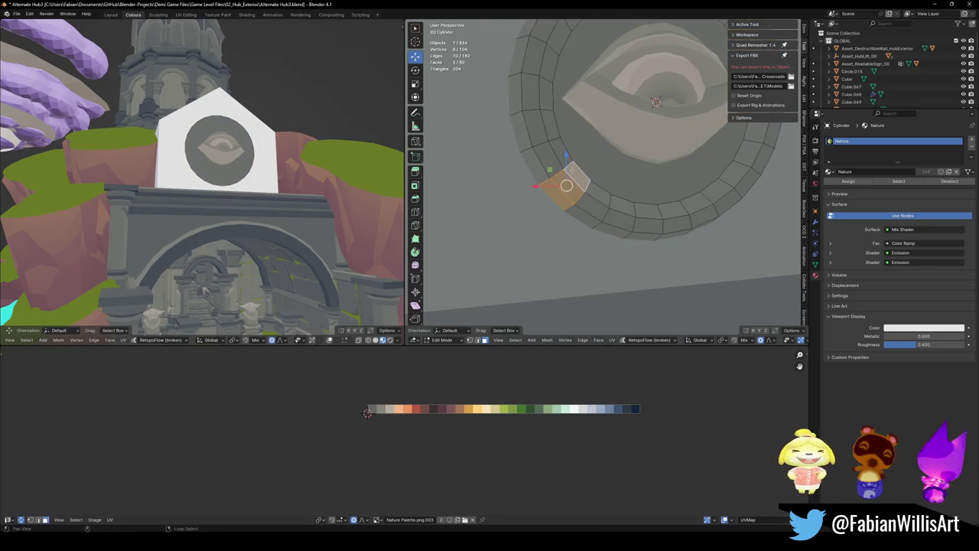
left_click(579, 181, "alt")
key("g")
key("x")
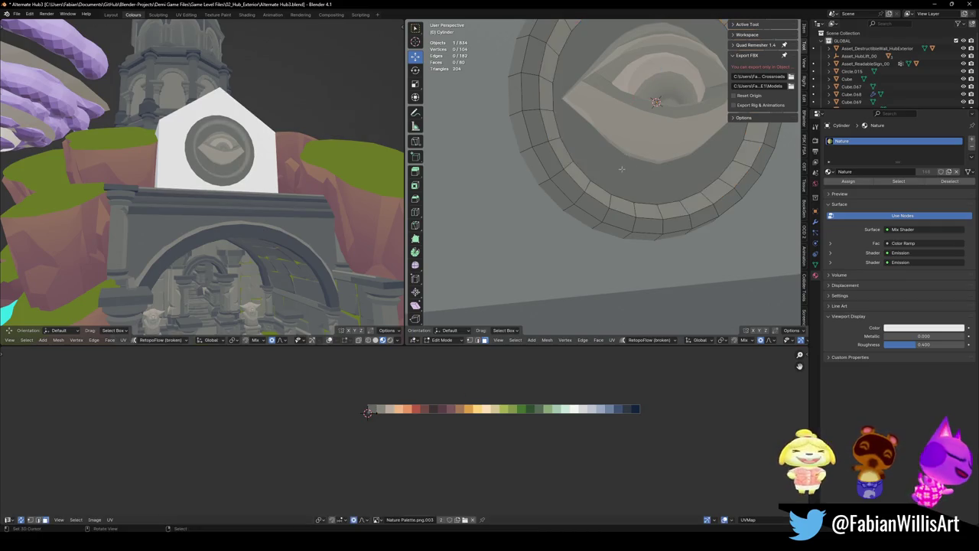
left_click(451, 428)
key("g")
key("x")
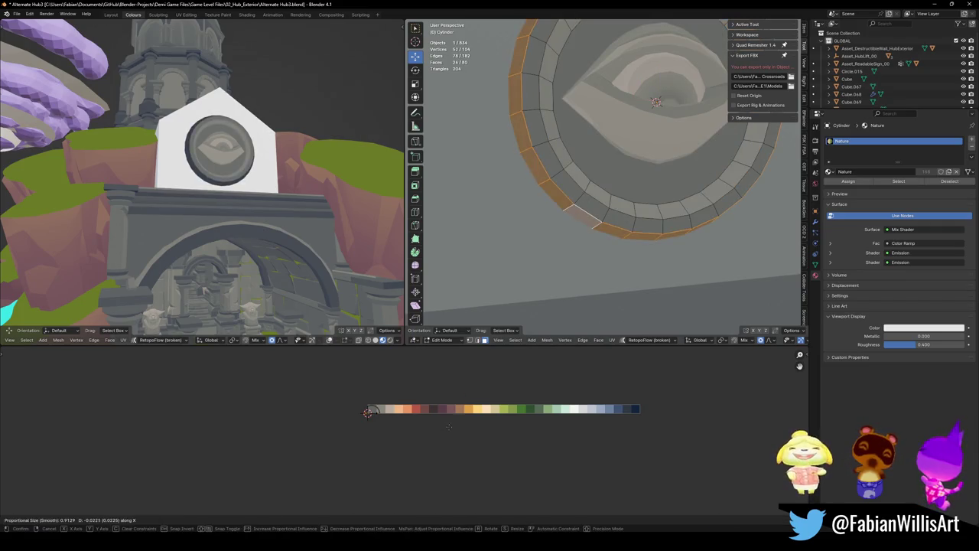
left_click(476, 426)
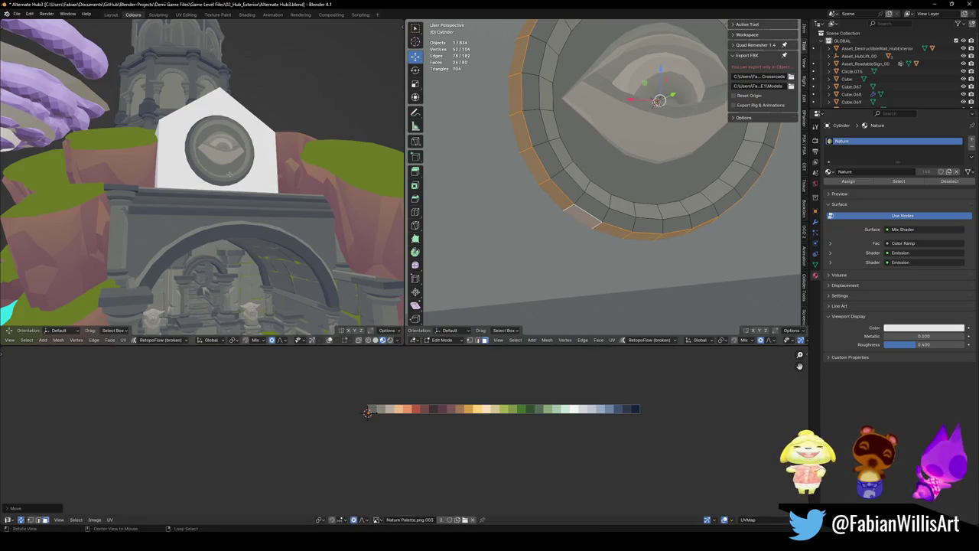
key("ctrl+s")
middle_click_drag(612, 230, 662, 181)
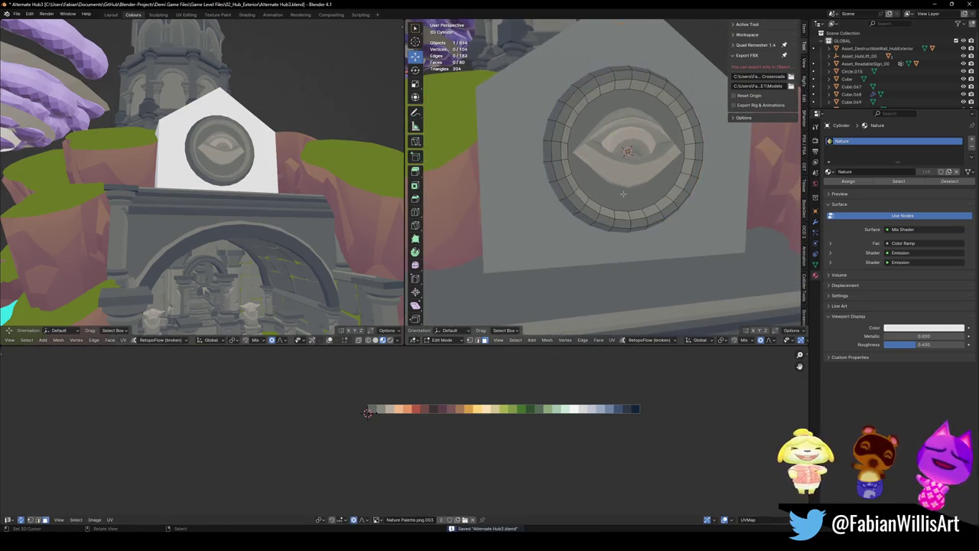
left_click(662, 181)
- Inset the eye disc's inner circle and shift the inset faces' UVs along X
key("i")
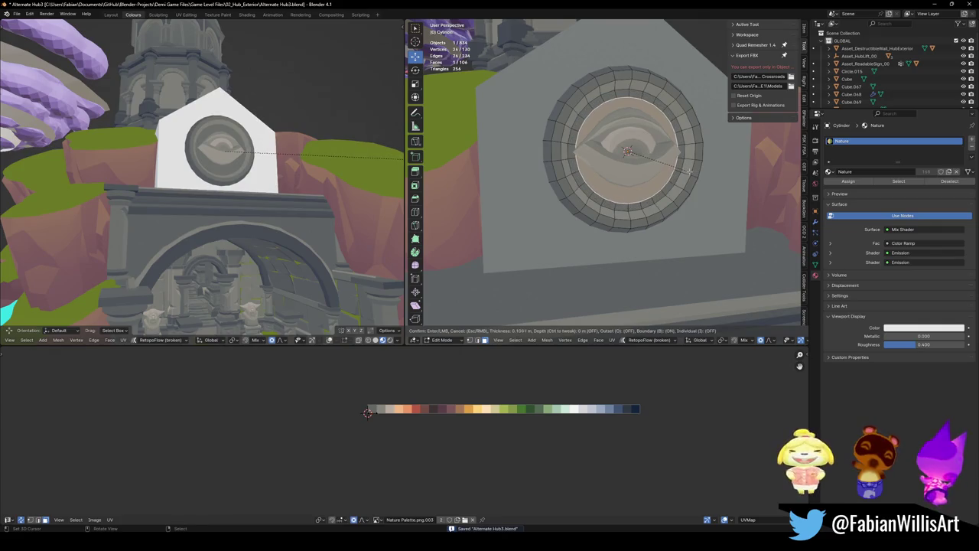
left_click(686, 170)
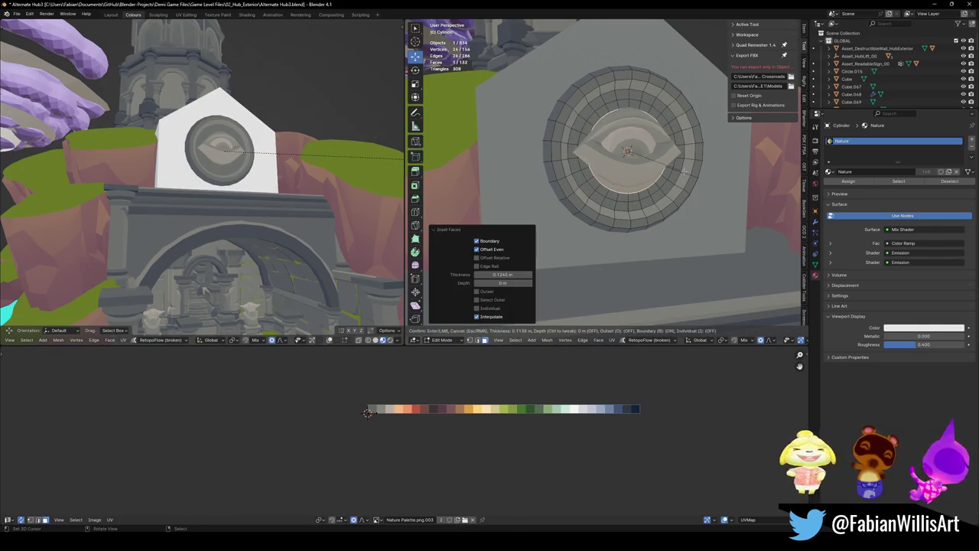
key("g")
key("x")
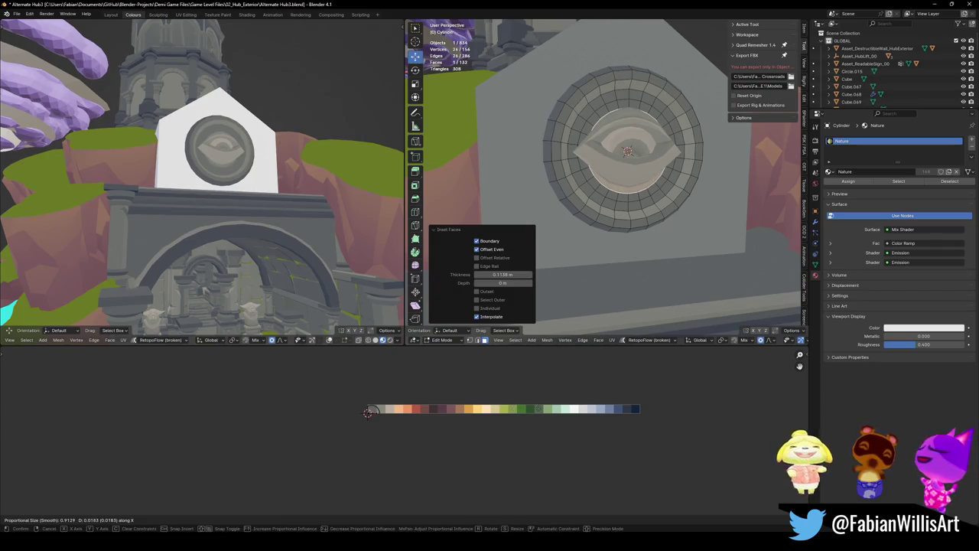
left_click(487, 401)
- Recolour the ring of faces around the eye by moving its UVs across the palette
left_click(642, 222)
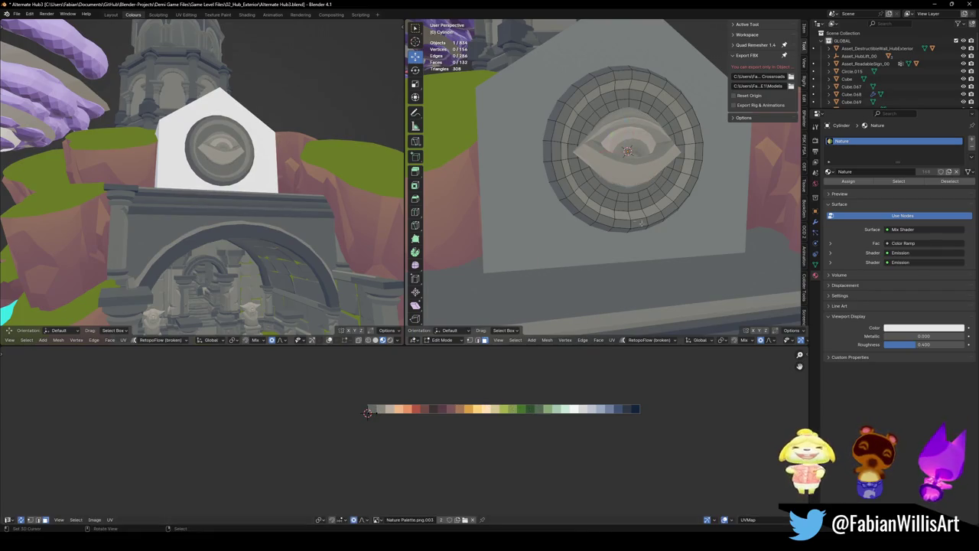
left_click(598, 197, "alt")
key("g")
key("x")
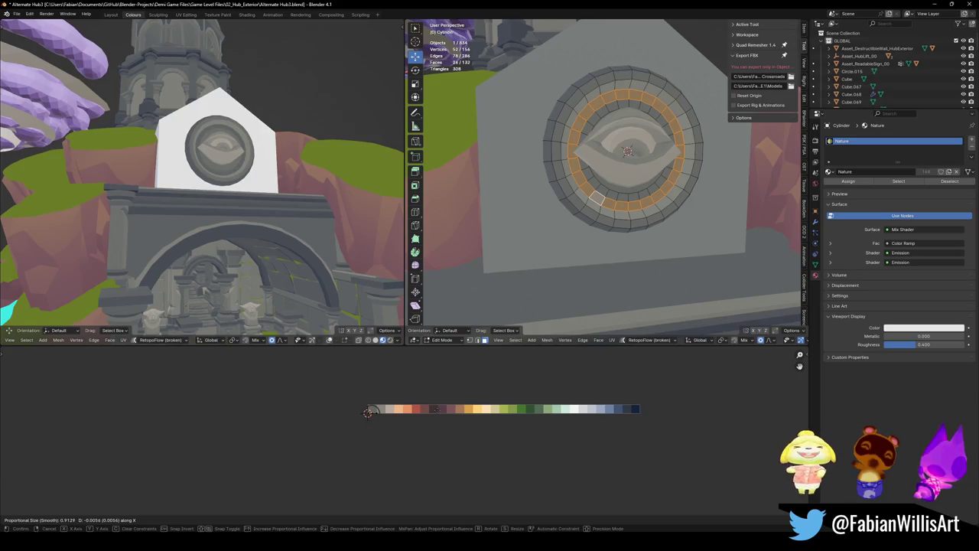
key("x")
key("x")
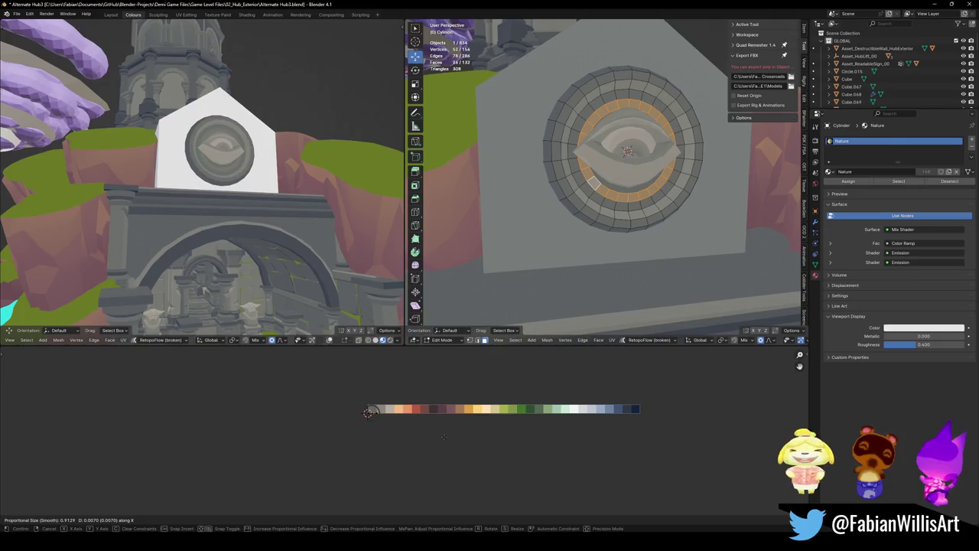
key("x")
key("x")
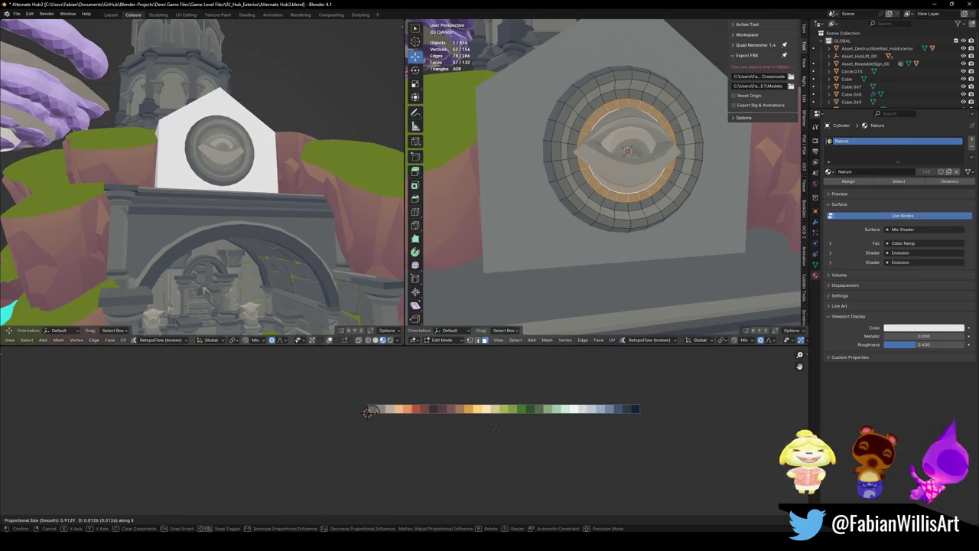
left_click(368, 412)
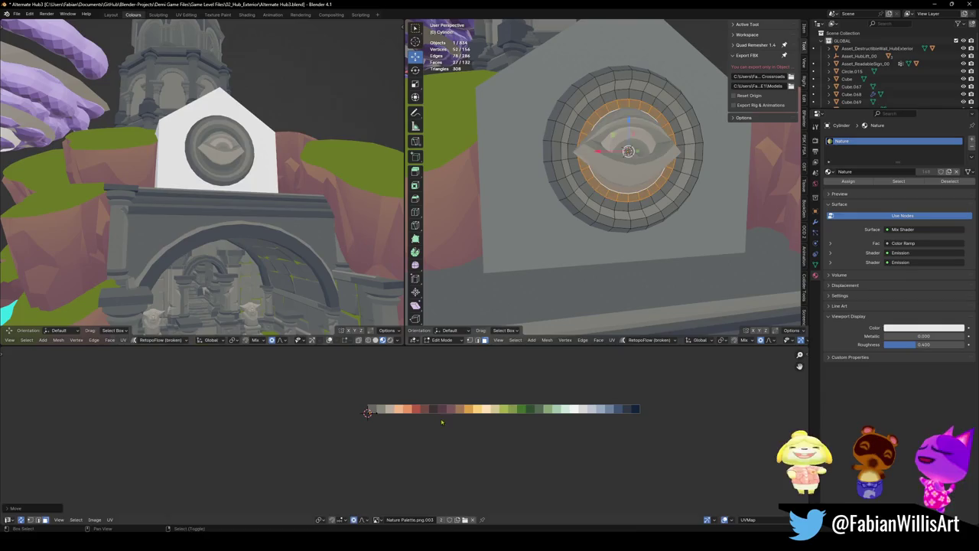
key("alt+a")
- Dissolve an edge loop around the eye and scale the inner loop to 0.913
left_click(636, 209, "alt")
key("2")
left_click(666, 191, "alt")
key("ctrl+x")
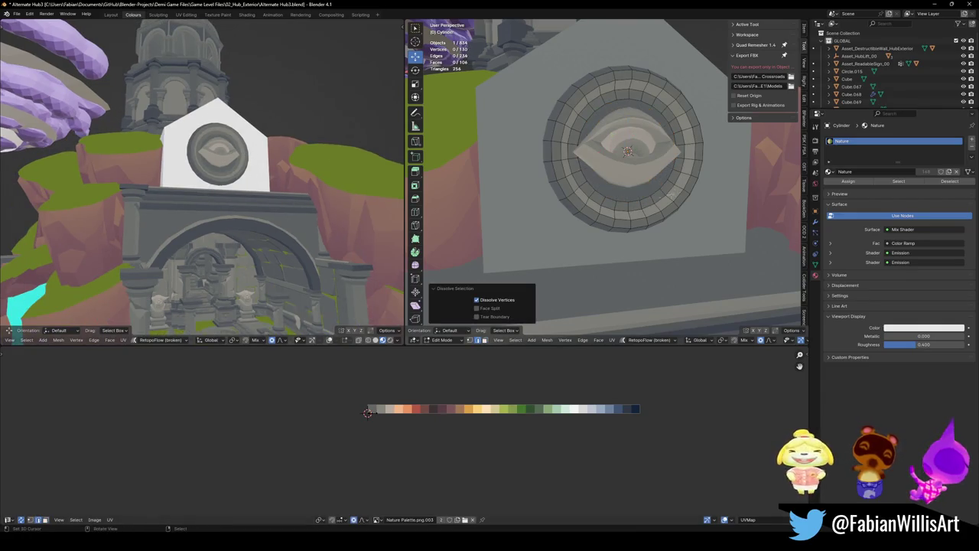
left_click(670, 193, "alt")
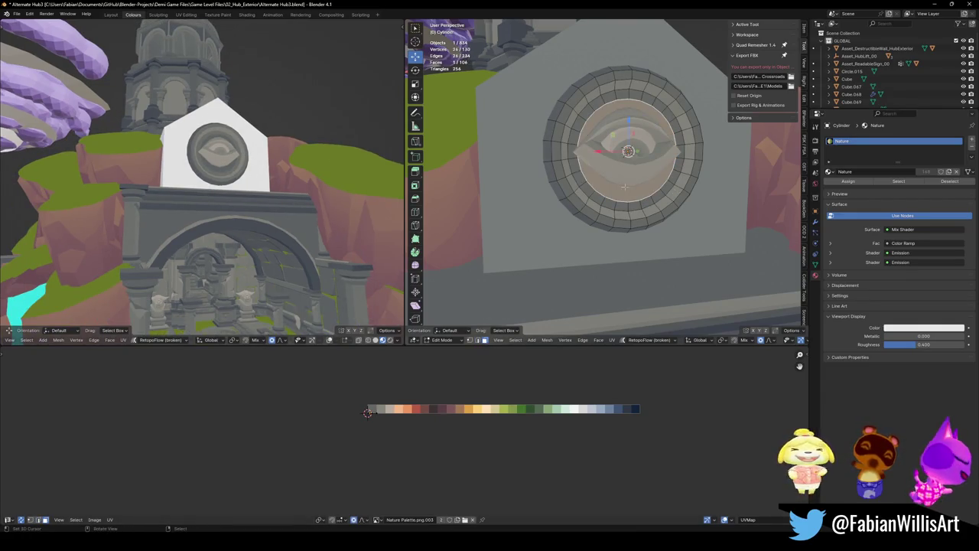
key("s")
left_click(636, 175)
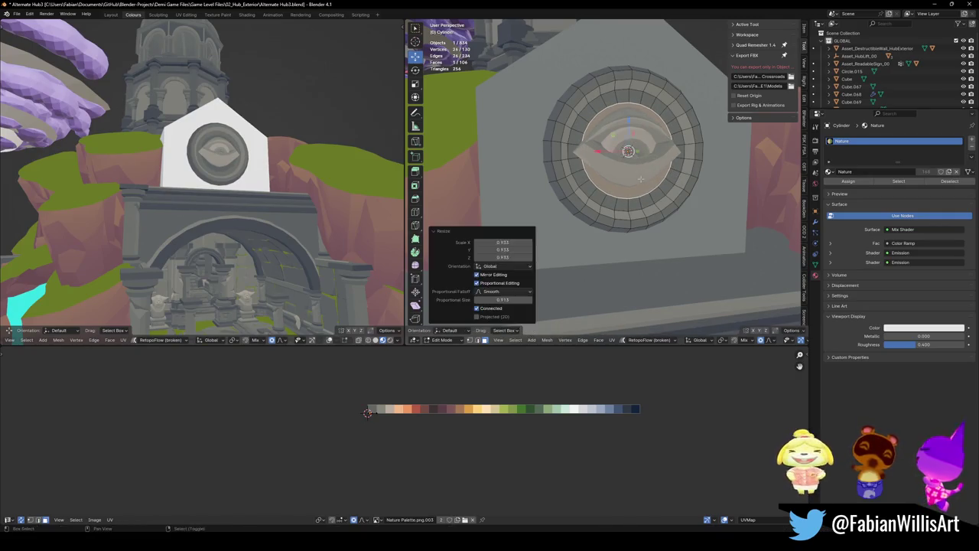
key("alt+a")
- Save the file and orbit the left viewport to review the sign and arch
key("ctrl+s")
scroll(245, 194, "up", 3)
middle_click_drag(245, 194, 230, 176)
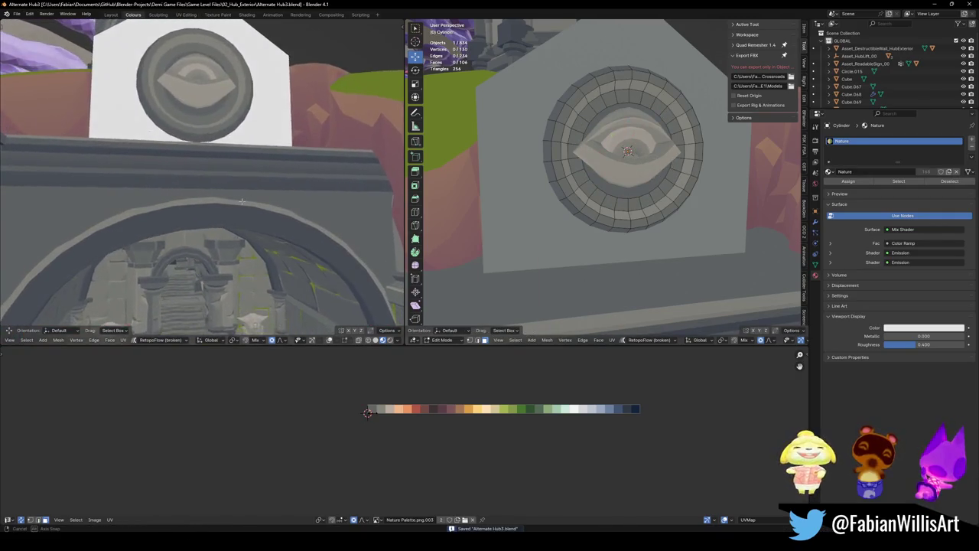
scroll(213, 177, "down", 4)
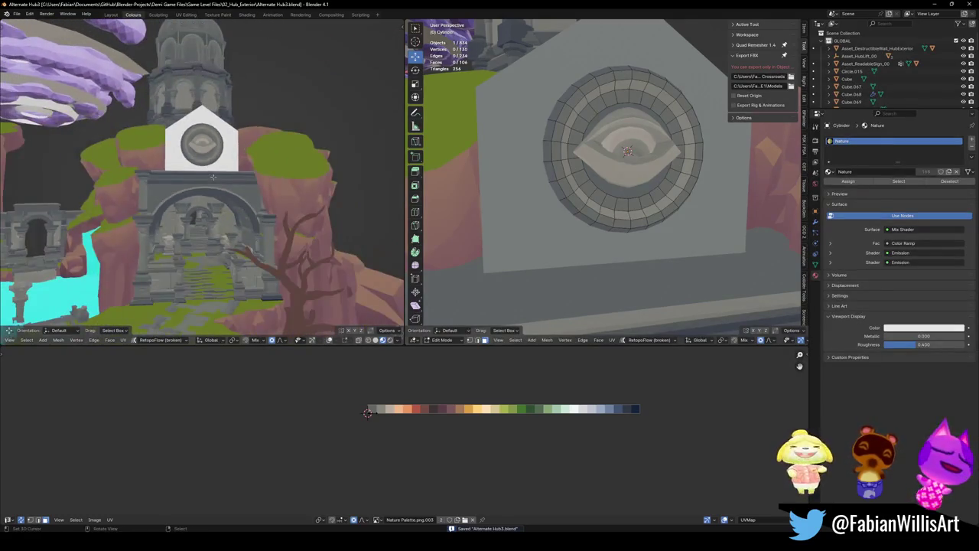
mouse_move(207, 192)
middle_mouse_down()
mouse_move(217, 182)
mouse_move(238, 195)
middle_mouse_up()
- Leave Edit Mode on the emblem disc and save the file
scroll(217, 182, "up", 2)
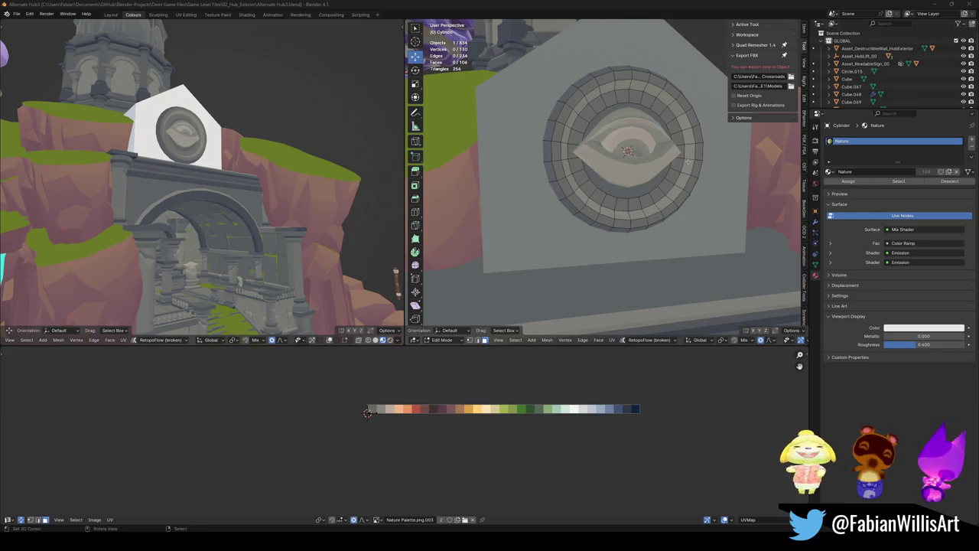
scroll(688, 162, "down", 3)
key("Tab")
scroll(585, 139, "down", 3)
key("ctrl+s")
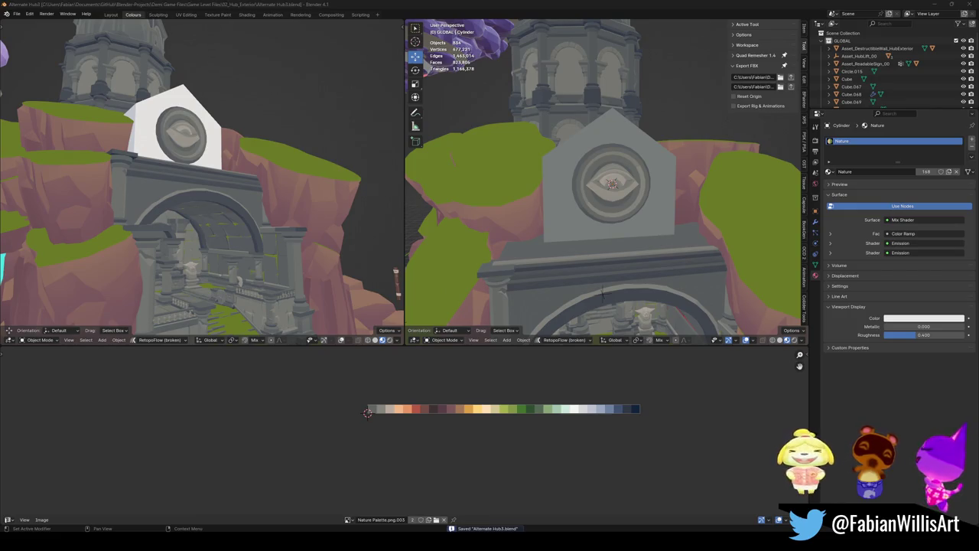
- Sketch arch outlines over the sign, erase them, and select the gabled sign block
left_click(544, 202)
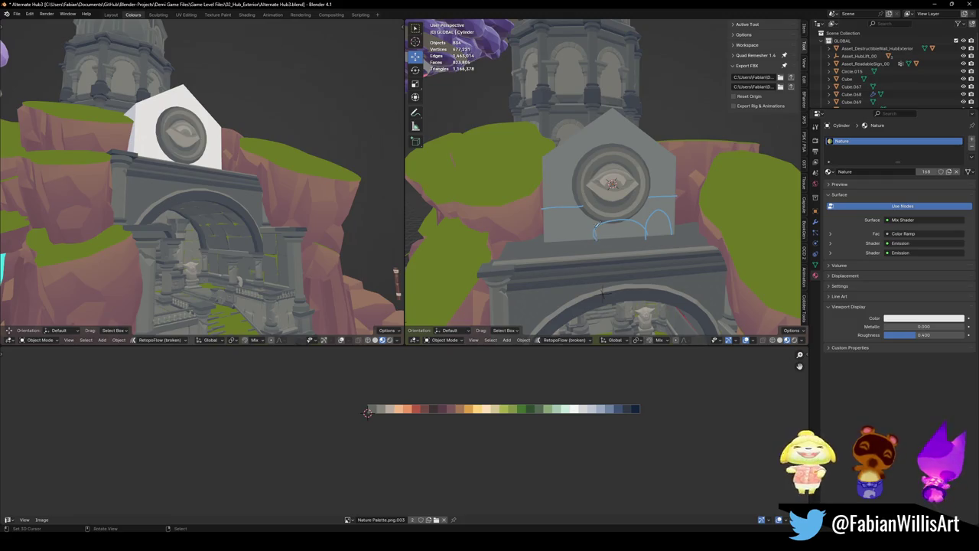
key("ctrl+z")
mouse_move(613, 224)
middle_mouse_down()
mouse_move(638, 172)
mouse_move(640, 193)
middle_mouse_up()
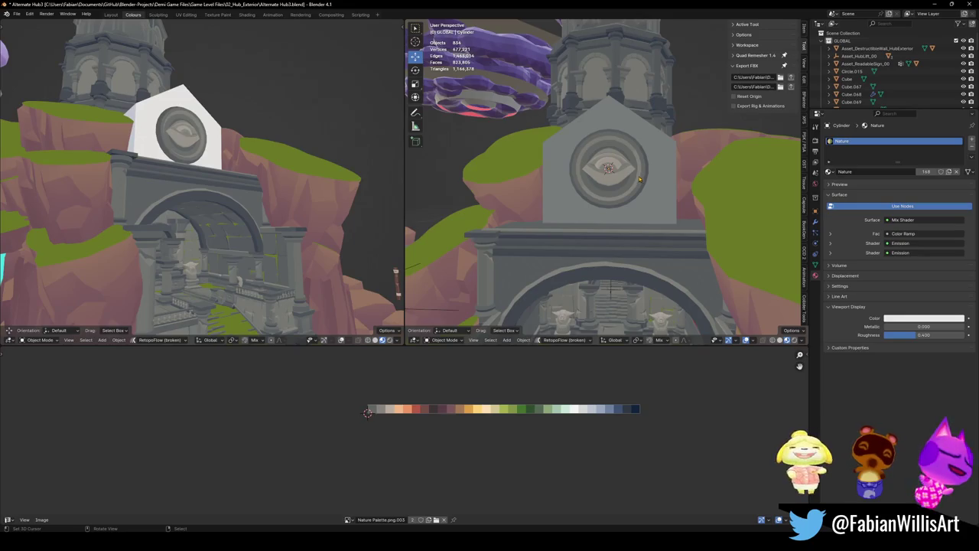
left_click(549, 175)
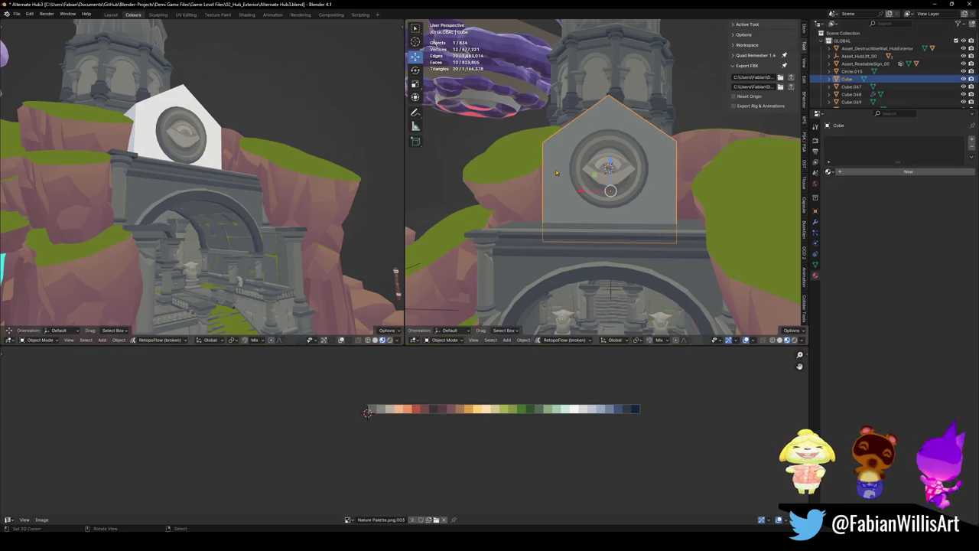
- Frame the sign block in Edit Mode and select its left wall edge and top-left roof edge
key("KP_Decimal")
key("Tab")
left_click(584, 188, "alt")
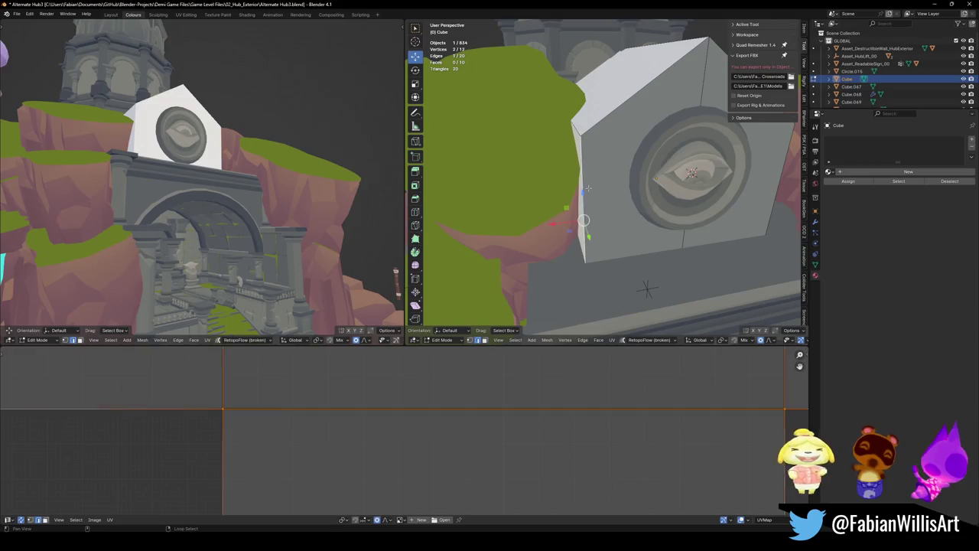
left_click(606, 137, "shift")
mouse_move(607, 138)
middle_mouse_down()
mouse_move(616, 168)
mouse_move(638, 158)
mouse_move(605, 181)
mouse_move(596, 176)
middle_mouse_up()
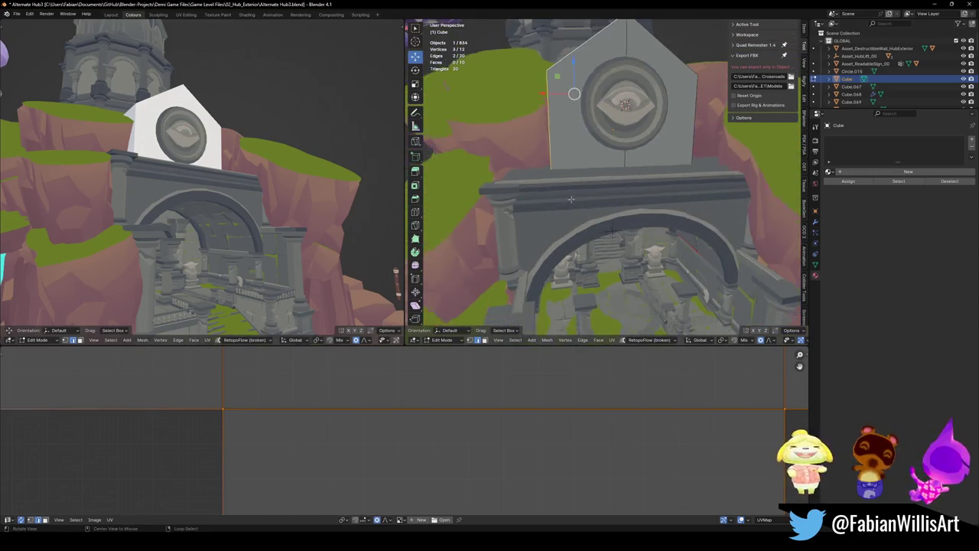
- Orbit closer, leave Edit Mode, and select the trim band below the sign
scroll(552, 234, "up", 4)
middle_click_drag(552, 234, 596, 199)
key("Tab")
left_click(595, 199)
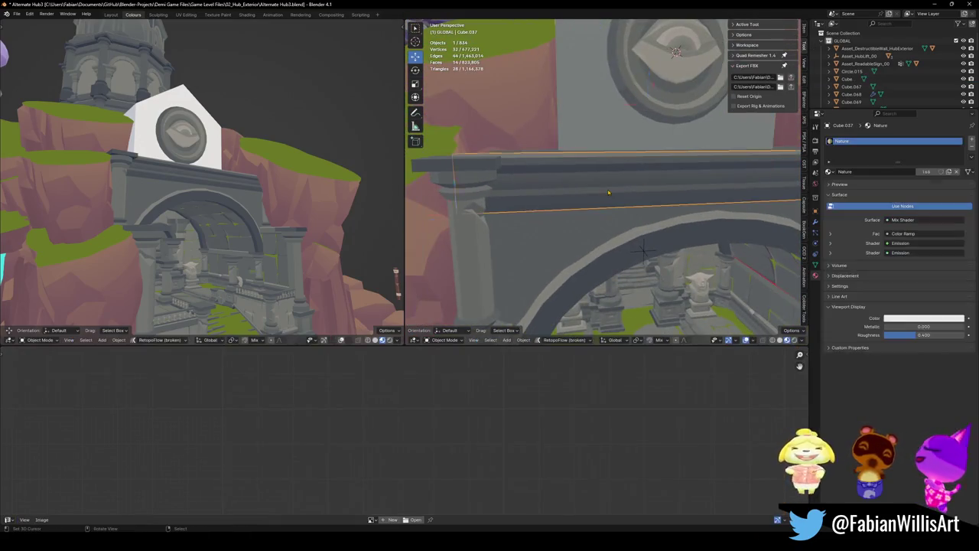
- Duplicate the trim band, move the copy to the eye emblem's centre, and add a Mirror modifier
scroll(502, 201, "down", 2)
scroll(503, 201, "down", 2)
key("g")
key("Escape")
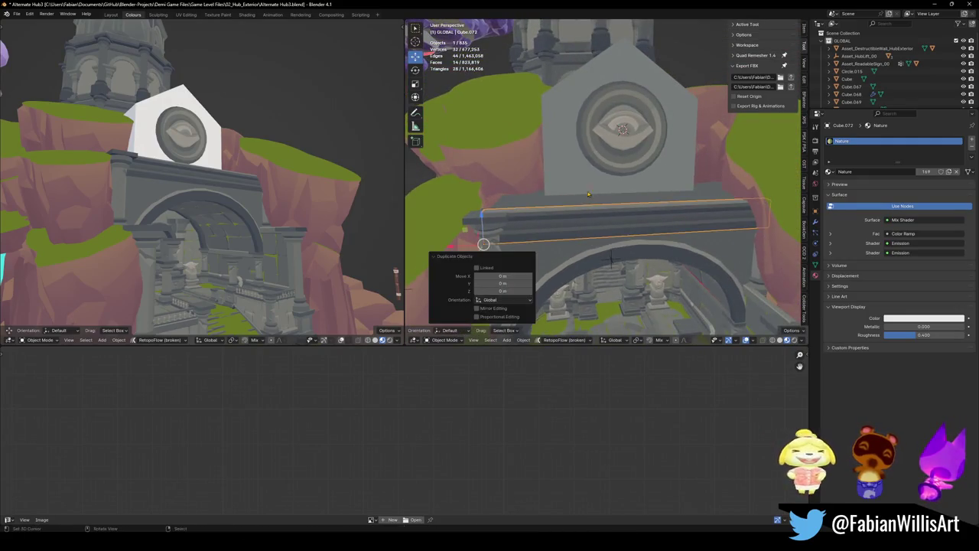
key("shift+s")
left_click(621, 152)
key("w")
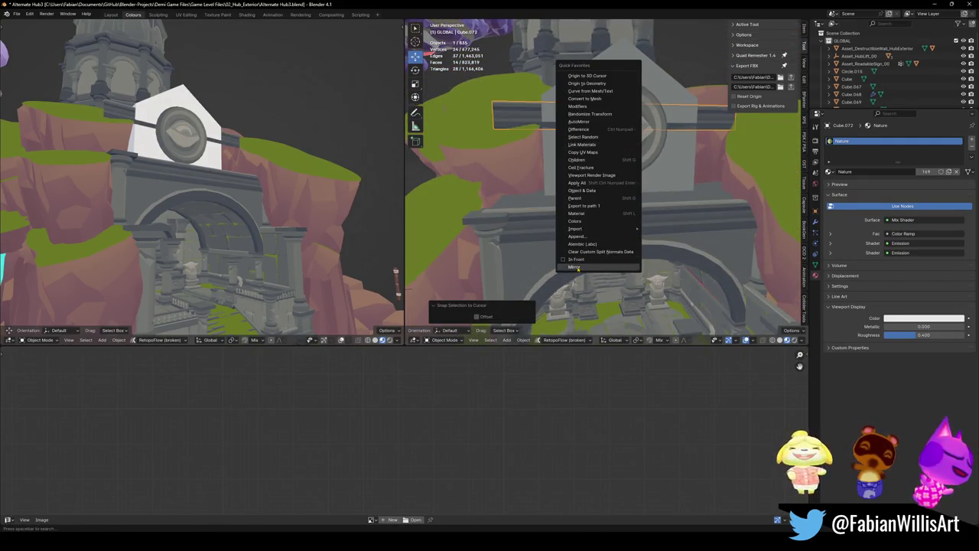
left_click(600, 268)
- Enter Edit Mode on the copied band and begin scaling it along X
key("Tab")
key("s")
key("Escape")
middle_click_drag(610, 258, 624, 184)
key("s")
key("x")
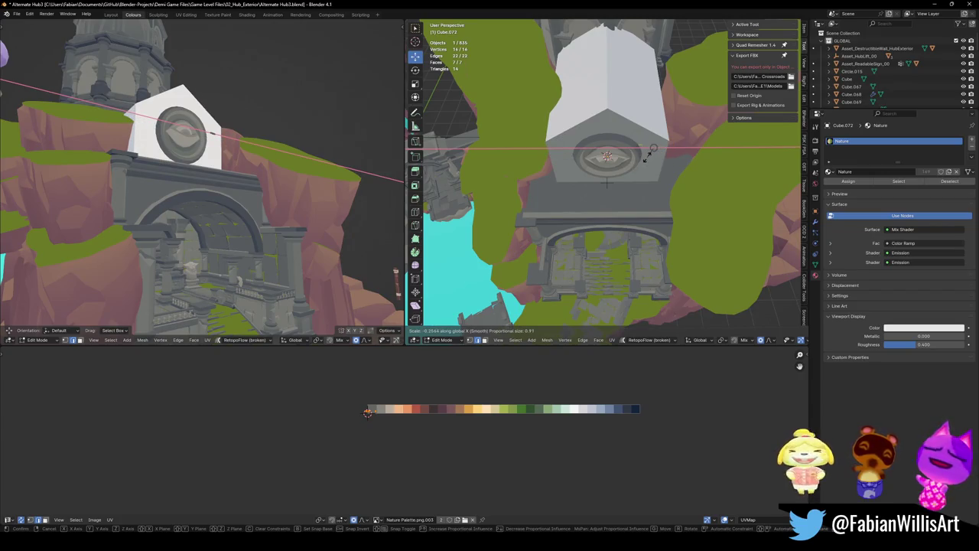
- Narrow the copied band, clear its rotation, and shrink the beam to 0.1 along X
left_click(678, 166)
key("Tab")
key("alt+r")
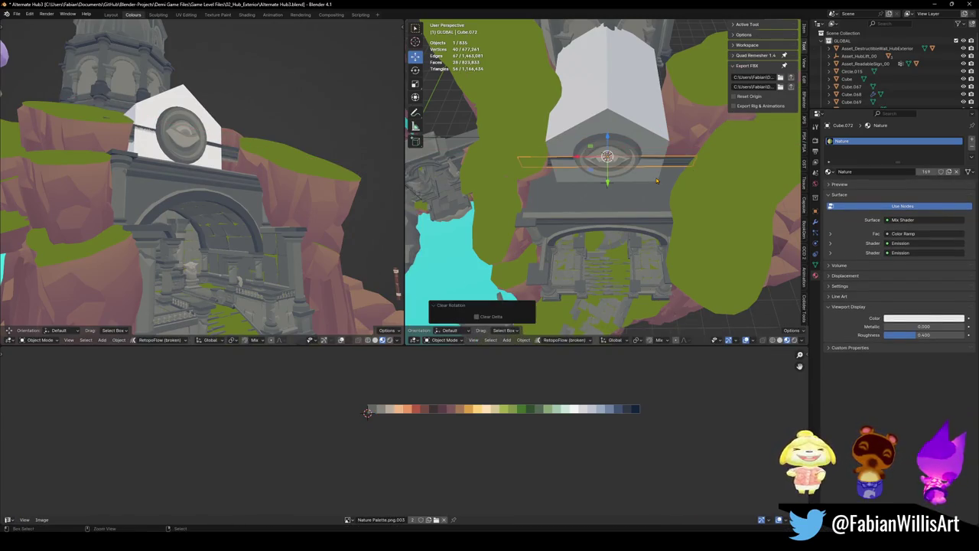
key("Tab")
key("s")
key("x")
left_click(626, 148)
key("g")
key("x")
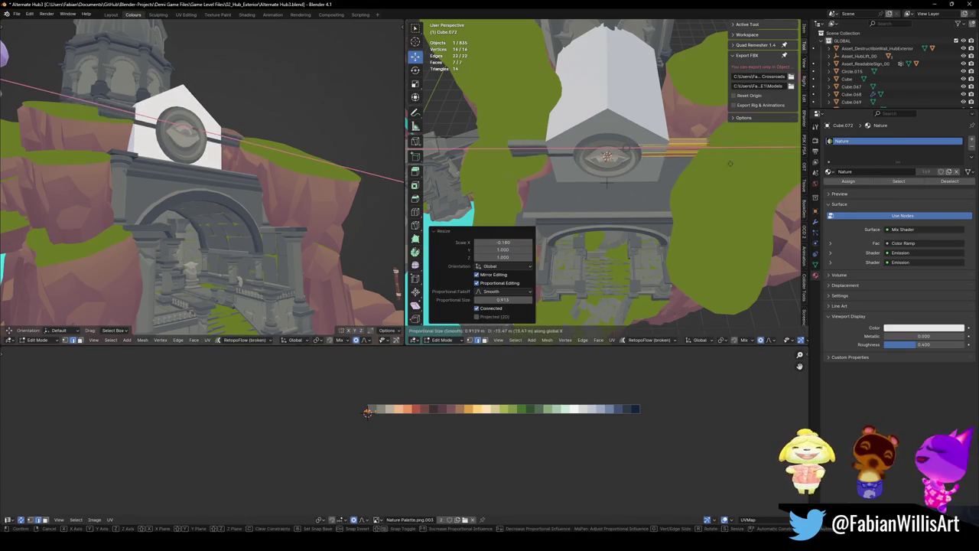
key("Escape")
- Delete the extra Mirror.001 modifier, disable Clipping, and raise the beam along Z
left_click(815, 222)
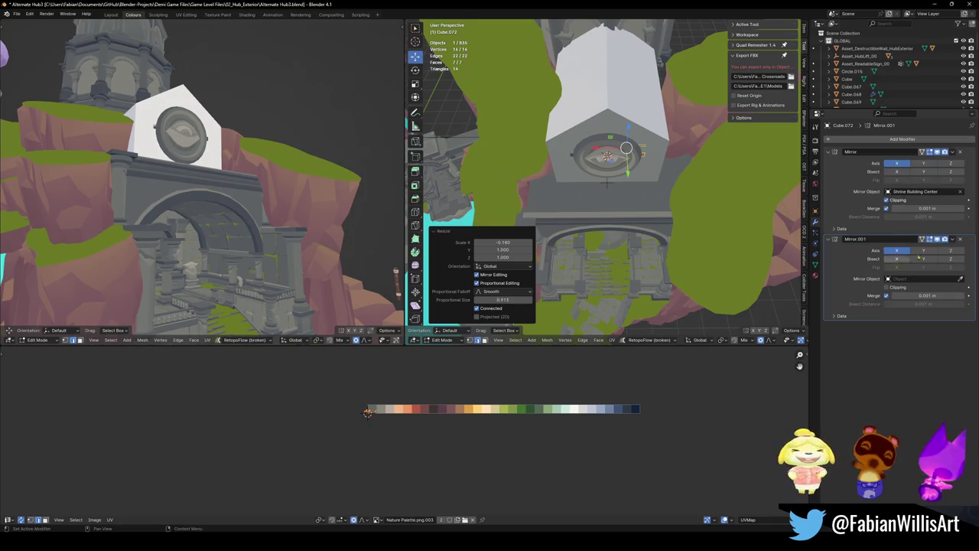
left_click(961, 239)
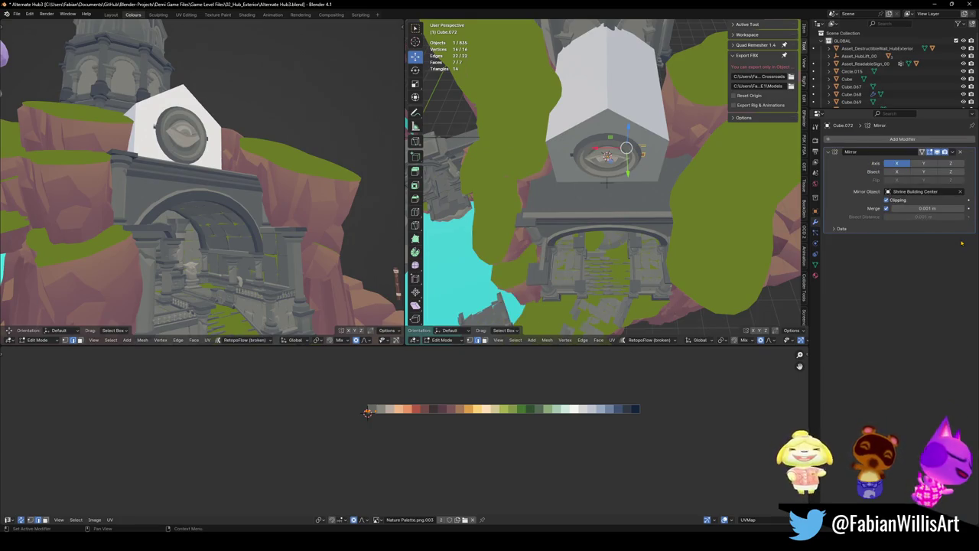
left_click(898, 201)
key("g")
key("shift+z")
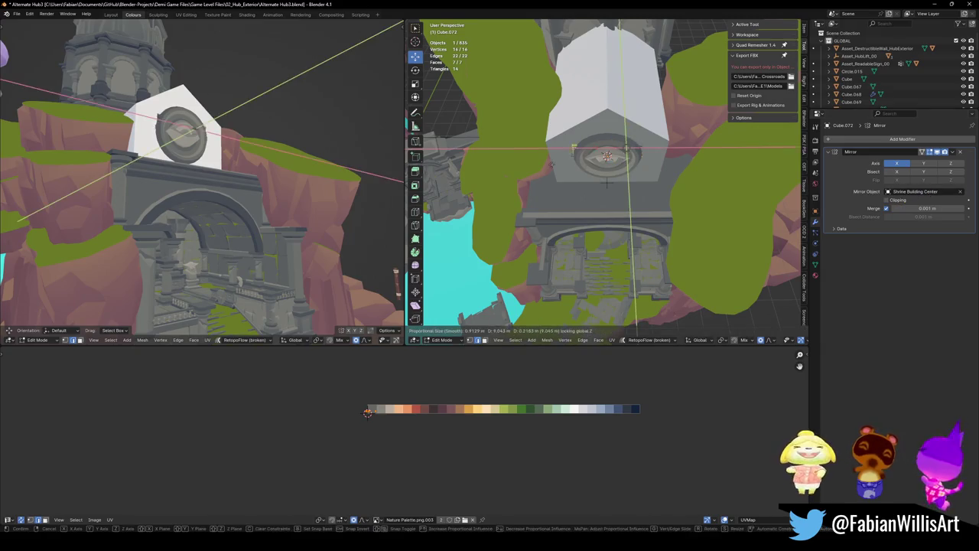
left_click(607, 182)
mouse_move(606, 182)
middle_mouse_down()
mouse_move(581, 188)
mouse_move(621, 242)
mouse_move(582, 229)
middle_mouse_up()
scroll(538, 199, "up", 4)
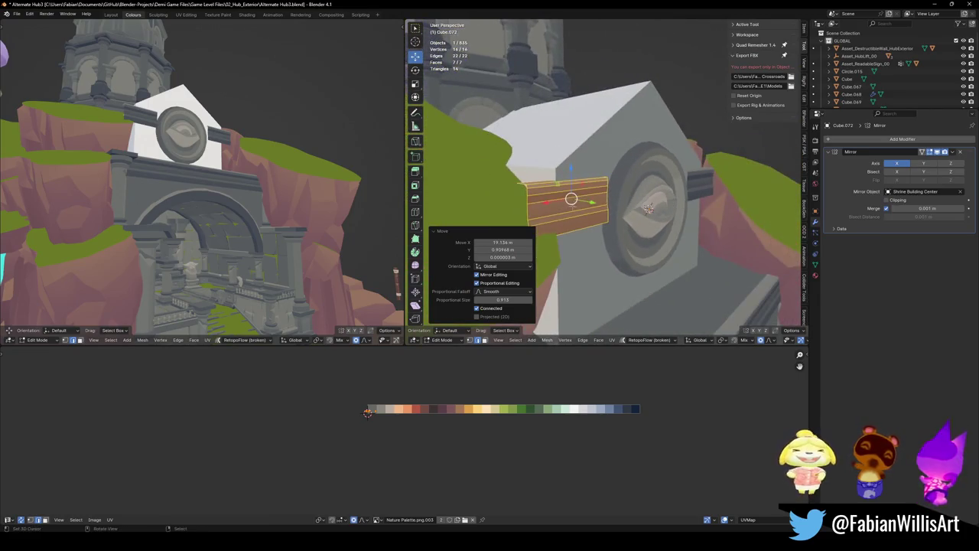
- Reposition the beam vertically and along Y toward the block's roof corner
mouse_move(648, 208)
middle_mouse_down()
mouse_move(624, 208)
mouse_move(646, 181)
middle_mouse_up()
key("g")
key("shift+z")
left_click(623, 208)
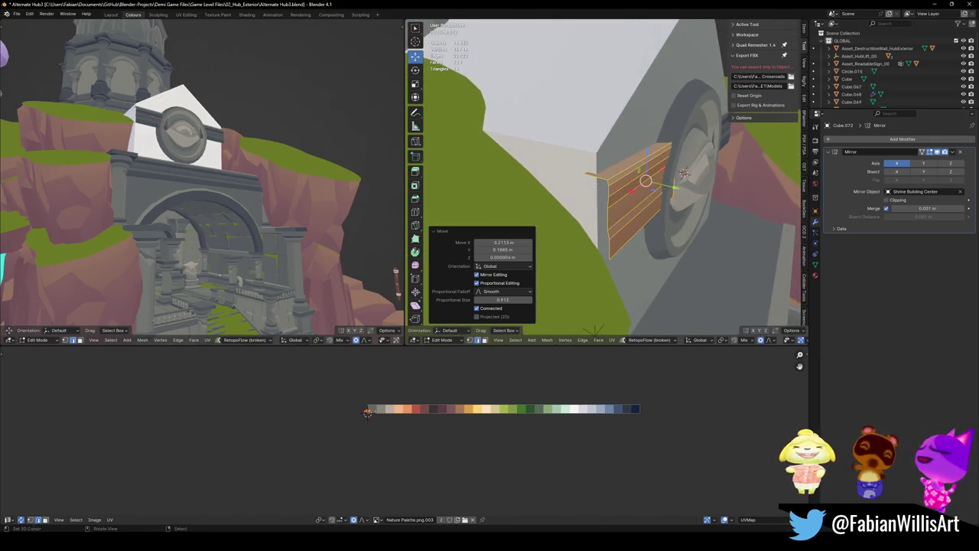
key("g")
left_click(684, 172)
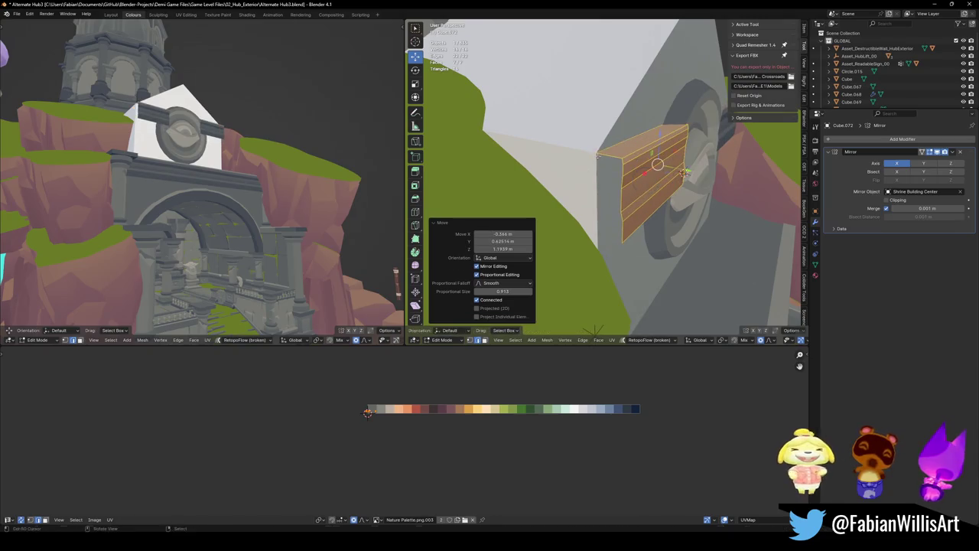
middle_click_drag(678, 161, 654, 190)
key("g")
key("y")
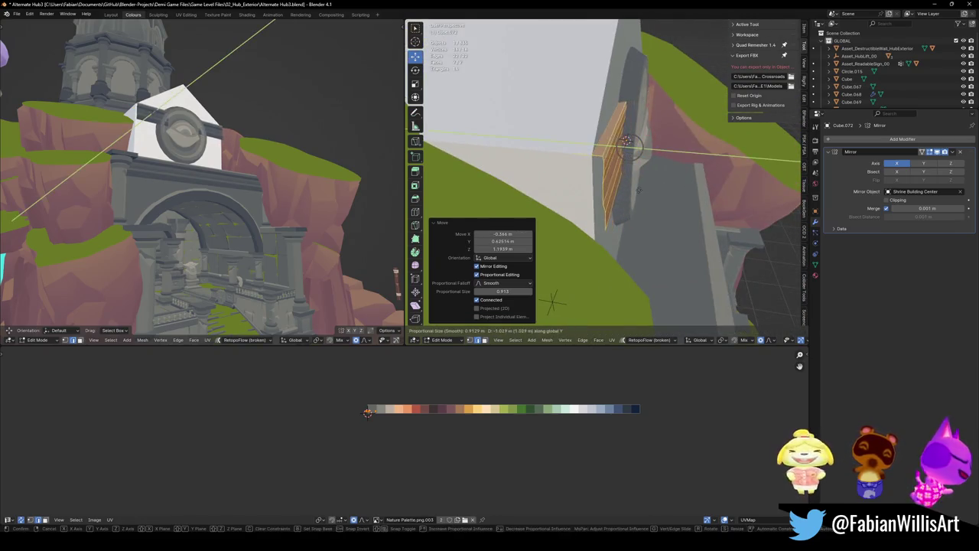
left_click(663, 204)
mouse_move(662, 203)
middle_mouse_down()
mouse_move(700, 191)
mouse_move(662, 223)
mouse_move(766, 252)
middle_mouse_up()
- Squash the beam to 0.517 height and raise it about 0.846 m
key("s")
key("z")
left_click(714, 201)
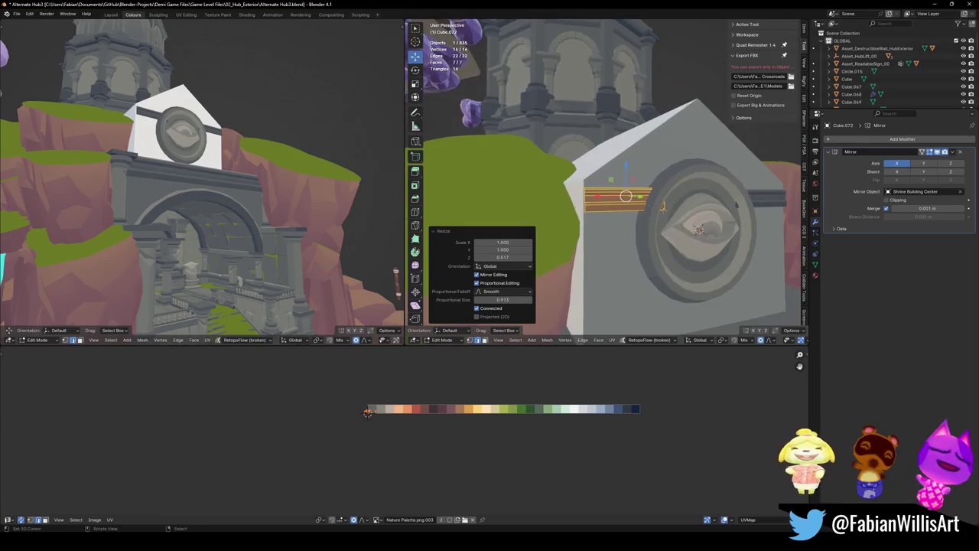
key("g")
key("z")
key("Return")
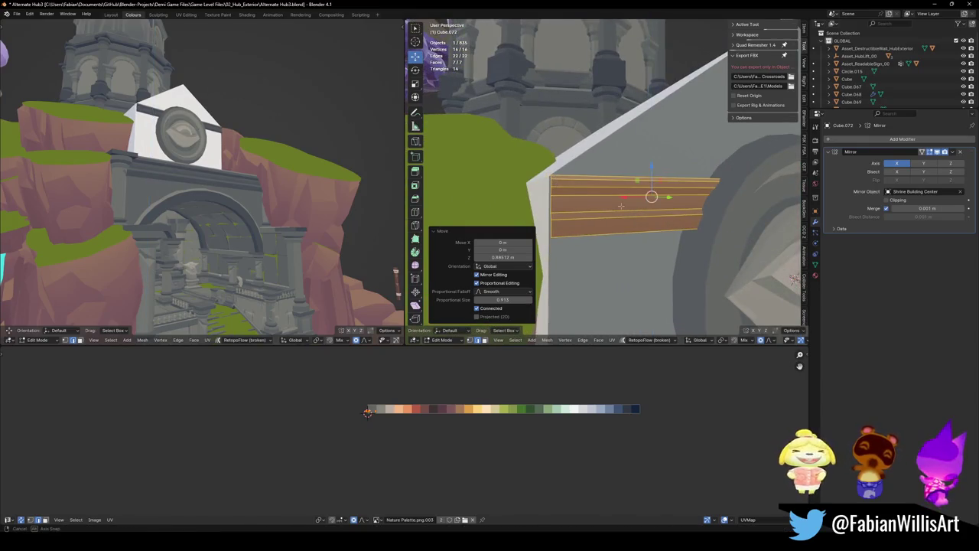
- Snap the 3D cursor to the beam's corner and select the whole linked beam
middle_click_drag(651, 213, 604, 187)
key("alt+a")
right_click(562, 188, "shift")
key("grave")
left_click(556, 208)
left_click(570, 214, "alt")
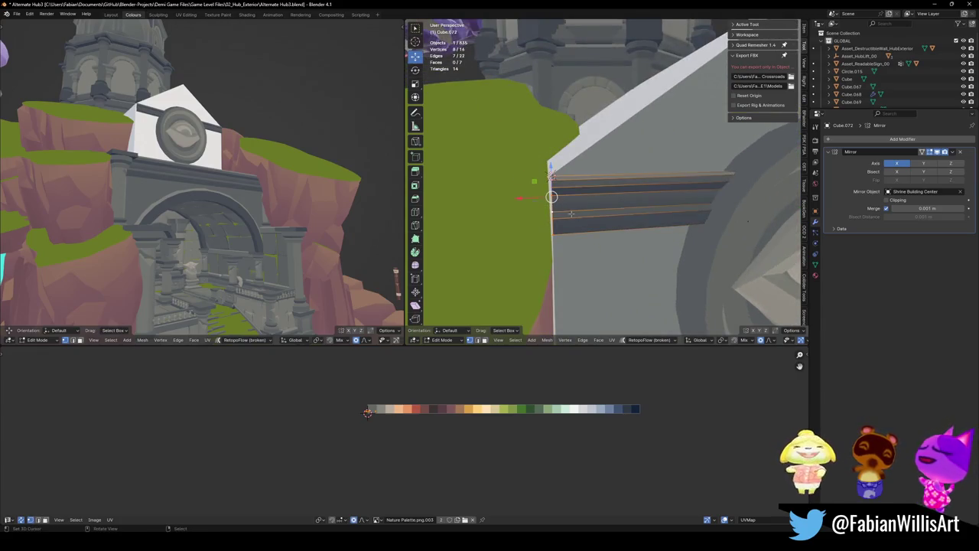
key("alt+a")
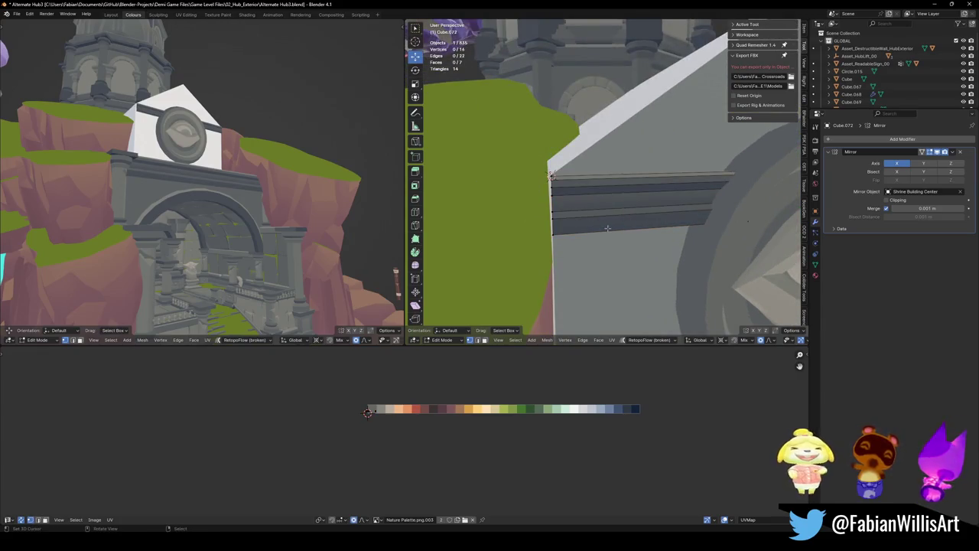
key("l")
scroll(552, 178, "down", 2)
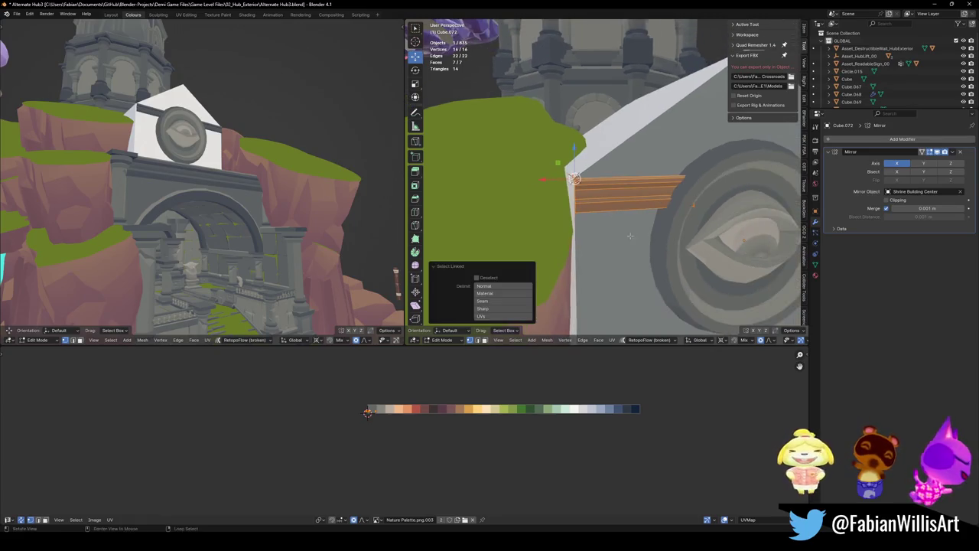
- Tilt the beam 35° about the Y axis to follow the roof slope
key("r")
key("y")
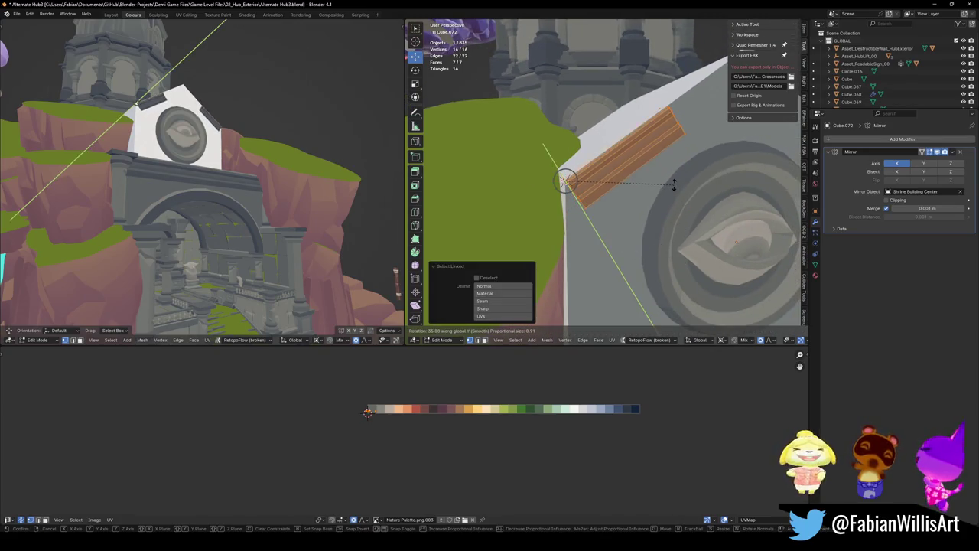
left_click(672, 182)
middle_click_drag(673, 182, 634, 192)
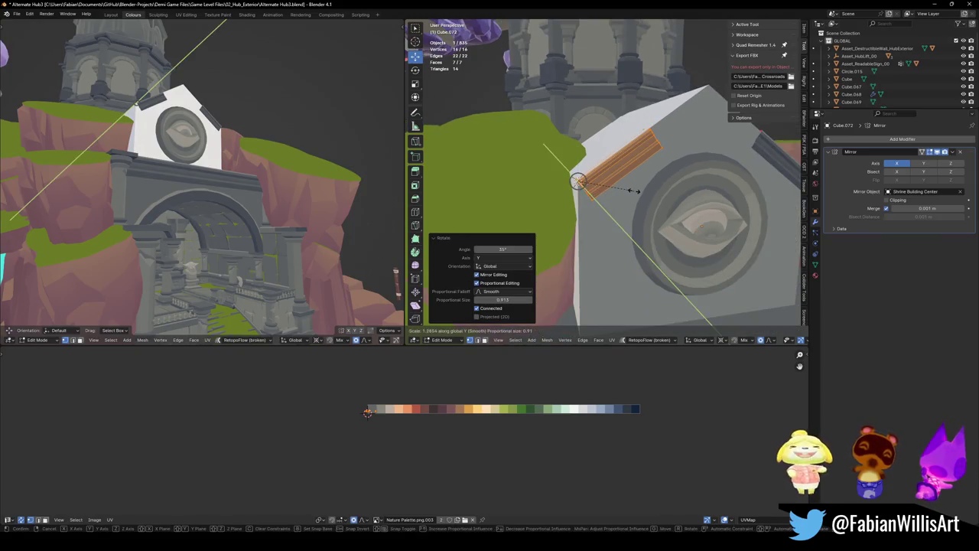
- Switch the transform orientation to Normal, check the roof edge from the side, and deselect the strip
key("comma")
left_click(632, 218)
middle_click_drag(632, 218, 646, 223)
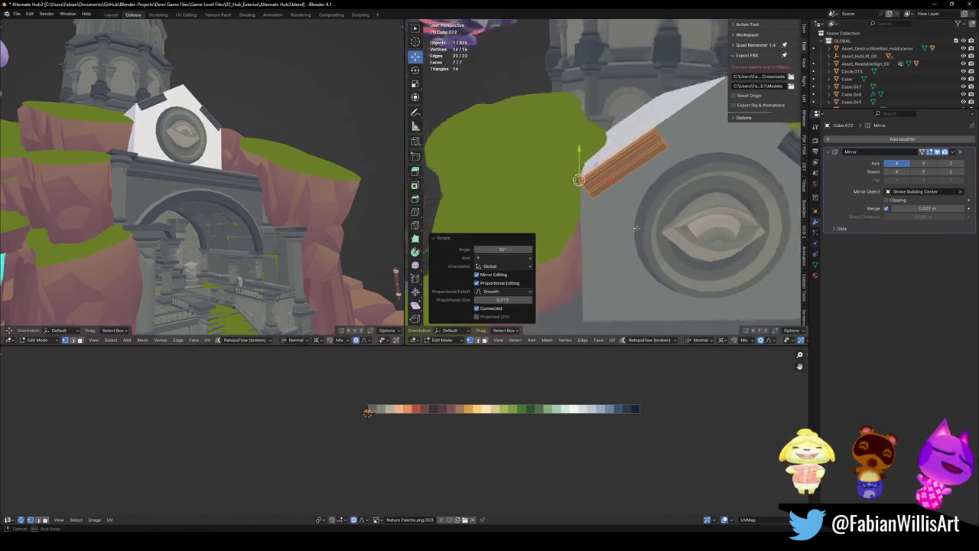
key("comma")
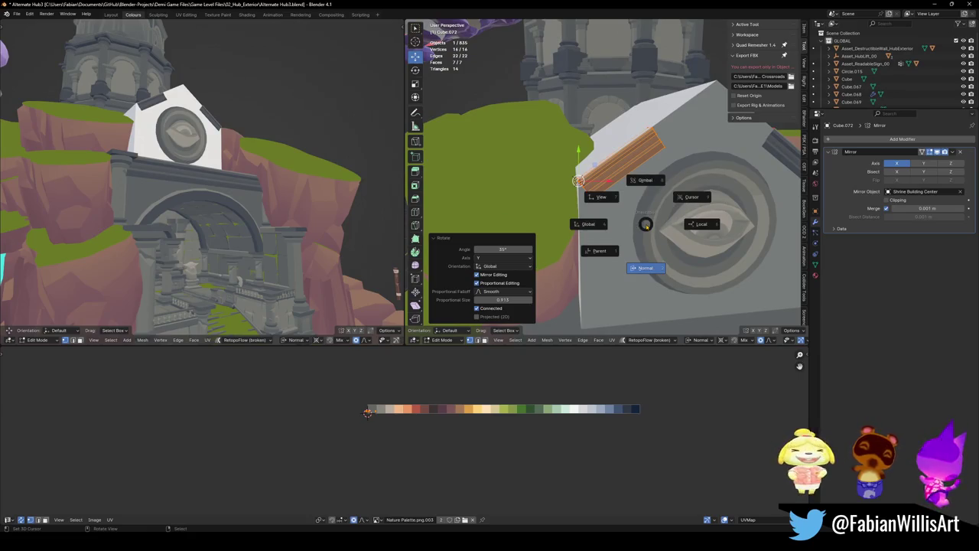
left_click(646, 223)
middle_click_drag(646, 223, 560, 223)
left_click(674, 146, "alt")
middle_click_drag(674, 145, 637, 172)
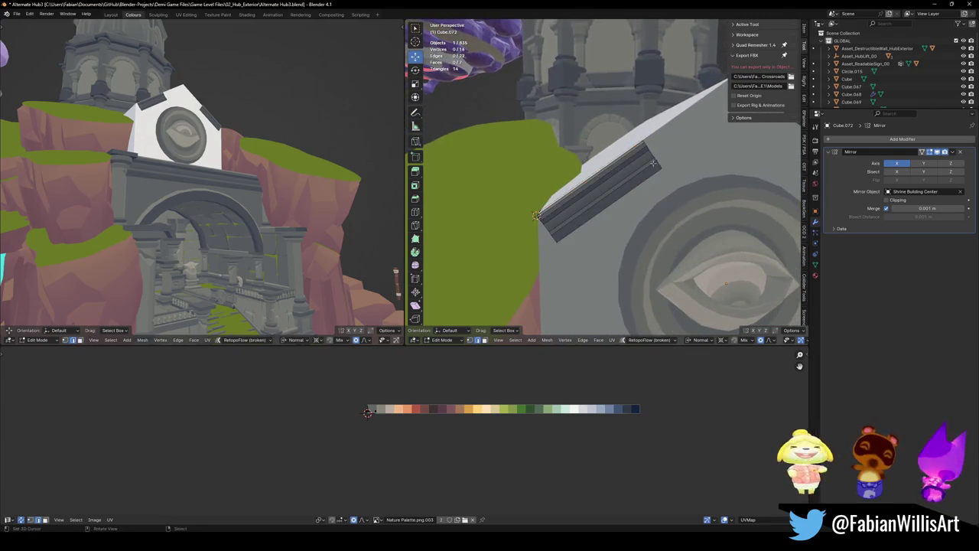
key("g")
key("g")
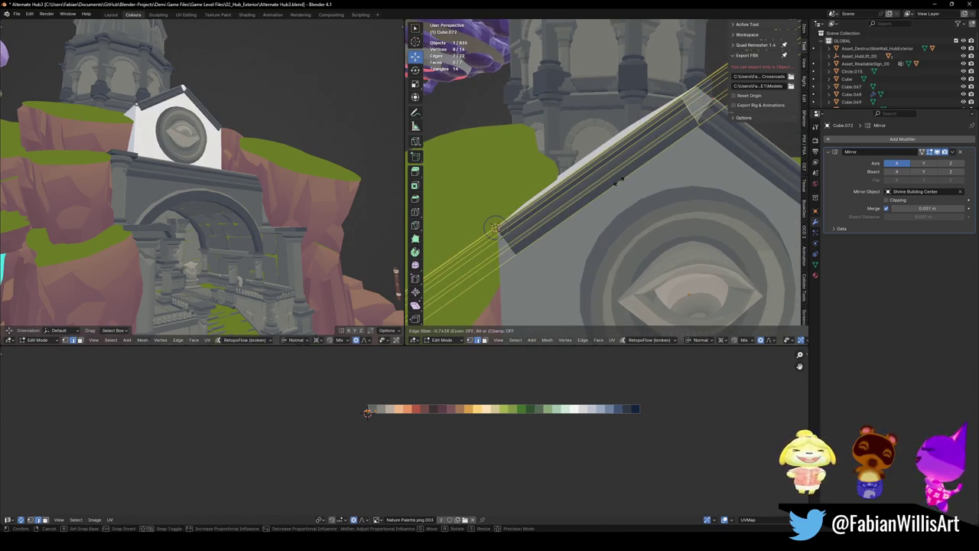
- Edge-slide the roof trim loops along the slope, one by about 0.106, toward the ridge
left_click(613, 186)
key("alt+a")
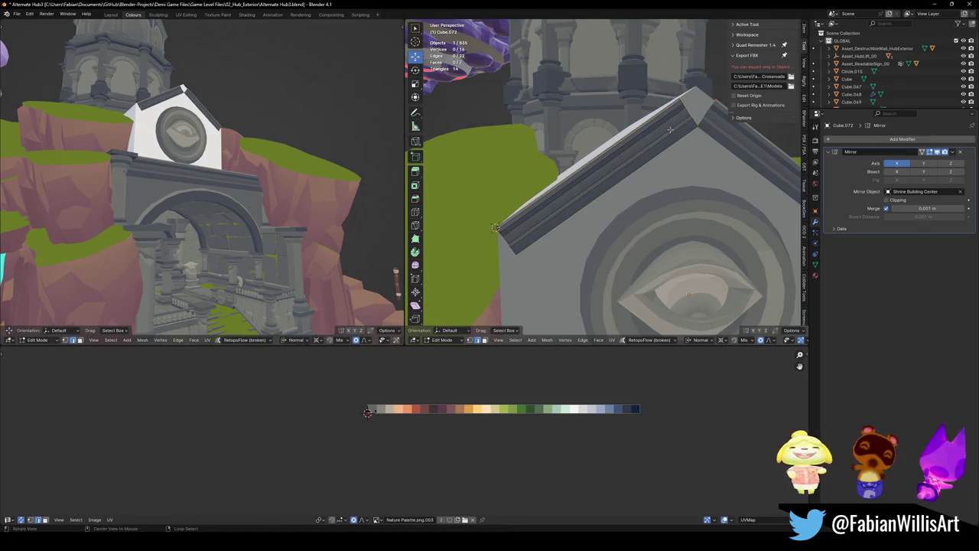
middle_click_drag(612, 186, 664, 136)
mouse_move(600, 128)
middle_mouse_down()
mouse_move(627, 97)
mouse_move(627, 146)
middle_mouse_up()
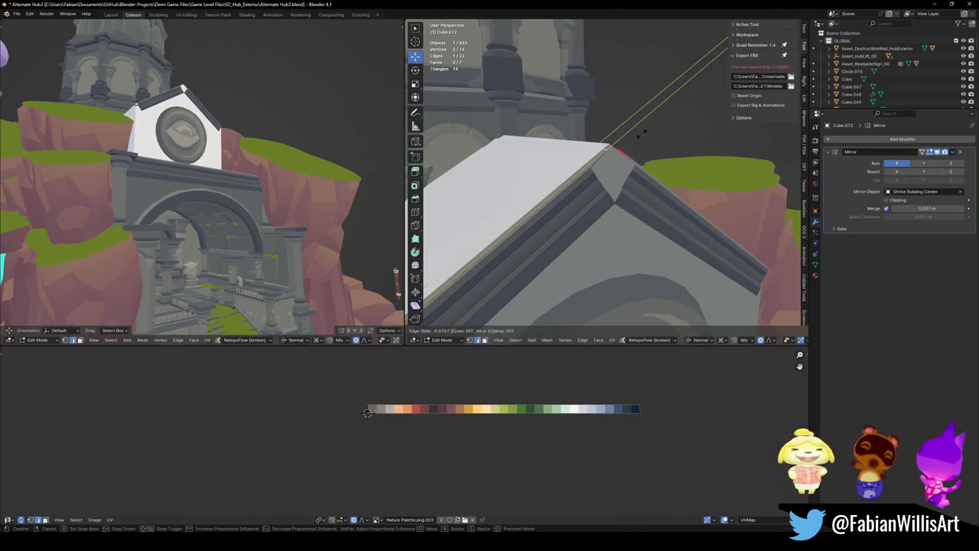
left_click(688, 113)
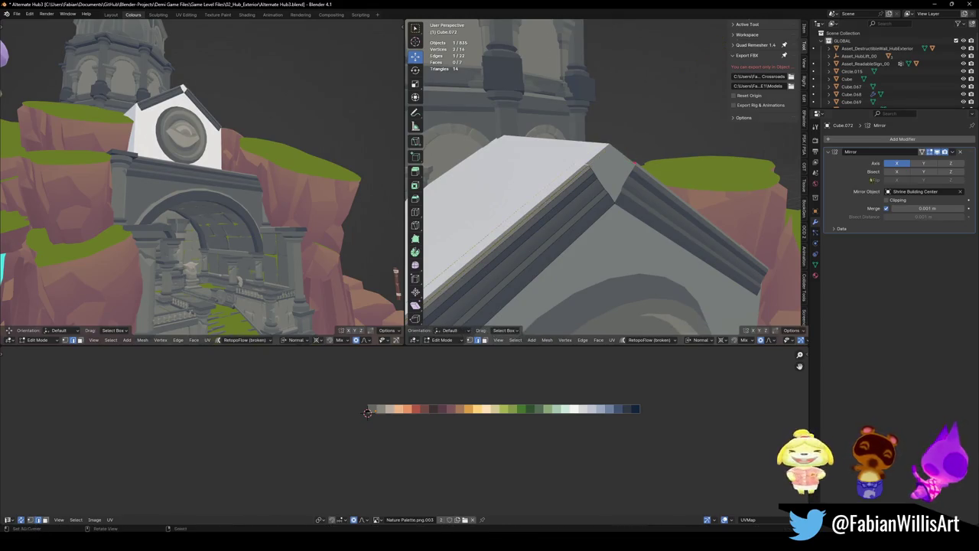
key("g")
key("g")
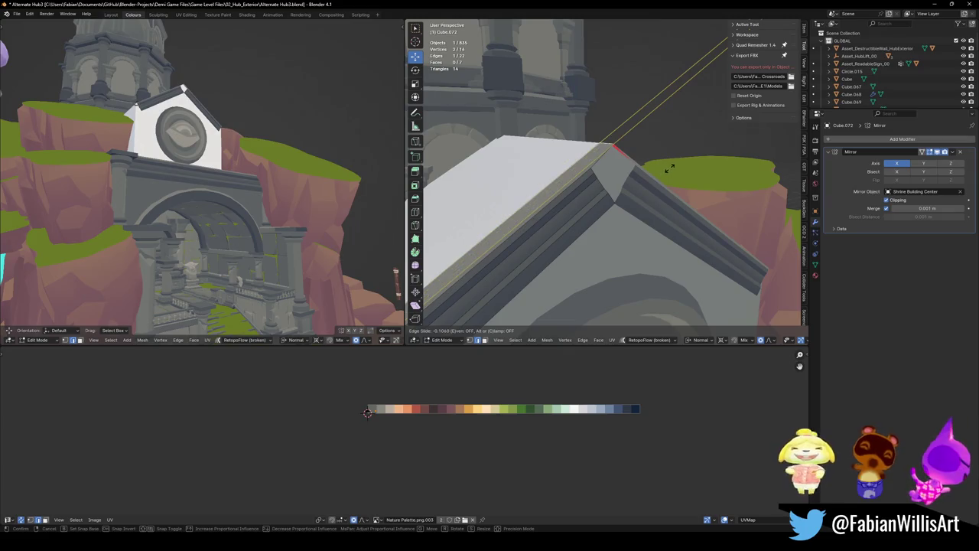
left_click(663, 173)
mouse_move(662, 173)
middle_mouse_down()
mouse_move(583, 188)
mouse_move(668, 177)
mouse_move(586, 164)
middle_mouse_up()
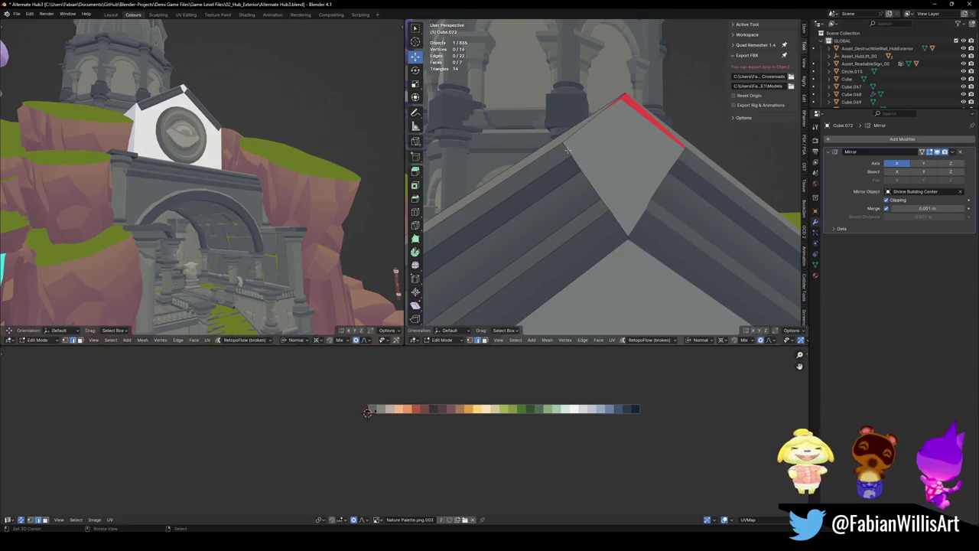
- Vertex-slide the ridge trim vertex with clamping toggled, then slide a roof trim edge and vertex
middle_click_drag(689, 250, 663, 247)
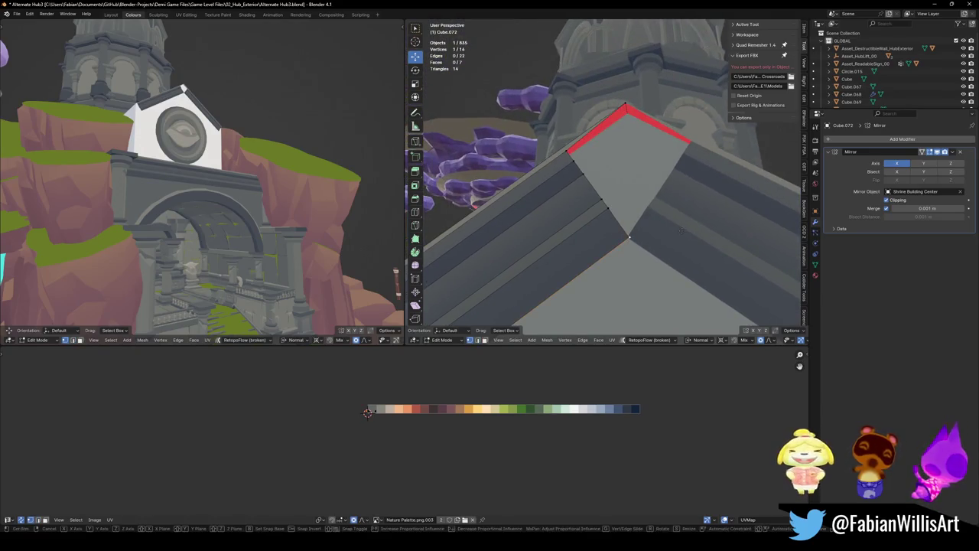
key("shift+v")
key("c")
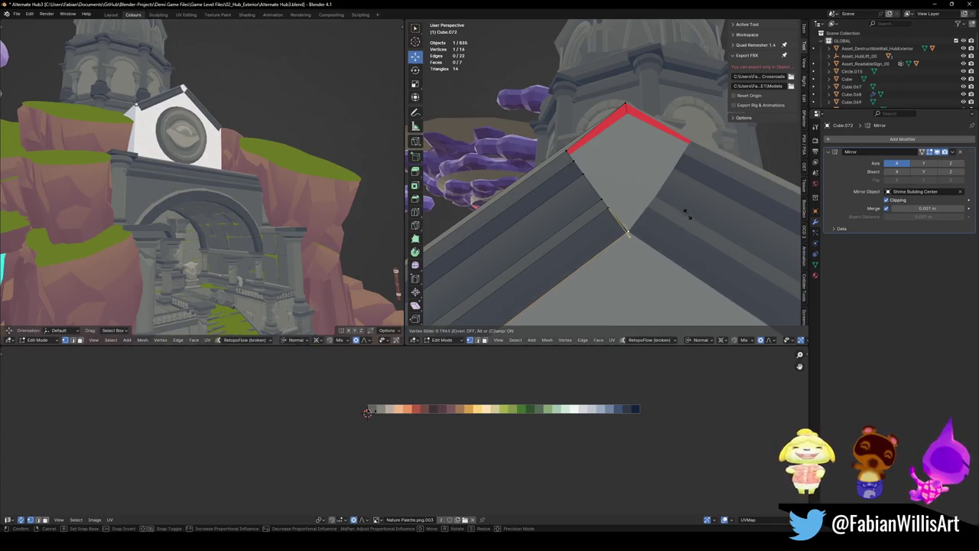
left_click(740, 179)
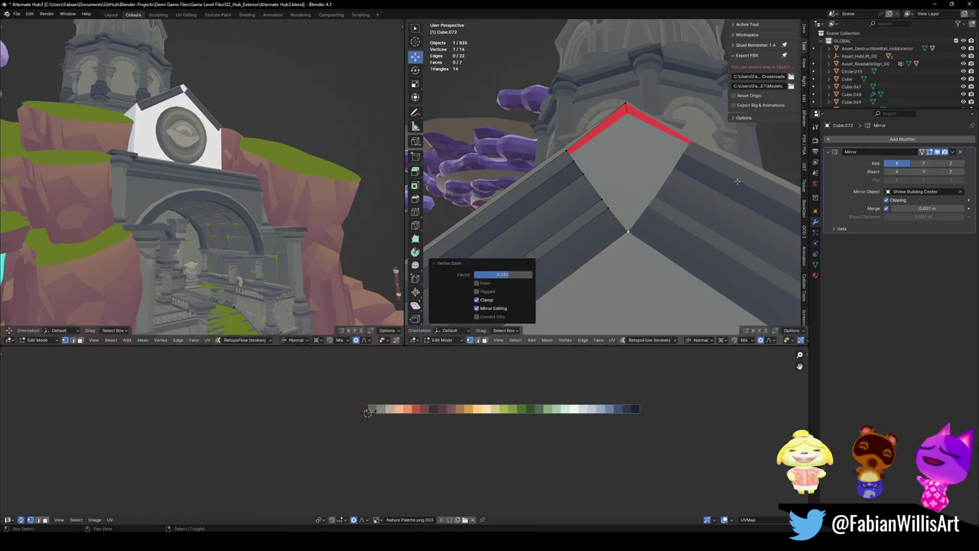
left_click(606, 203)
key("g")
key("g")
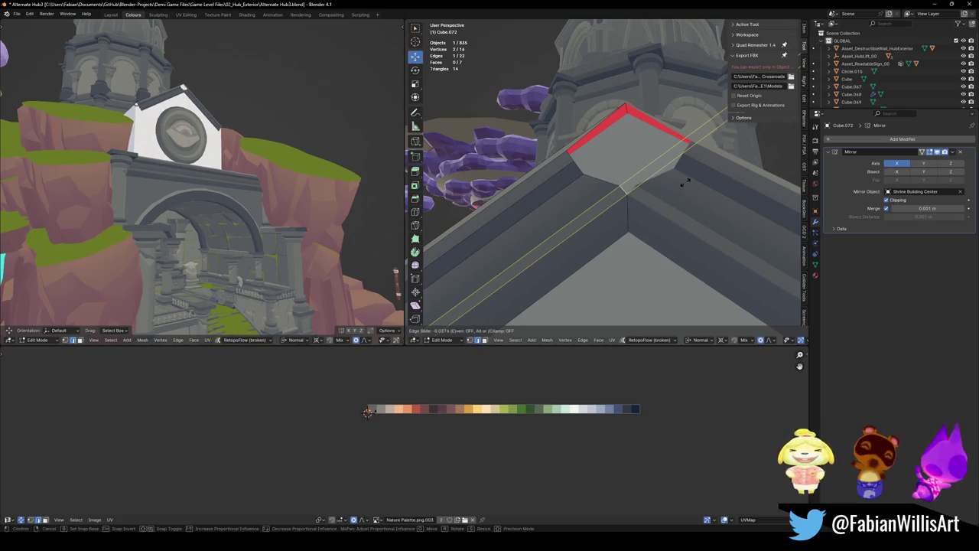
left_click(637, 192)
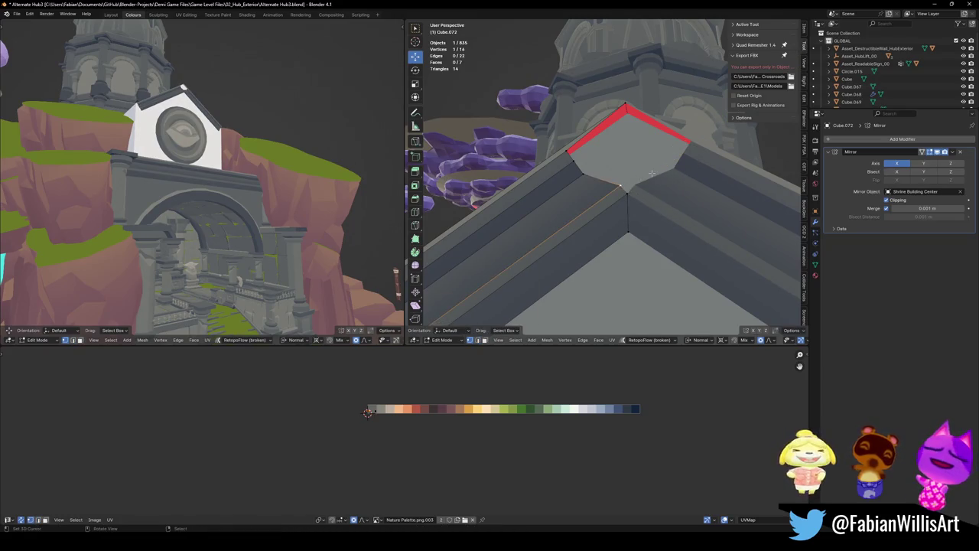
key("g")
key("g")
left_click(673, 162)
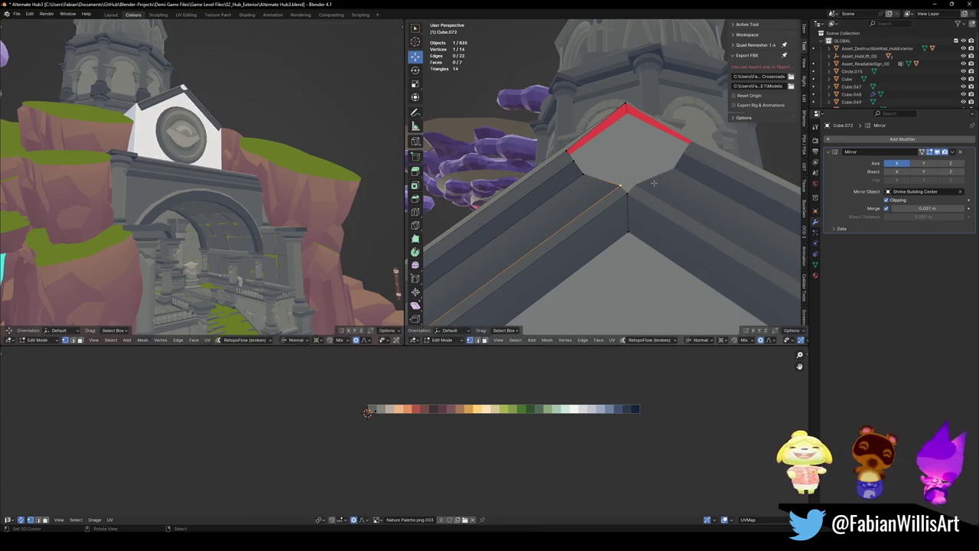
- Slide another trim edge by -0.079 toward the ridge and proportionally move the peak vertex
left_click(577, 170)
key("g")
key("g")
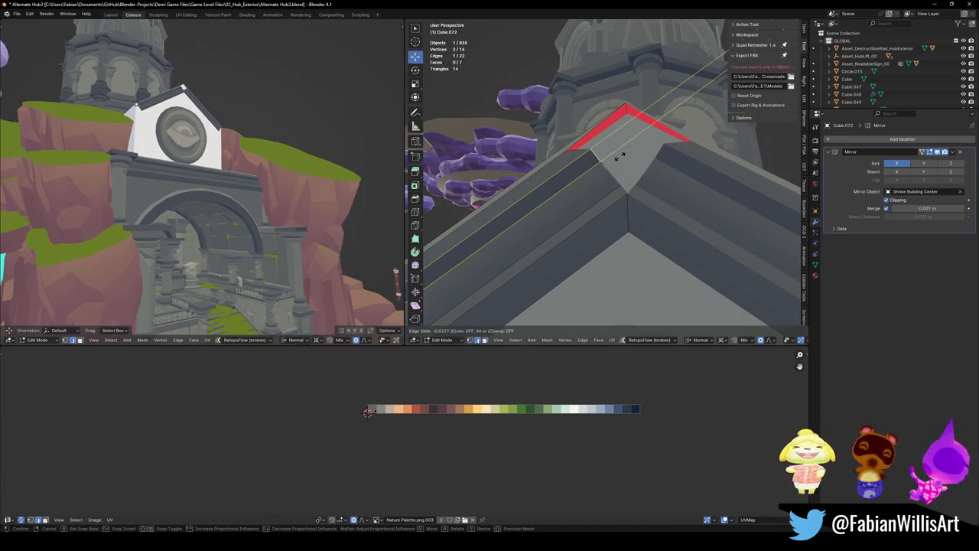
left_click(651, 145)
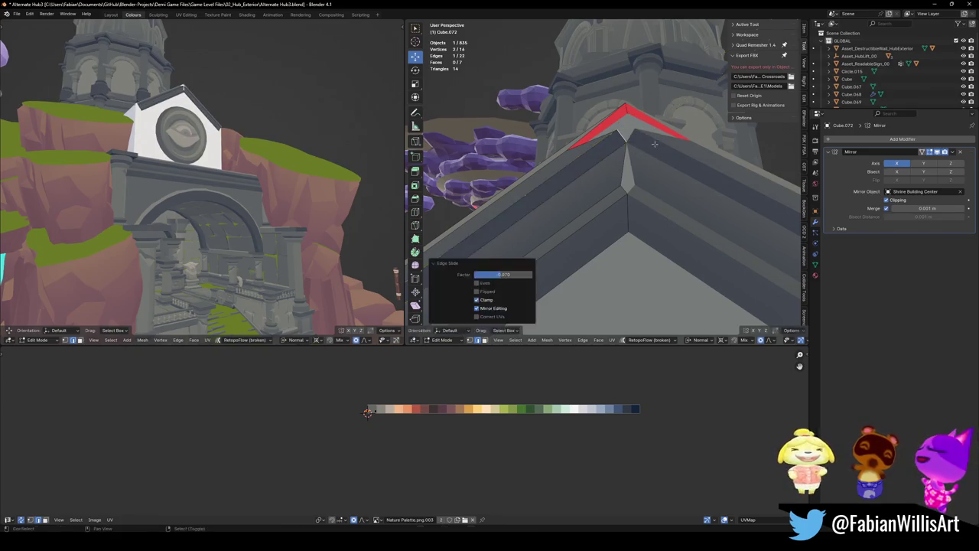
key("g")
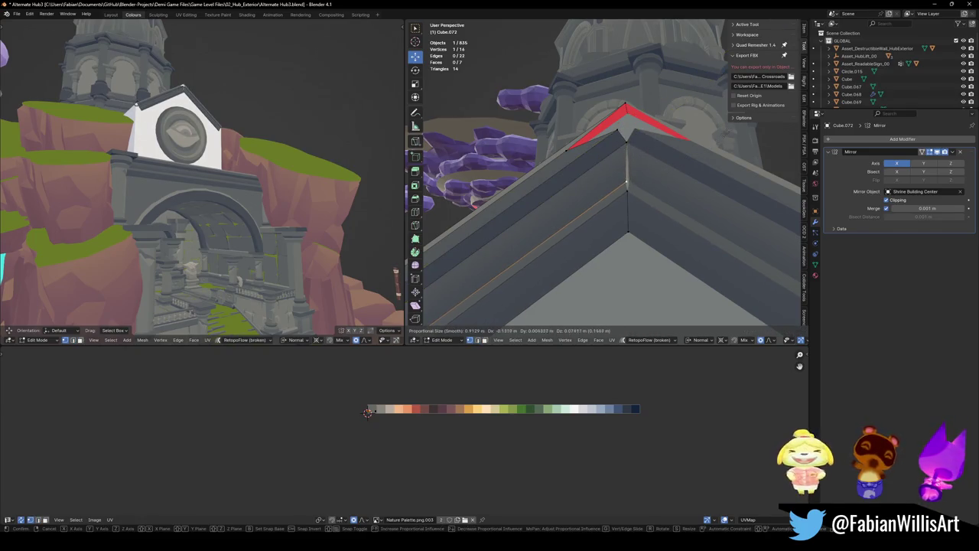
left_click(605, 135)
left_click(606, 135)
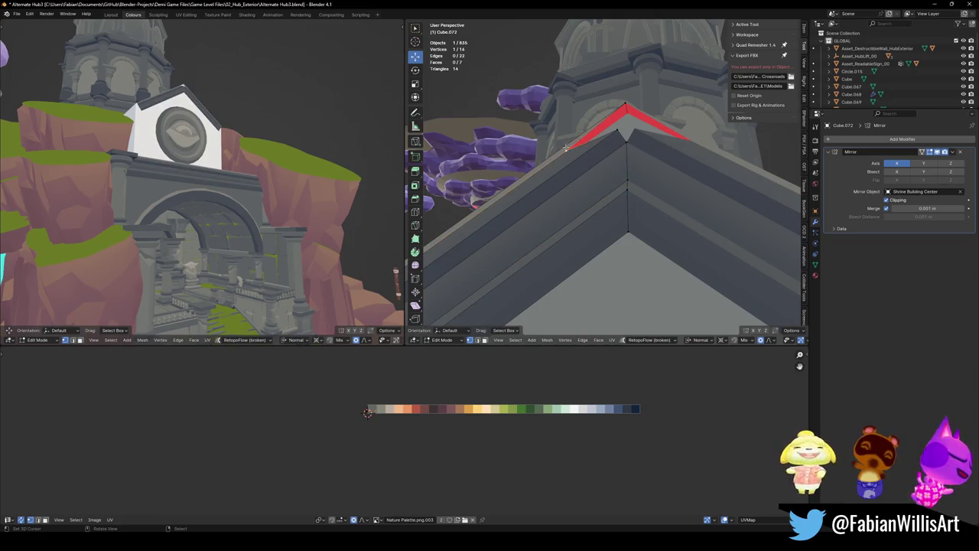
key("g")
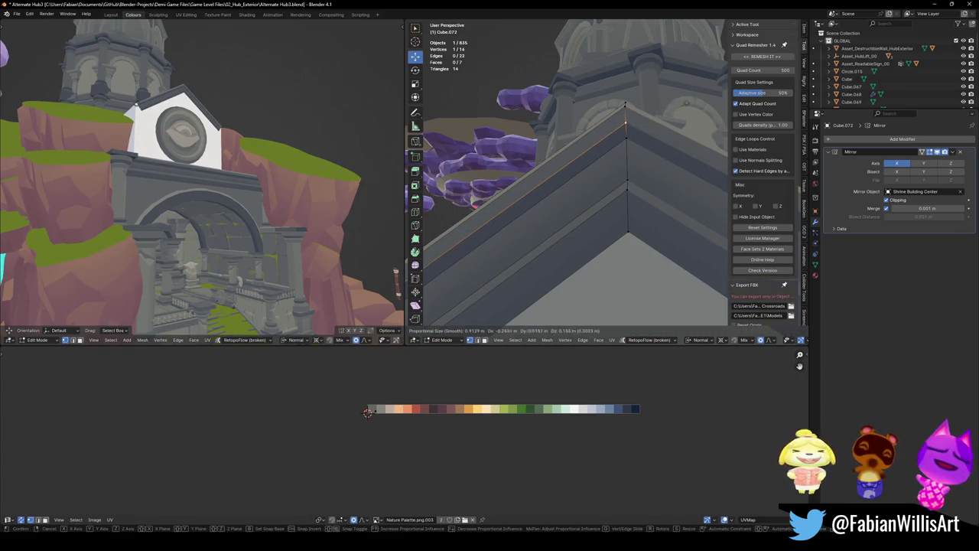
- Place the peak vertex and shift the ridge trim corner along its normal
left_click(625, 123)
mouse_move(625, 123)
middle_mouse_down()
mouse_move(714, 194)
mouse_move(645, 141)
middle_mouse_up()
key("g")
key("z")
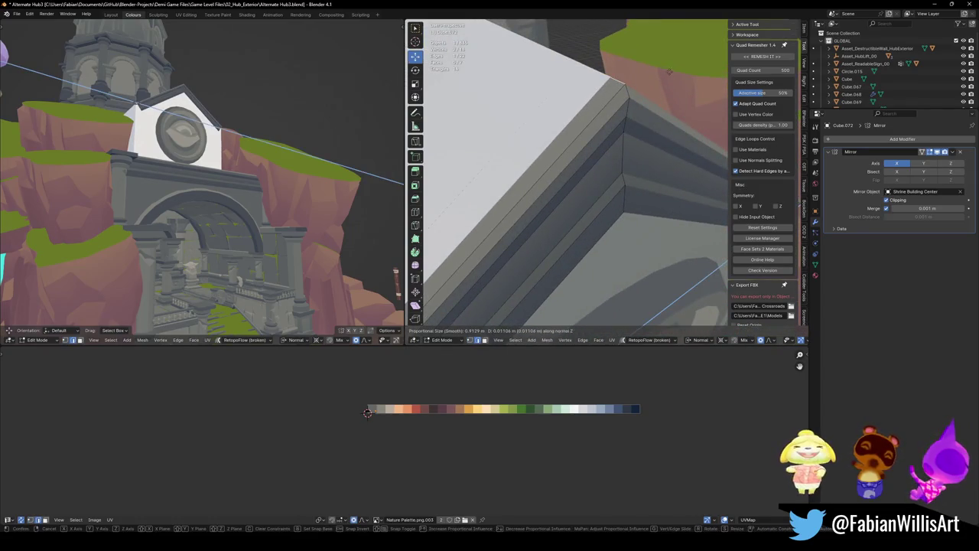
left_click(669, 71)
- Try a vertical move of the trim corner, cancel it, and deselect the roof edge
middle_click_drag(669, 71, 624, 166)
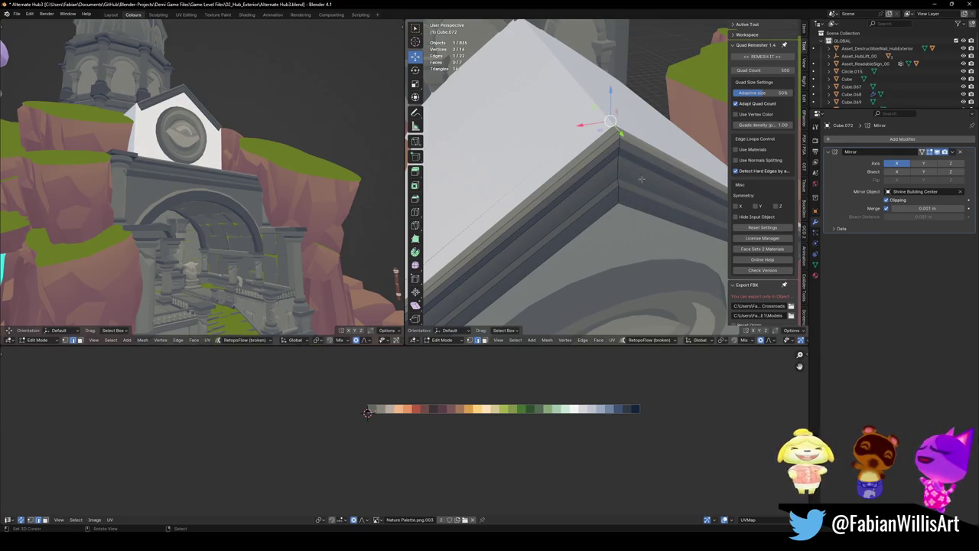
middle_click_drag(533, 177, 638, 187)
key("g")
key("z")
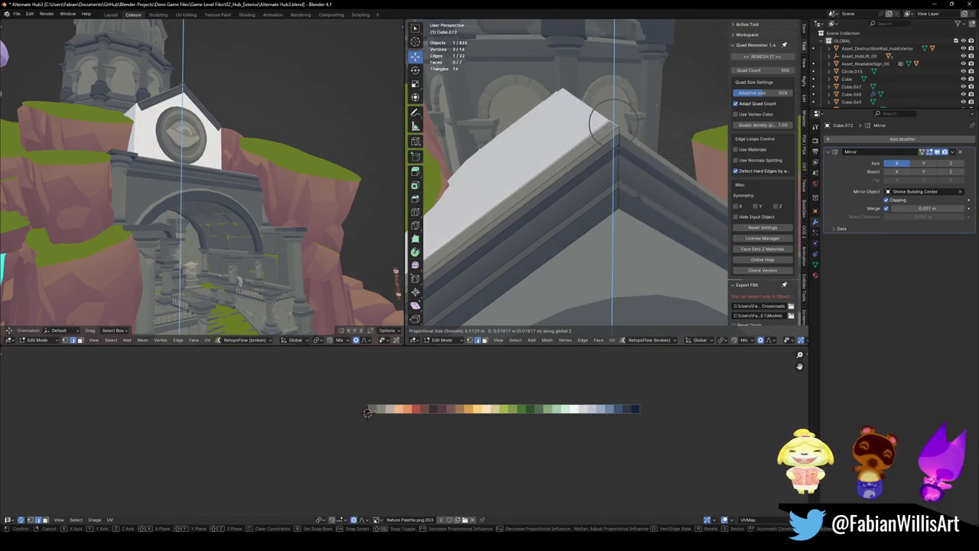
right_click(459, 233)
mouse_move(489, 229)
middle_mouse_down()
mouse_move(547, 259)
mouse_move(558, 160)
mouse_move(595, 154)
middle_mouse_up()
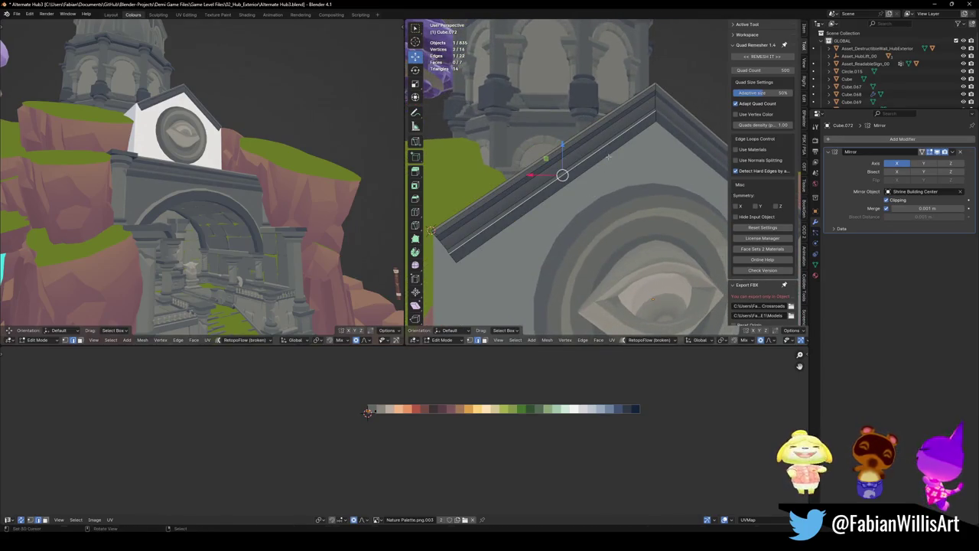
key("alt+a")
middle_click_drag(546, 171, 528, 206)
- Save the blend file
key("ctrl+s")
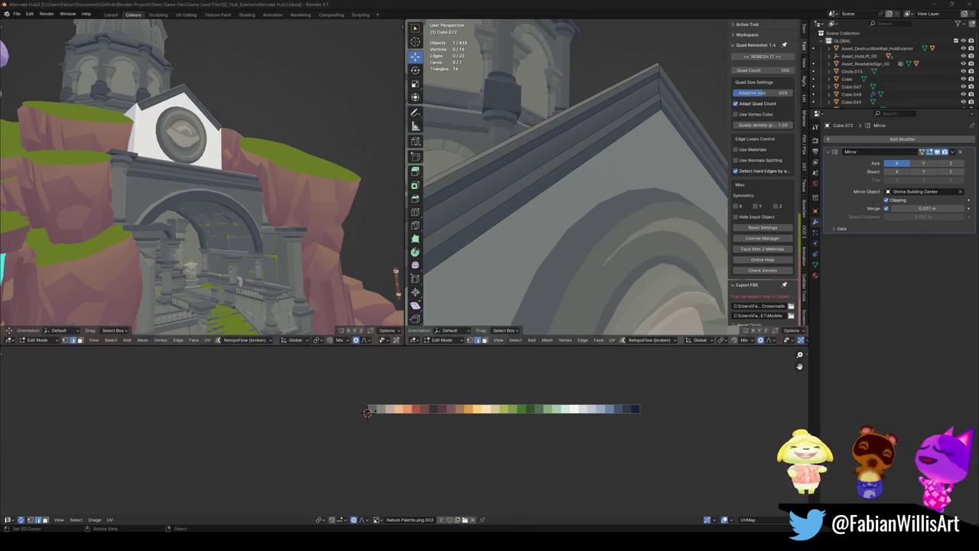
middle_click_drag(398, 172, 360, 177)
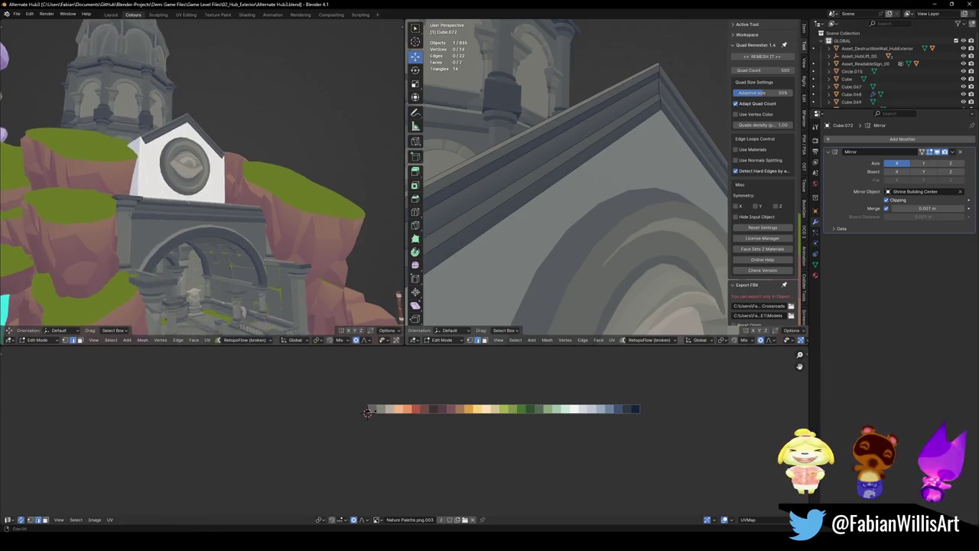
mouse_move(535, 176)
middle_mouse_down()
mouse_move(574, 168)
mouse_move(617, 181)
mouse_move(606, 243)
mouse_move(588, 225)
mouse_move(587, 201)
mouse_move(574, 195)
mouse_move(594, 181)
middle_mouse_up()
key("ctrl+s")
- Extrude the trim's bottom edge loop about 7.26 m down the gable's side
left_click(574, 196, "alt")
key("e")
left_click(589, 221)
- Flatten the extruded edge with S Z 0, then move it down along Z
key("s")
key("z")
key("0")
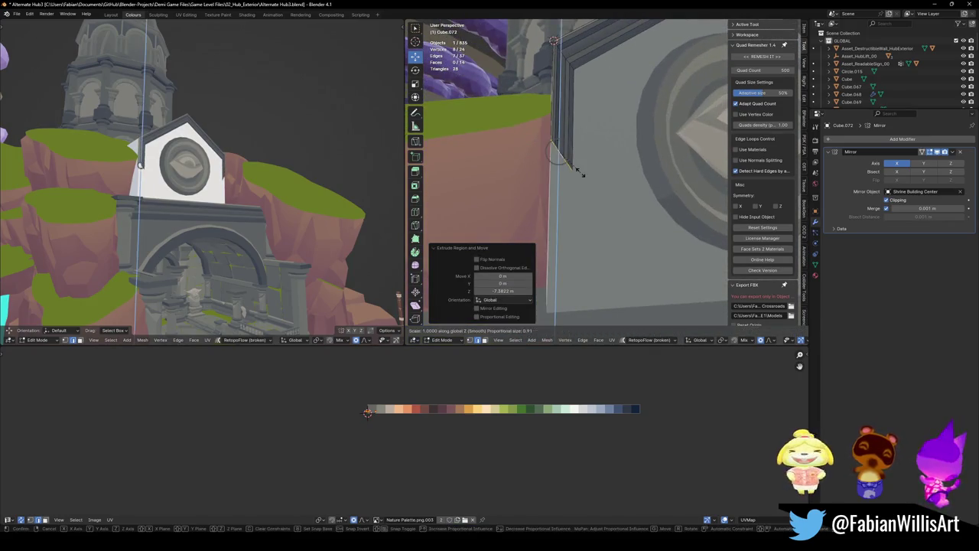
key("Return")
key("g")
key("z")
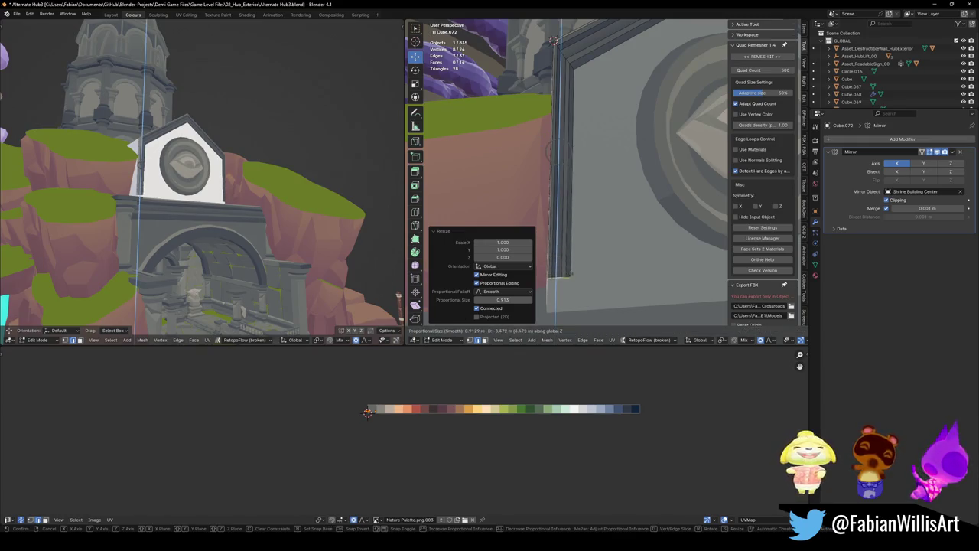
left_click(575, 309)
- Select the two thin wall strip faces and move them sideways
mouse_move(574, 308)
middle_mouse_down()
mouse_move(614, 167)
mouse_move(592, 178)
mouse_move(615, 146)
mouse_move(616, 179)
middle_mouse_up()
left_click(593, 161)
key("g")
key("x")
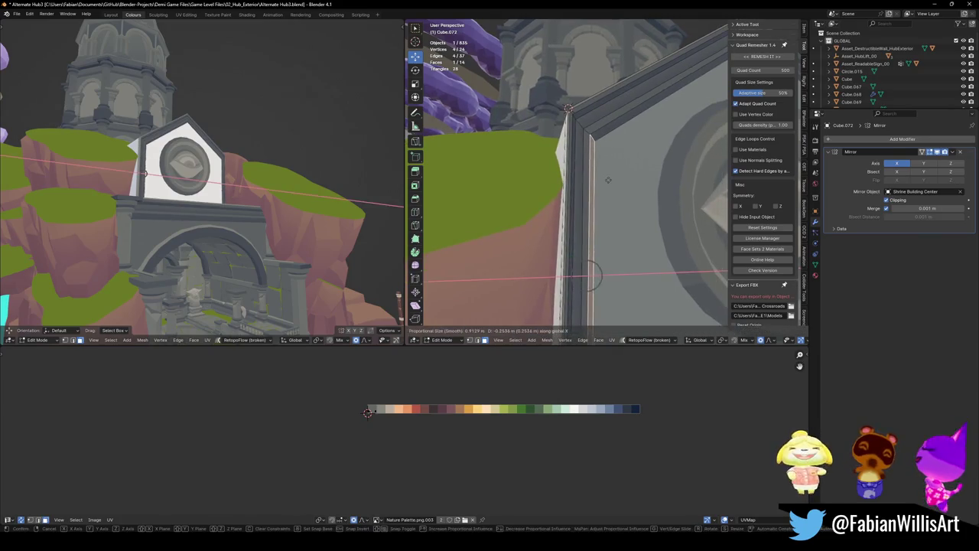
key("Escape")
left_click(583, 178, "shift")
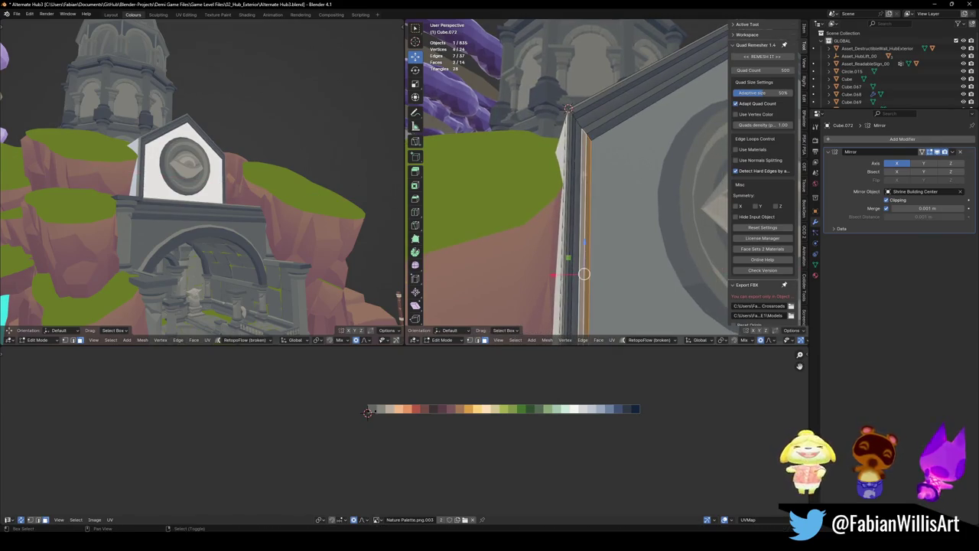
key("g")
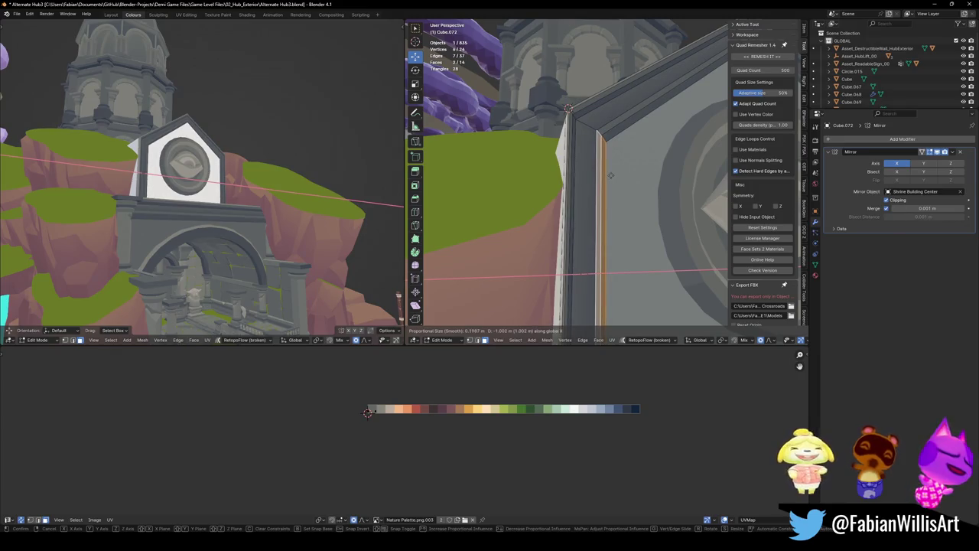
left_click(618, 150)
- Add the top strip and shift the strips along X with proportional falloff
middle_click_drag(618, 150, 574, 166)
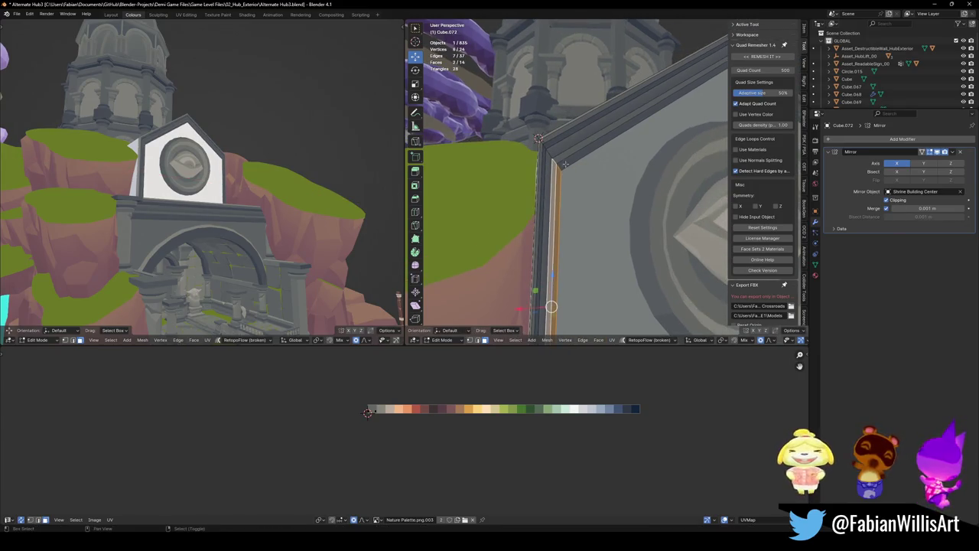
left_click(565, 164, "shift")
key("g")
key("x")
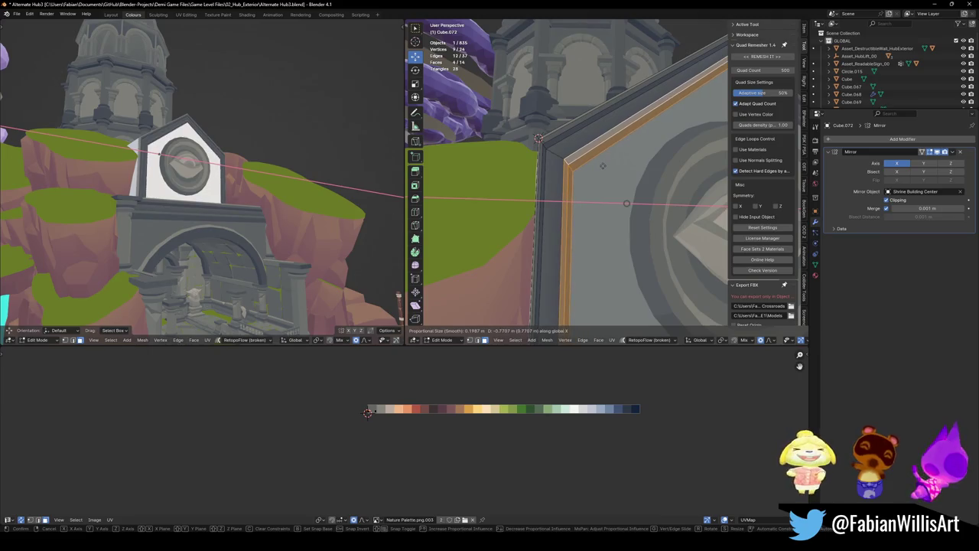
left_click(612, 166)
- Shrink the frame side strip's UVs and shift them horizontally onto a palette colour
scroll(179, 115, "up", 3)
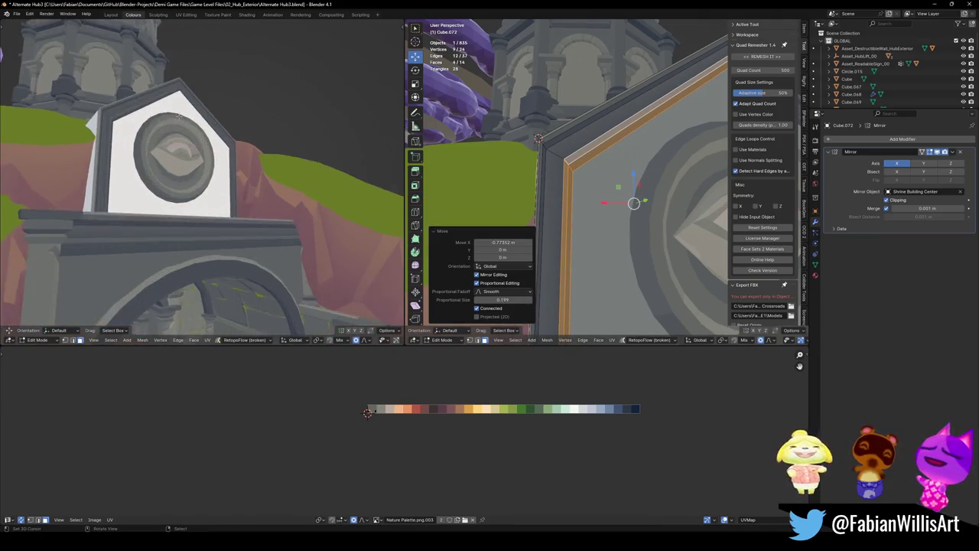
middle_click_drag(178, 116, 161, 128)
scroll(156, 133, "up", 2)
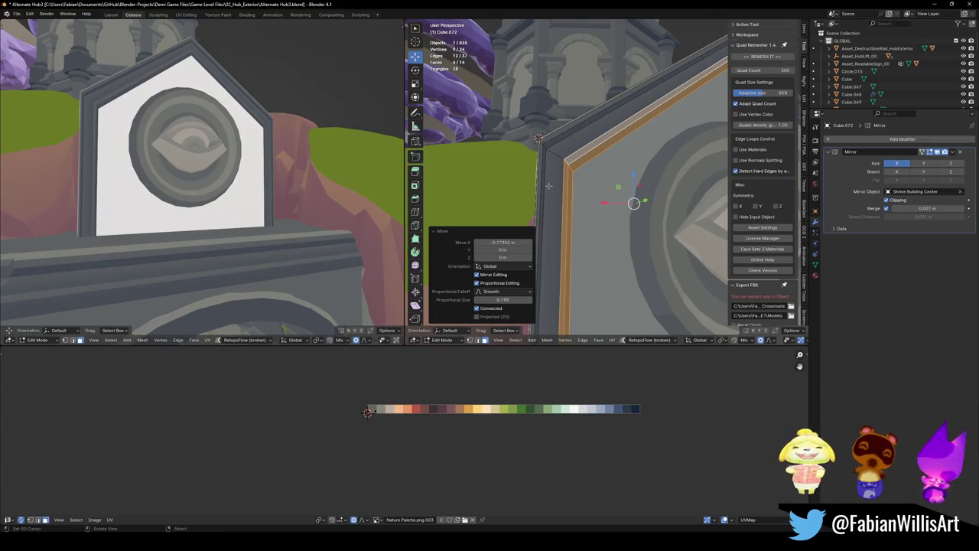
left_click(559, 158, "alt")
key("s")
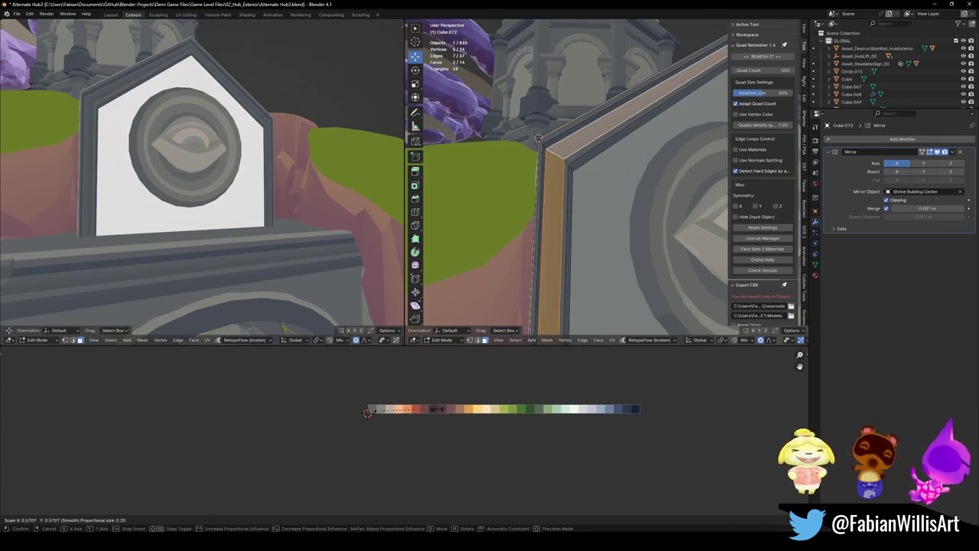
left_click(377, 412)
key("g")
key("x")
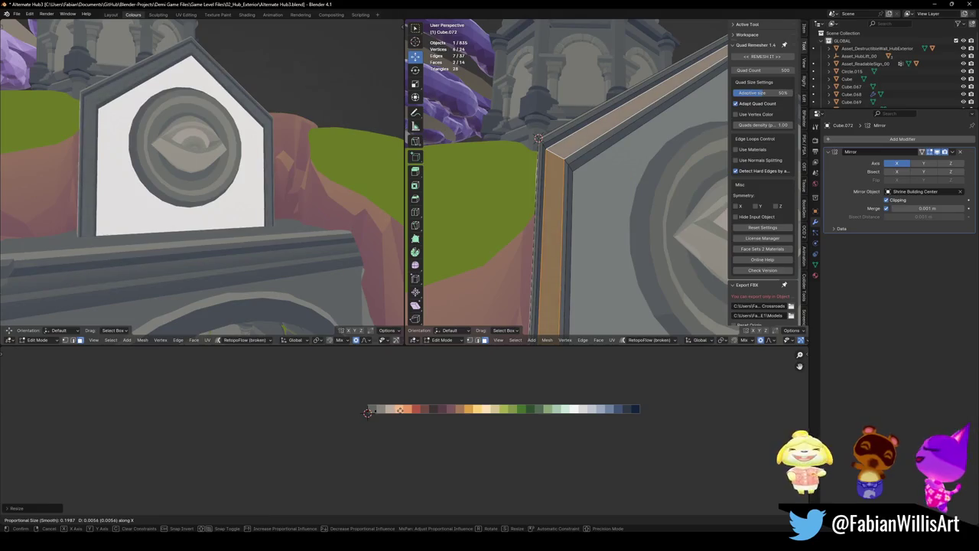
left_click(377, 412)
- Select the strip's edge loop and shift its UVs to the final palette colour
left_click(556, 179, "alt")
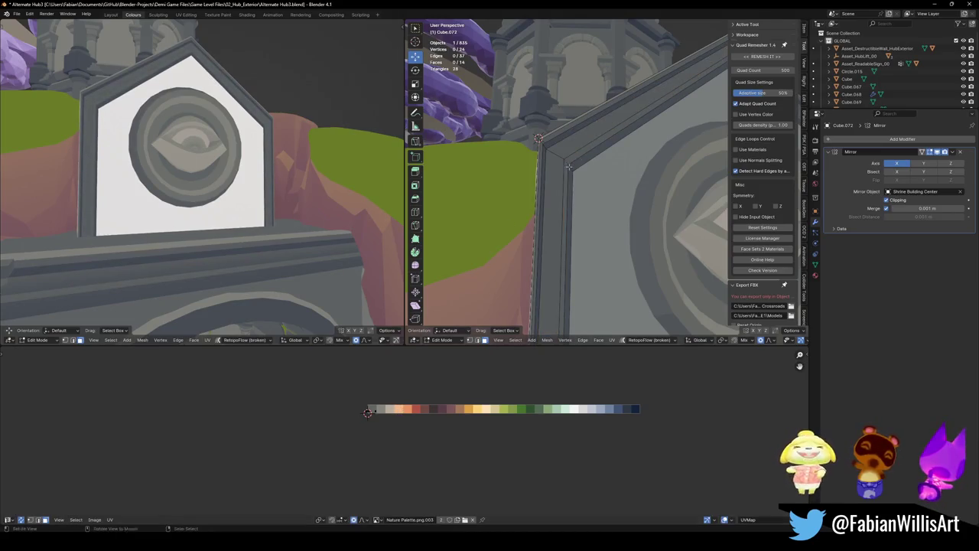
key("g")
key("x")
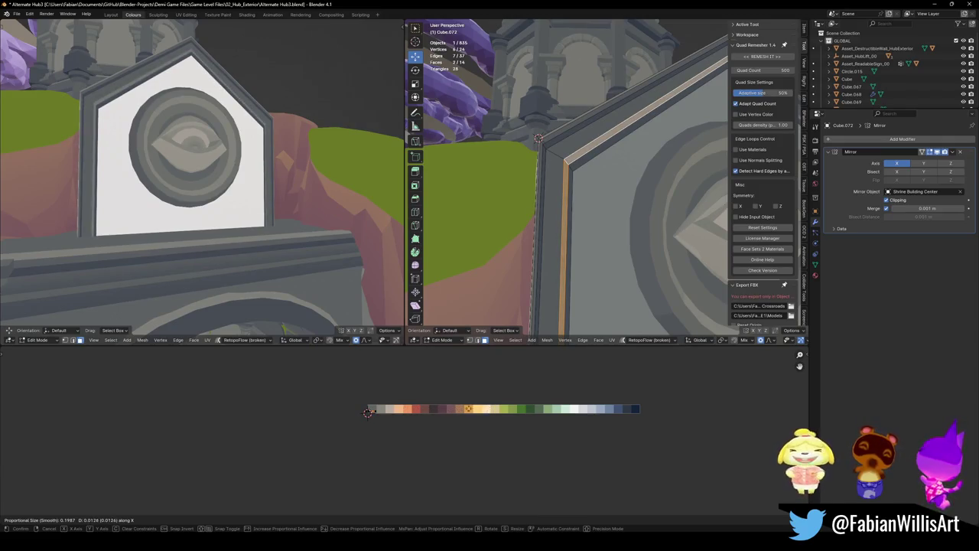
left_click(482, 410)
- Slide the frame's vertical edge loop inward by factor 0.345
key("alt+a")
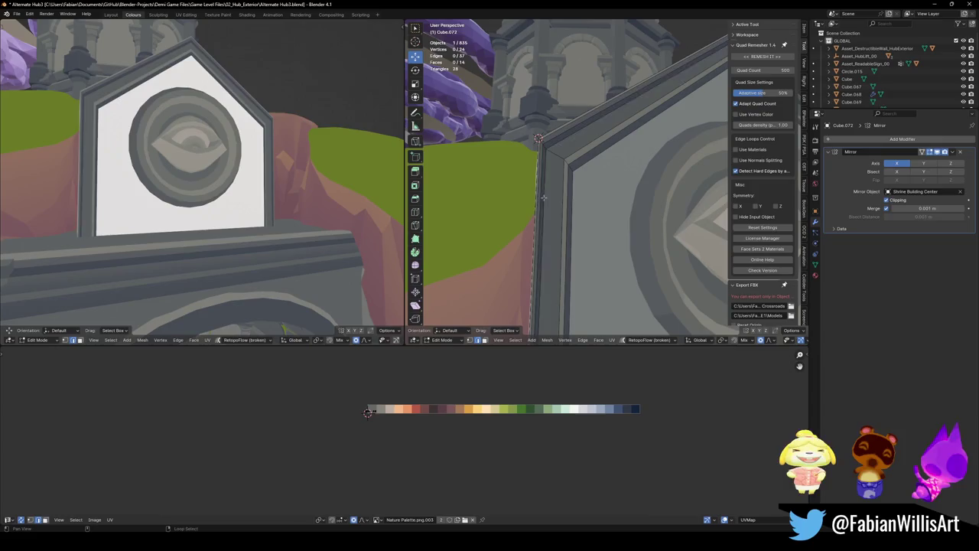
left_click(544, 197, "alt")
key("g")
key("g")
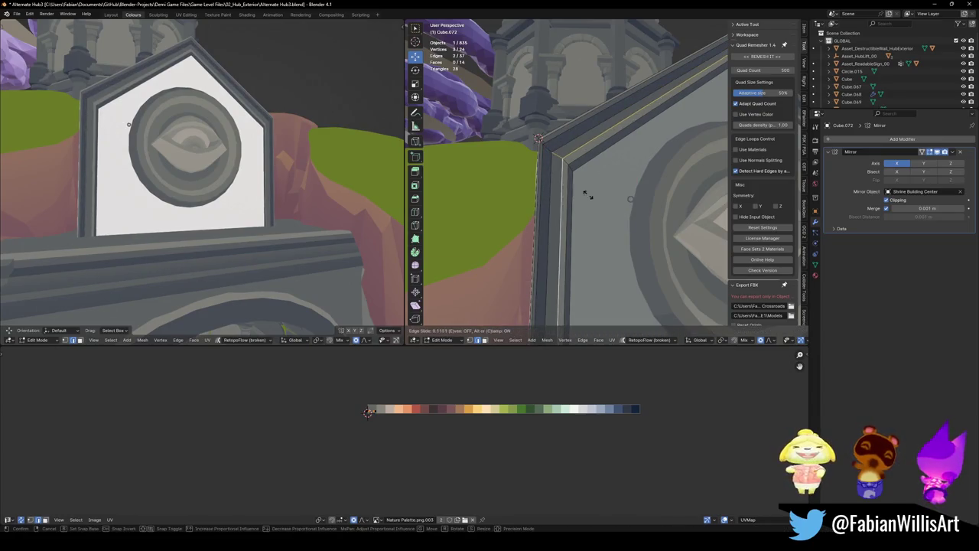
left_click(564, 193)
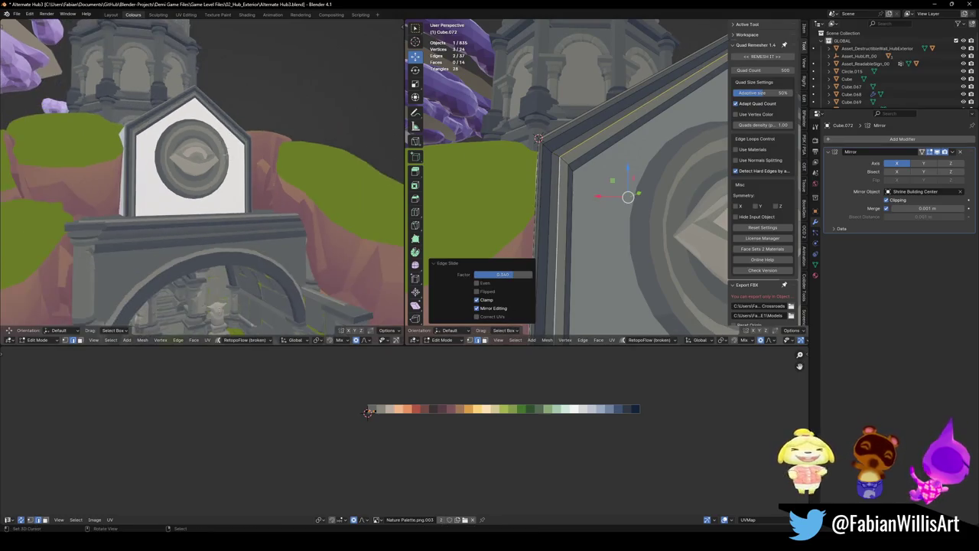
- In face mode, push the top and left bevel strip faces outward twice with Alt+S
mouse_move(582, 199)
middle_mouse_down()
mouse_move(593, 201)
mouse_move(604, 183)
middle_mouse_up()
key("3")
left_click(577, 192, "alt")
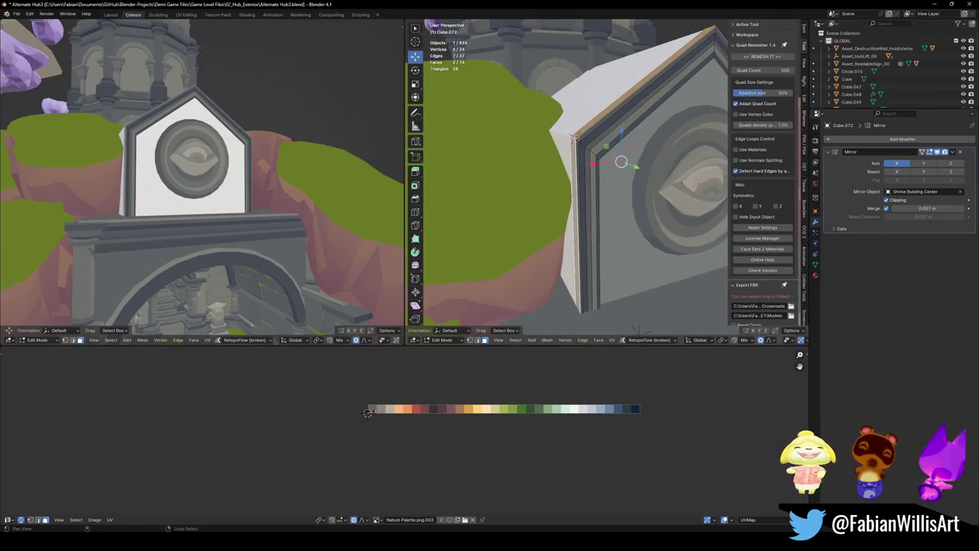
key("alt+s")
left_click(621, 161)
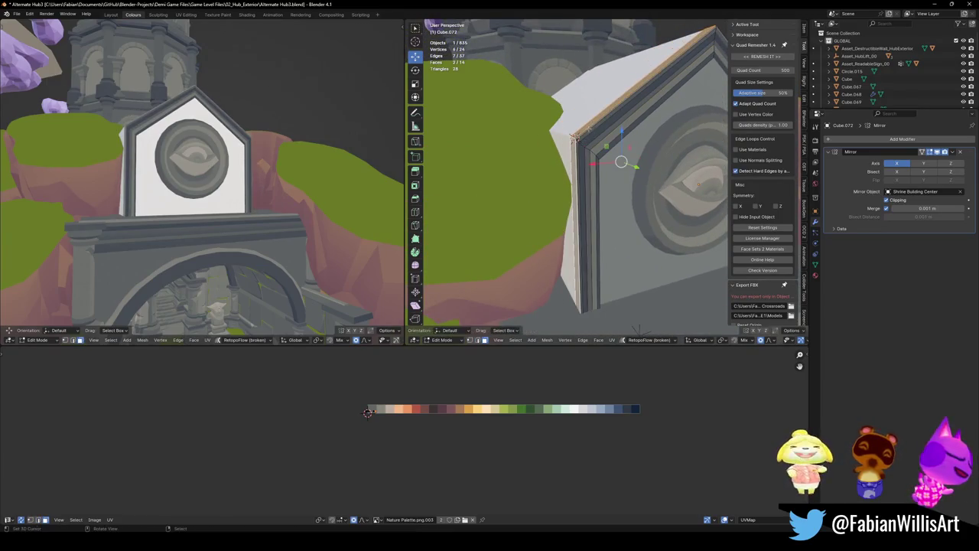
key("alt+s")
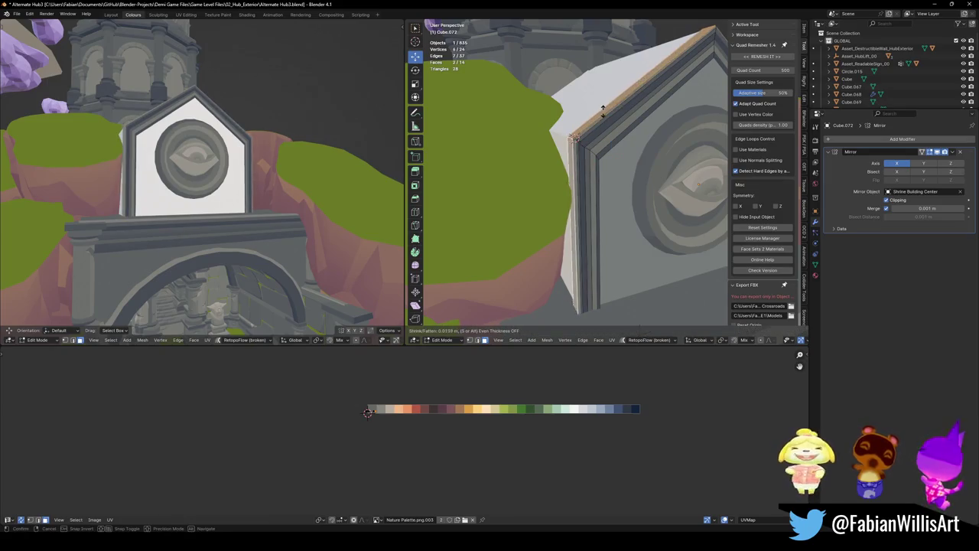
left_click(603, 111)
key("alt+a")
- Edge-slide the selected rim edge to factor 0.283
scroll(584, 189, "up", 5)
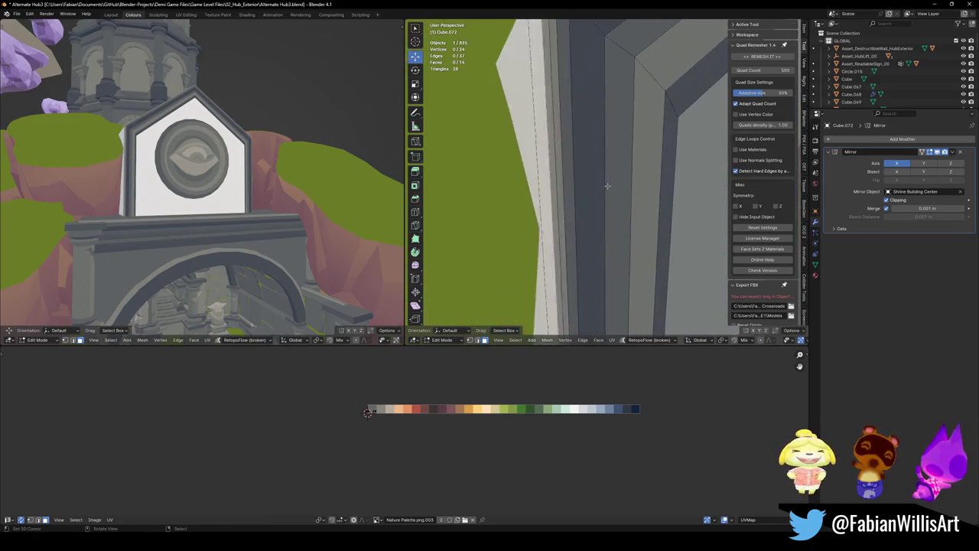
middle_click_drag(584, 189, 607, 212)
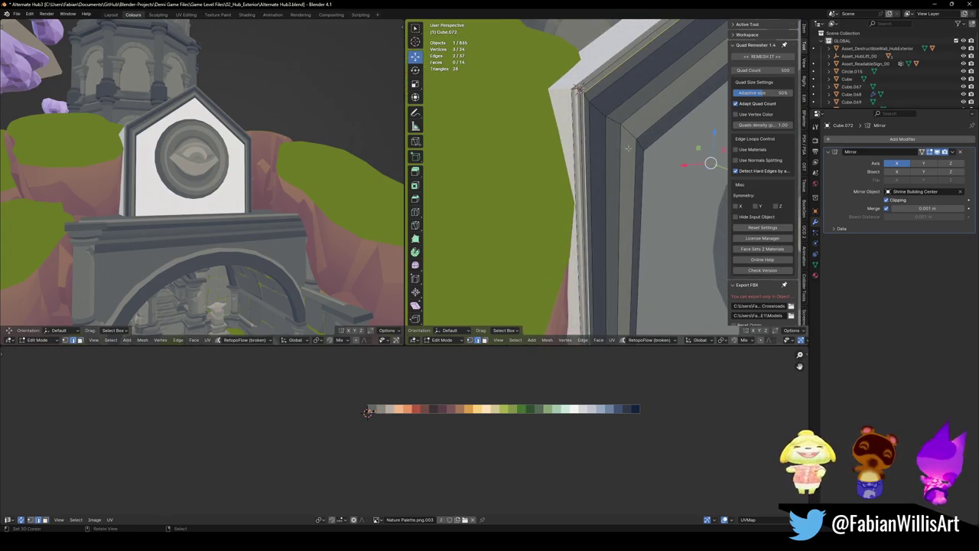
key("g")
key("g")
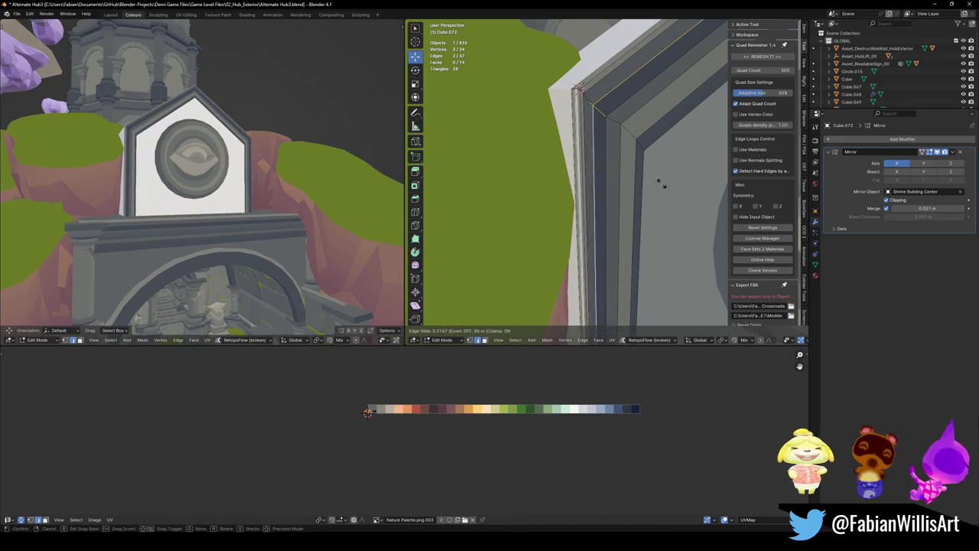
left_click(666, 187)
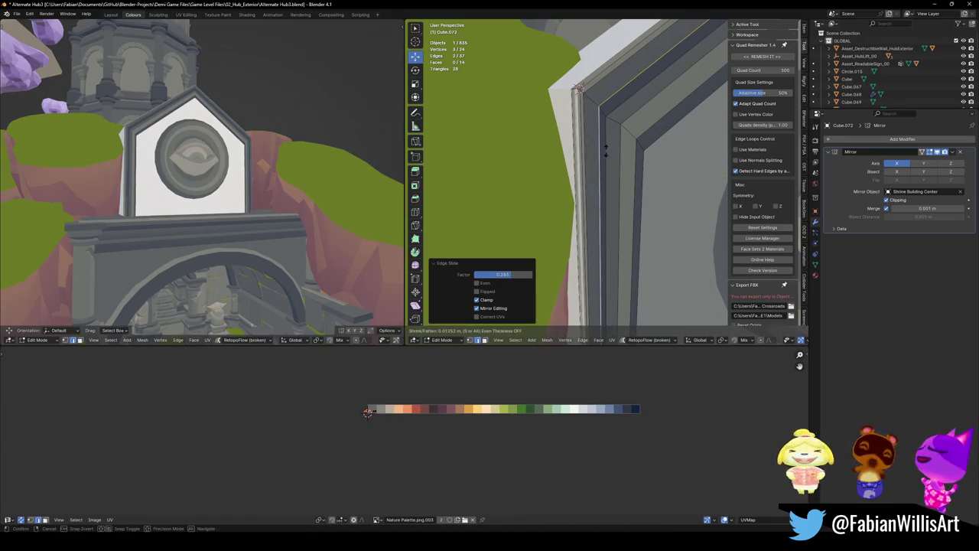
- Move the selected rim edges along global Y and select the wall rim's edge loop
mouse_move(604, 152)
middle_mouse_down()
mouse_move(634, 186)
mouse_move(624, 191)
middle_mouse_up()
key("g")
key("y")
mouse_move(590, 135)
middle_mouse_down()
mouse_move(603, 140)
mouse_move(538, 161)
mouse_move(552, 178)
middle_mouse_up()
left_click(602, 140)
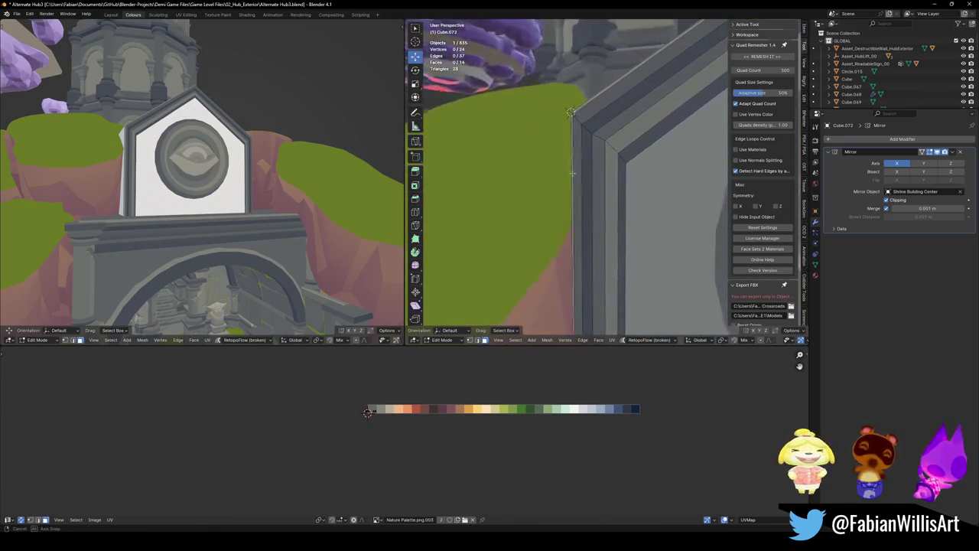
left_click(629, 167, "alt")
mouse_move(628, 167)
middle_mouse_down()
mouse_move(632, 177)
mouse_move(682, 184)
middle_mouse_up()
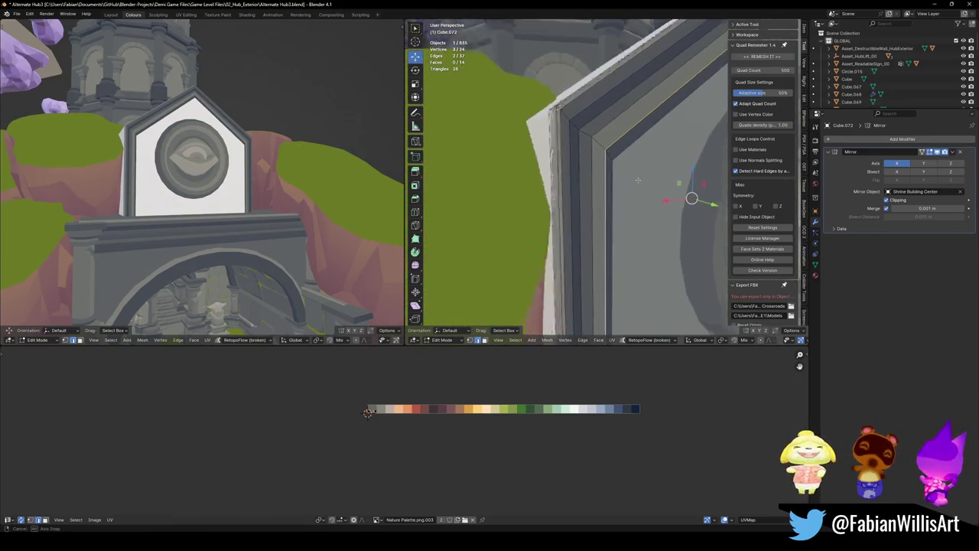
- Nudge the rim edge loop along Y, then extrude the edges 1.043 m back along Y
key("g")
key("y")
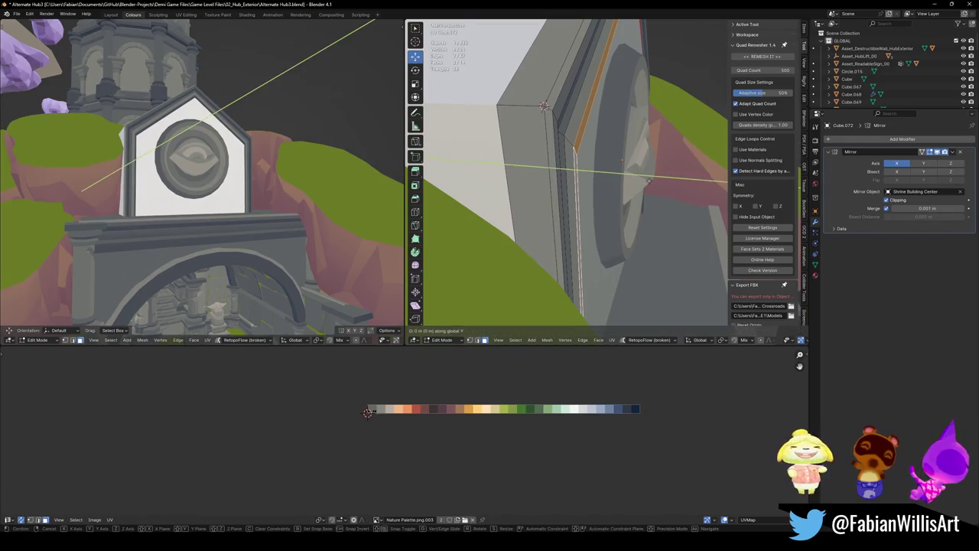
left_click(672, 180)
mouse_move(671, 181)
middle_mouse_down()
mouse_move(635, 182)
mouse_move(693, 193)
mouse_move(583, 189)
mouse_move(612, 201)
middle_mouse_up()
key("e")
key("y")
left_click(714, 203)
- Thicken the rim edge loop with Alt+S to 0.0311 m
left_click(613, 202, "alt")
key("alt+s")
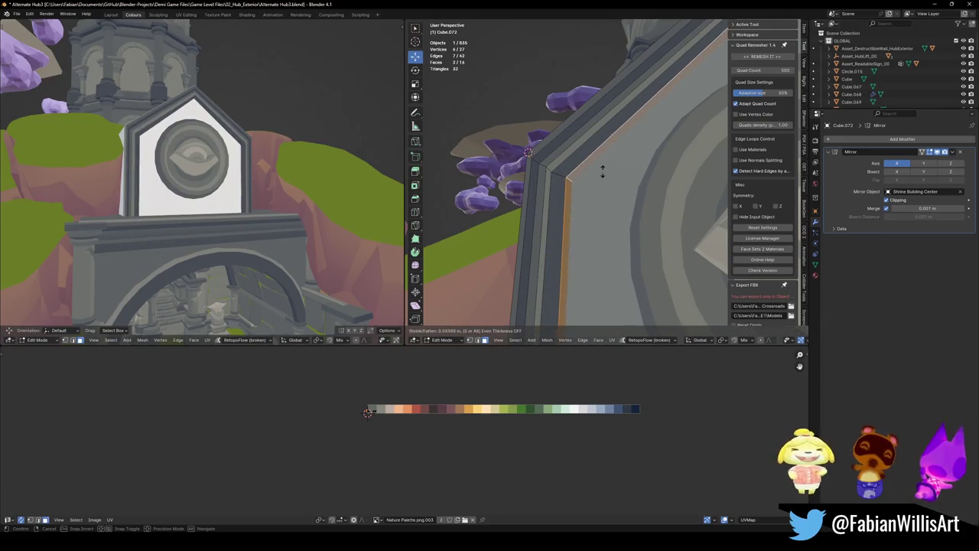
left_click(603, 172)
key("alt+a")
- Lower the gable ridge edge 0.557 m along Z
middle_click_drag(603, 171, 603, 180)
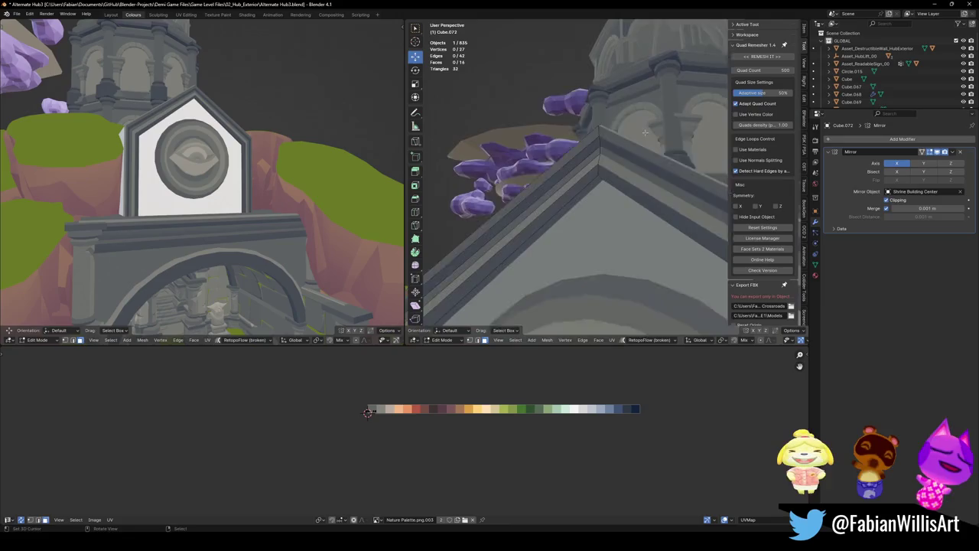
key("g")
key("z")
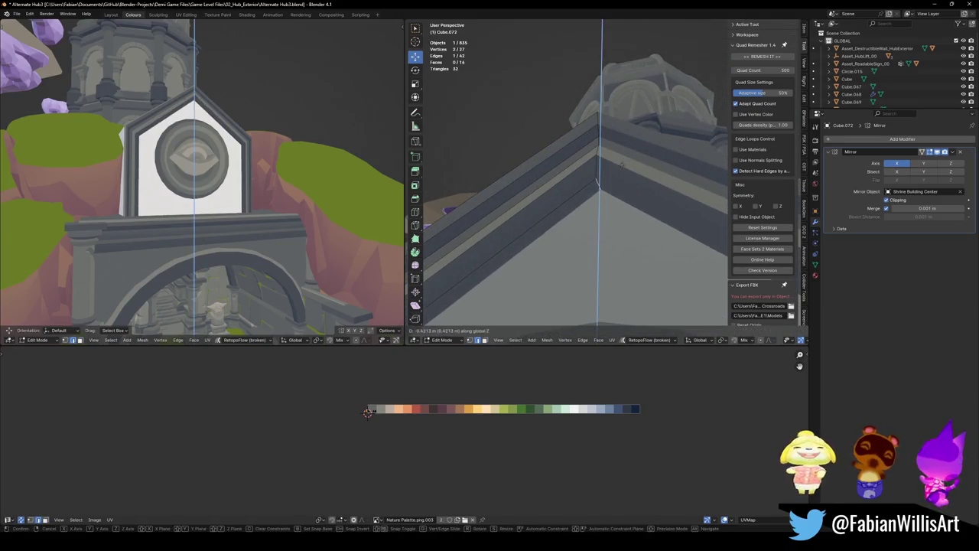
left_click(622, 170)
key("alt+a")
- Save the file as Alternate Hub3.blend
middle_click_drag(229, 176, 252, 155)
key("ctrl+s")
middle_click_drag(566, 191, 584, 216)
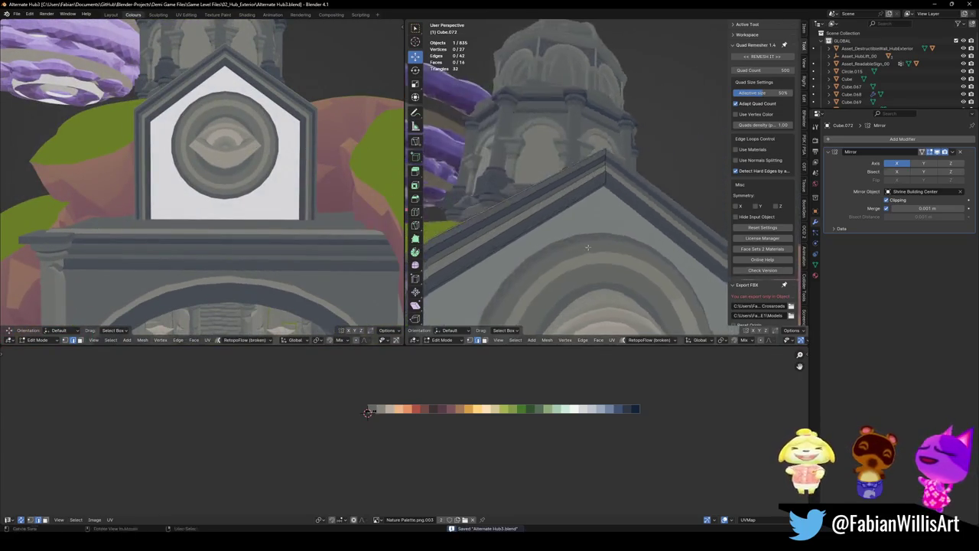
- Return to Object Mode and survey the white blockout scene in both views
key("Tab")
scroll(584, 217, "up", 3)
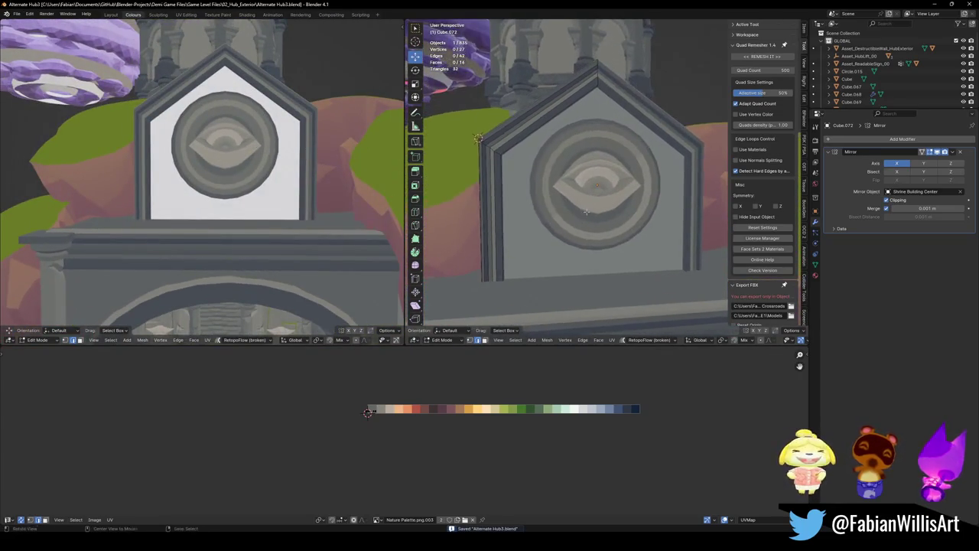
scroll(609, 212, "down", 5)
scroll(268, 176, "down", 2)
scroll(268, 176, "down", 3)
middle_click_drag(268, 176, 278, 171)
scroll(278, 172, "down", 3)
middle_click_drag(566, 192, 600, 214)
- Select Cube.072 and move its selected vertices along the Y axis in Edit Mode
key("1")
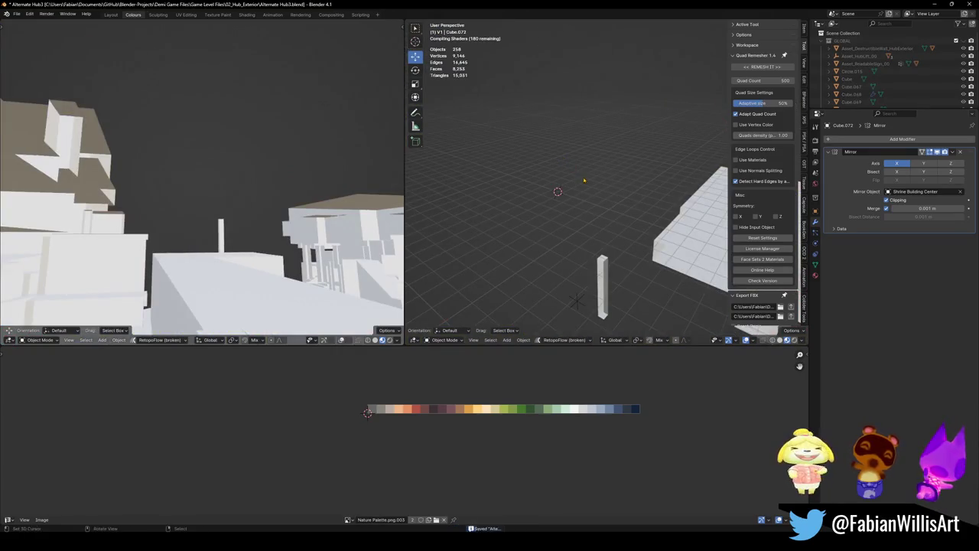
key("ctrl+z")
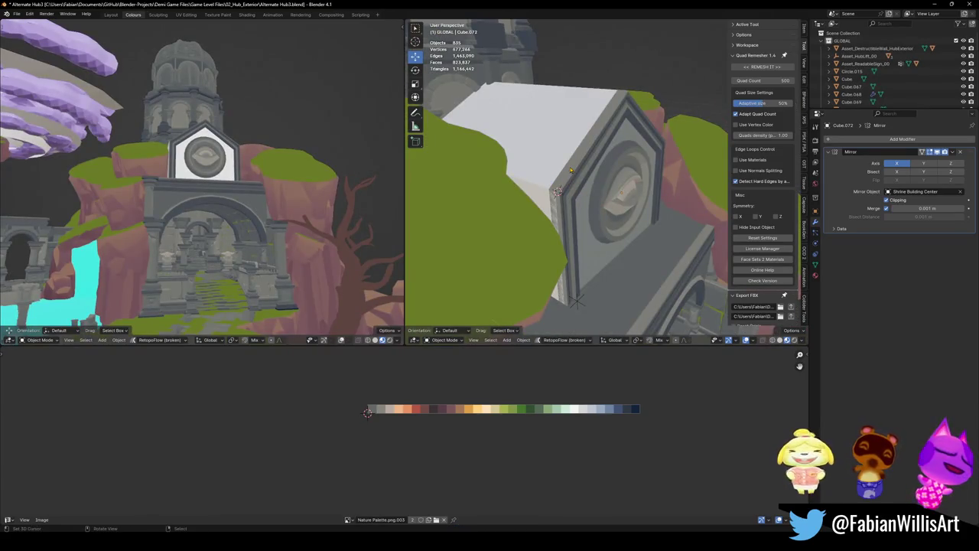
left_click(571, 170)
key("Tab")
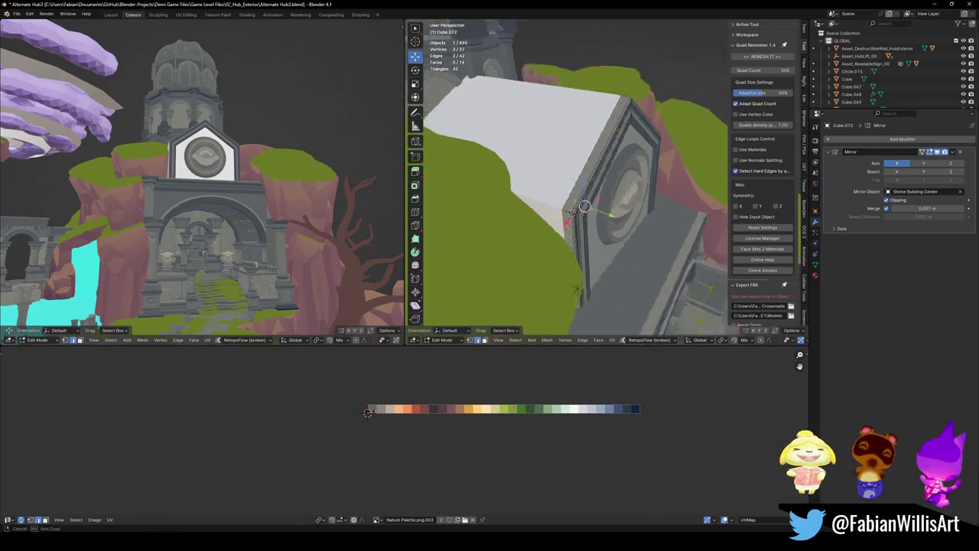
middle_click_drag(576, 289, 566, 264)
key("g")
key("y")
left_click(582, 257)
- Shift the Cube.072 vertices further along Y, return to Object Mode and save
mouse_move(617, 234)
middle_mouse_down()
mouse_move(657, 236)
mouse_move(635, 243)
mouse_move(566, 224)
middle_mouse_up()
key("g")
key("y")
left_click(656, 236)
key("Tab")
key("ctrl+s")
- Delete the unneeded faces of the Cube block, keeping only a few, and save
left_click(566, 224)
key("Tab")
key("a")
left_click(566, 224)
key("ctrl+i")
key("x")
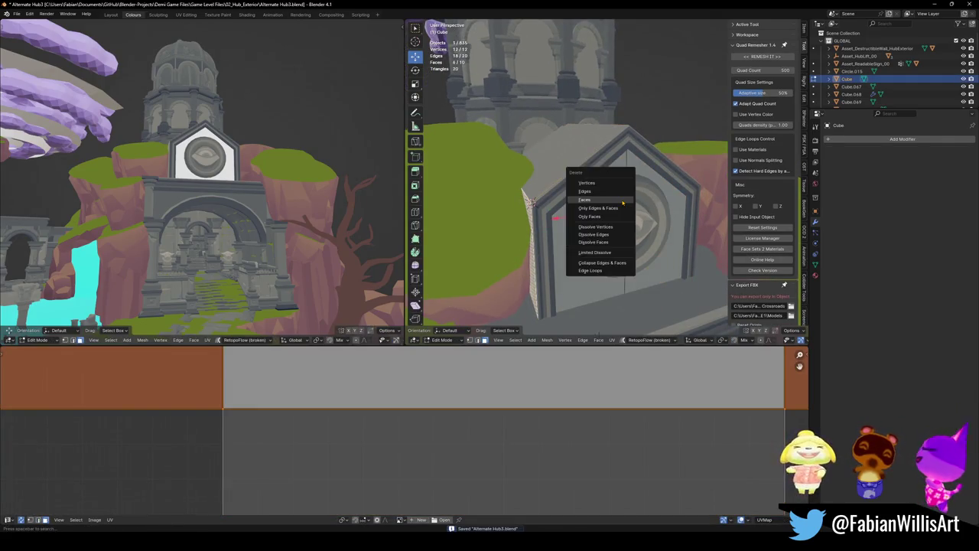
left_click(622, 201)
mouse_move(603, 224)
middle_mouse_down()
mouse_move(649, 247)
mouse_move(549, 179)
middle_mouse_up()
key("Tab")
key("ctrl+s")
- Recheck the sign mesh in Edit Mode, then return to Object Mode and save Alternate Hub3
key("Tab")
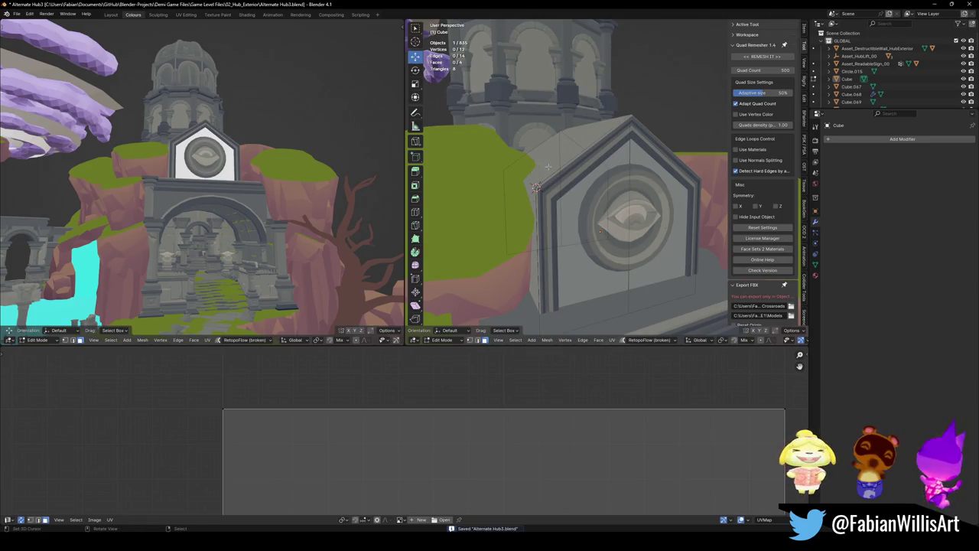
right_click(578, 203)
mouse_move(582, 206)
middle_mouse_down()
mouse_move(620, 246)
mouse_move(566, 230)
middle_mouse_up()
key("Tab")
key("ctrl+s")
- Delete the eye emblem and ring, then restore them with undo
middle_click_drag(249, 220, 252, 175)
left_click(580, 222)
left_click(619, 259, "shift")
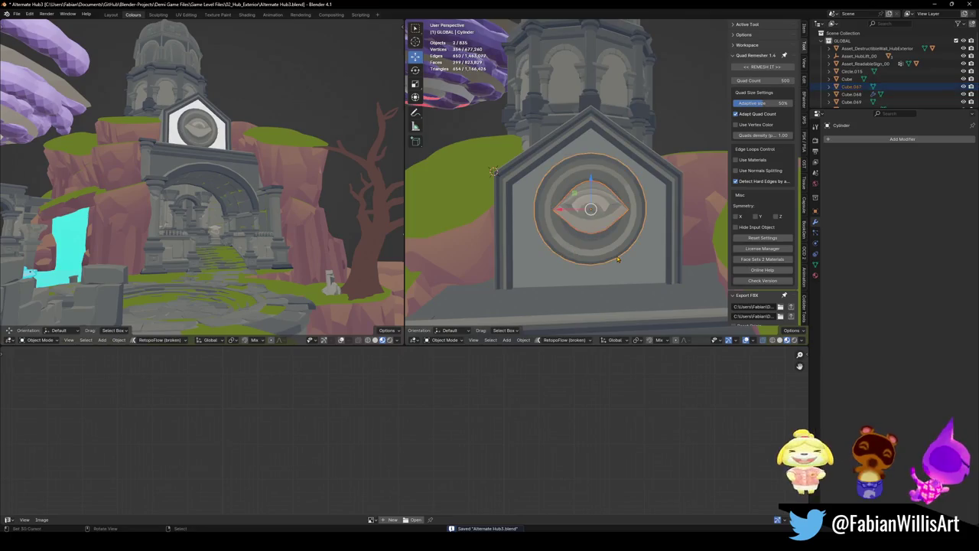
key("Delete")
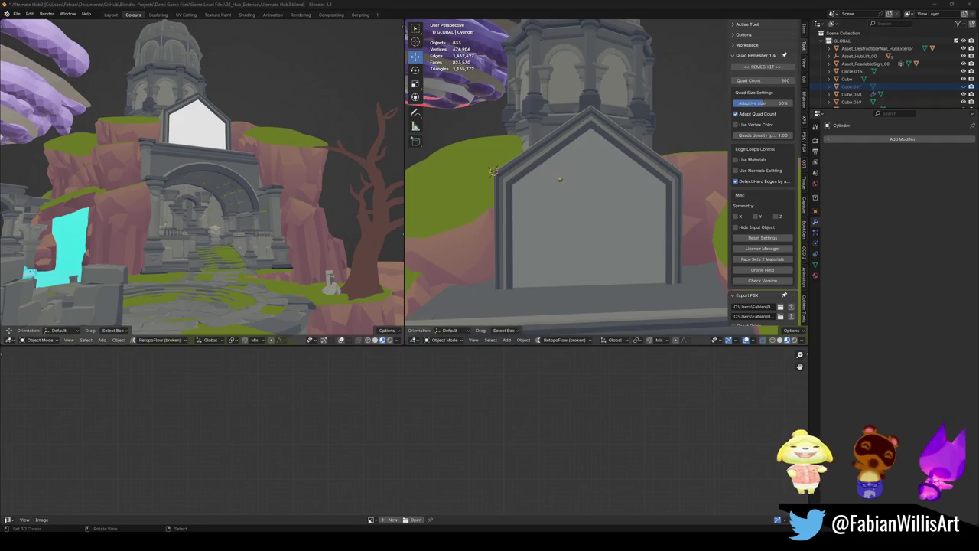
key("ctrl+z")
key("ctrl+z")
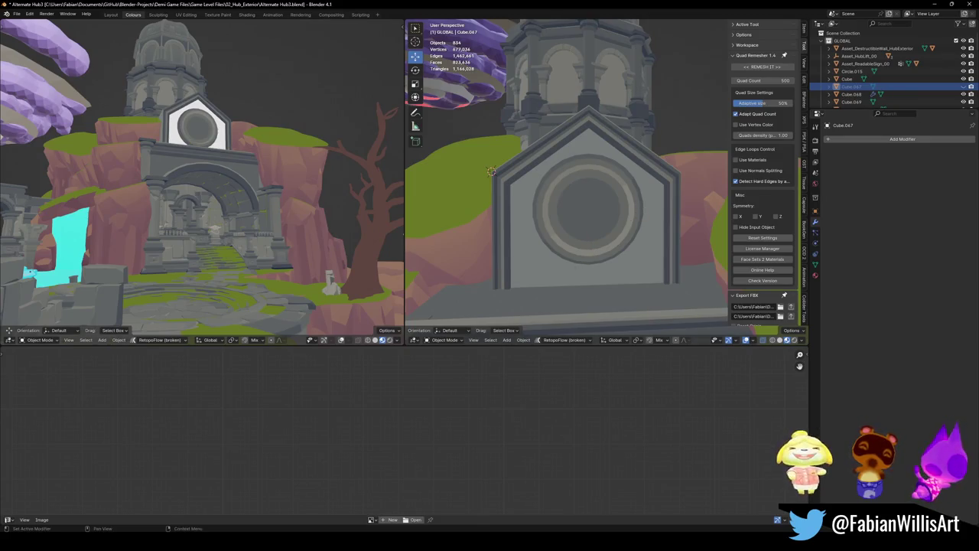
- Try moving and shrinking the ring alone, then cancel and undo those changes
left_click(576, 216)
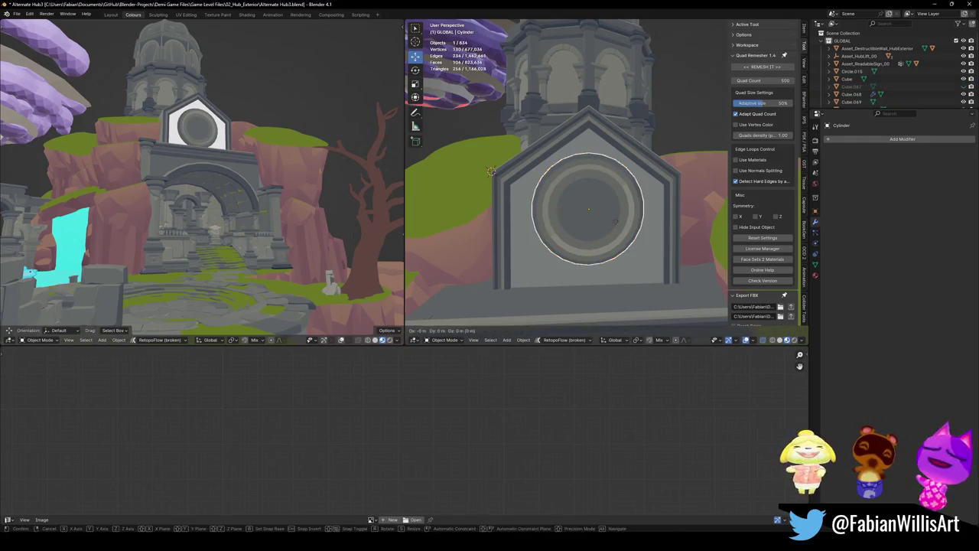
key("g")
key("z")
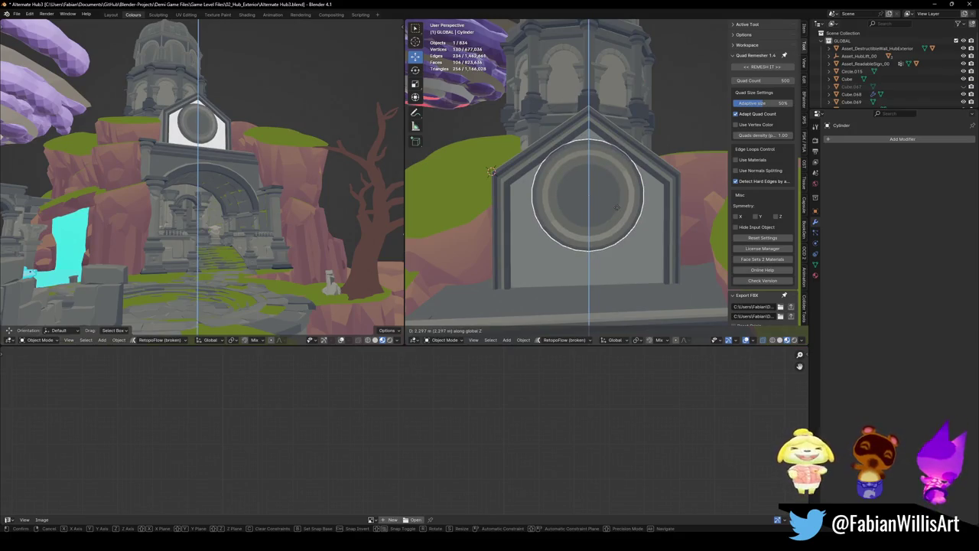
key("Escape")
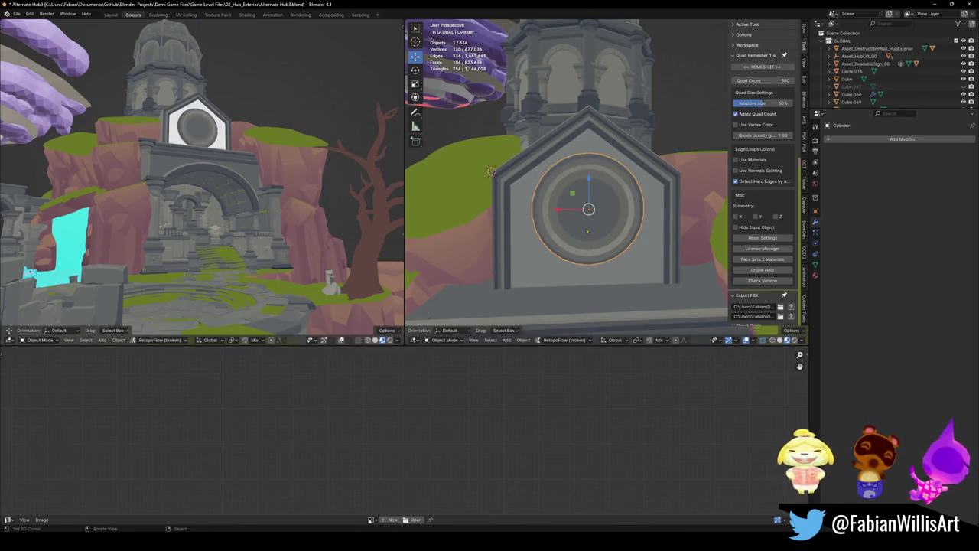
key("s")
left_click(614, 196)
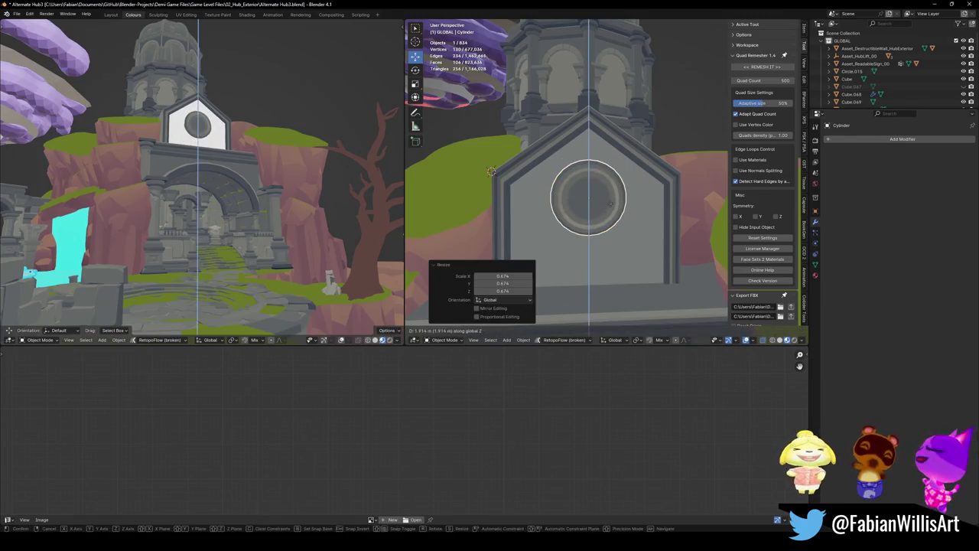
key("ctrl+z")
- Scale the eye emblem and ring together down to 0.841
key("alt+a")
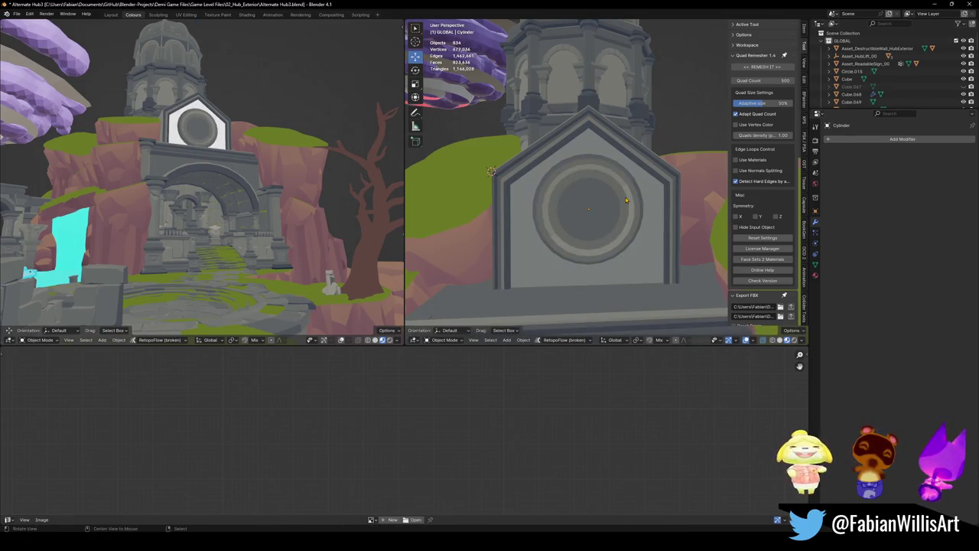
left_click(626, 200)
key("alt+a")
left_click(611, 207)
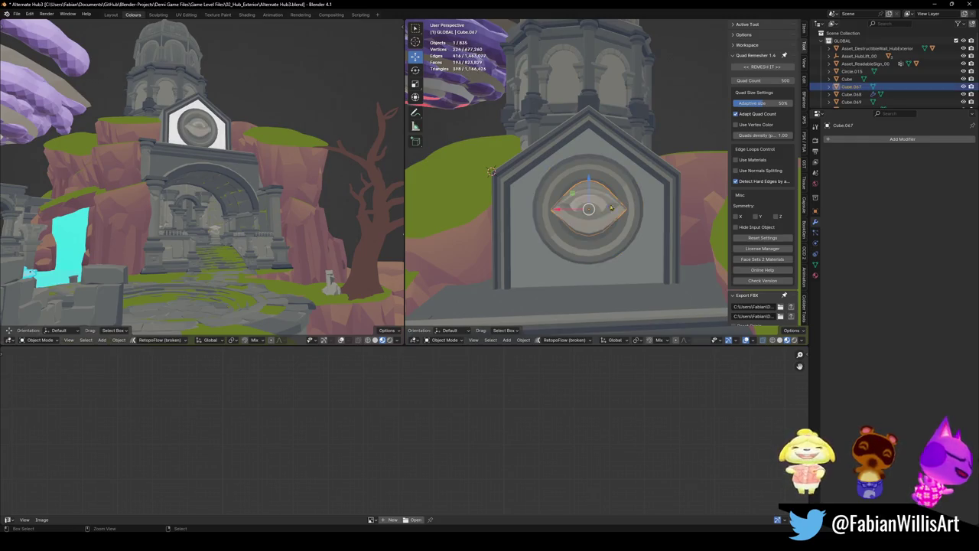
left_click(601, 247, "shift")
key("s")
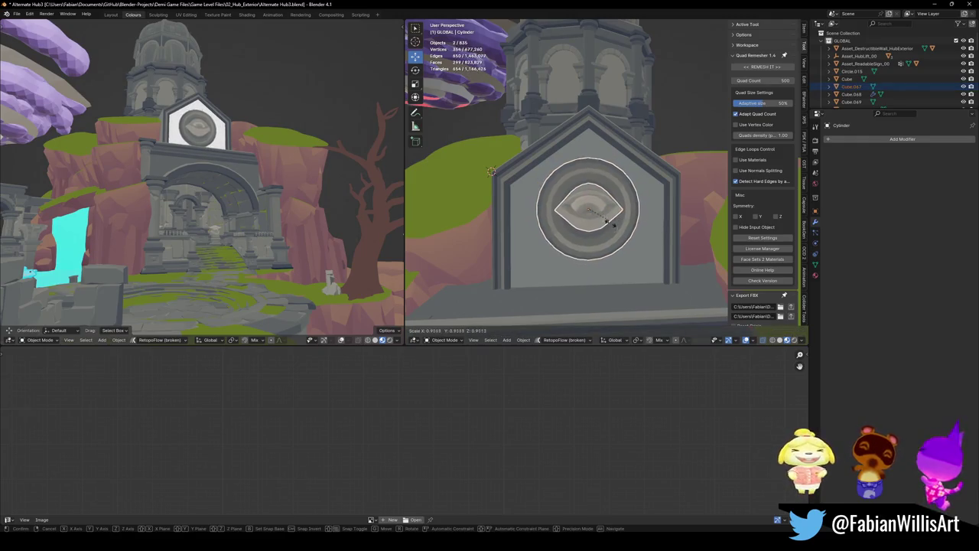
left_click(561, 217)
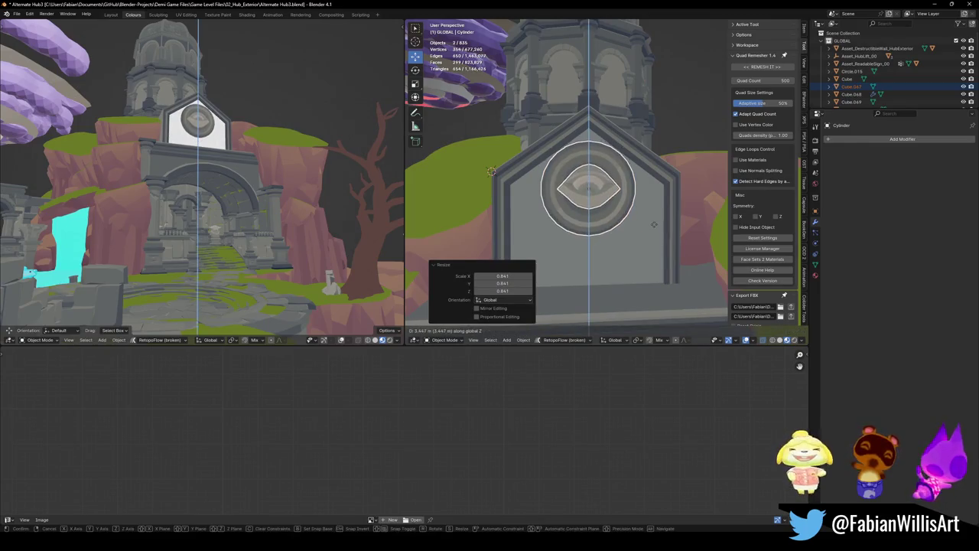
key("alt+a")
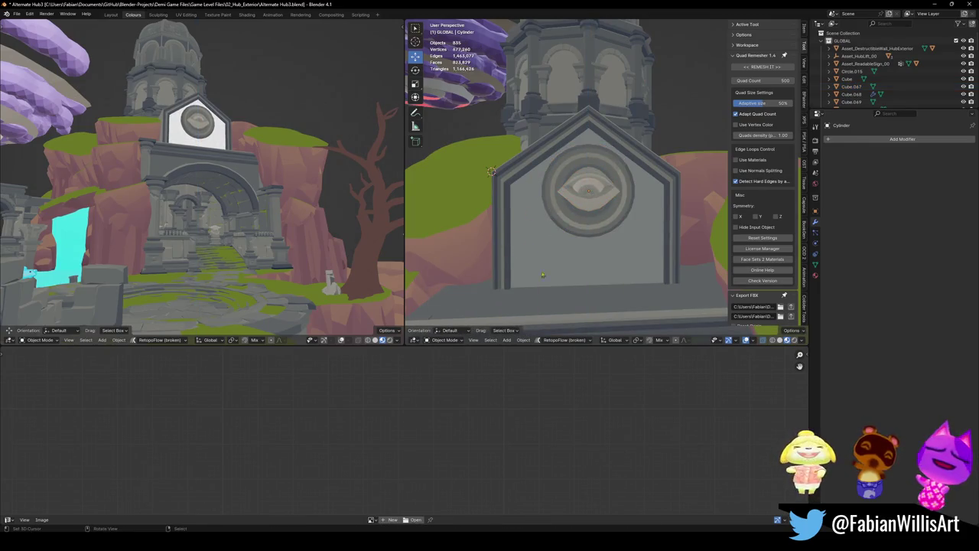
middle_click_drag(543, 275, 537, 242, "shift")
left_click(537, 242)
- Snap the beam to the 3D cursor on the sign front and slide it along Y onto the face
key("shift+d")
right_click(552, 221)
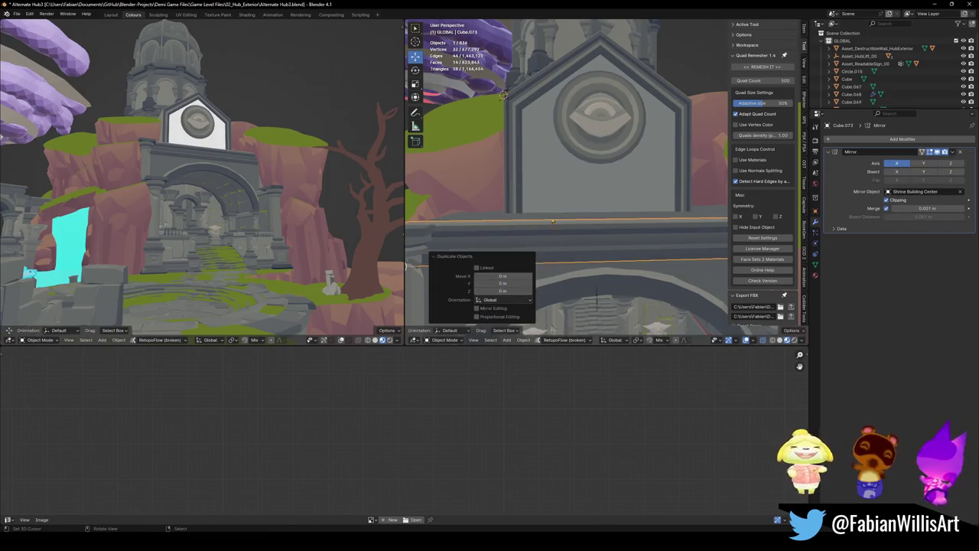
key("shift+s")
left_click(586, 163)
key("ctrl+z")
key("shift+s")
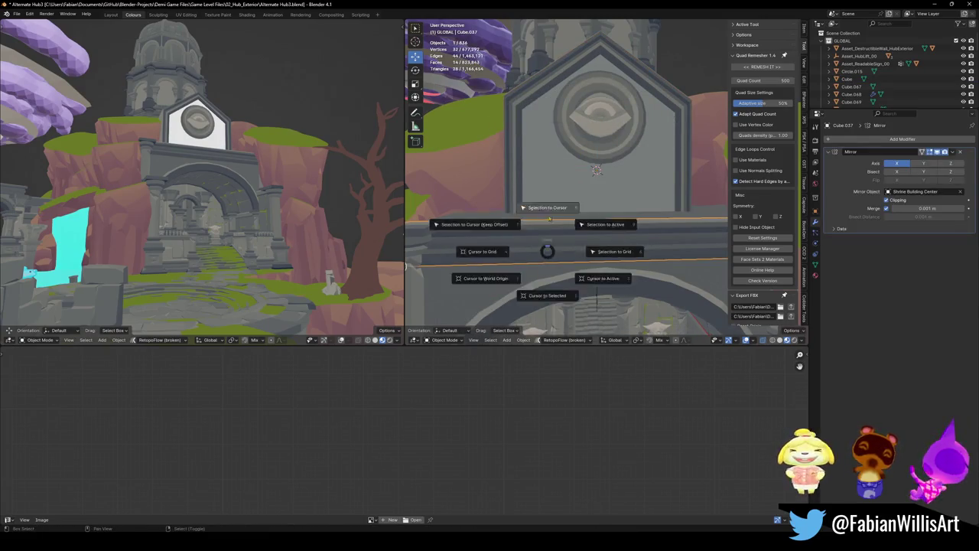
left_click(543, 206)
middle_click_drag(611, 178, 581, 222)
key("g")
key("y")
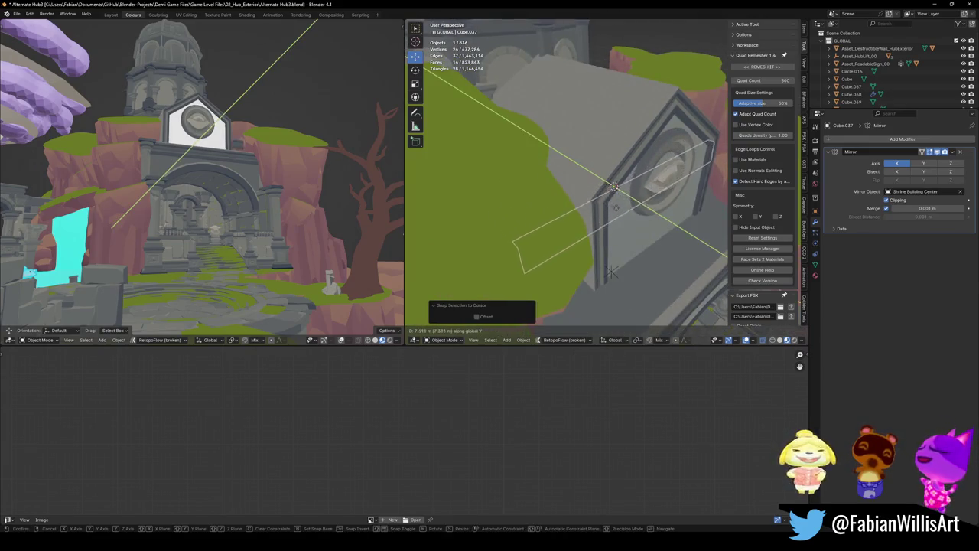
left_click(611, 272)
- Shrink the beam and push it along Y against the sign
middle_click_drag(611, 272, 624, 188)
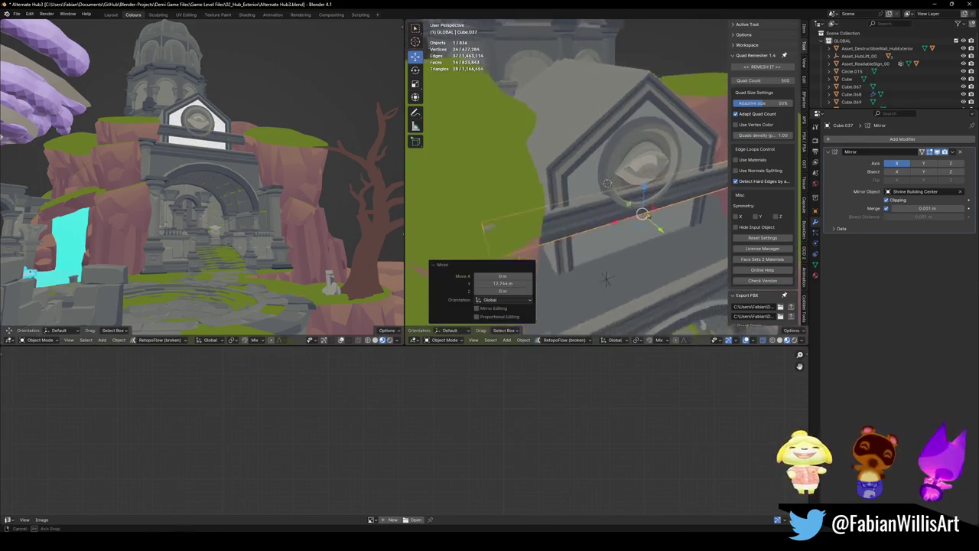
key("s")
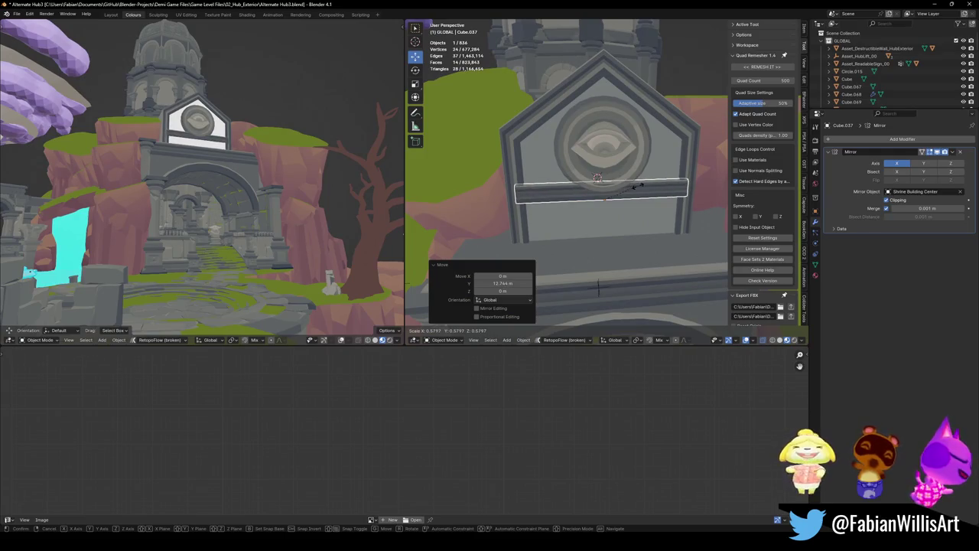
left_click(641, 186)
middle_click_drag(642, 185, 634, 210)
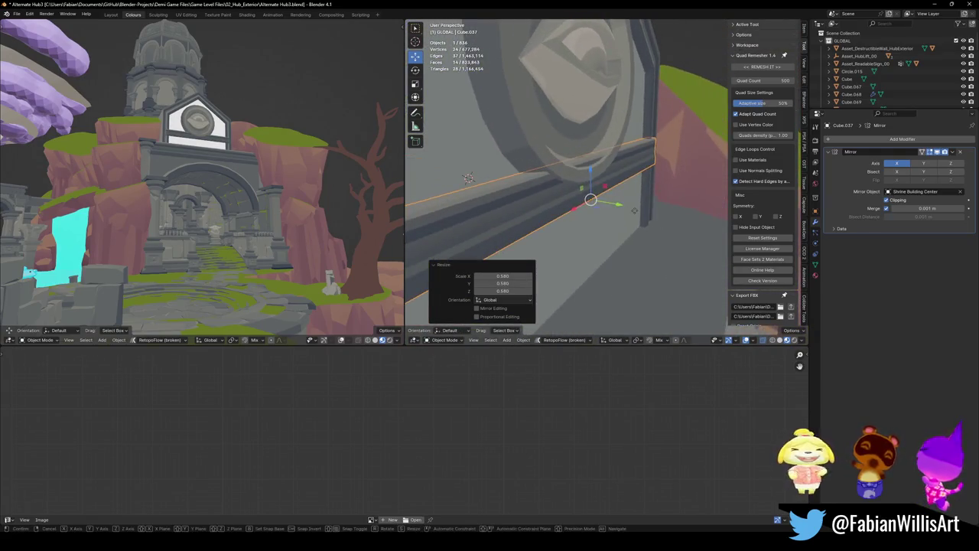
key("g")
key("y")
left_click(624, 218)
mouse_move(623, 218)
middle_mouse_down()
mouse_move(599, 203)
mouse_move(612, 179)
mouse_move(594, 184)
middle_mouse_up()
- Narrow the band to 0.907 along X and position it in depth and height beneath the emblem
key("Tab")
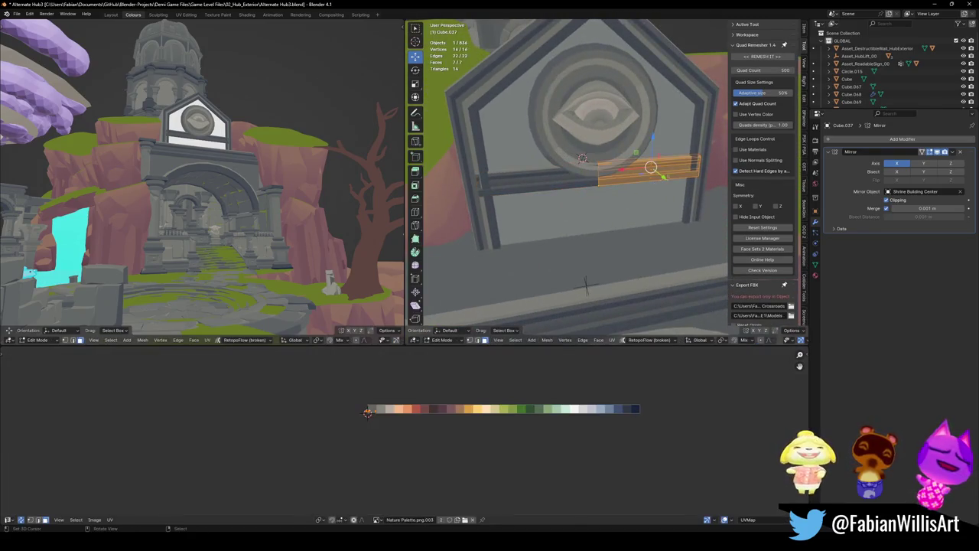
key("s")
key("x")
left_click(582, 158)
mouse_move(582, 158)
middle_mouse_down()
mouse_move(538, 168)
mouse_move(568, 173)
middle_mouse_up()
key("g")
key("y")
left_click(538, 168)
key("g")
key("z")
left_click(615, 200)
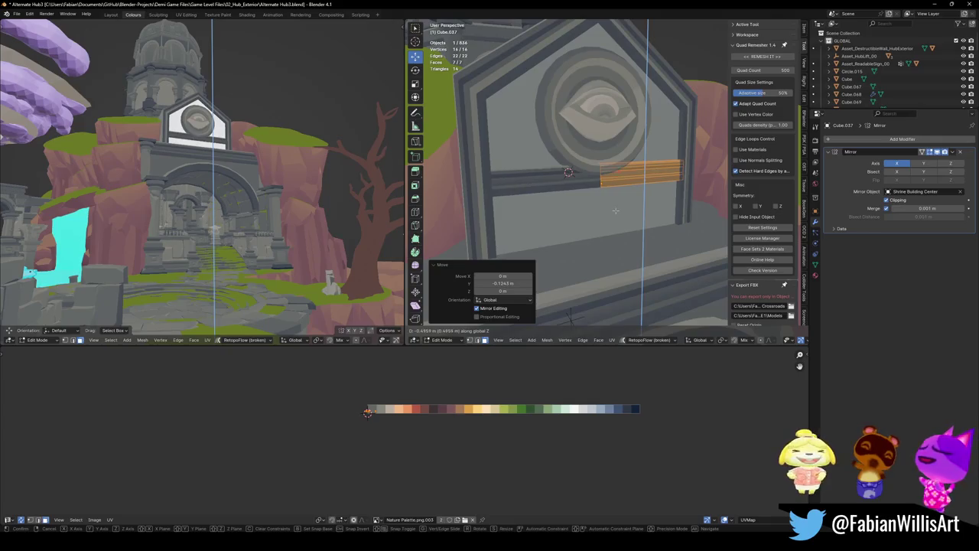
left_click(550, 177)
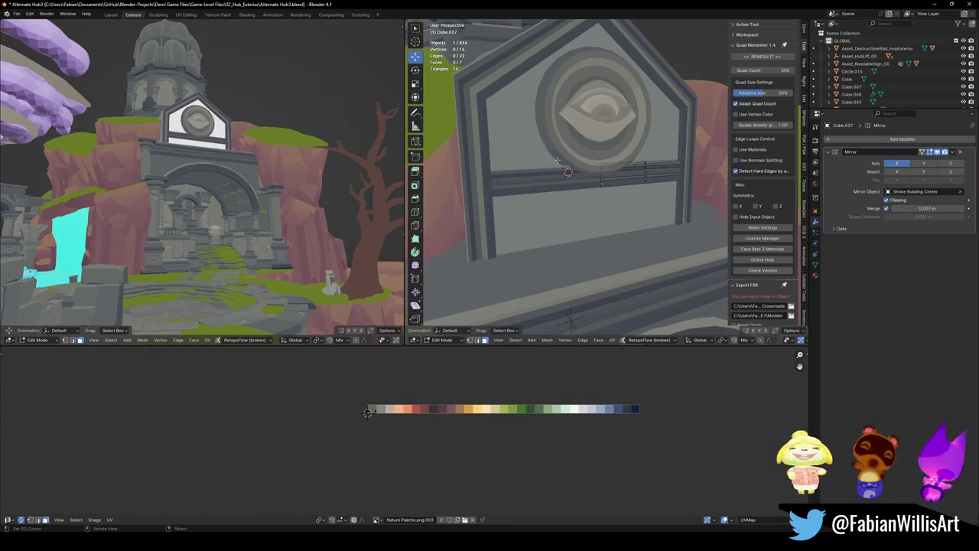
- Return to Object Mode and save Alternate Hub3.blend
middle_click_drag(557, 160, 594, 181)
key("Tab")
key("ctrl+s")
key("shift+grave")
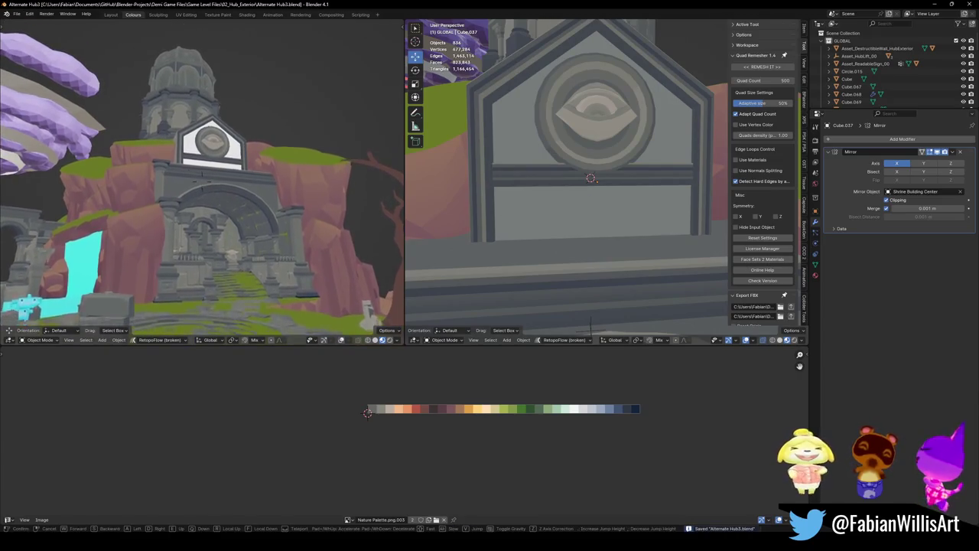
- Walk the view toward the gate and copy the material onto the sign's flat panel
key("w")
key("Return")
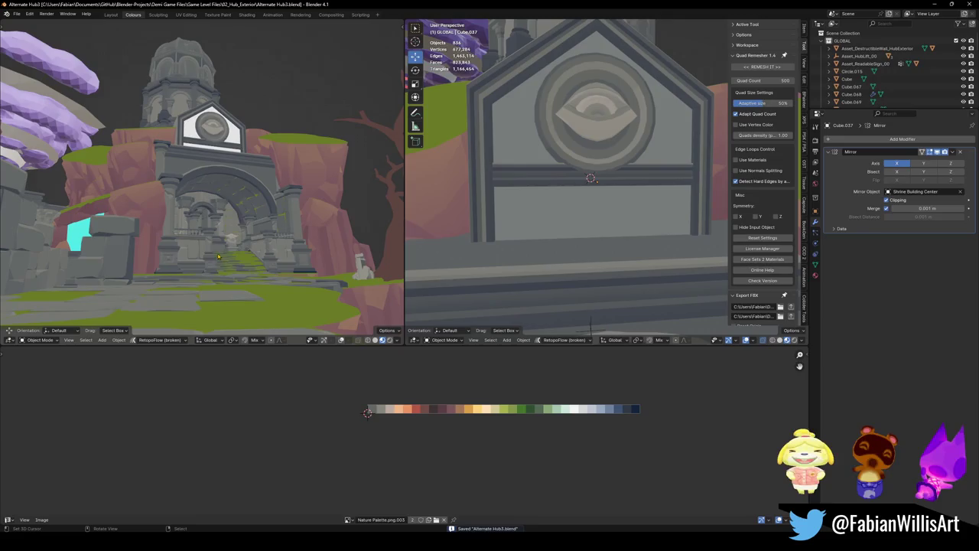
key("a")
key("alt+a")
left_click(578, 158)
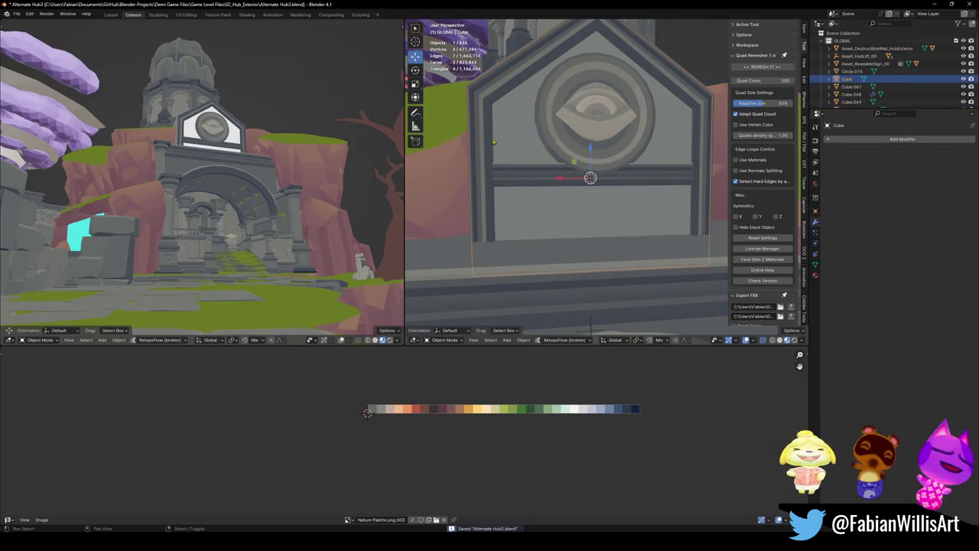
key("q")
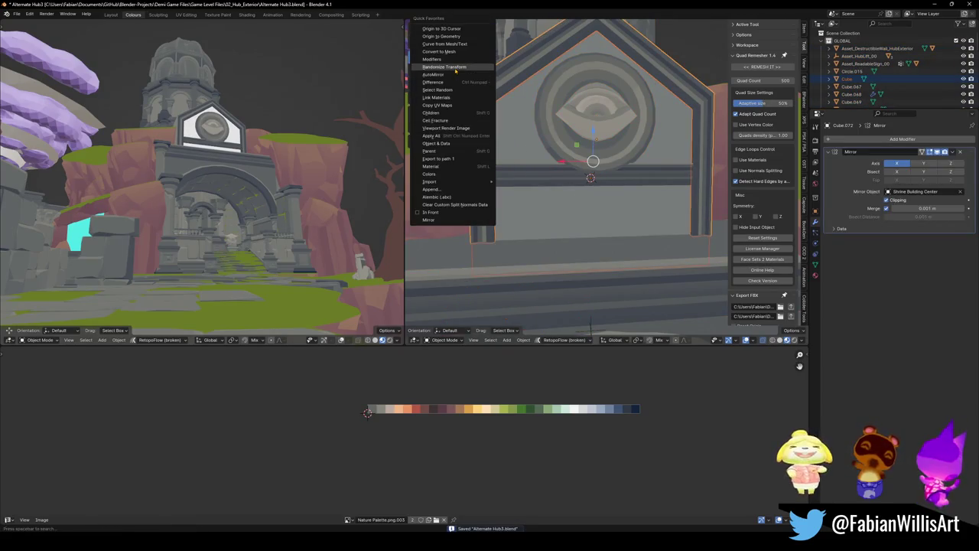
left_click(442, 98)
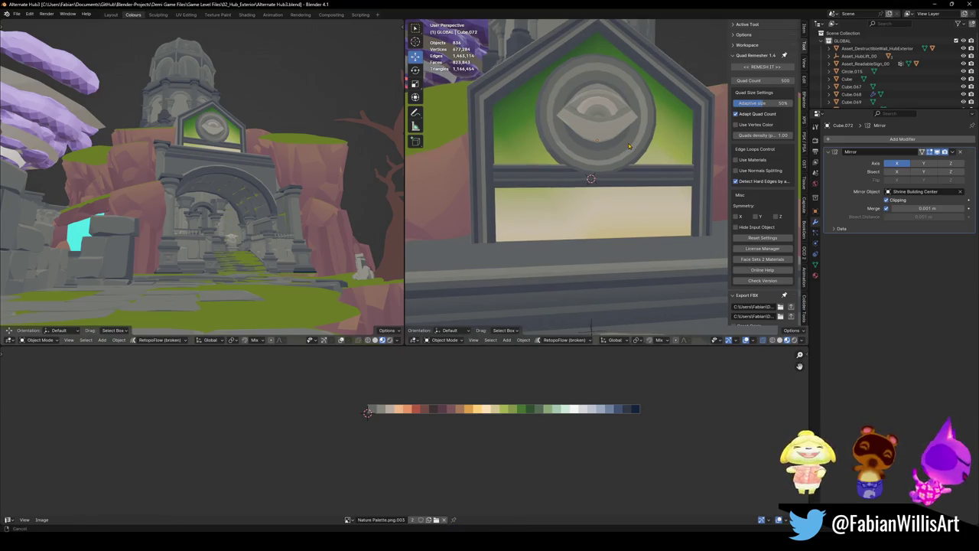
- Shift the panel's faces along the palette to a flat grey tone and save
middle_click_drag(567, 178, 547, 220)
left_click(547, 221)
key("Tab")
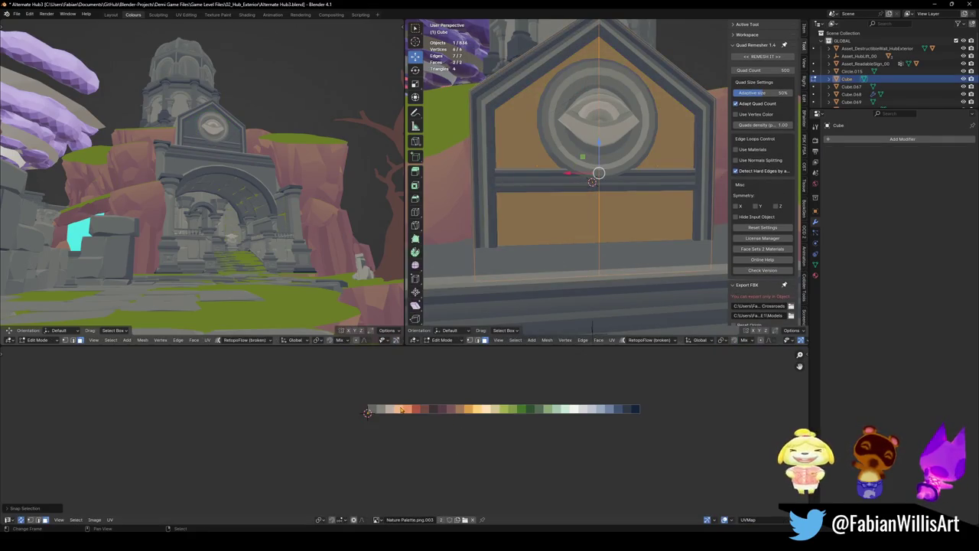
key("g")
key("x")
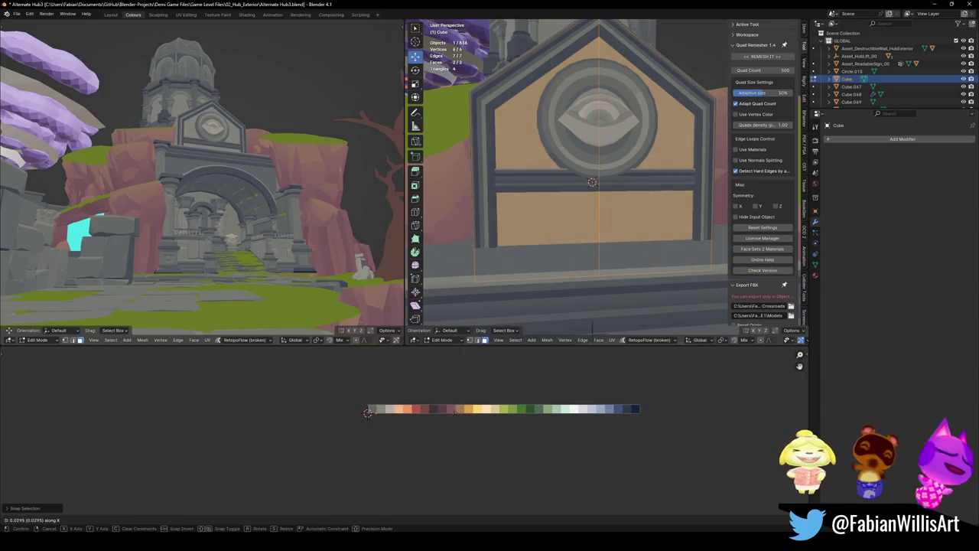
left_click(484, 380)
key("alt+a")
key("ctrl+s")
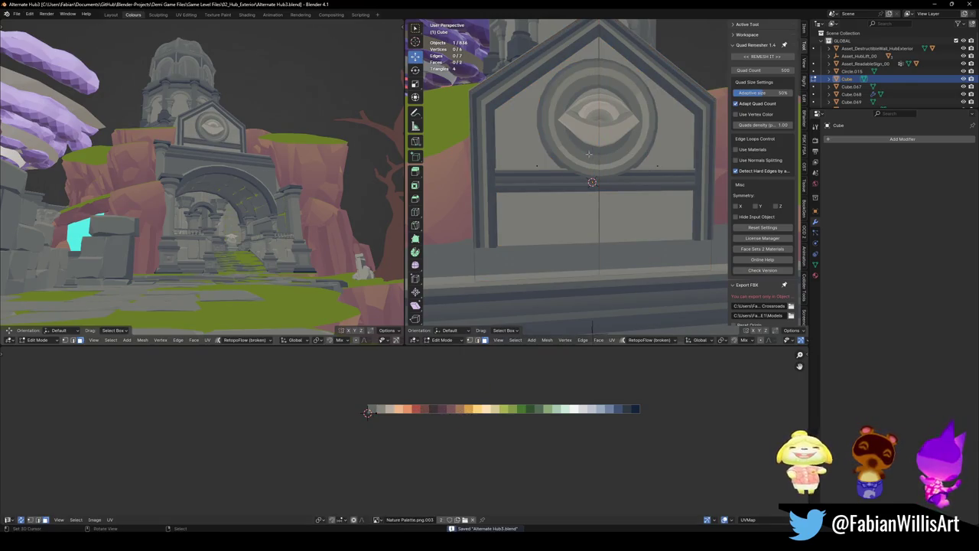
key("Tab")
key("alt+a")
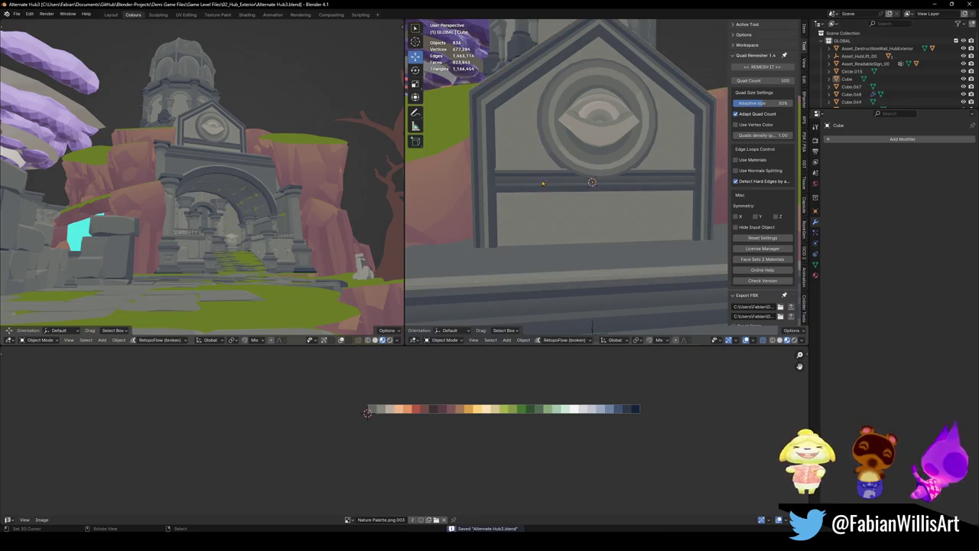
- Zoom out to the whole arch gateway and select the pillar beside the arch
scroll(550, 192, "down", 5)
middle_click_drag(550, 192, 550, 127, "shift")
left_click(545, 275)
key("shift+s")
- Place the pillar at the sign's left side and lower it onto the ledge
left_click(567, 230)
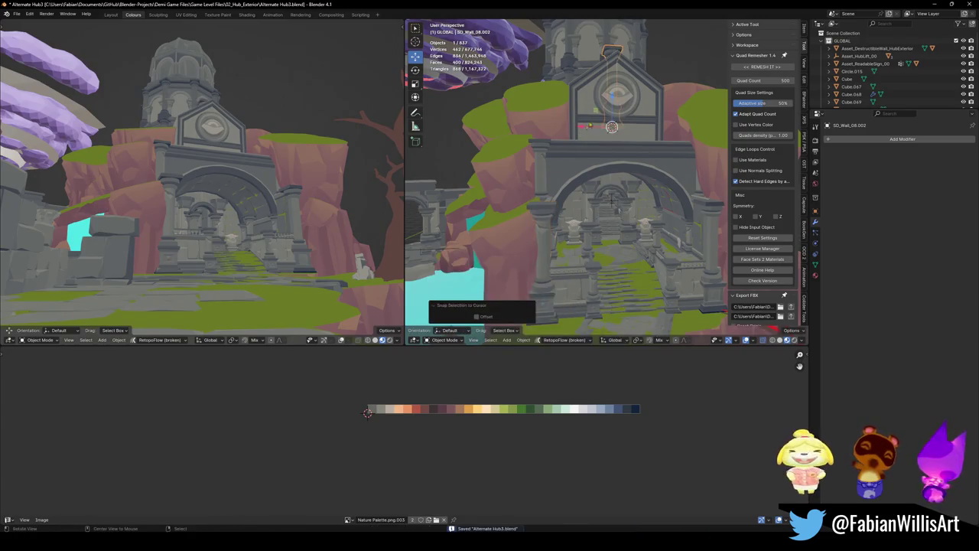
key("KP_Decimal")
key("g")
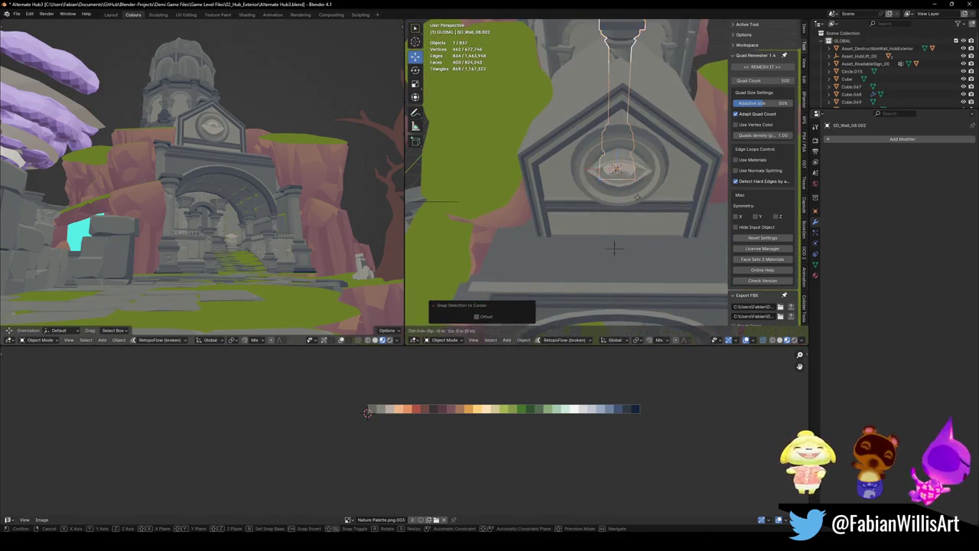
key("shift+z")
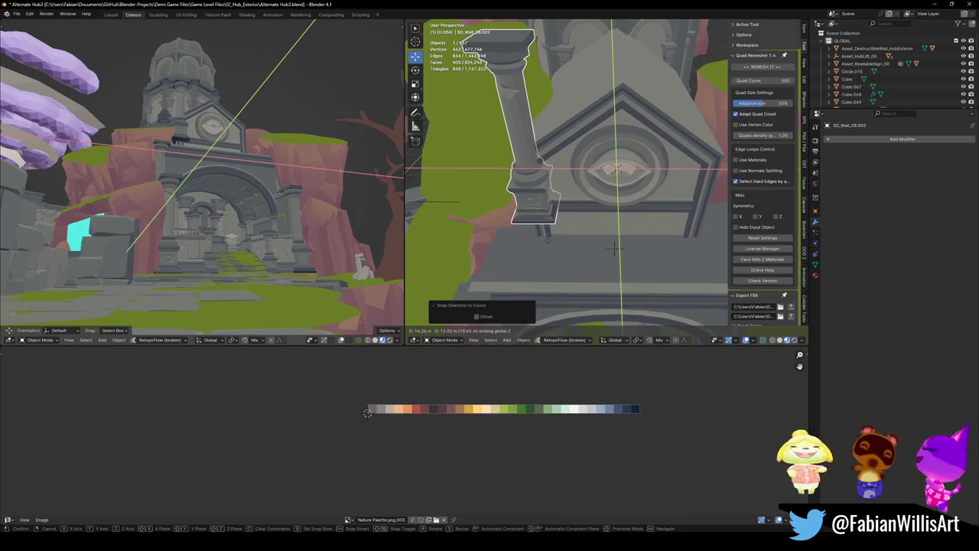
left_click(615, 247)
key("z")
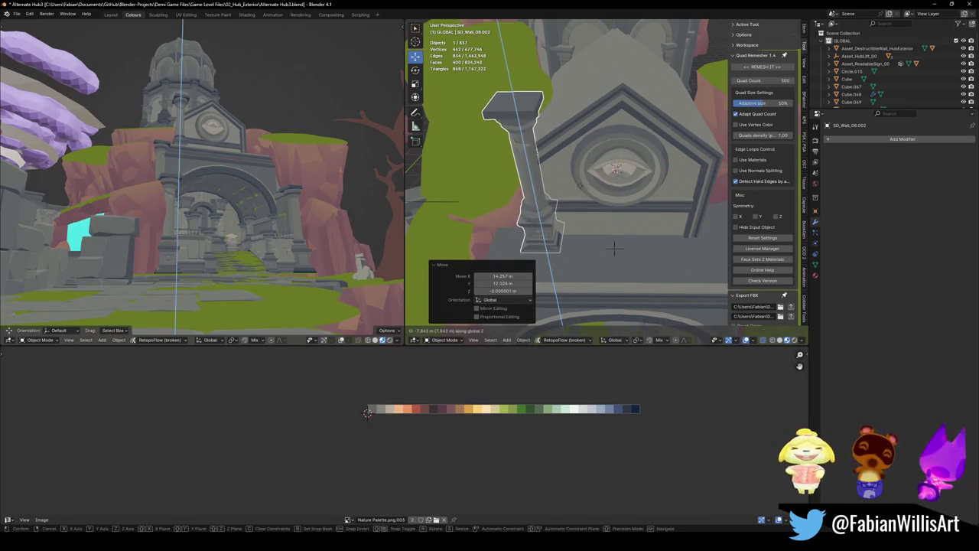
left_click(581, 187)
key("alt+a")
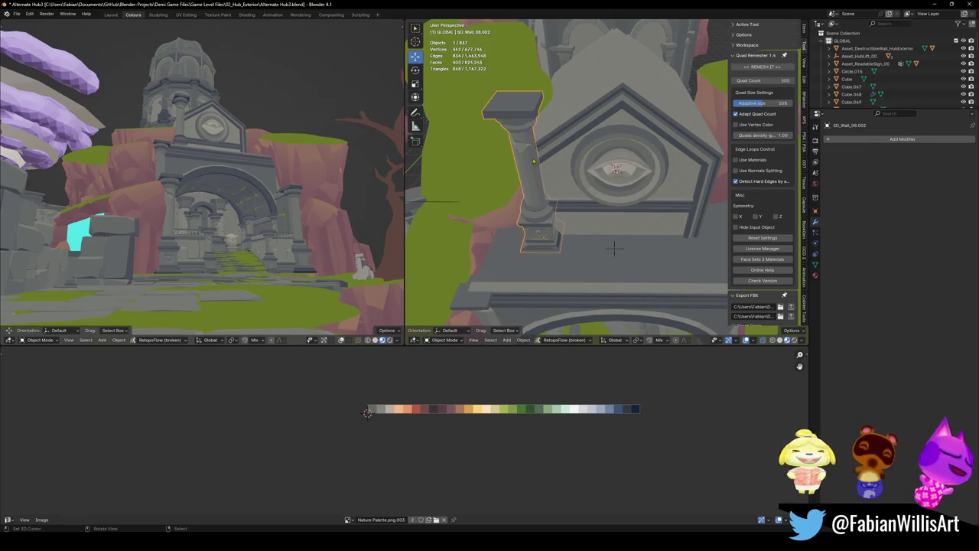
- Shorten the pillar by lowering its top capital in Edit Mode
key("Tab")
middle_click_drag(534, 161, 557, 148)
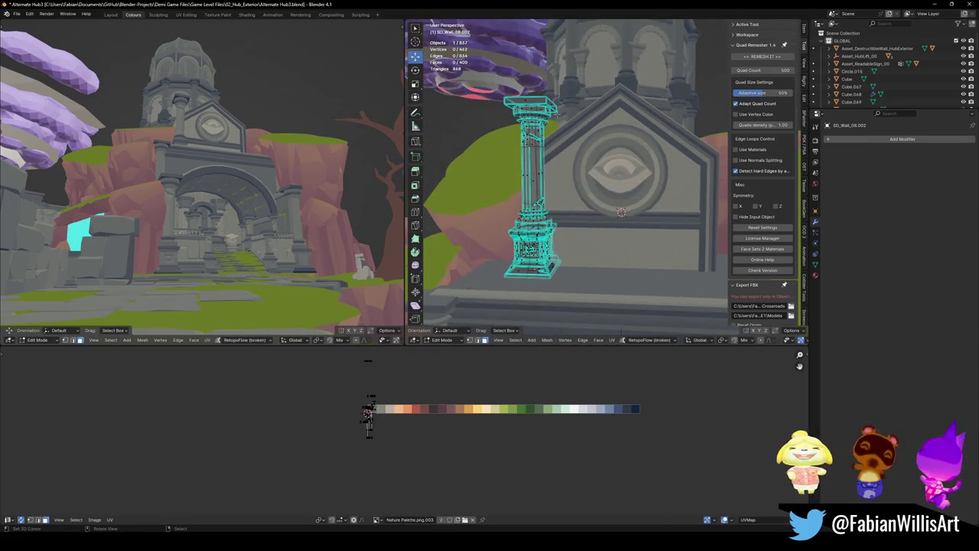
key("l")
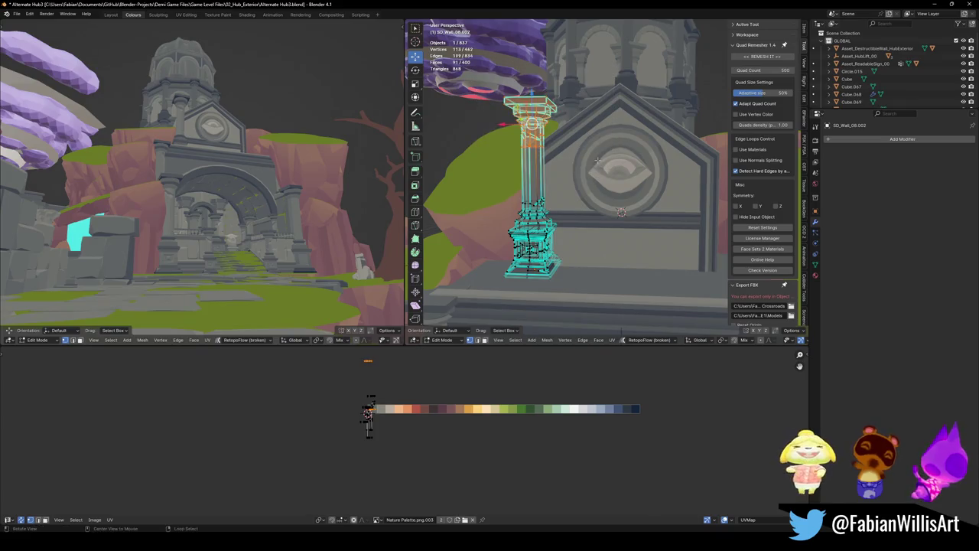
key("g")
key("z")
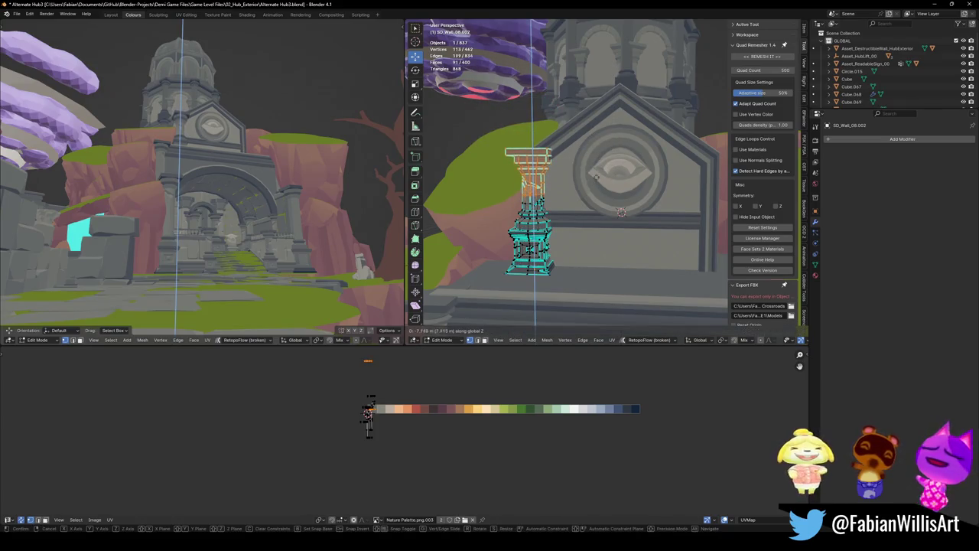
left_click(597, 174)
left_click(596, 175)
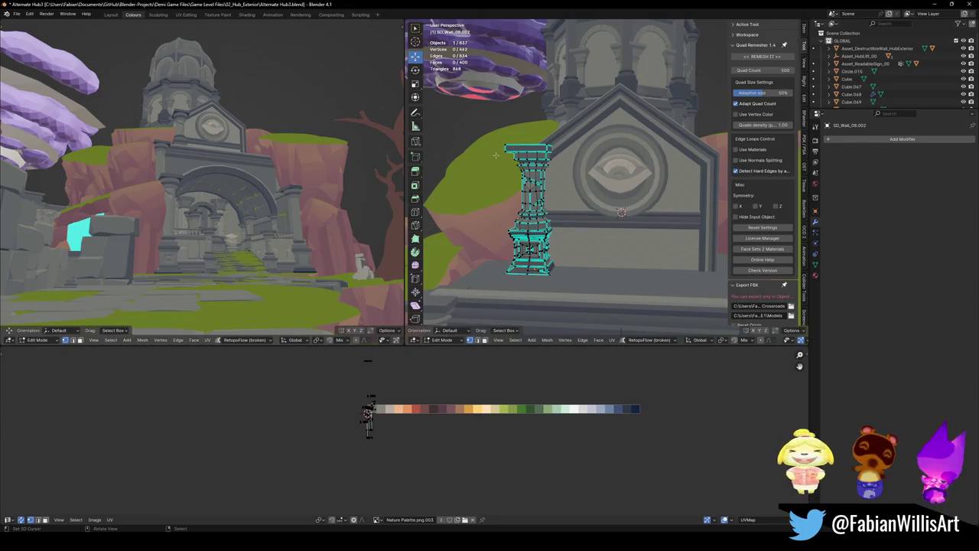
key("Tab")
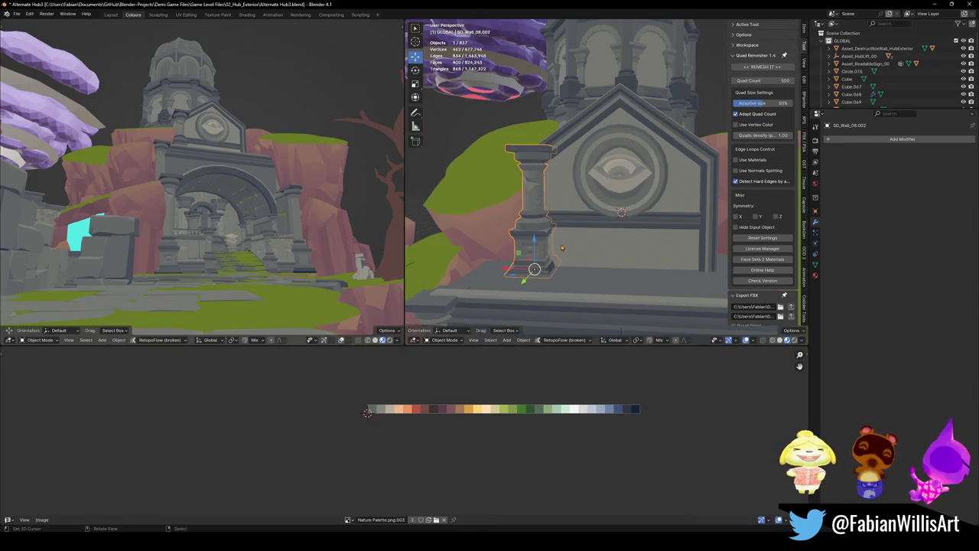
- Add a Mirror modifier to the pillar mirrored across Cube, then save
right_click(562, 247)
left_click(536, 359)
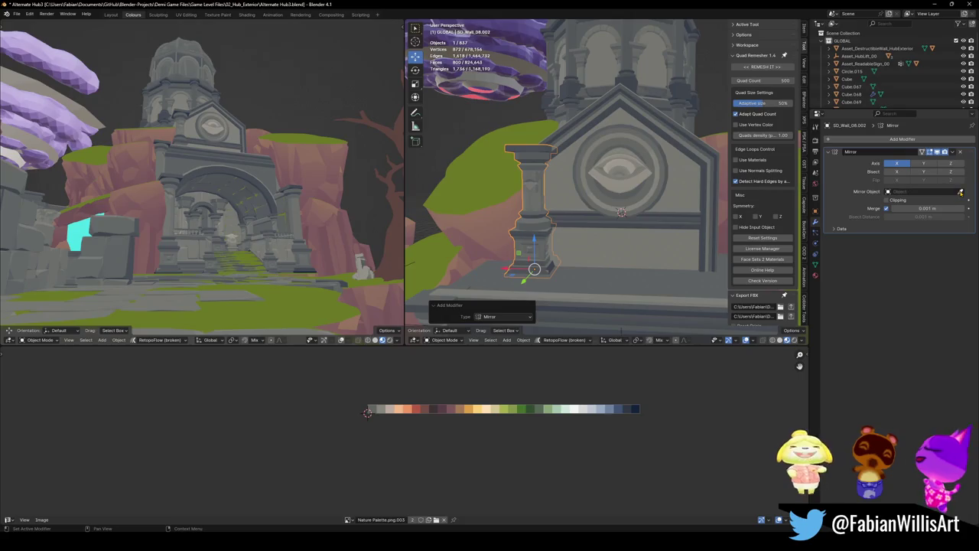
left_click(616, 265)
key("ctrl+s")
- Raise both pillars about 0.4 m along Z and frame the roof object Cube.072
middle_click_drag(620, 257, 574, 254)
key("g")
key("z")
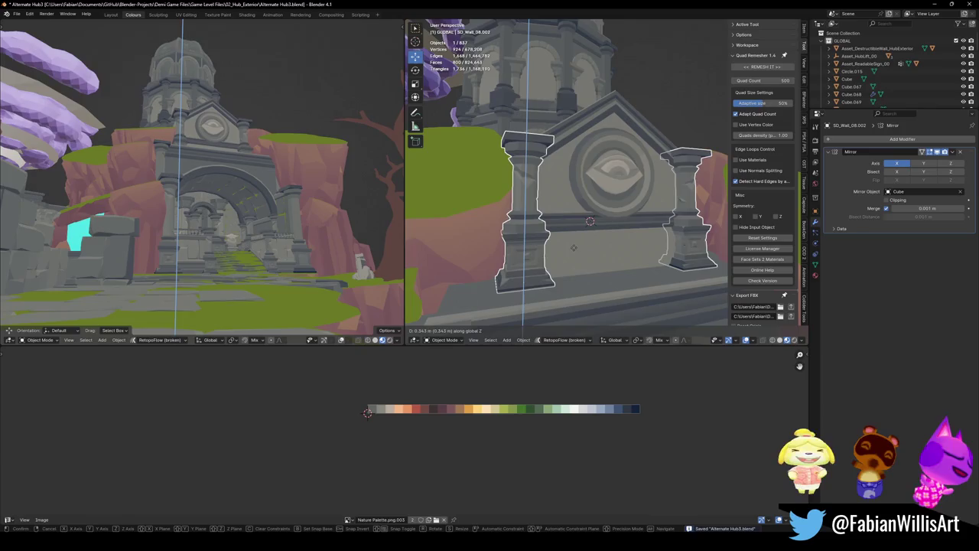
left_click(577, 244)
key("alt+a")
mouse_move(578, 244)
middle_mouse_down()
mouse_move(627, 228)
mouse_move(567, 224)
mouse_move(599, 225)
middle_mouse_up()
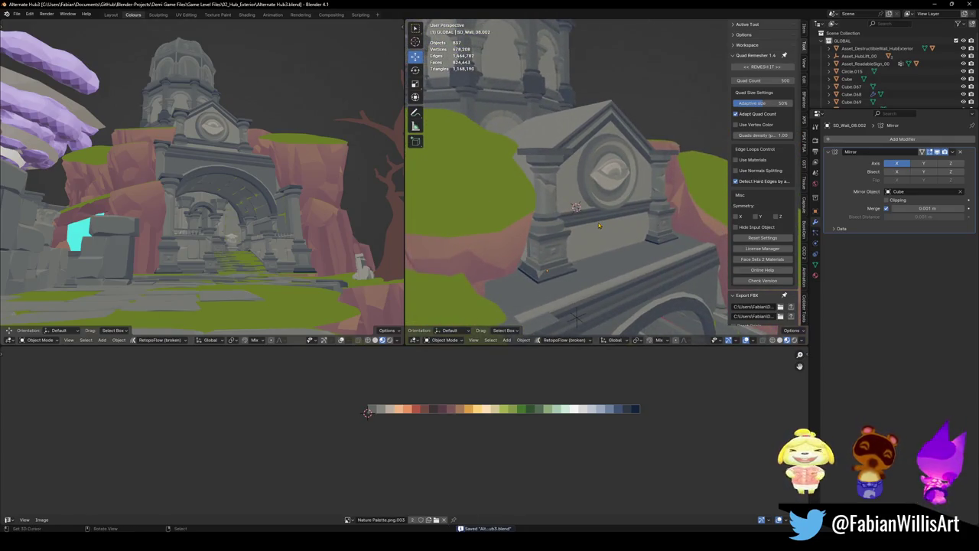
left_click(598, 195)
key("KP_Decimal")
- In Edit Mode, select a roof face on Cube.072 and move its UVs onto a new palette colour
key("Tab")
left_click(576, 130)
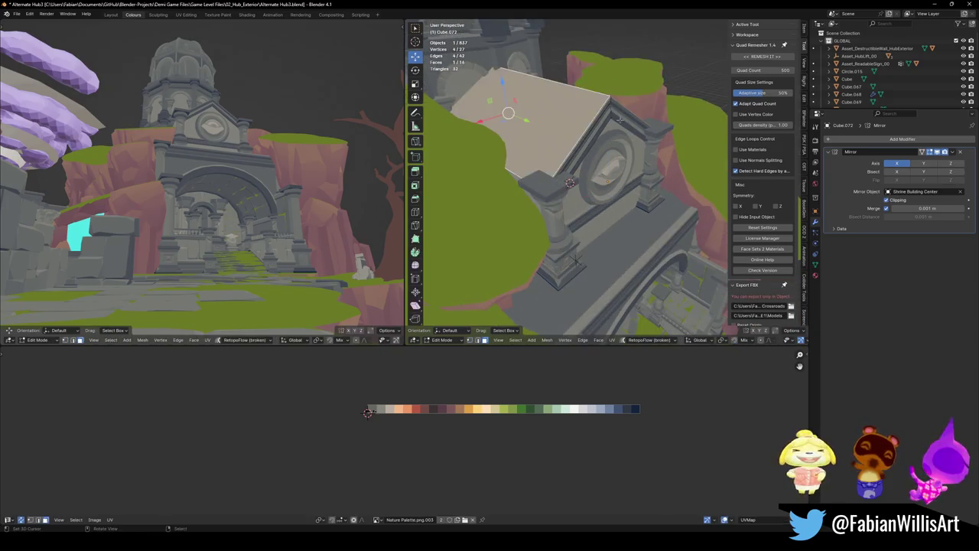
middle_click_drag(576, 130, 576, 130)
middle_click_drag(638, 228, 613, 229)
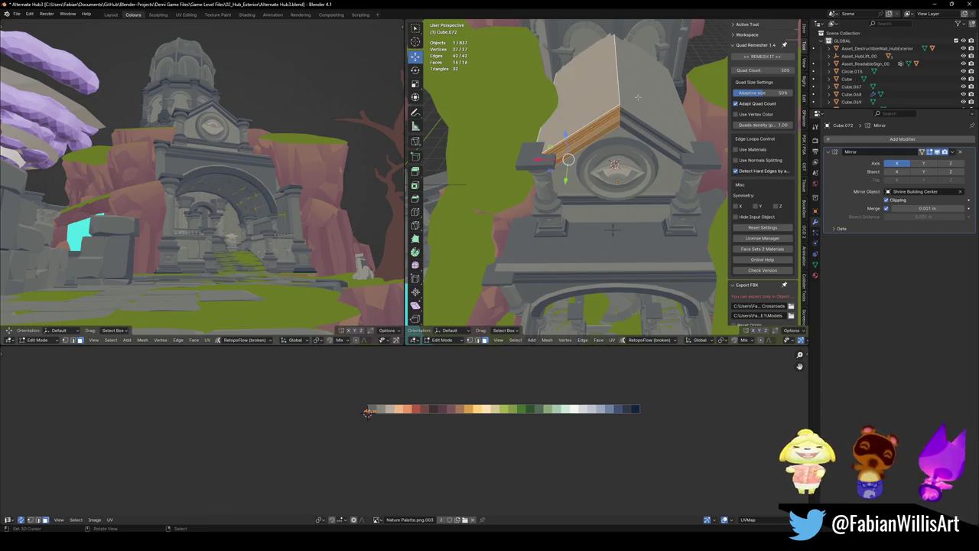
key("g")
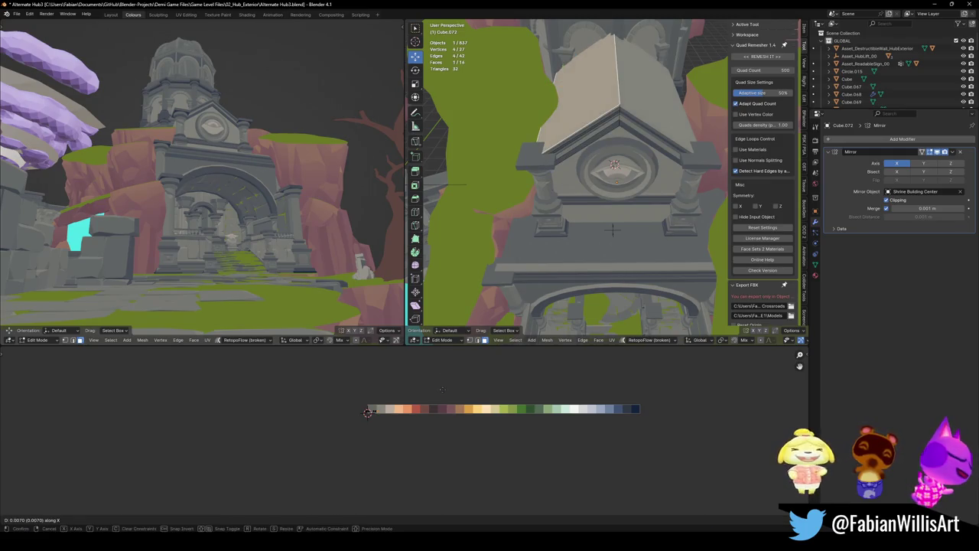
left_click(446, 391)
- Shift the roof UVs along X across the palette, past orange, to settle on light grey
middle_click_drag(360, 230, 374, 279)
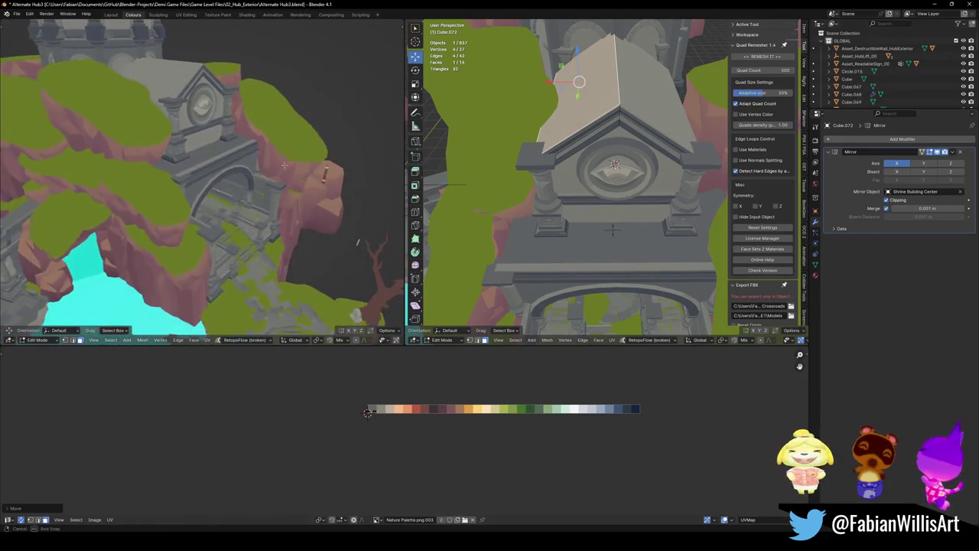
key("g")
key("x")
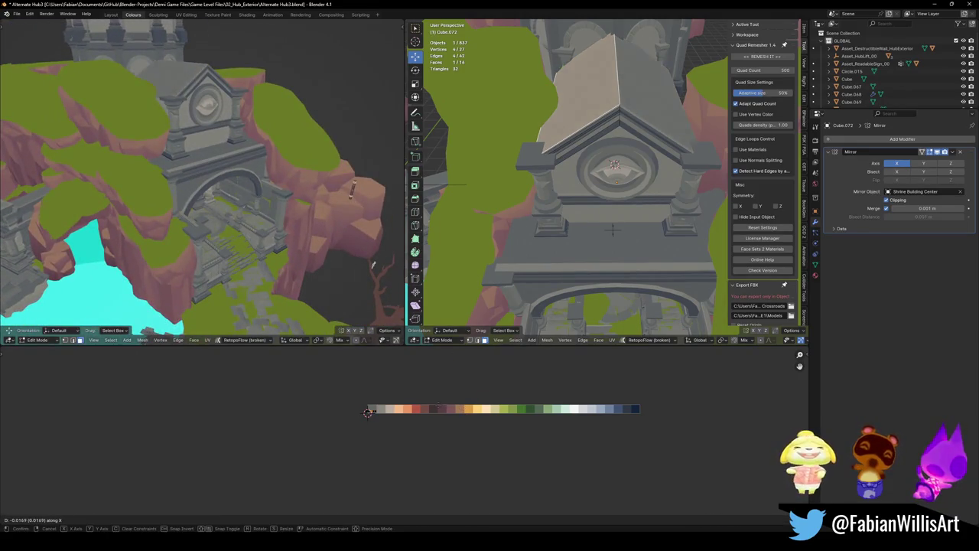
left_click(612, 229)
middle_click_drag(612, 230, 578, 283)
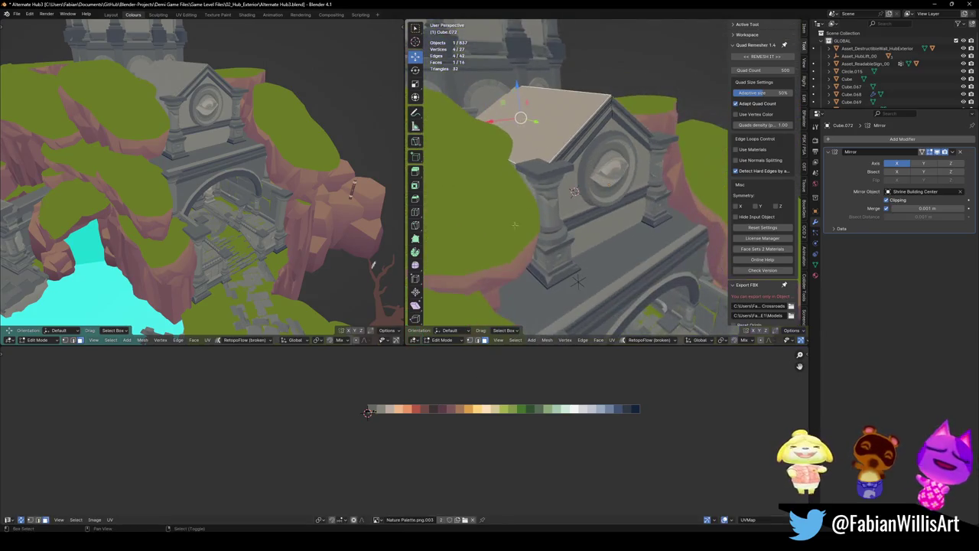
key("g")
key("x")
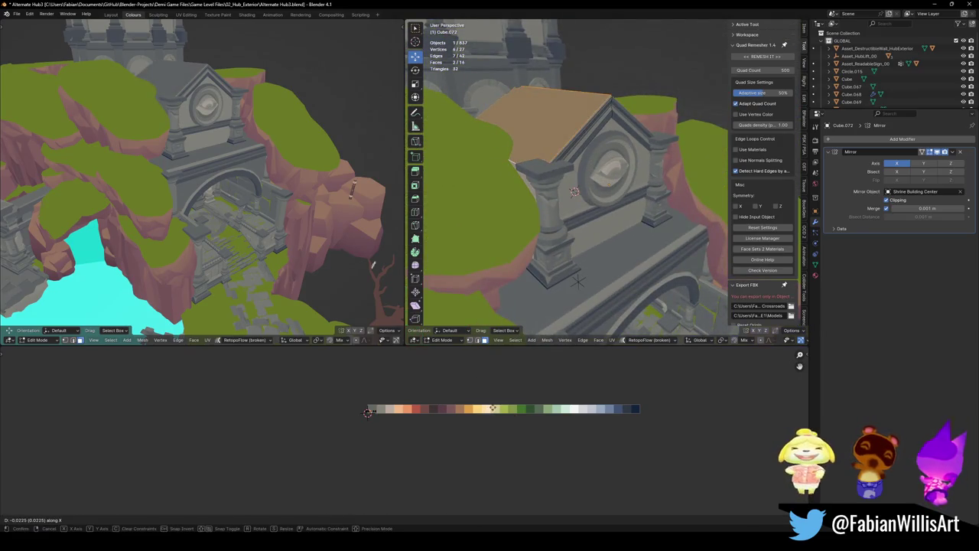
left_click(490, 412)
key("g")
key("x")
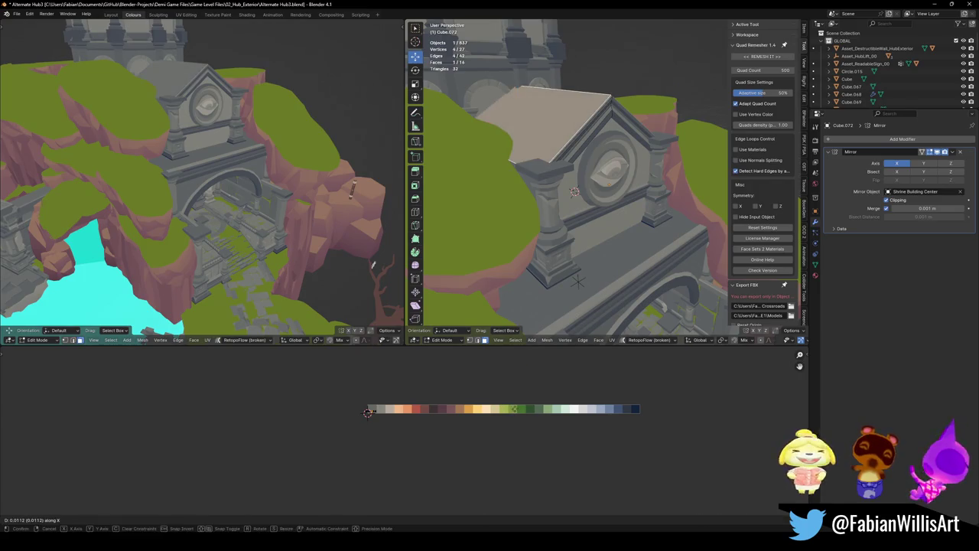
left_click(374, 264)
key("alt+a")
- Select an edge loop along the roof and edge-slide it toward the roof rim
mouse_move(372, 273)
middle_mouse_down()
mouse_move(357, 219)
mouse_move(320, 191)
middle_mouse_up()
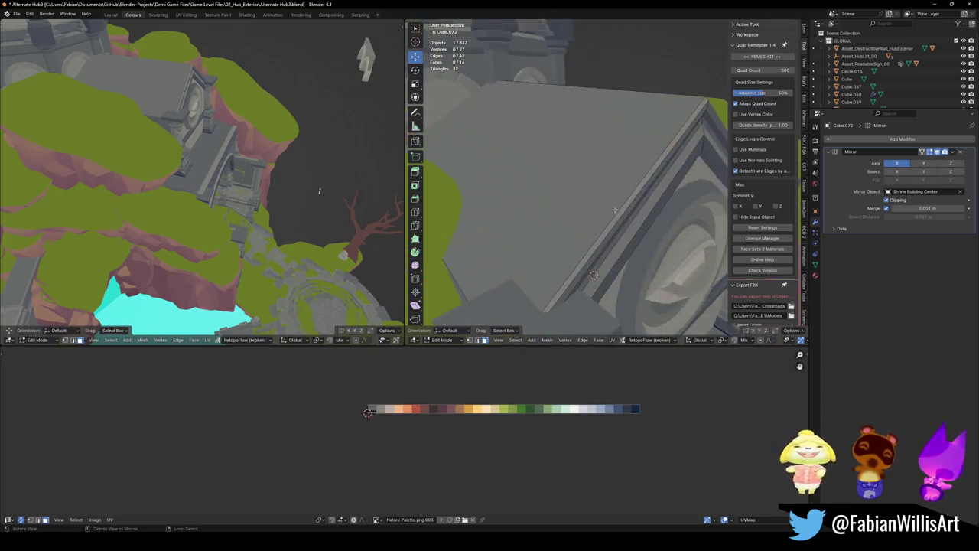
middle_click_drag(572, 126, 645, 223)
left_click(645, 222, "alt")
key("g")
key("g")
left_click(646, 223)
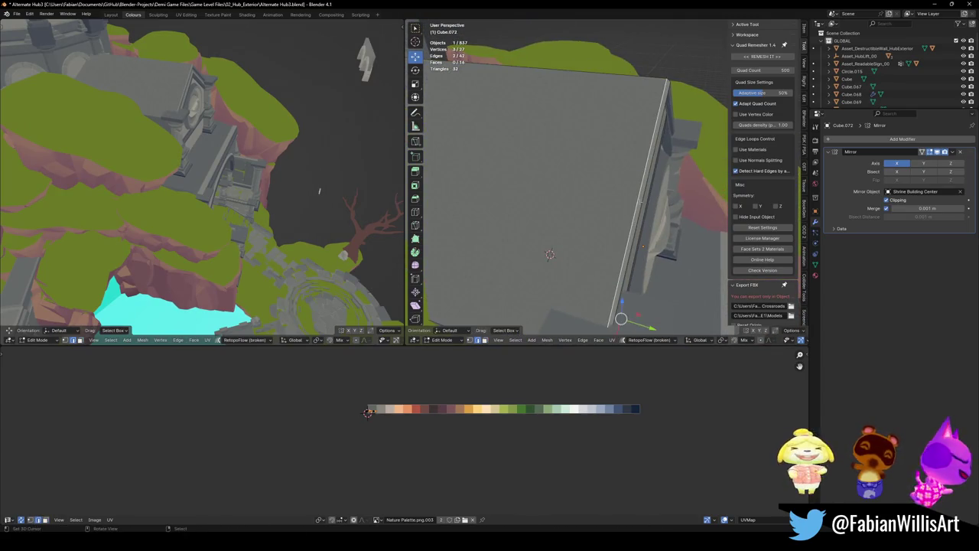
key("g")
key("g")
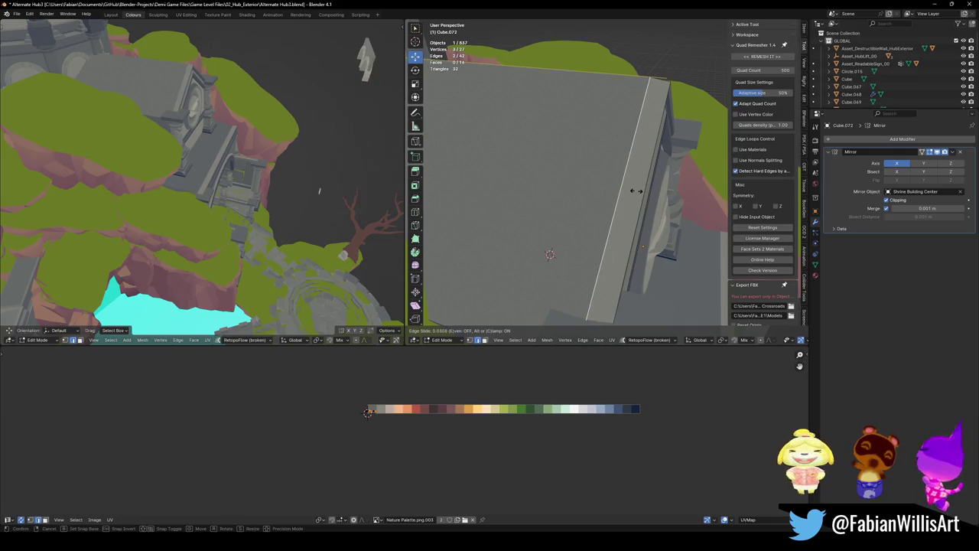
left_click(638, 189)
- Save Alternate Hub3.blend and return to Object Mode
middle_click_drag(229, 191, 275, 157)
key("ctrl+s")
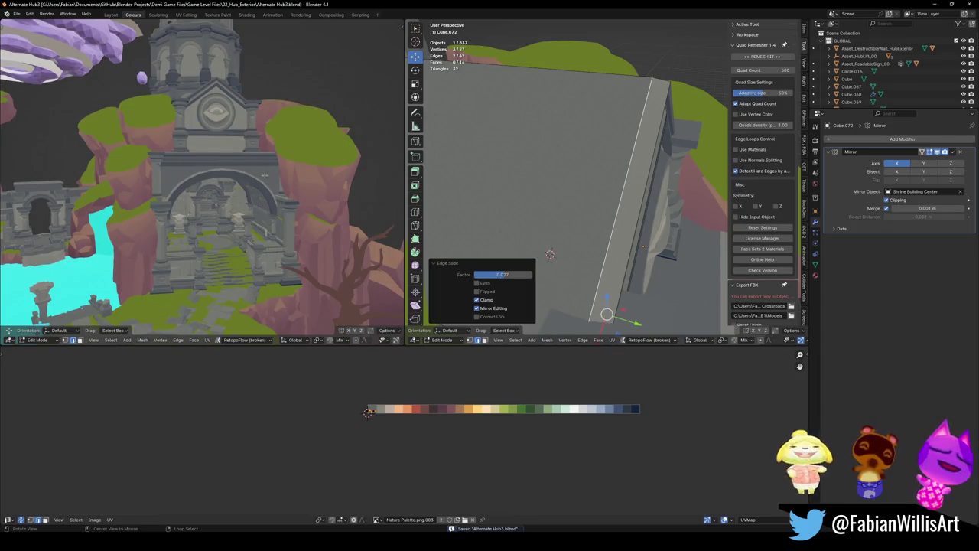
mouse_move(549, 254)
middle_mouse_down()
mouse_move(574, 275)
mouse_move(607, 229)
mouse_move(558, 218)
middle_mouse_up()
key("Tab")
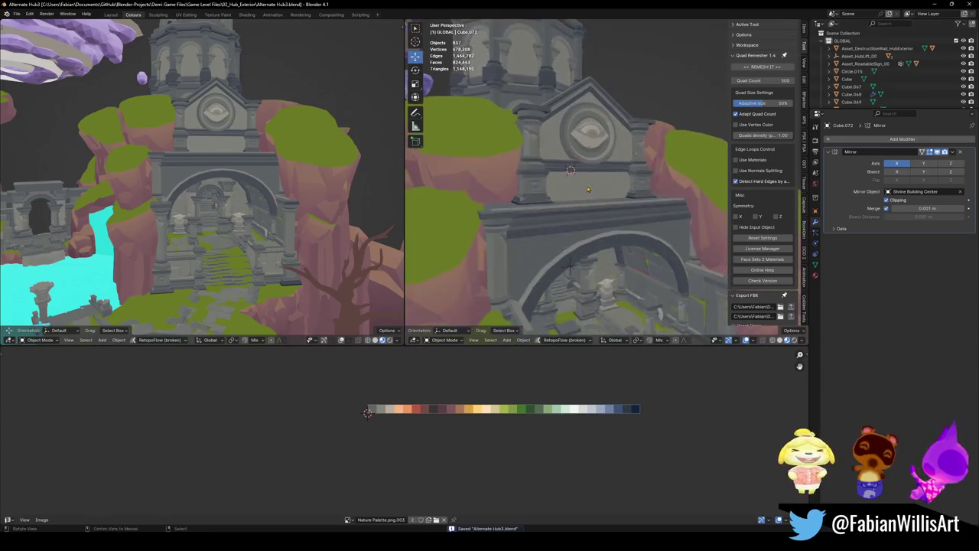
- Select the arched wall Cube.068, snap it to the marked point and frame it
scroll(551, 215, "up", 2)
scroll(543, 213, "up", 3)
scroll(575, 197, "down", 5)
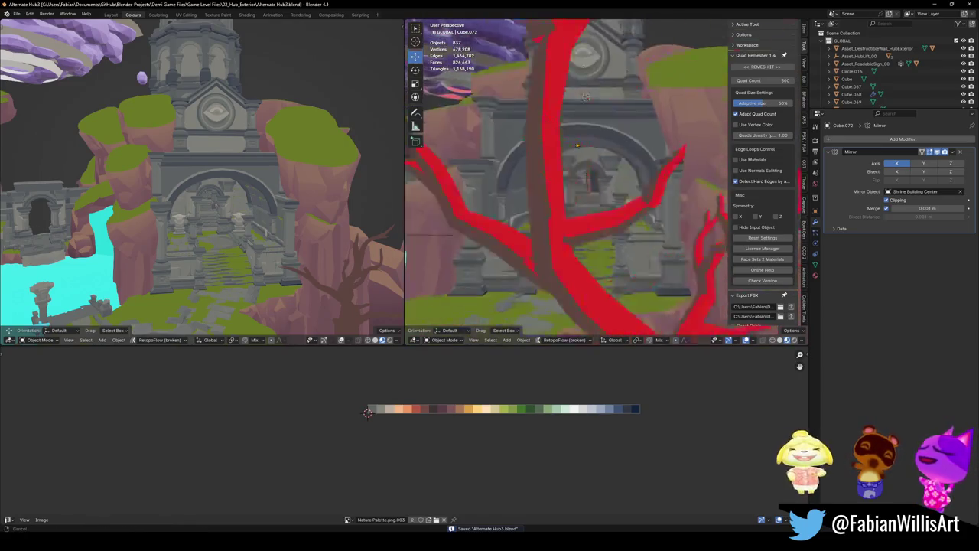
mouse_move(581, 191)
middle_mouse_down("shift")
mouse_move(614, 159)
mouse_move(595, 247)
middle_mouse_up("shift")
left_click(585, 99)
scroll(589, 176, "up", 4)
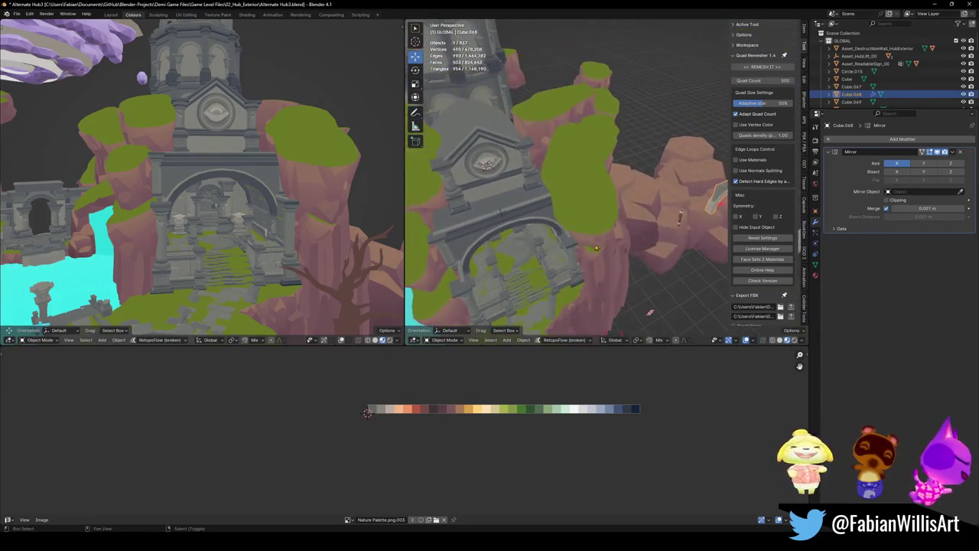
key("shift+s")
key("KP_Decimal")
- Move the arched wall along Y, shrink it to about 0.6 and lower it along Z
key("g")
key("y")
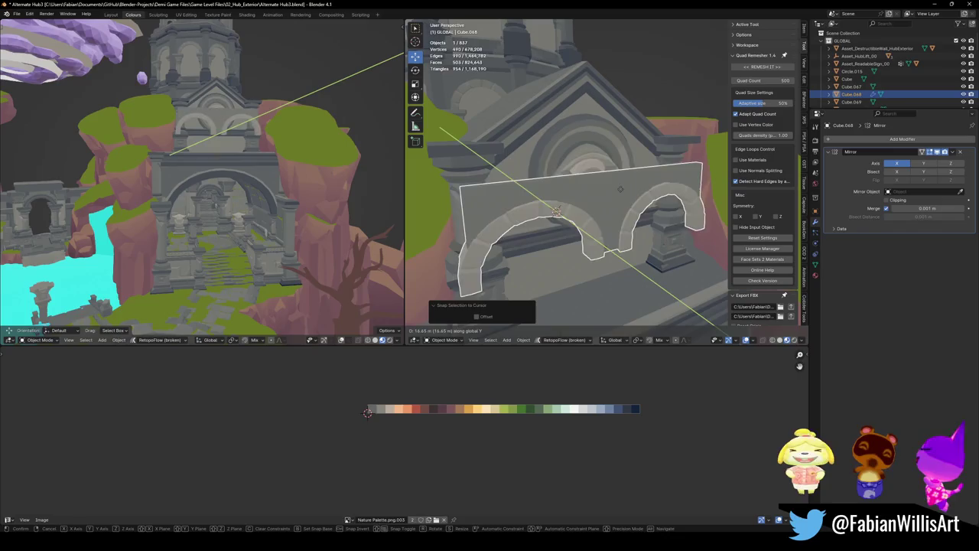
left_click(612, 184)
key("s")
left_click(604, 181)
middle_click_drag(604, 180, 593, 199)
key("g")
key("z")
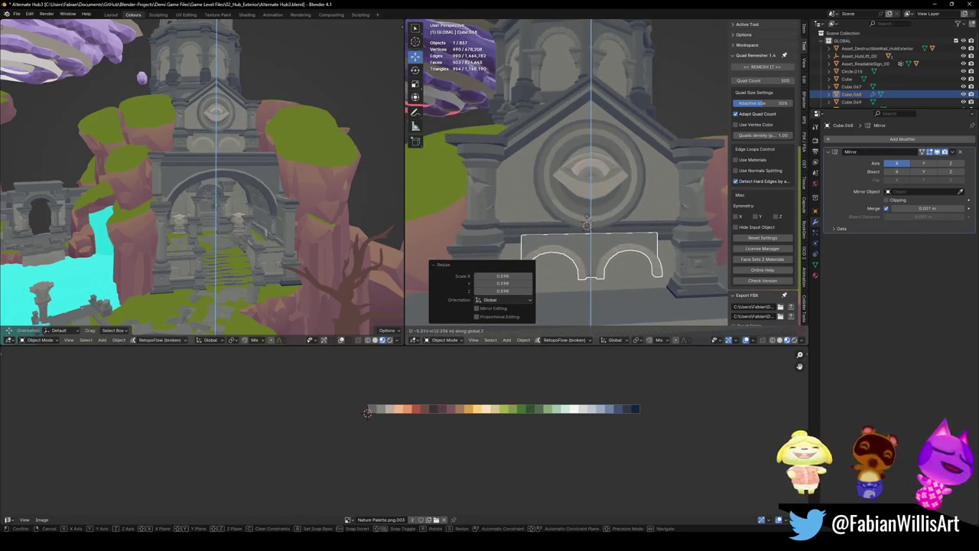
left_click(586, 222)
- Remove the Mirror modifier and slide the single arch left along X
scroll(609, 300, "up", 3)
scroll(609, 301, "up", 2)
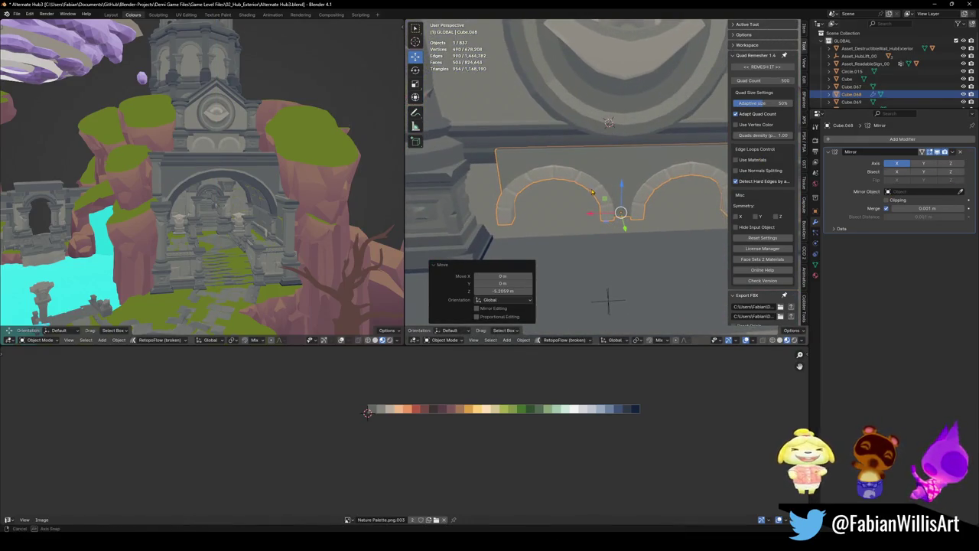
middle_click_drag(592, 192, 602, 196)
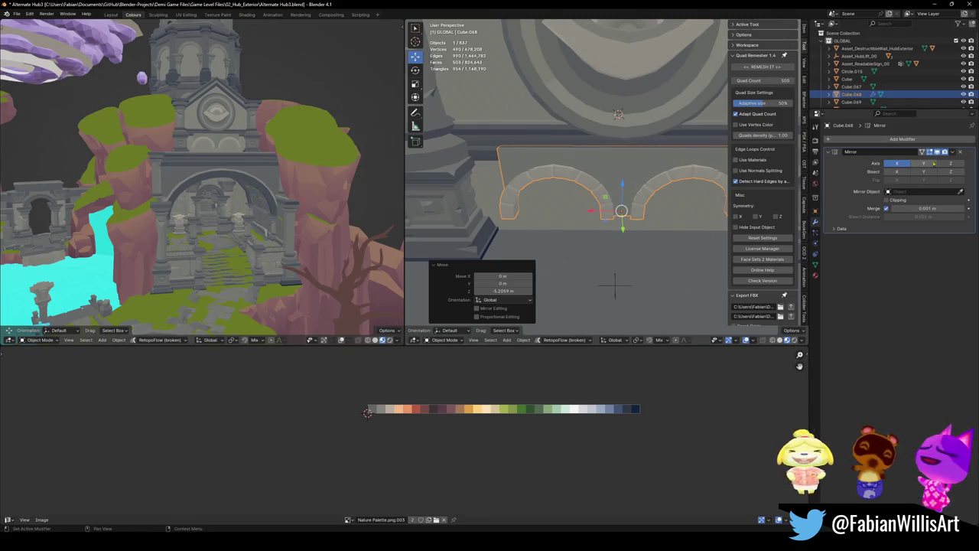
left_click(961, 152)
left_click_drag(592, 210, 455, 210)
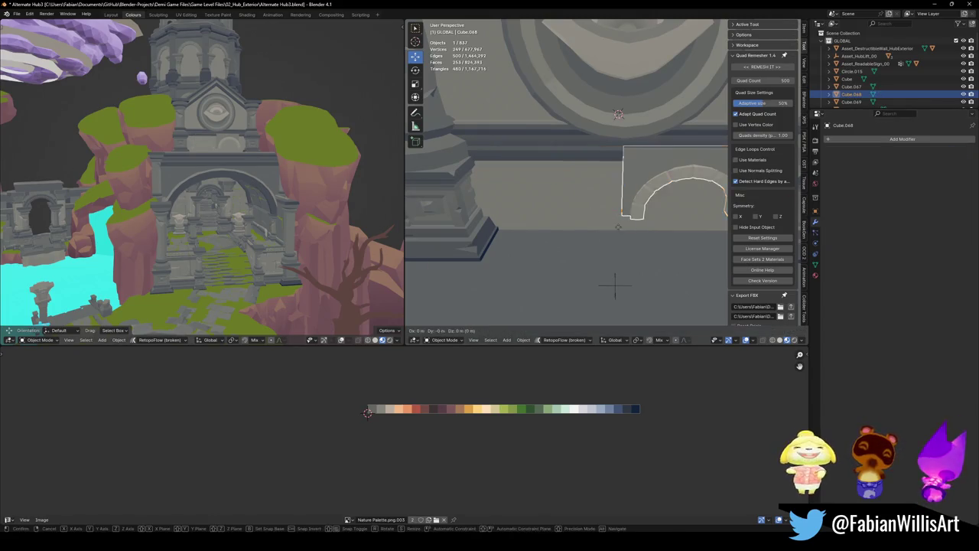
- Add an Array modifier to the arch with a negative X offset factor
left_click(873, 141)
type("ar")
left_click(858, 154)
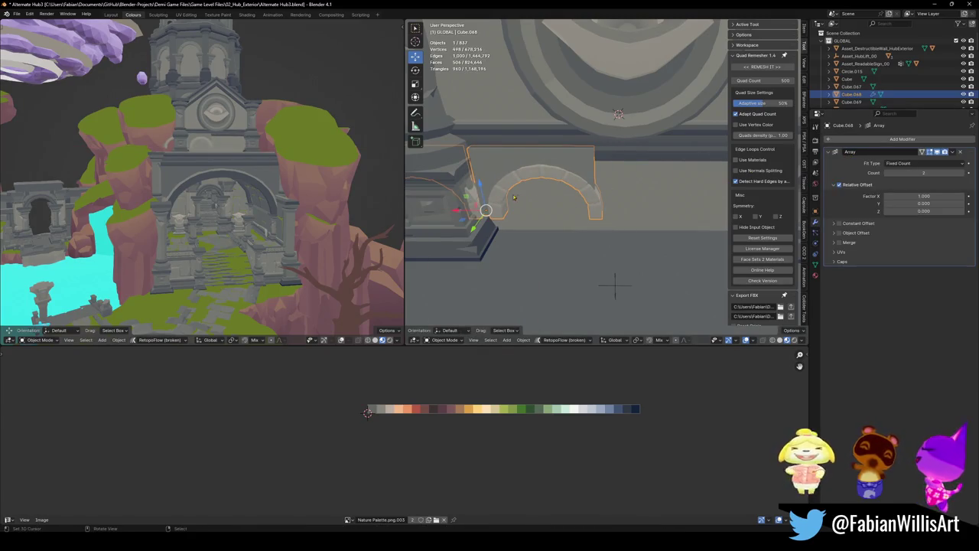
mouse_move(925, 196)
left_mouse_down()
mouse_move(895, 195)
mouse_move(921, 196)
left_mouse_up()
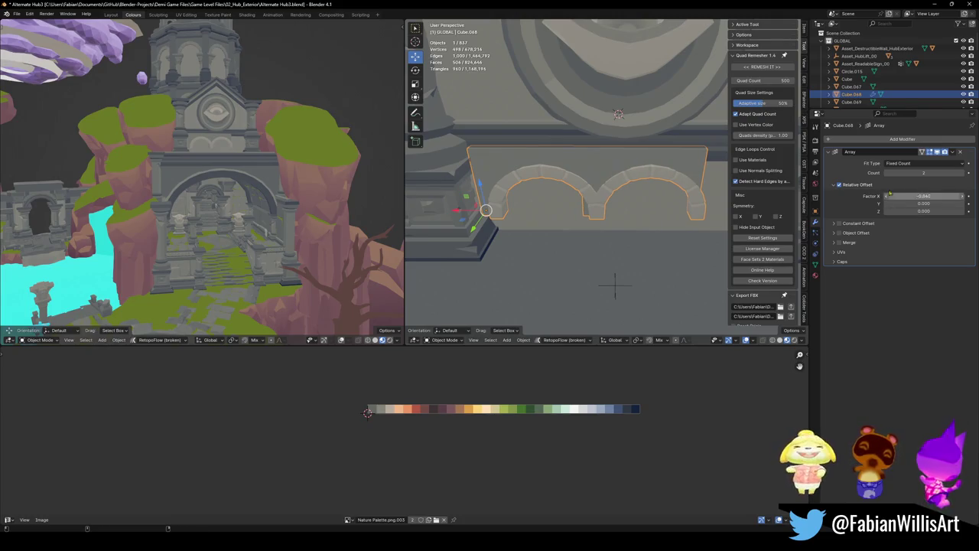
- Reposition the arch along Y, Z and X beneath the trim band
middle_click_drag(581, 230, 604, 203)
key("g")
key("y")
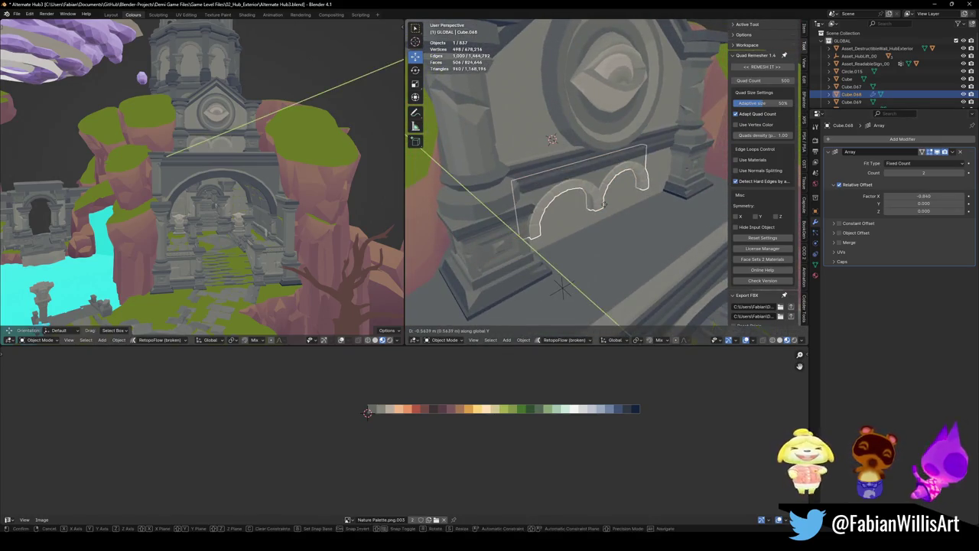
key("z")
left_click(605, 203)
middle_click_drag(604, 204, 602, 176)
key("g")
key("x")
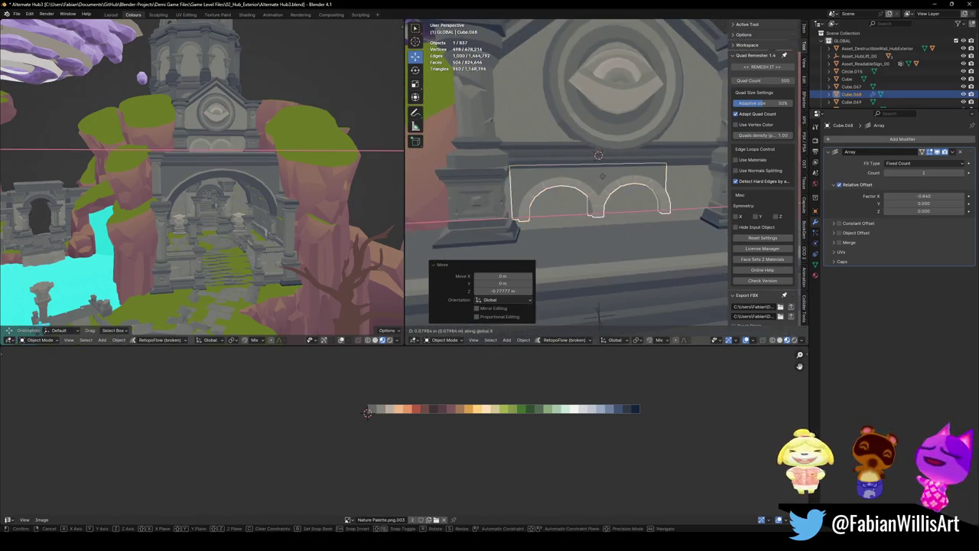
left_click(612, 177)
- Enlarge the arch wall and lower it vertically
key("s")
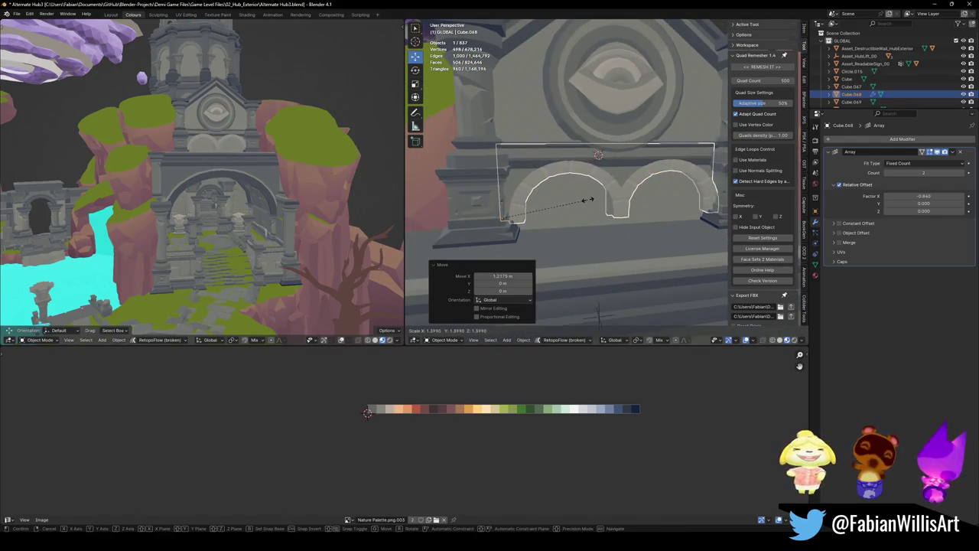
left_click(589, 203)
key("g")
key("z")
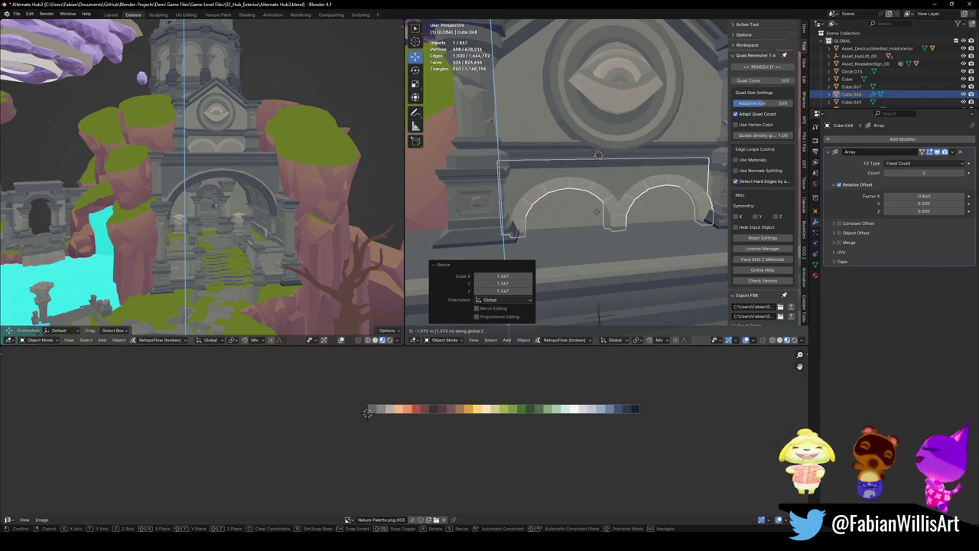
left_click(597, 212)
- Set the Array count to 3, then shrink and raise the row of arches
left_click(966, 173)
key("s")
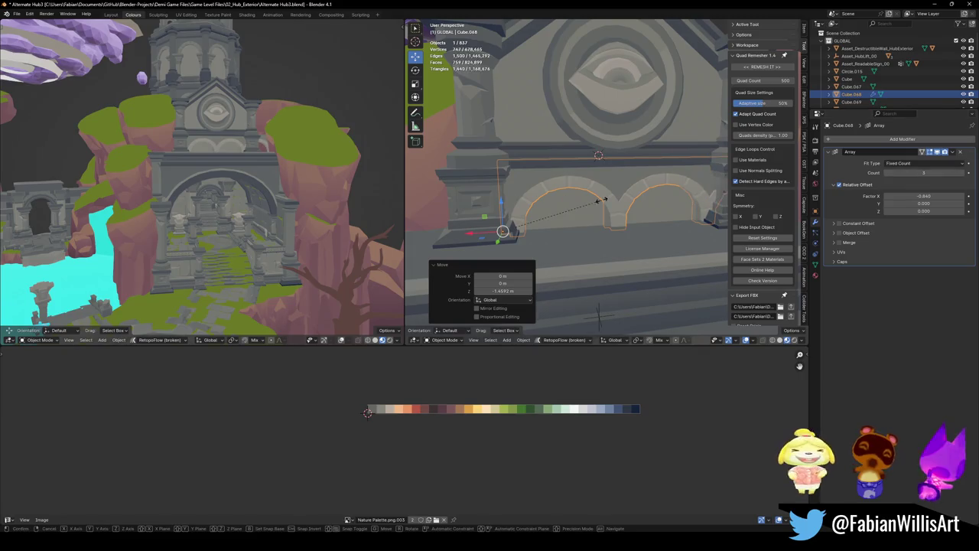
left_click(744, 201)
key("g")
key("z")
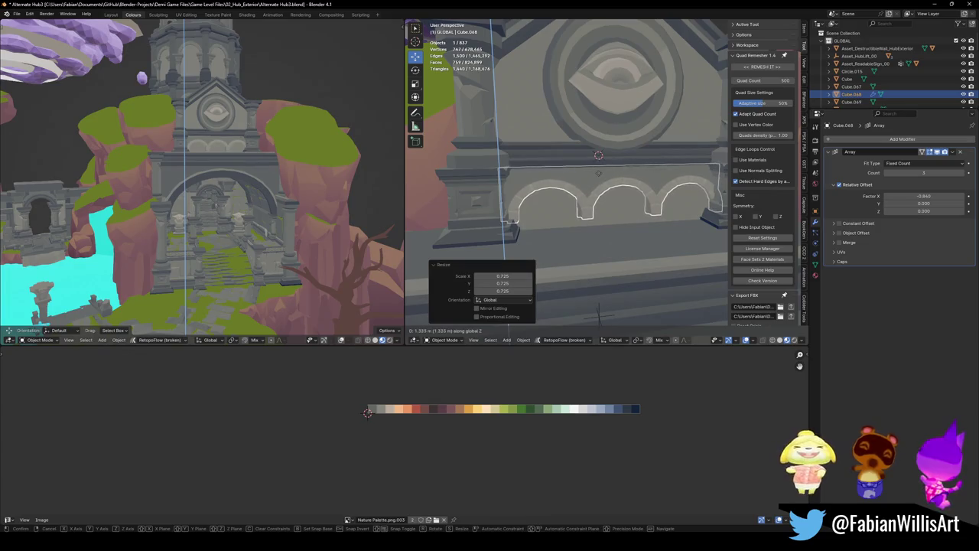
left_click(603, 136)
- Fine-tune the arch row's height, discarding the trial vertical stretches
key("s")
key("z")
key("Escape")
key("g")
key("z")
left_click(606, 136)
key("s")
key("z")
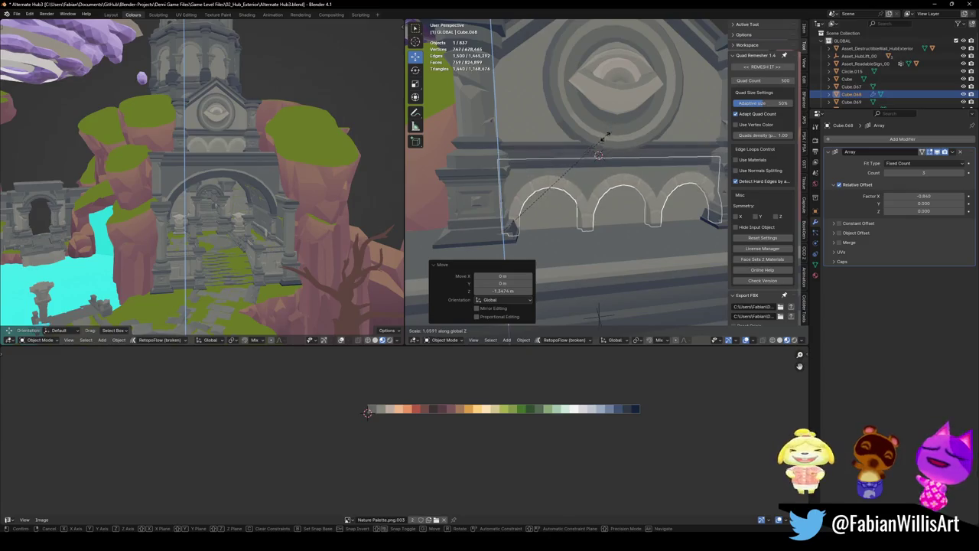
right_click(605, 135)
- Select the row of arches, enter Edit Mode and begin mirroring its UV layout
mouse_move(606, 136)
middle_mouse_down()
mouse_move(596, 192)
mouse_move(584, 193)
middle_mouse_up()
left_click(584, 193)
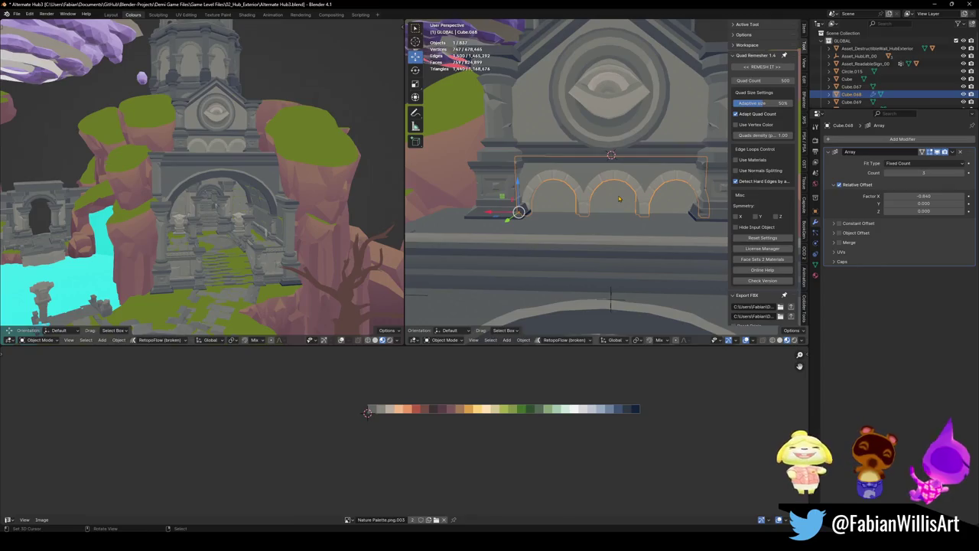
key("alt+a")
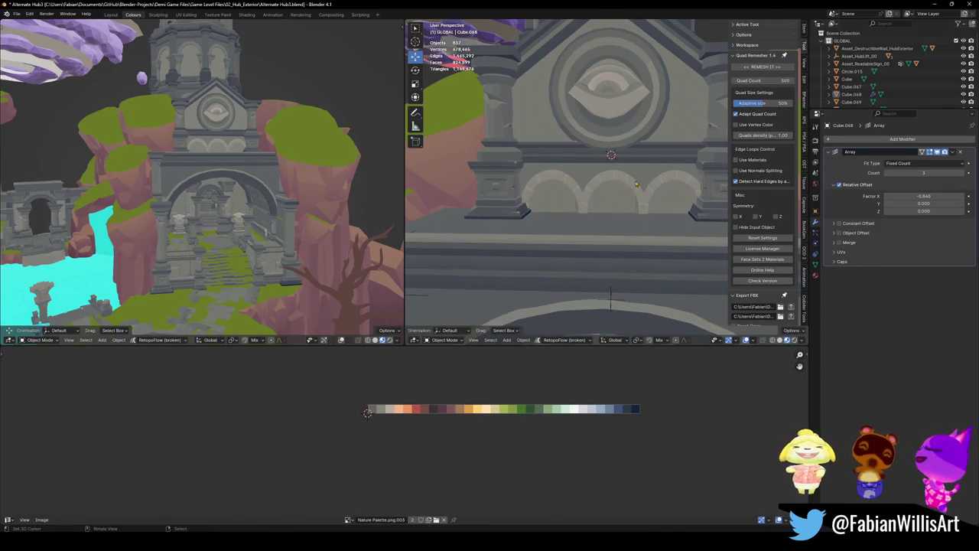
middle_click_drag(635, 184, 619, 196)
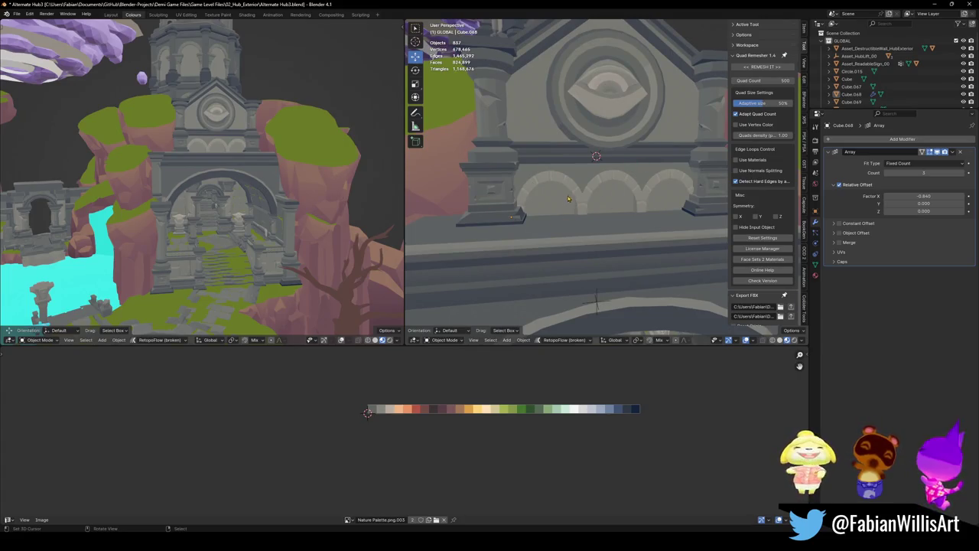
left_click(511, 205)
key("Tab")
key("ctrl+m")
- Flip the arch's UVs along X and shift them horizontally to a new colour
key("x")
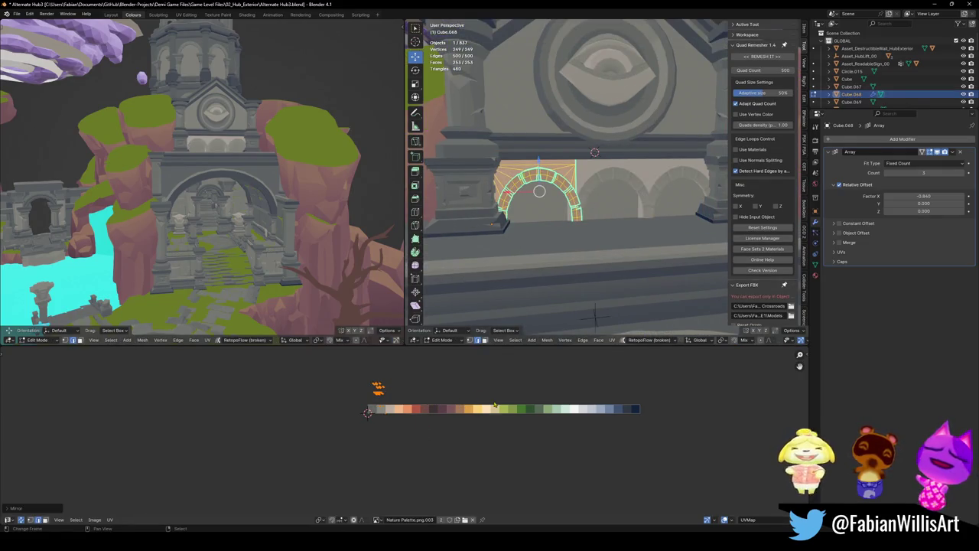
key("g")
key("x")
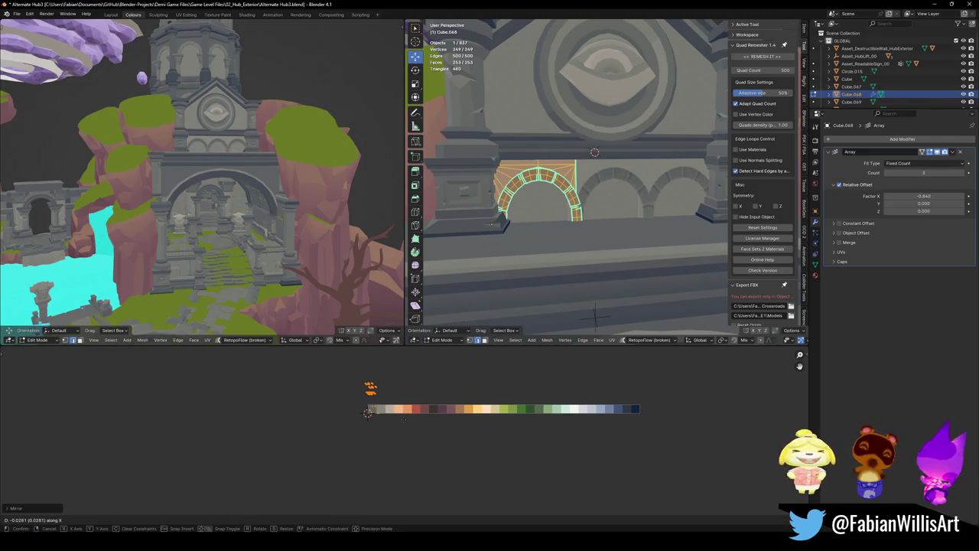
key("Return")
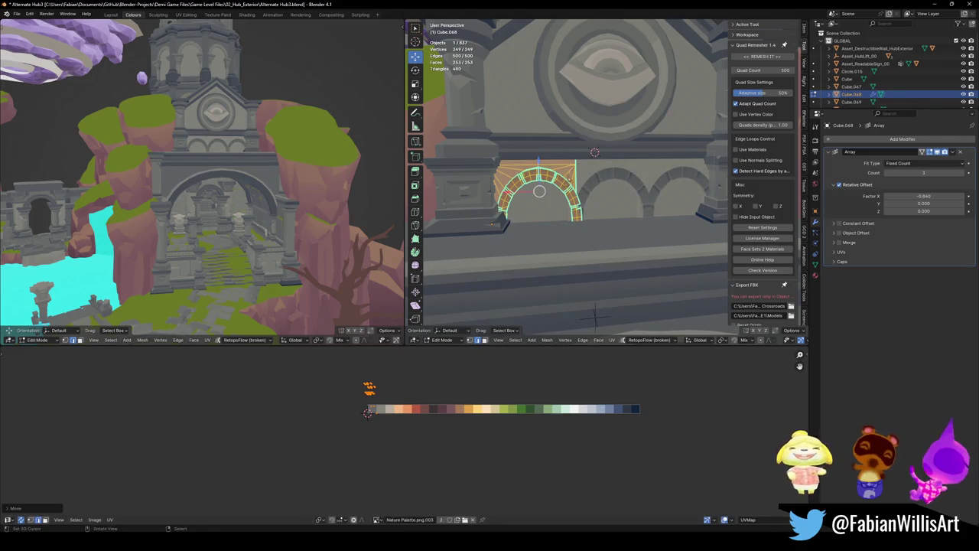
- Add a vertical loop cut to the backing plane and shift both faces' UVs along X
left_click(550, 206)
key("ctrl+r")
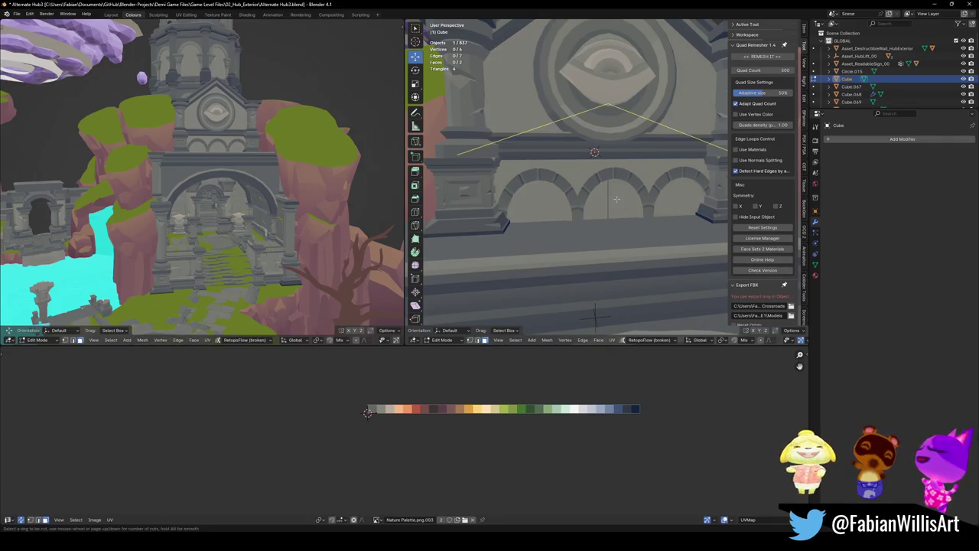
left_click(612, 205)
left_click(535, 204)
left_click(590, 203, "shift")
key("g")
key("x")
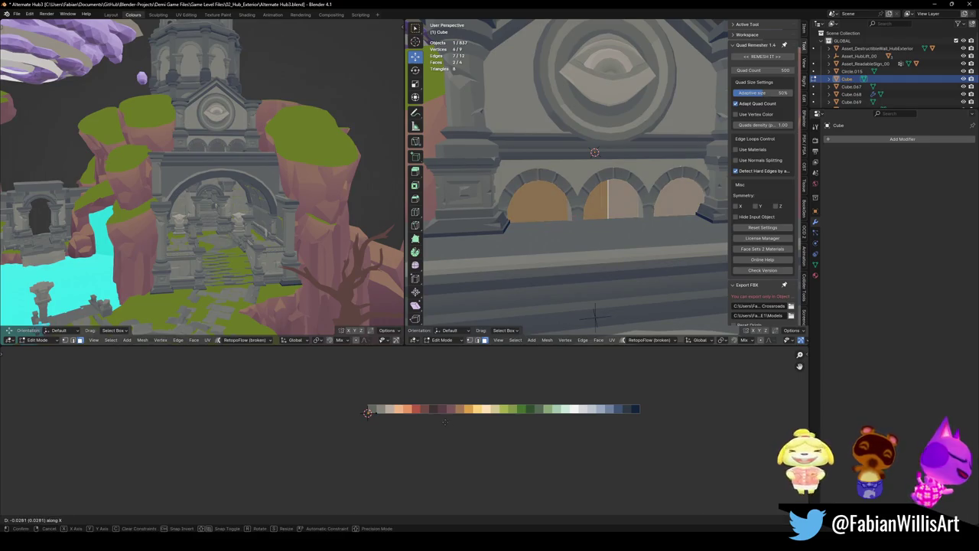
key("Return")
- Back in Object Mode, select the row of arches and save the file
key("Tab")
left_click(570, 188)
key("ctrl+s")
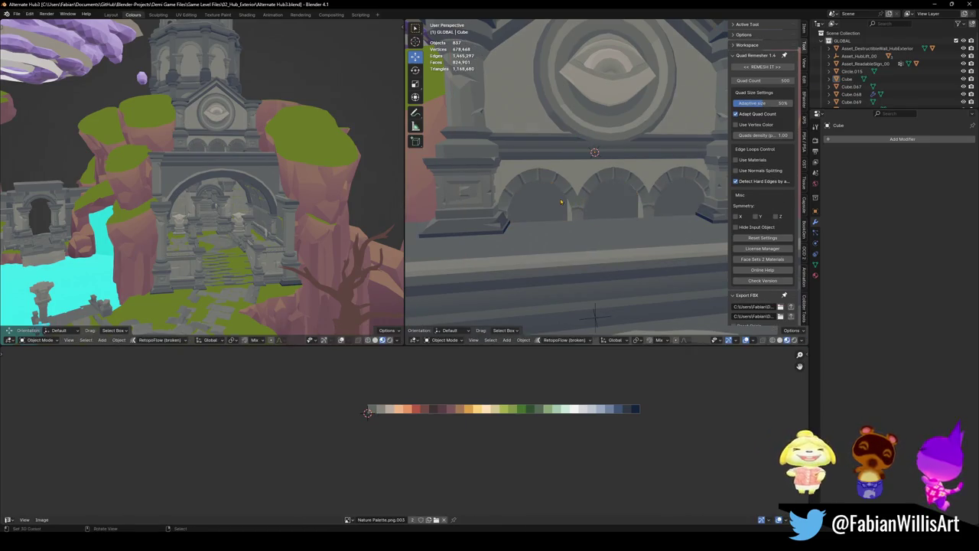
- In local view, move the arch wall's side faces -0.9448 m along X
key("Tab")
key("KP_Decimal")
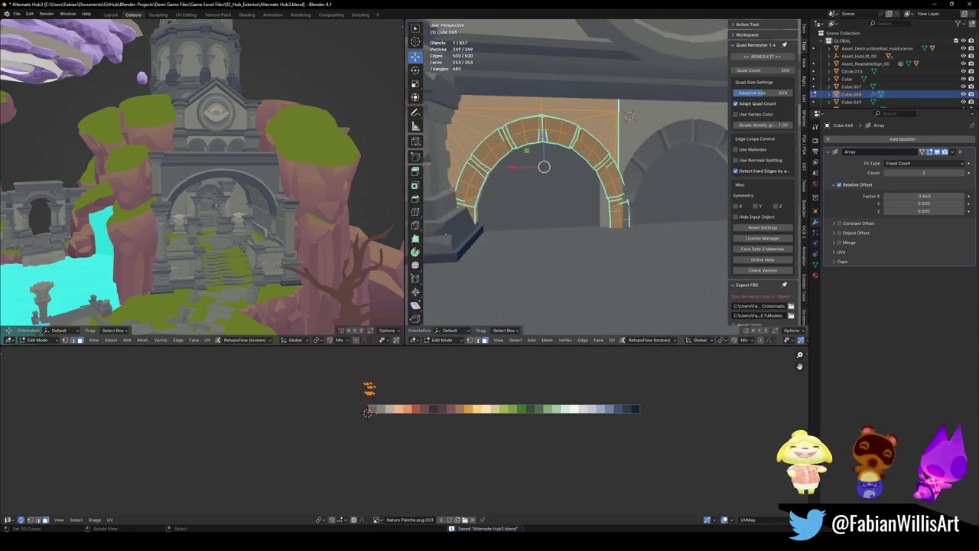
scroll(580, 196, "down", 2)
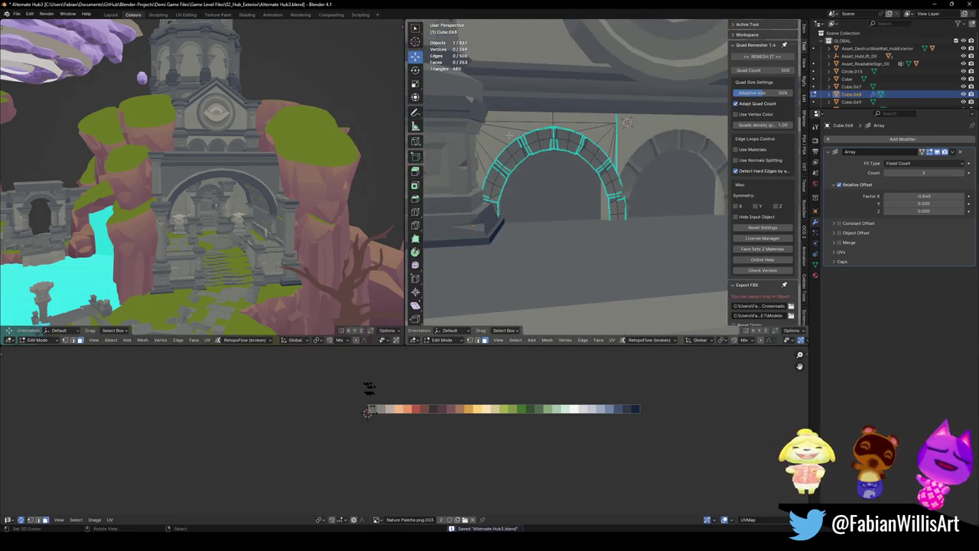
key("KP_Divide")
mouse_move(509, 135)
middle_mouse_down()
mouse_move(532, 263)
mouse_move(520, 277)
mouse_move(516, 231)
mouse_move(512, 240)
mouse_move(531, 238)
middle_mouse_up()
left_click(531, 238, "alt")
middle_click_drag(586, 109, 536, 191)
key("g")
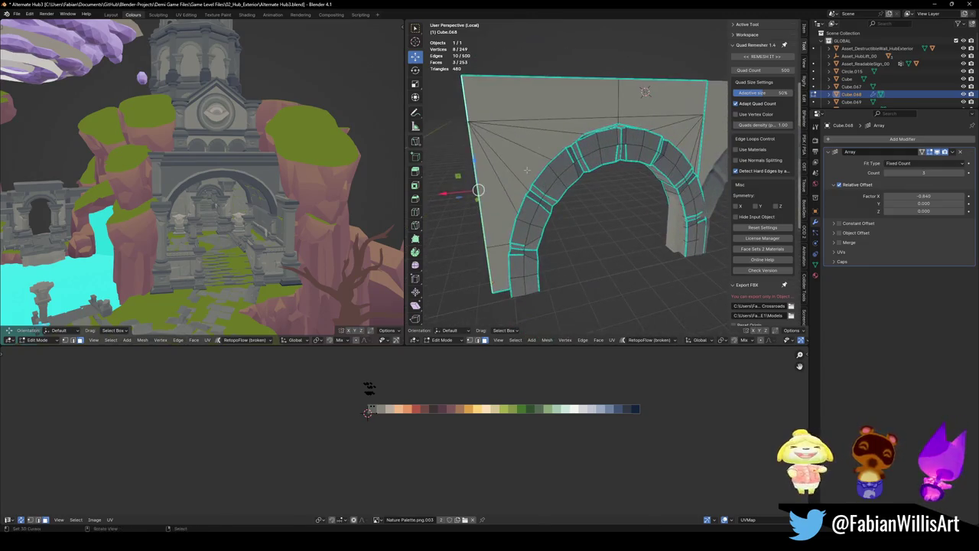
key("x")
left_click(492, 282)
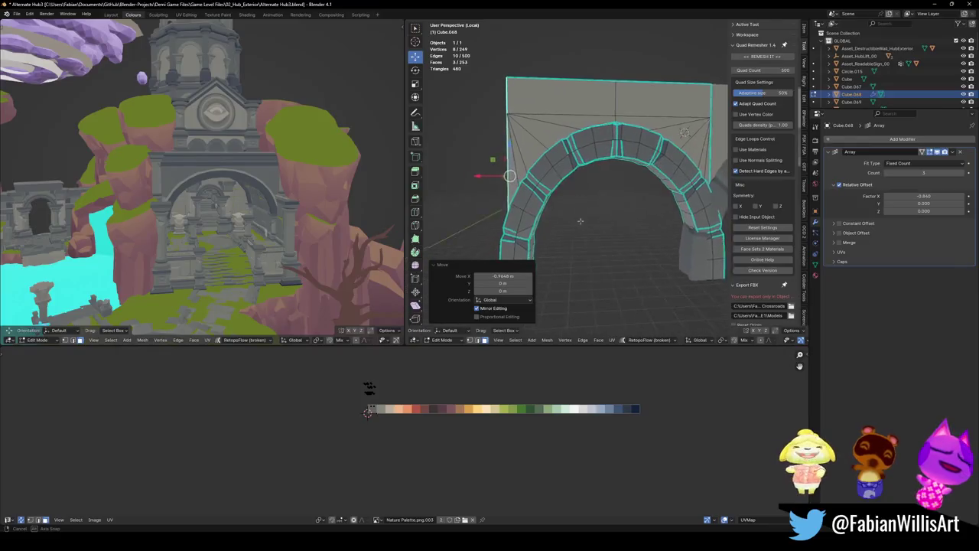
mouse_move(493, 281)
middle_mouse_down()
mouse_move(570, 220)
mouse_move(574, 251)
mouse_move(583, 226)
middle_mouse_up()
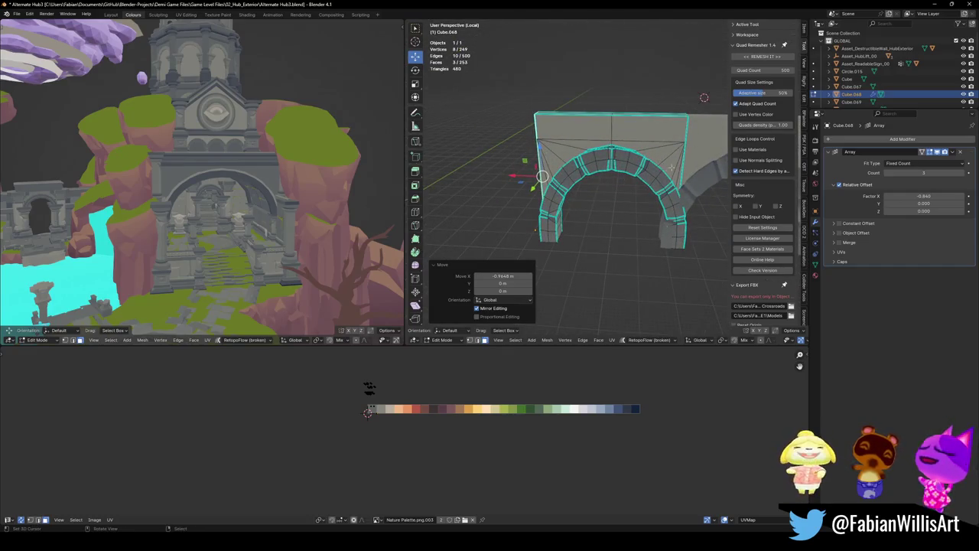
- Select the seam-bounded arch faces and start shifting their UVs horizontally
key("alt+a")
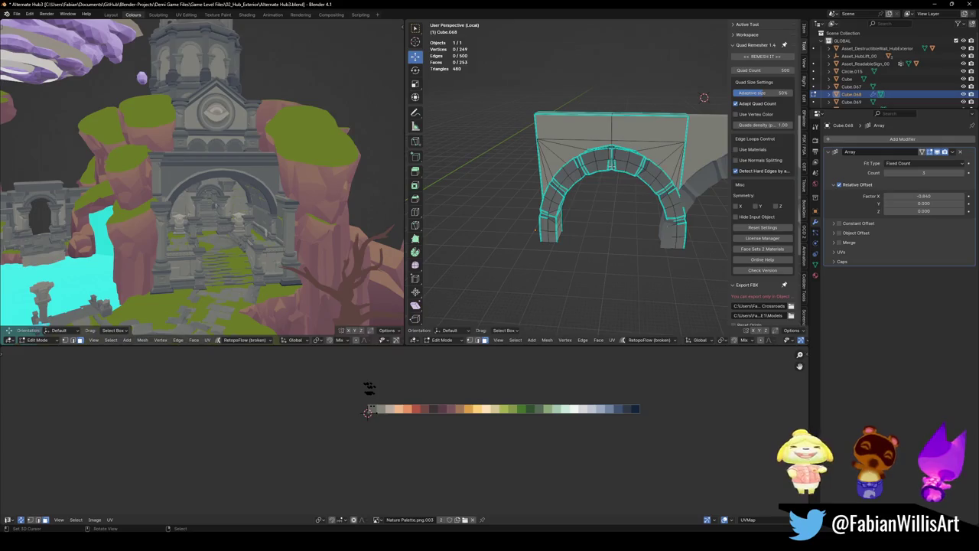
key("l")
key("g")
key("x")
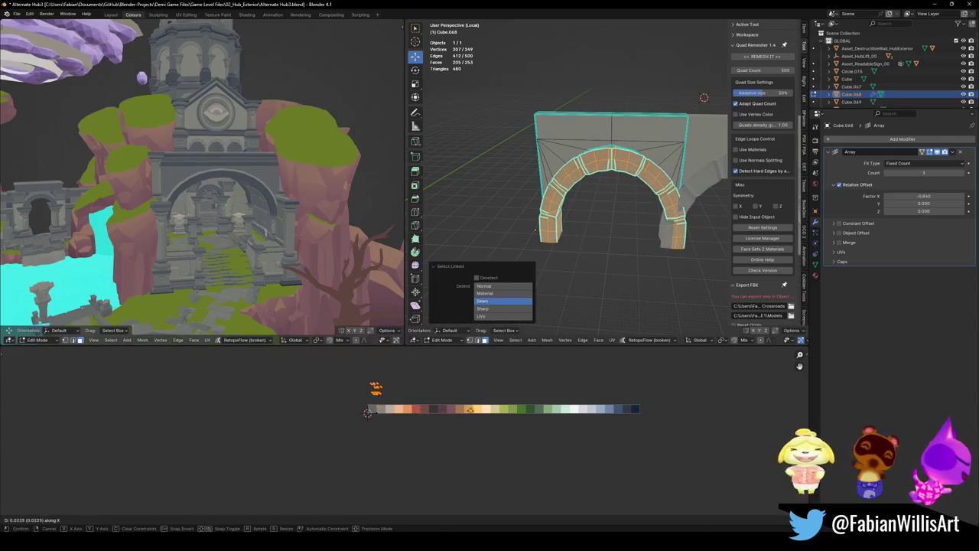
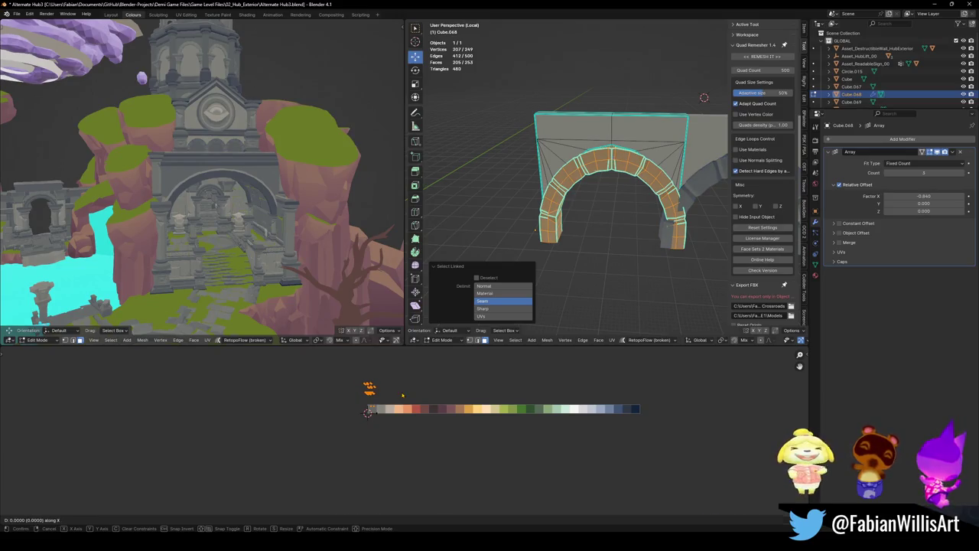
- Move and scale the arch's UV island, then mirror it vertically on Y
left_click(402, 395)
key("s")
left_click(474, 408)
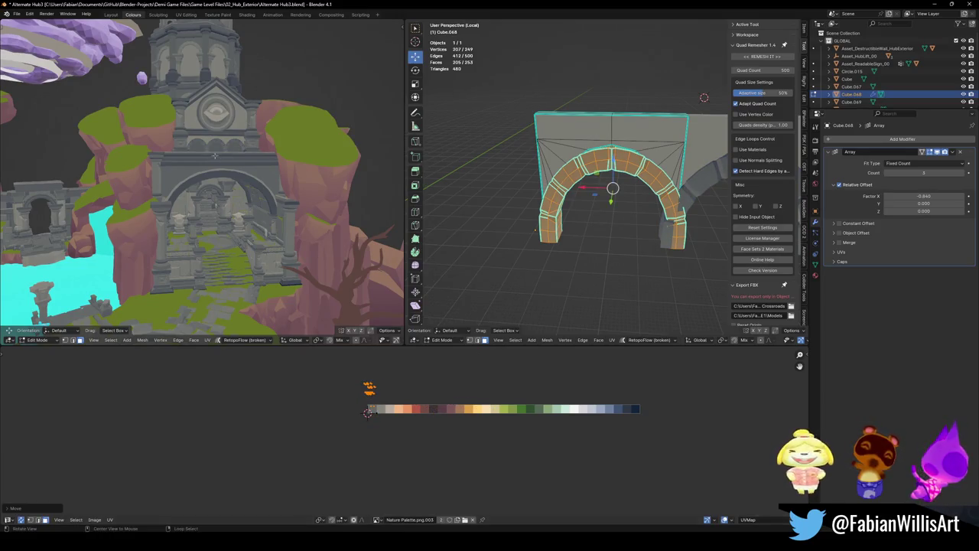
scroll(194, 198, "up", 3)
scroll(194, 198, "up", 3)
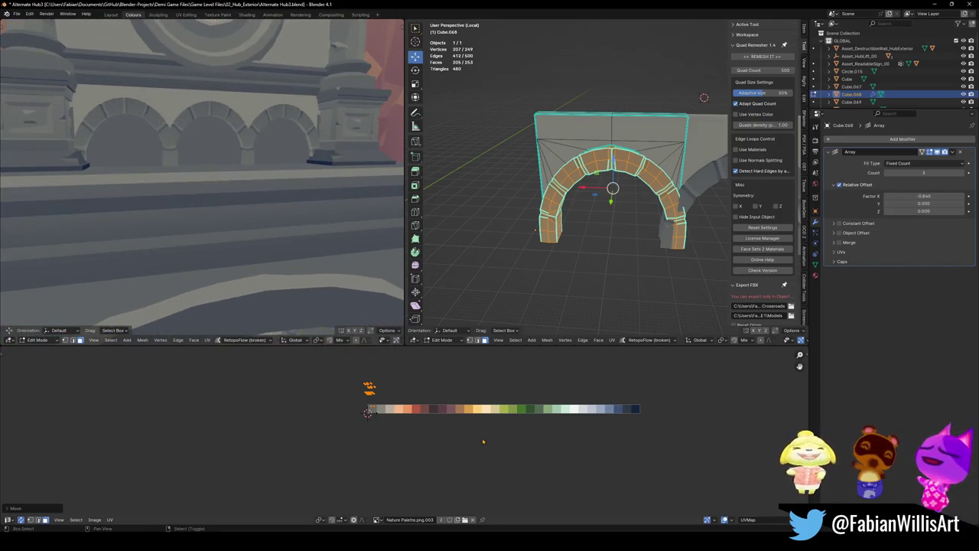
key("ctrl+m")
key("y")
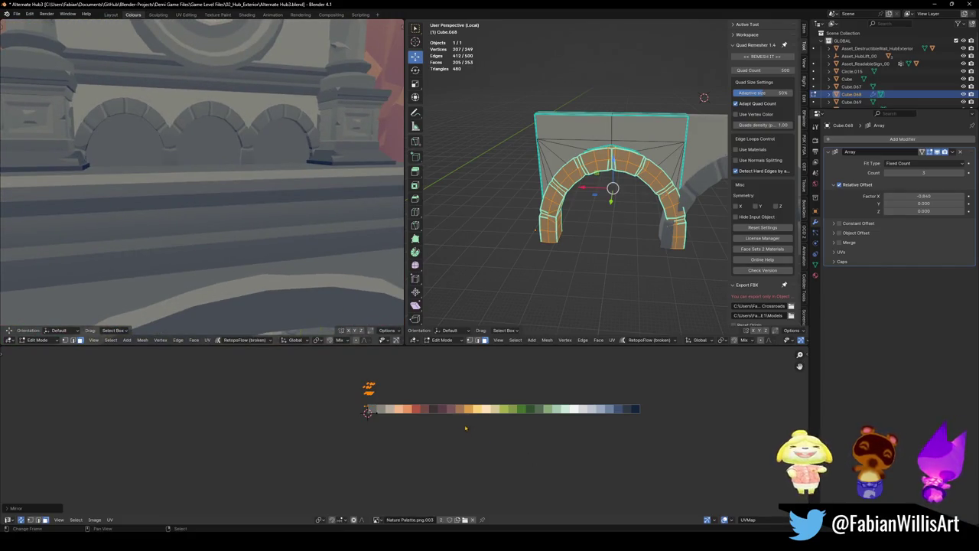
- Select two arch edge loops and offset them with Shrink/Fatten (Alt+S)
left_click(568, 183)
left_click(561, 197, "alt")
scroll(564, 201, "up", 2)
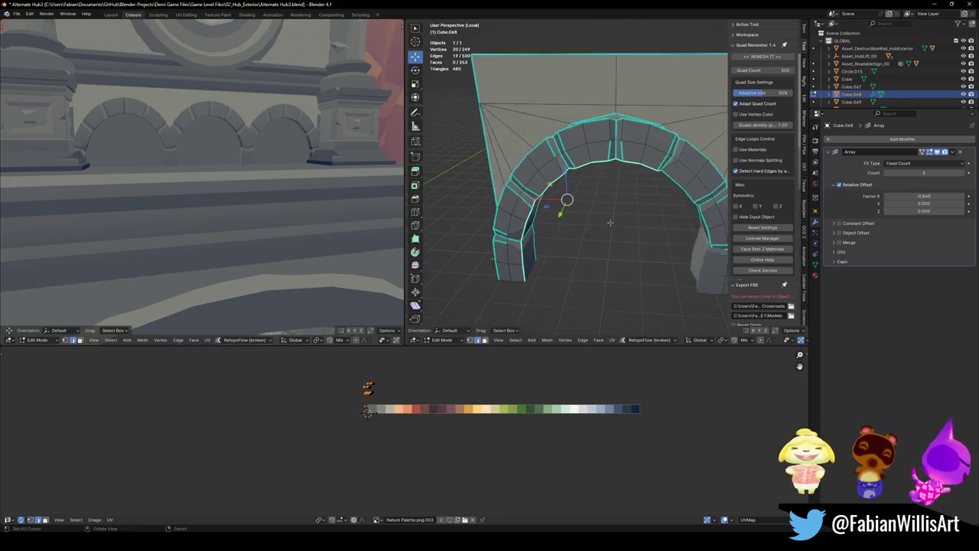
scroll(566, 192, "up", 2)
key("g")
key("z")
right_click(635, 175)
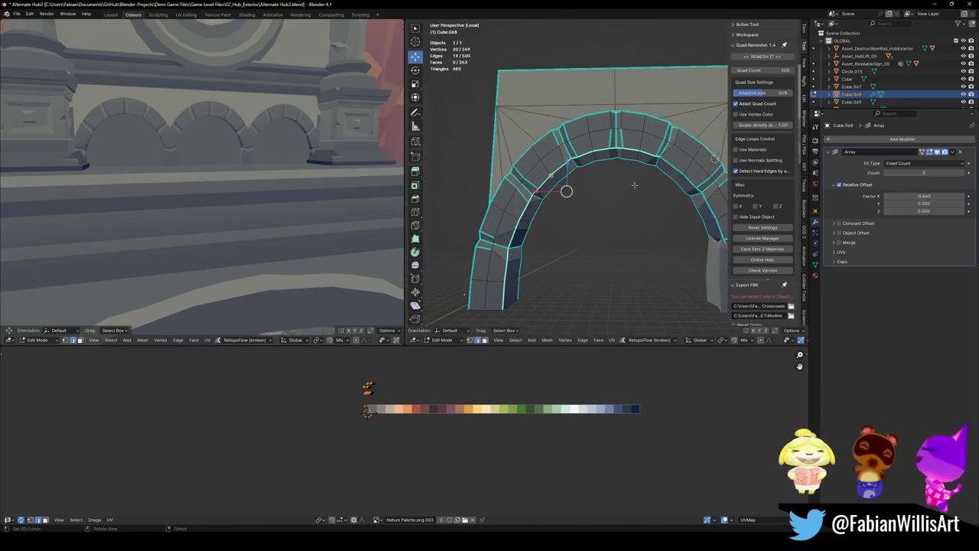
left_click(686, 169, "alt+shift")
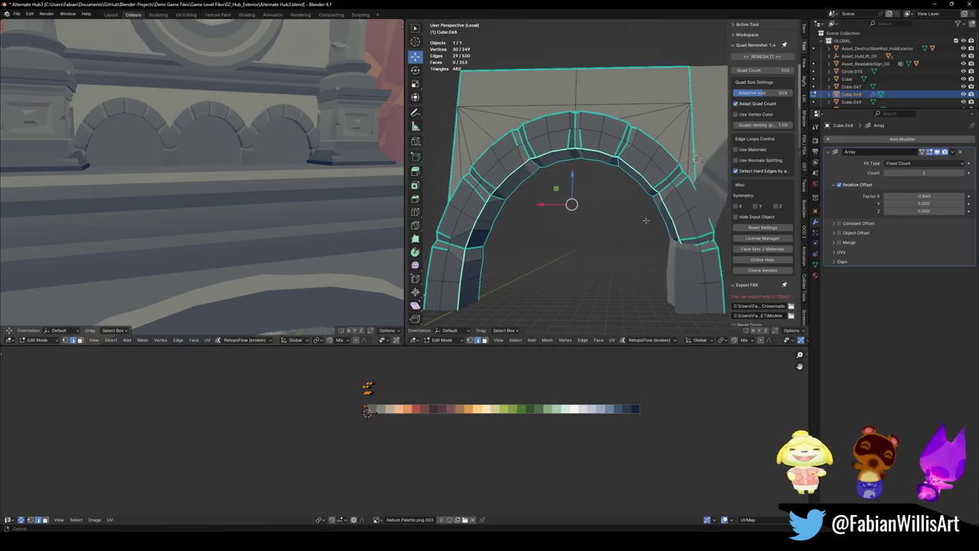
middle_click_drag(686, 169, 692, 227)
key("alt+s")
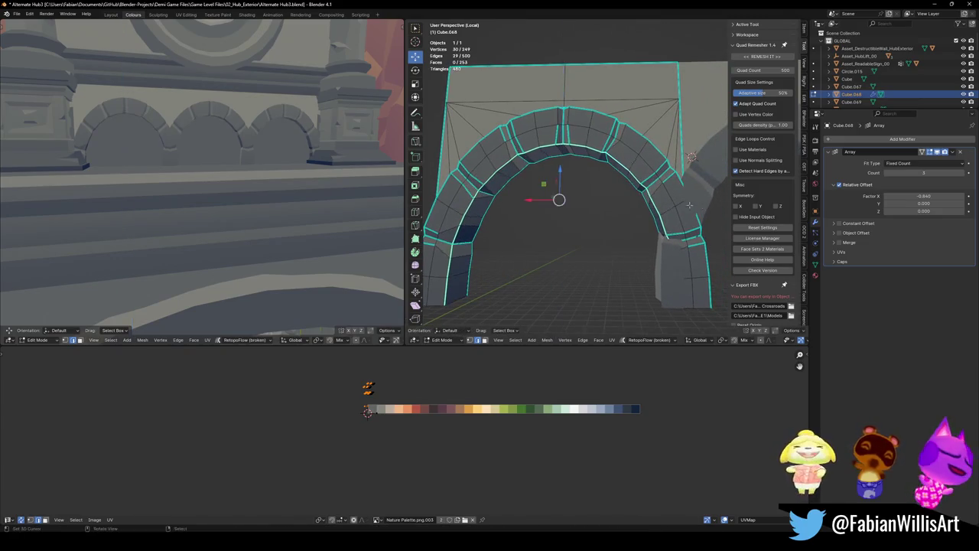
left_click(591, 284)
- Edge-slide the selected arch loops and bevel them
key("g")
key("g")
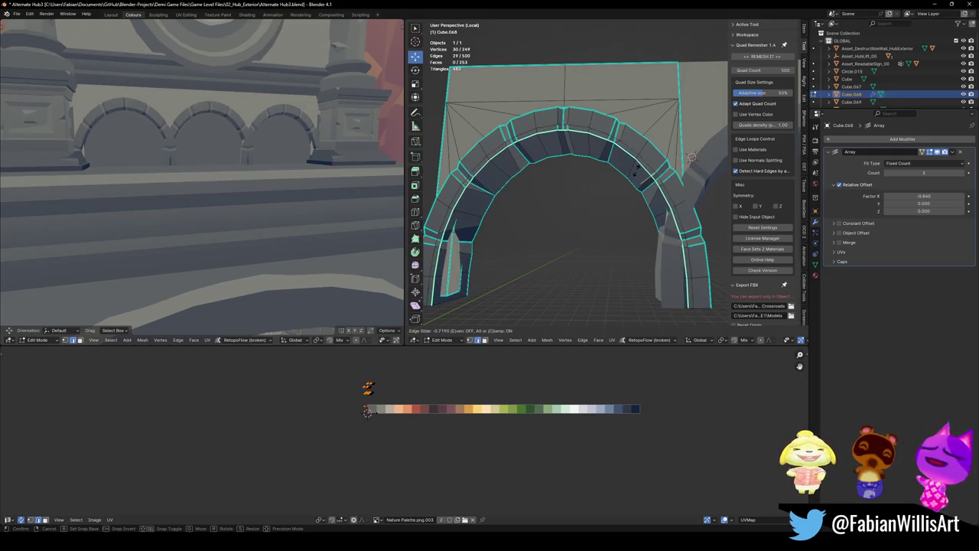
left_click(559, 198)
key("ctrl+b")
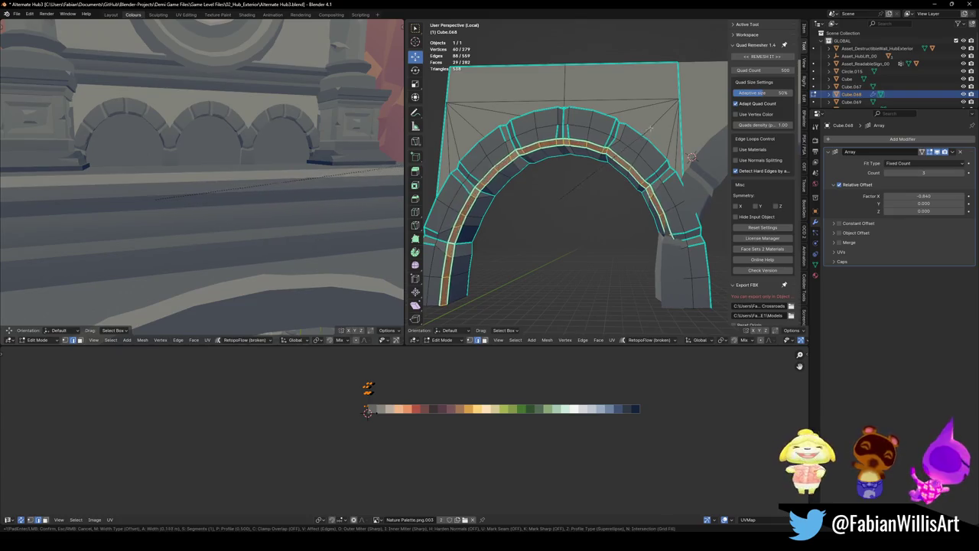
left_click(557, 197)
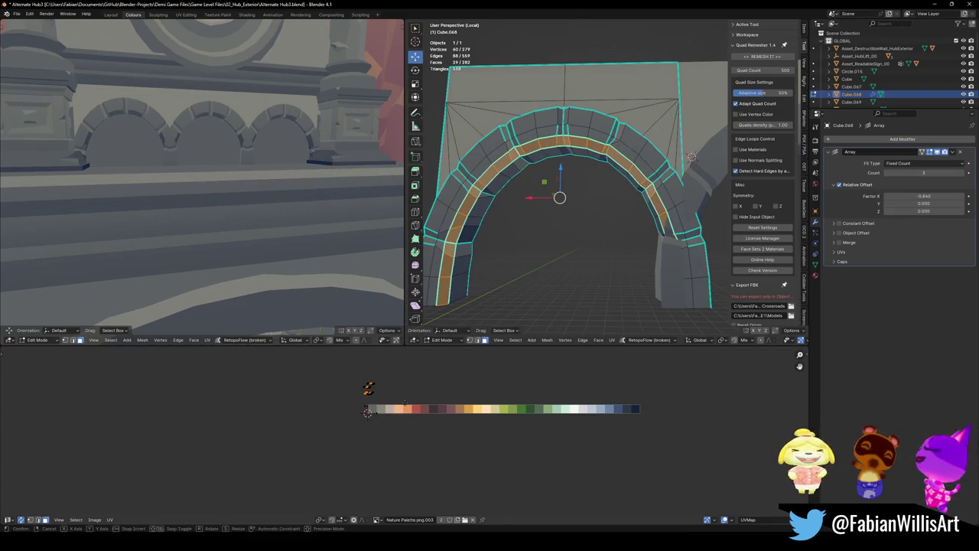
- Shift the bevelled loops along X and scale them to fit the arch
key("g")
key("x")
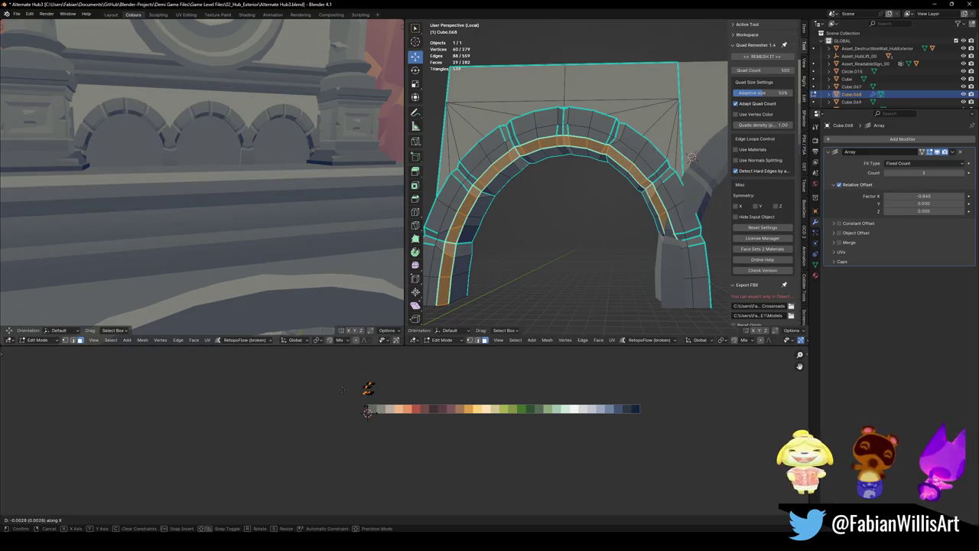
left_click(341, 388)
key("s")
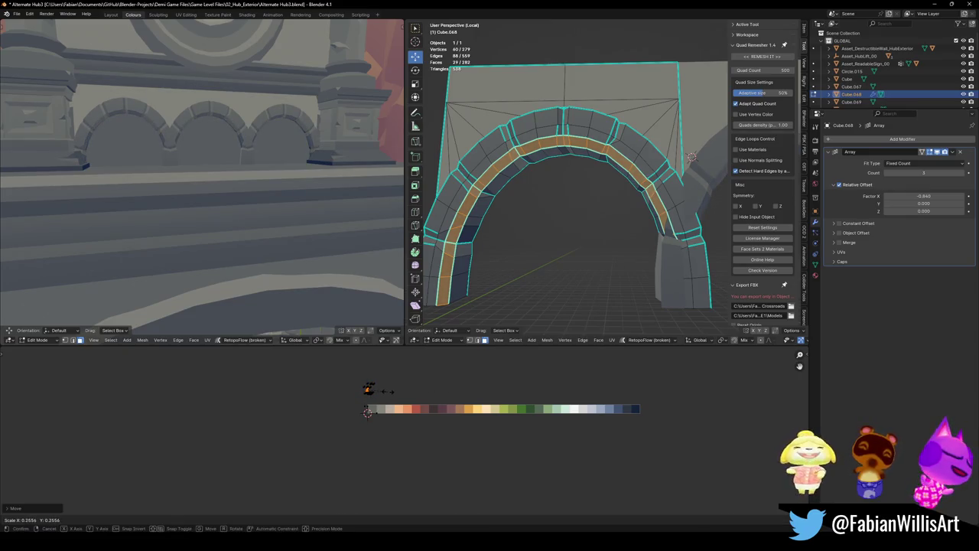
left_click(387, 391)
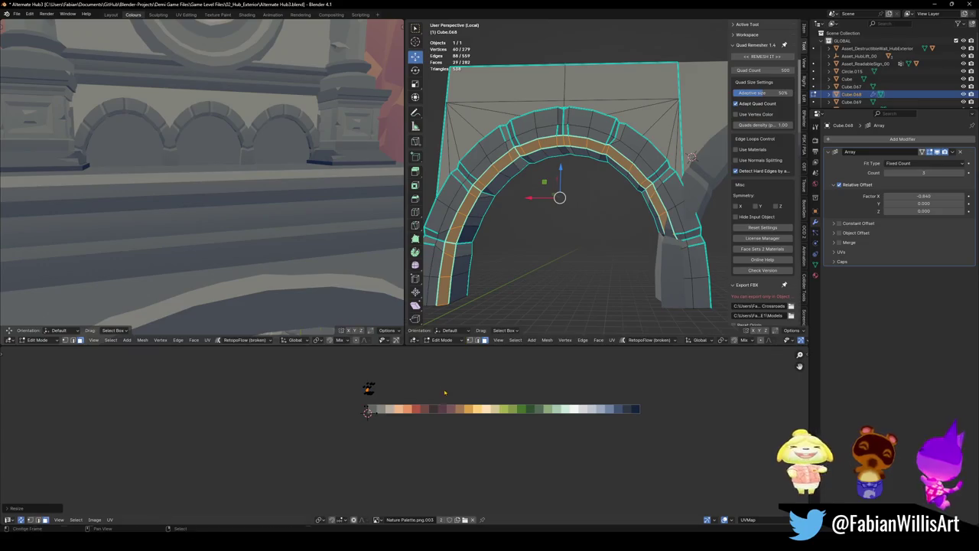
key("g")
key("x")
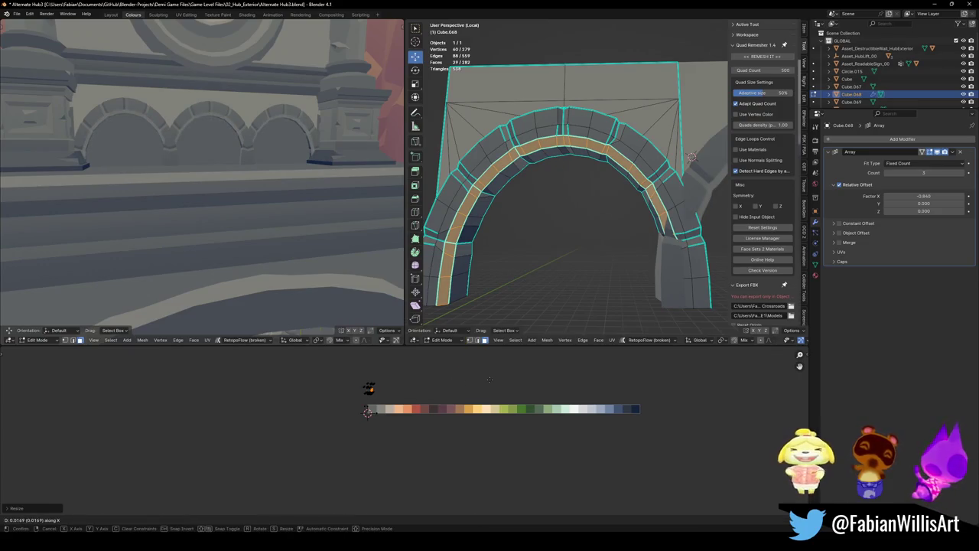
left_click(436, 379)
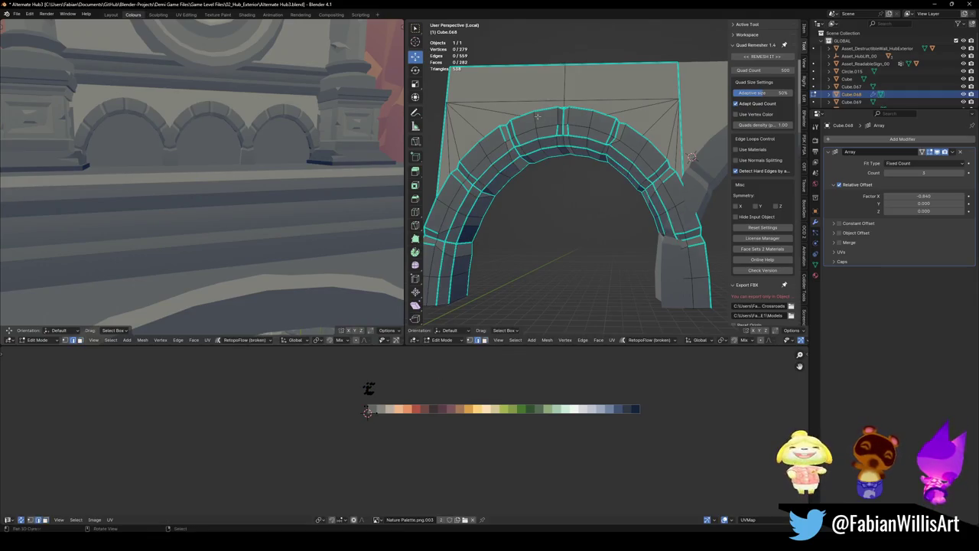
- Bevel the outer arch loop and shift it along X
left_click(563, 175, "alt")
key("ctrl+b")
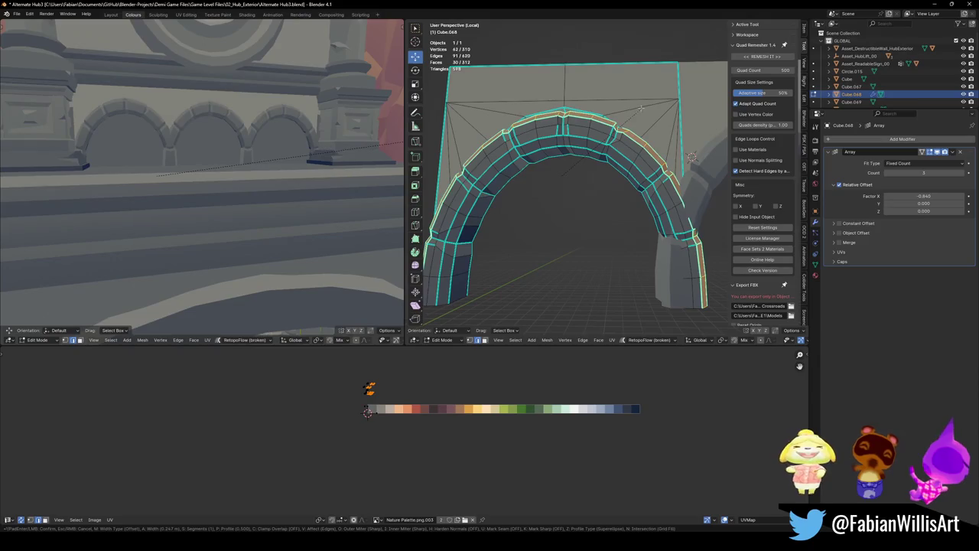
left_click(639, 107)
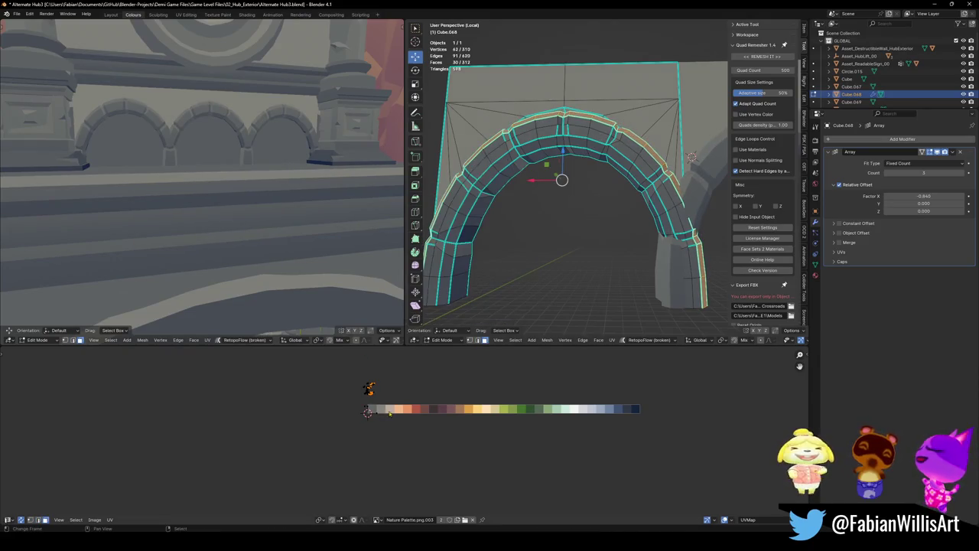
key("g")
key("x")
left_click(404, 401)
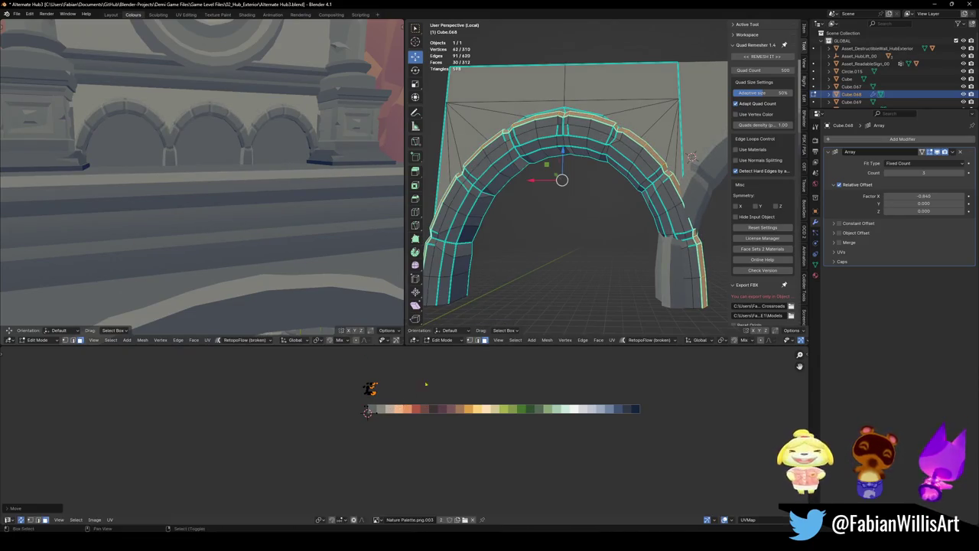
- Set the Array modifier's Relative Offset Factor X to -0.900 and return to Object Mode
left_click_drag(924, 196, 935, 195)
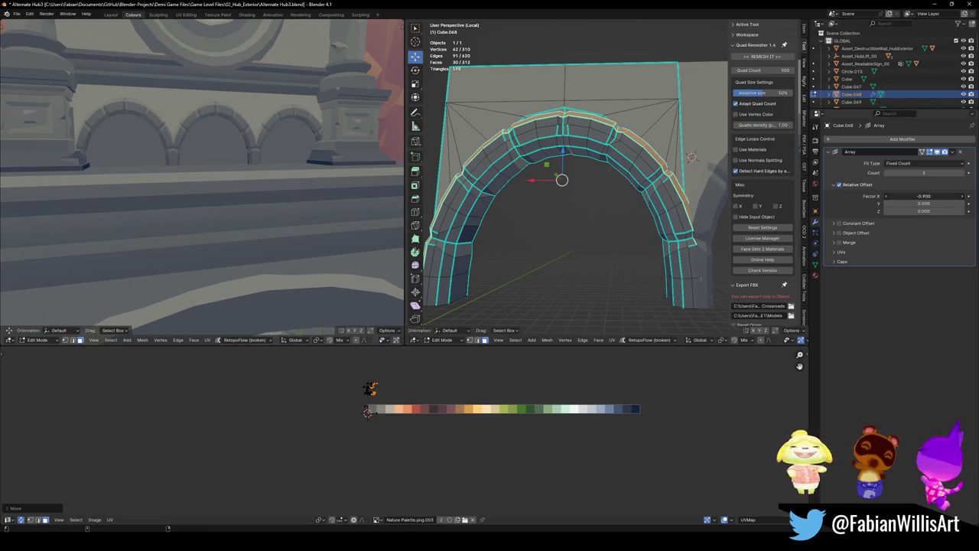
middle_click_drag(252, 191, 260, 159)
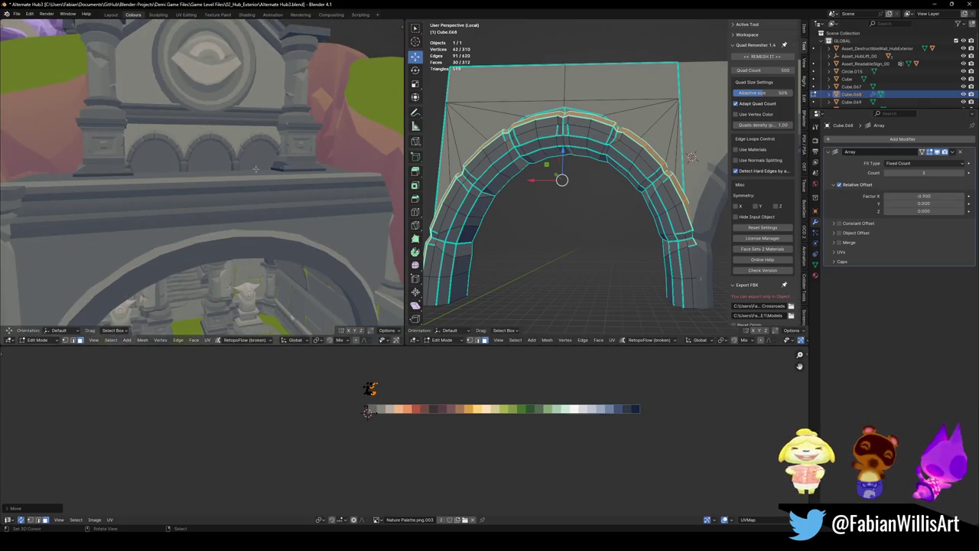
key("Tab")
scroll(565, 217, "down", 3)
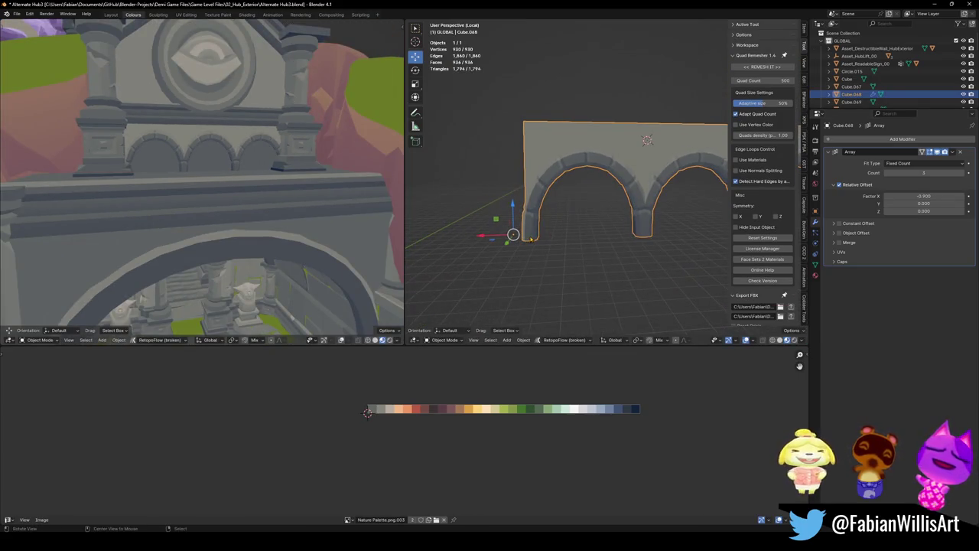
- Slide the arched wall along X and scale it uniformly to 1.170
key("g")
key("x")
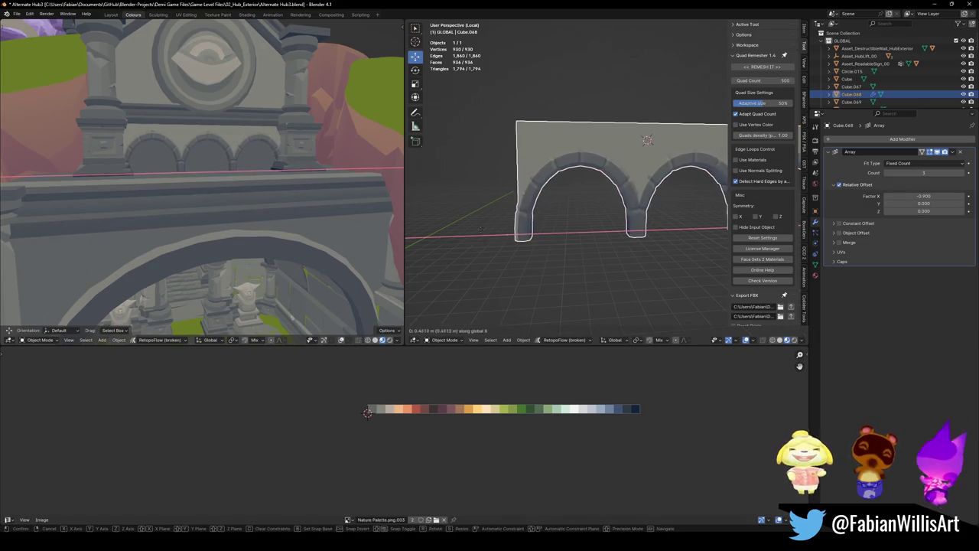
left_click(648, 140)
scroll(567, 182, "down", 2)
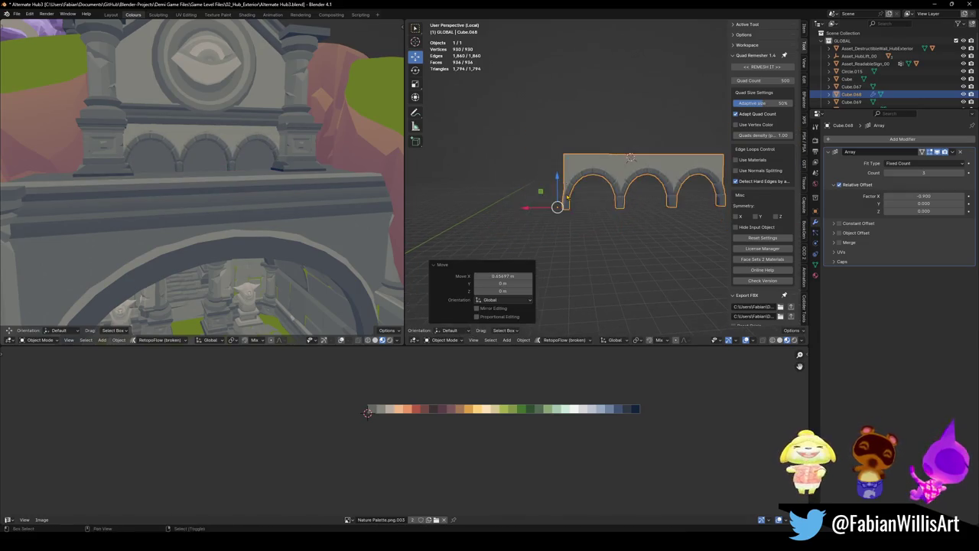
key("s")
key("z")
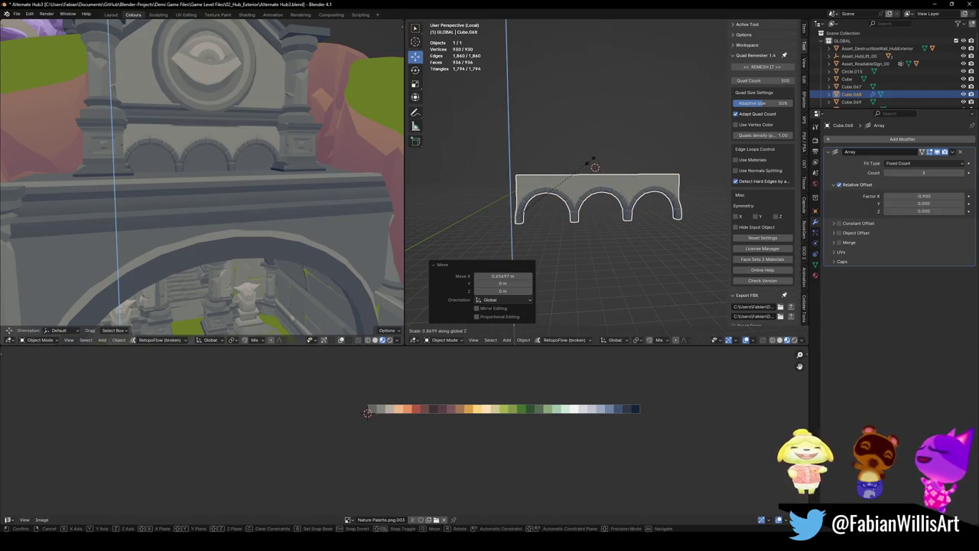
key("z")
left_click(595, 166)
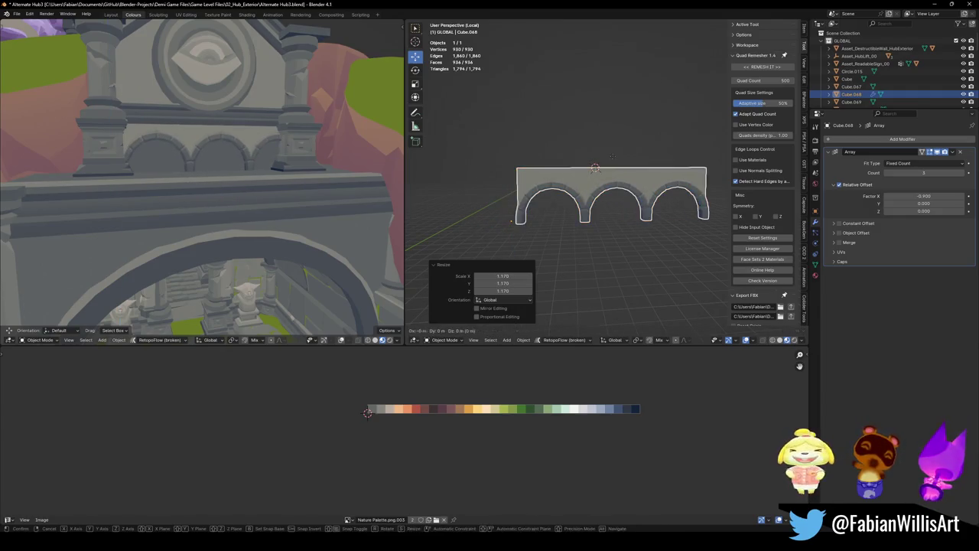
- Place the wall 1.671 m along X and lift it 0.4717 m in Z
key("g")
key("x")
left_click(596, 167)
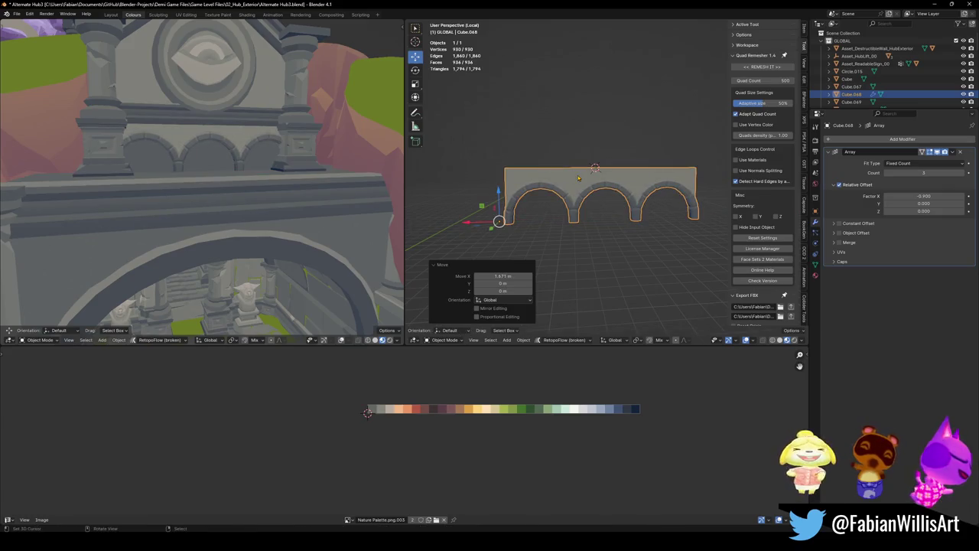
key("g")
key("z")
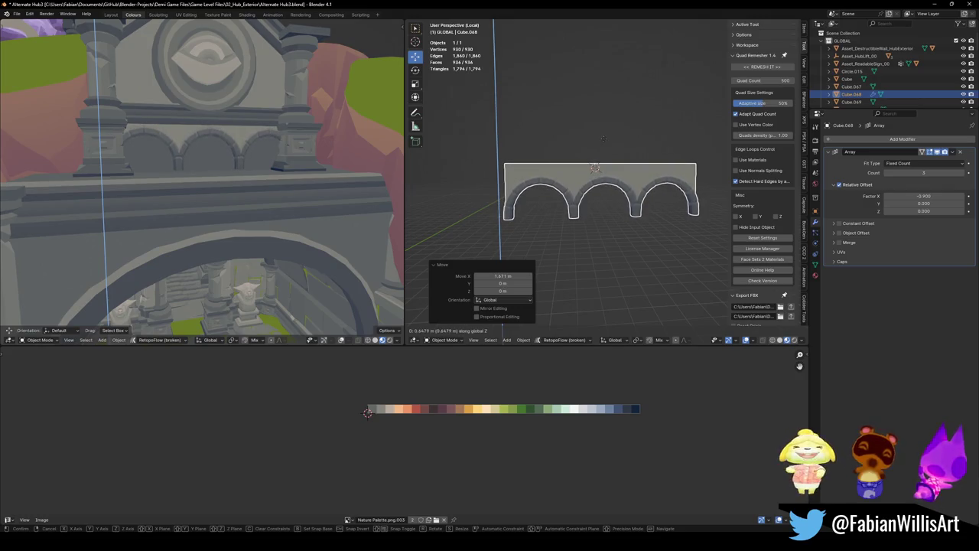
left_click(599, 153)
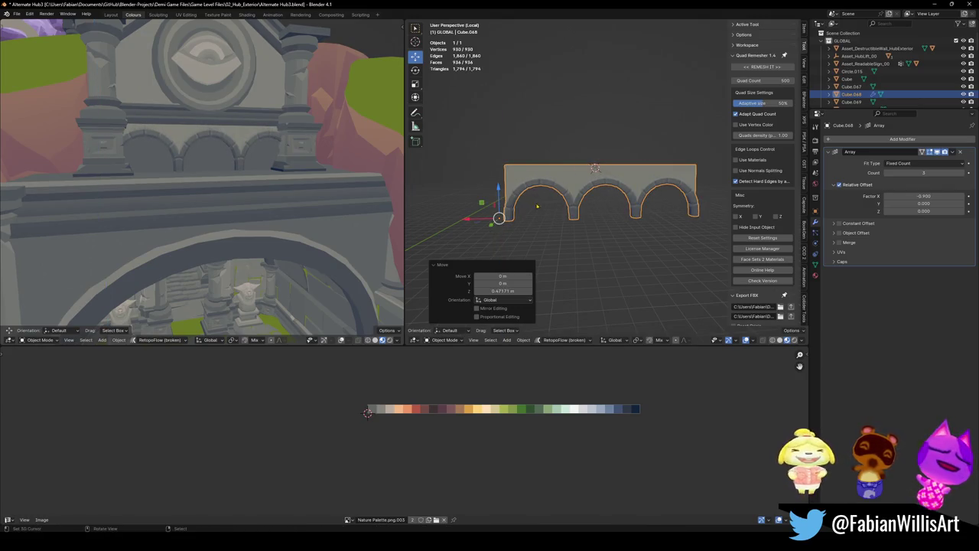
key("Tab")
key("KP_Decimal")
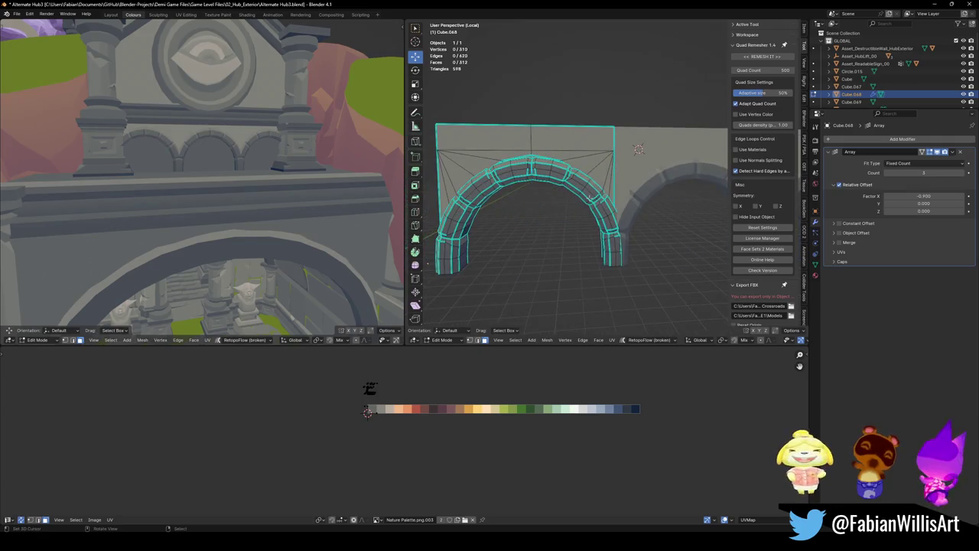
- Select the connected arch stones and thicken them with Shrink/Fatten
key("ctrl+l")
key("alt+s")
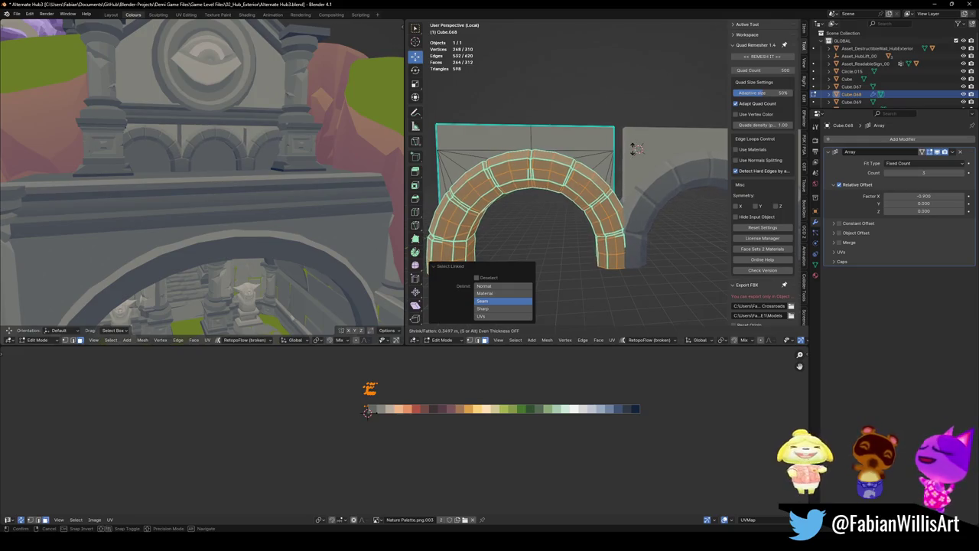
left_click(531, 203)
middle_click_drag(531, 204, 444, 225)
key("alt+a")
- Edge-slide the first two joint edges on the arch front to uneven positions
left_click(588, 219)
key("g")
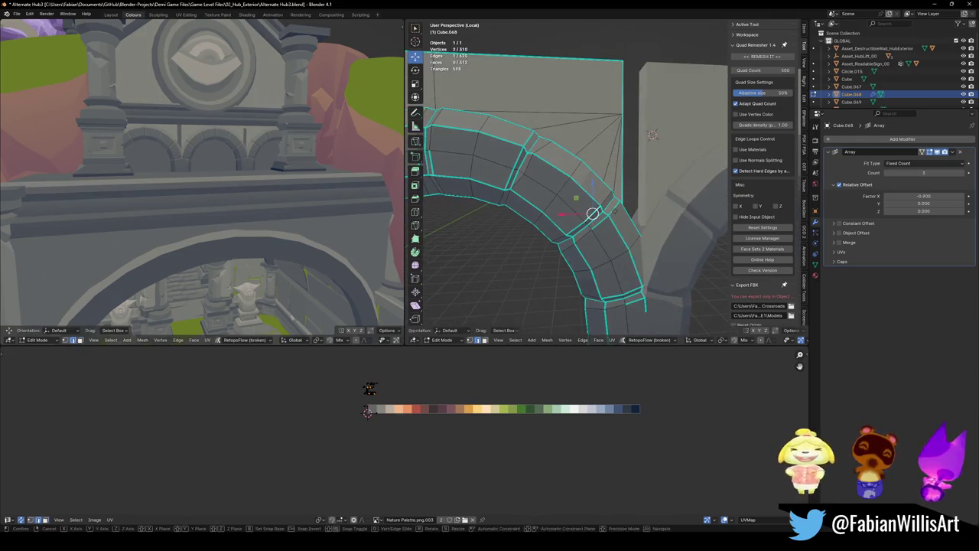
key("g")
left_click(595, 198)
key("alt+a")
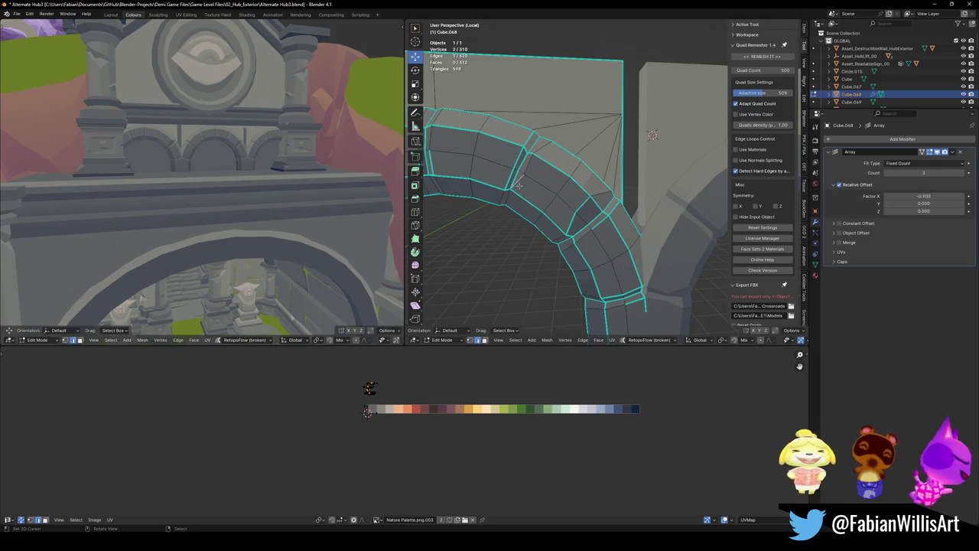
key("g")
key("g")
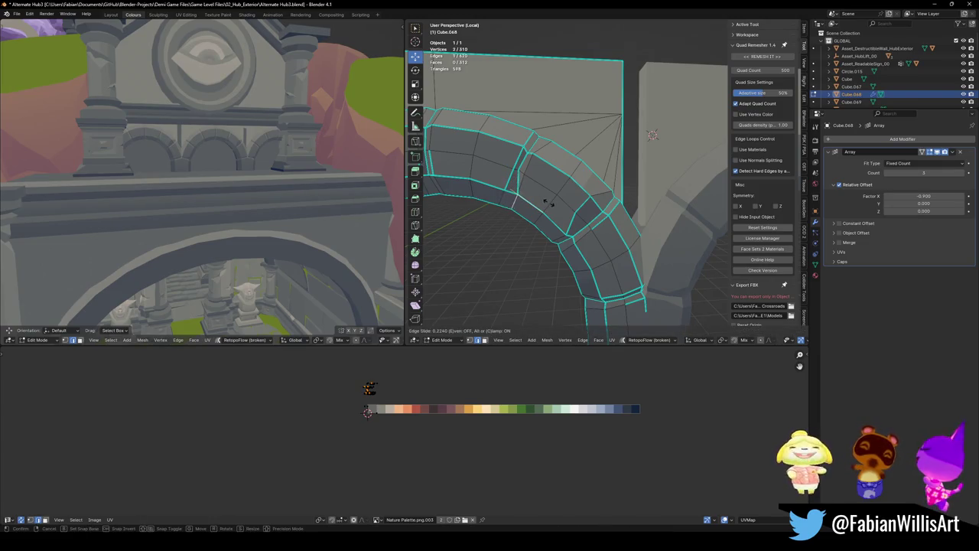
middle_click_drag(544, 202, 549, 169)
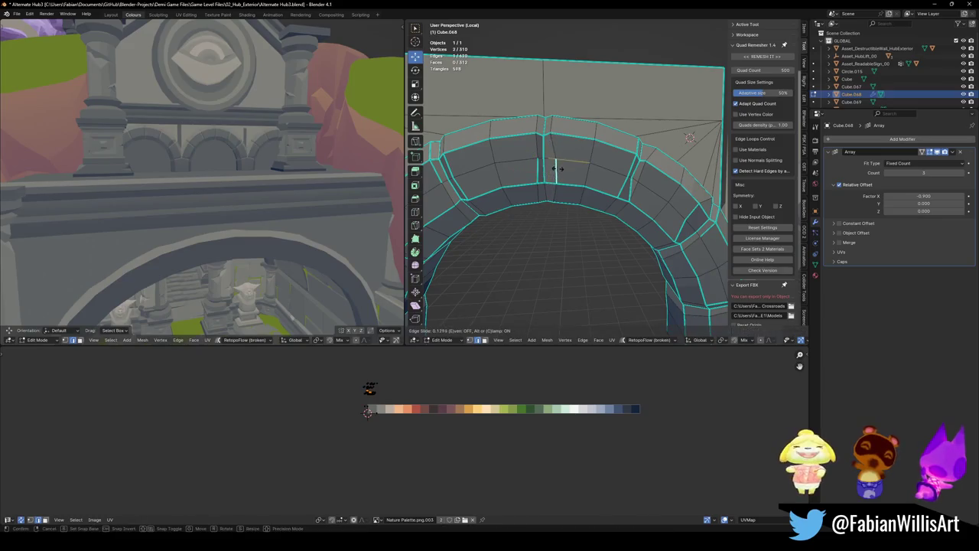
left_click(560, 169)
- Slide another front joint and joints on the arch's right leg sideways
key("alt+a")
key("g")
key("g")
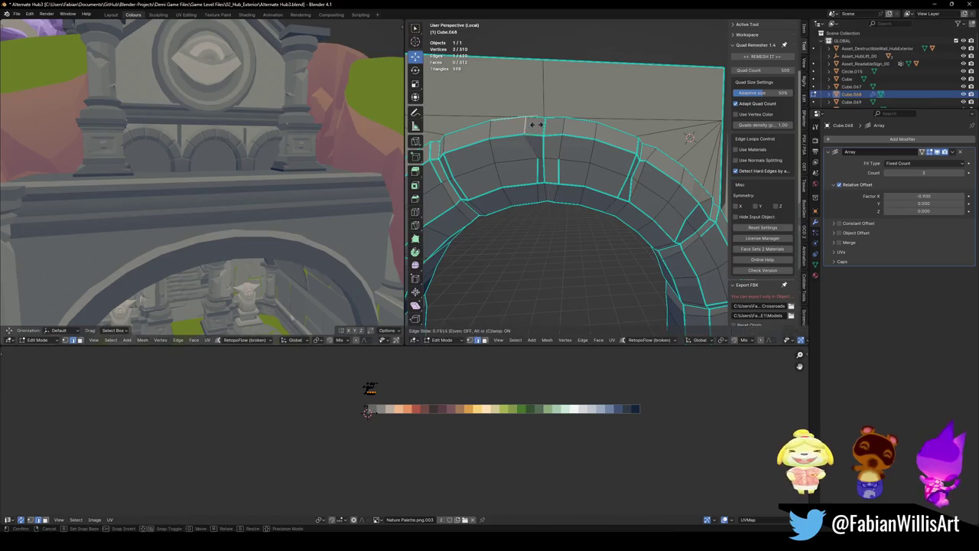
middle_click_drag(536, 125, 514, 153)
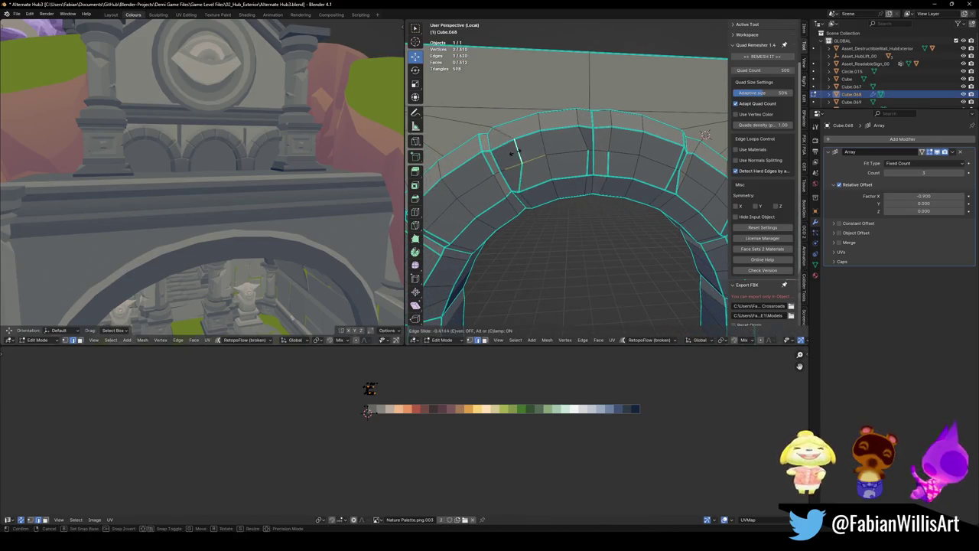
left_click(514, 153)
key("alt+a")
middle_click_drag(602, 212, 635, 229)
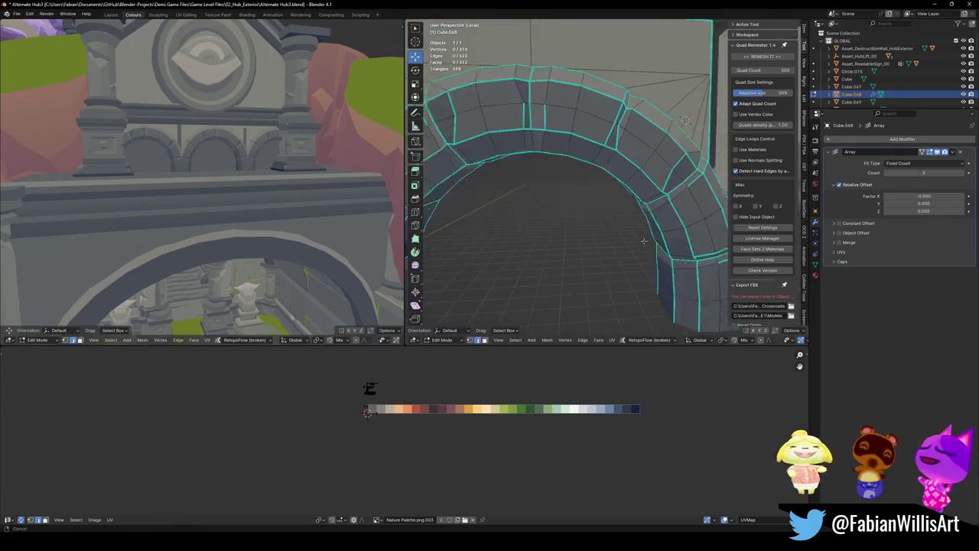
left_click(644, 247)
key("g")
key("g")
left_click(666, 248)
key("alt+a")
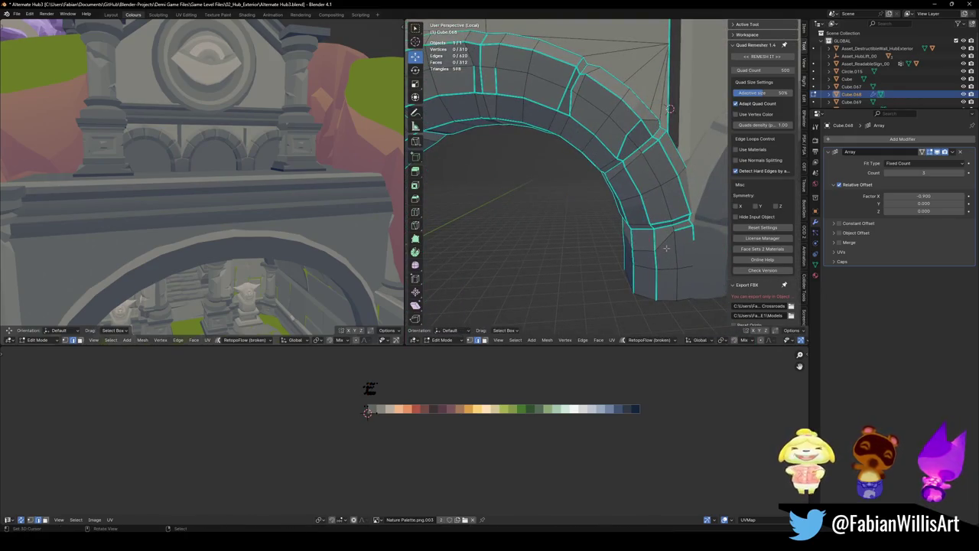
key("alt+a")
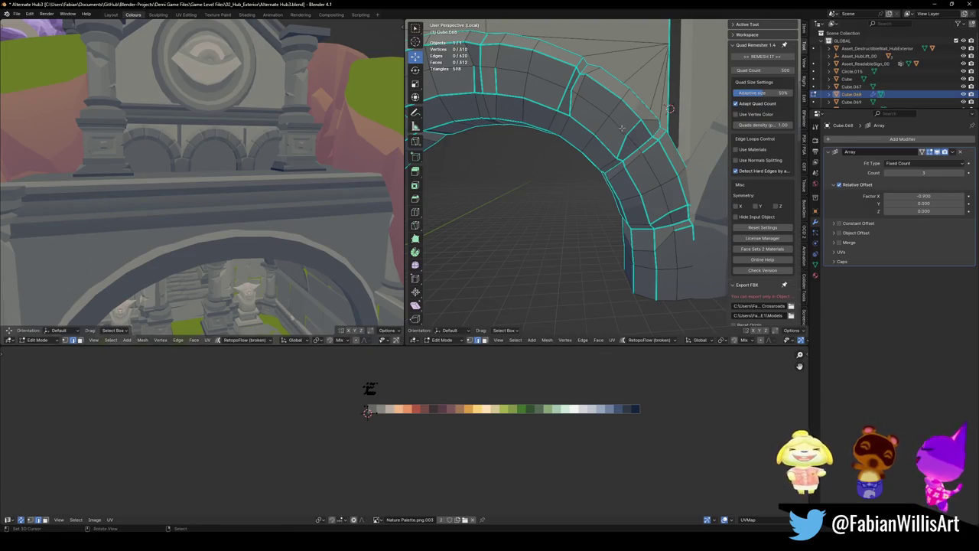
key("g")
key("g")
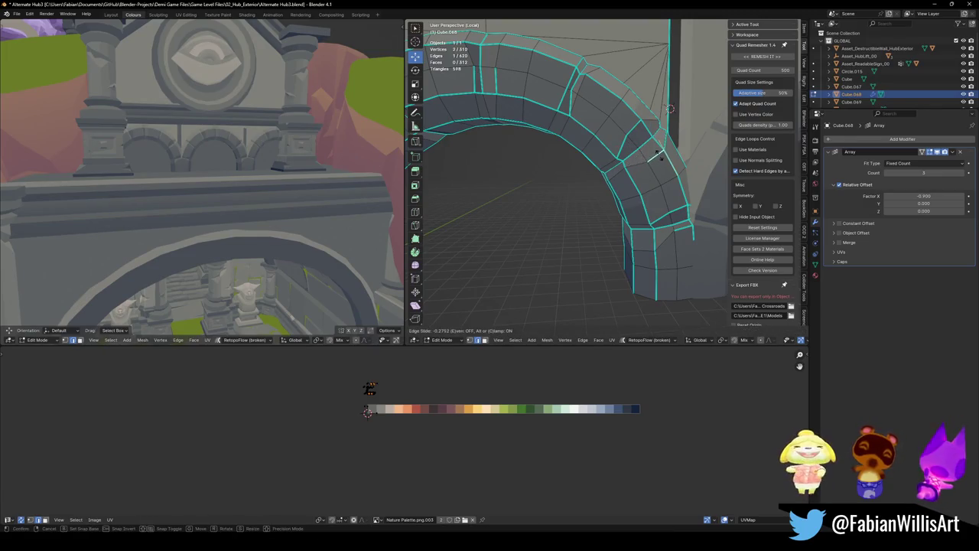
left_click(654, 154)
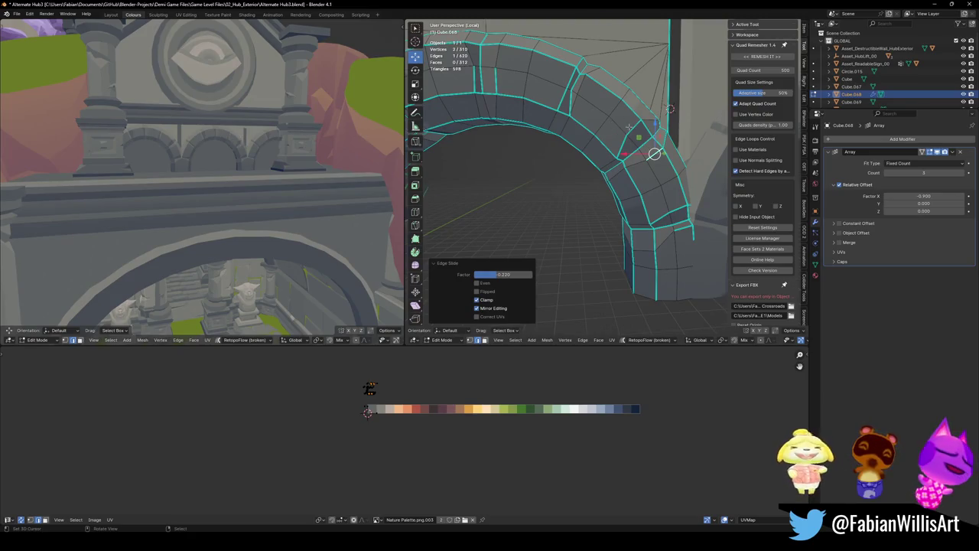
- Slide joint edges on the arch's left side and near its top
middle_click_drag(670, 109, 725, 126)
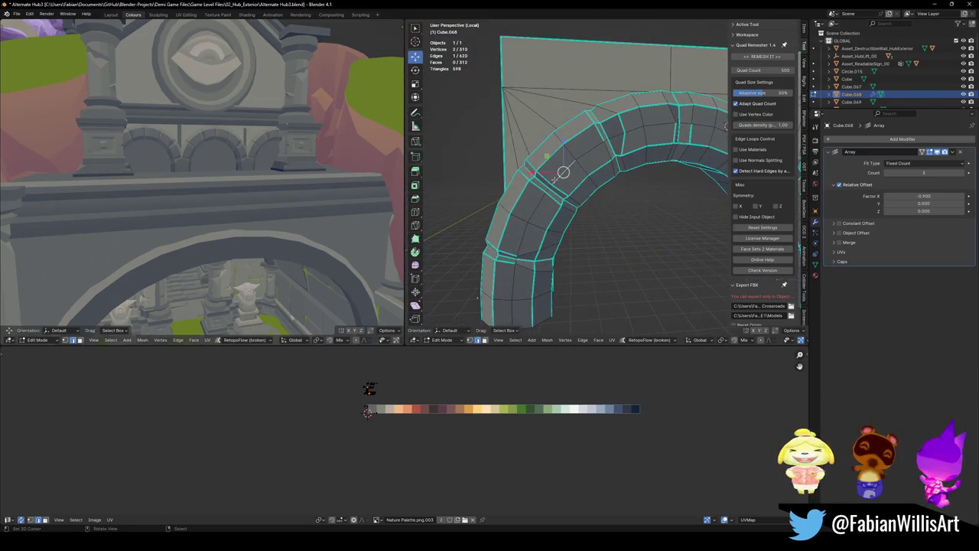
key("g")
key("g")
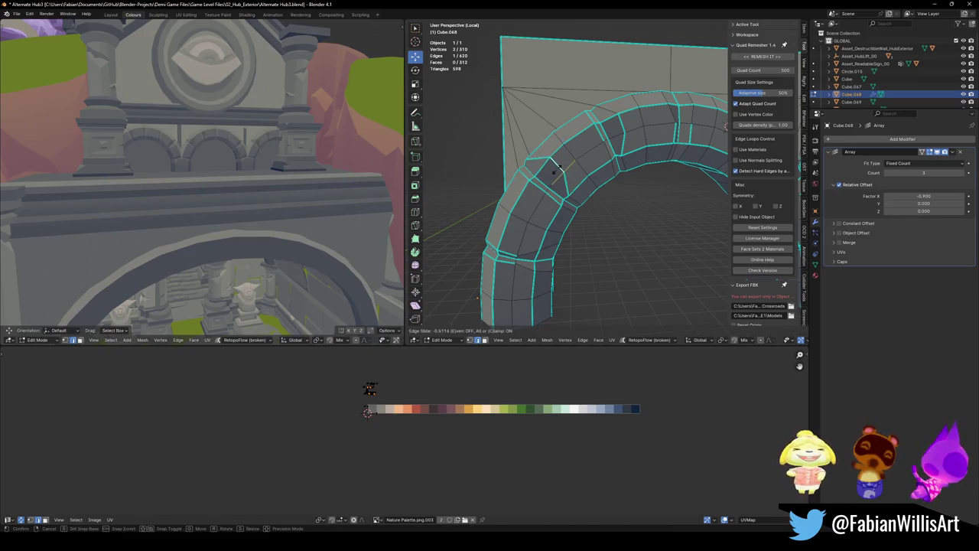
left_click(543, 180)
left_click(590, 197)
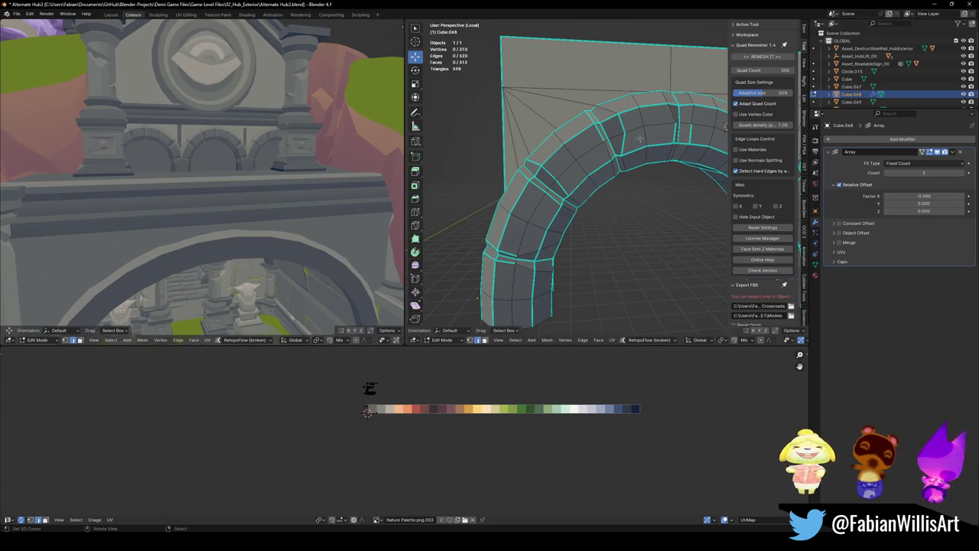
mouse_move(650, 157)
middle_mouse_down()
mouse_move(612, 141)
mouse_move(545, 162)
middle_mouse_up()
left_click(595, 131)
key("g")
key("g")
left_click(579, 153)
key("g")
key("g")
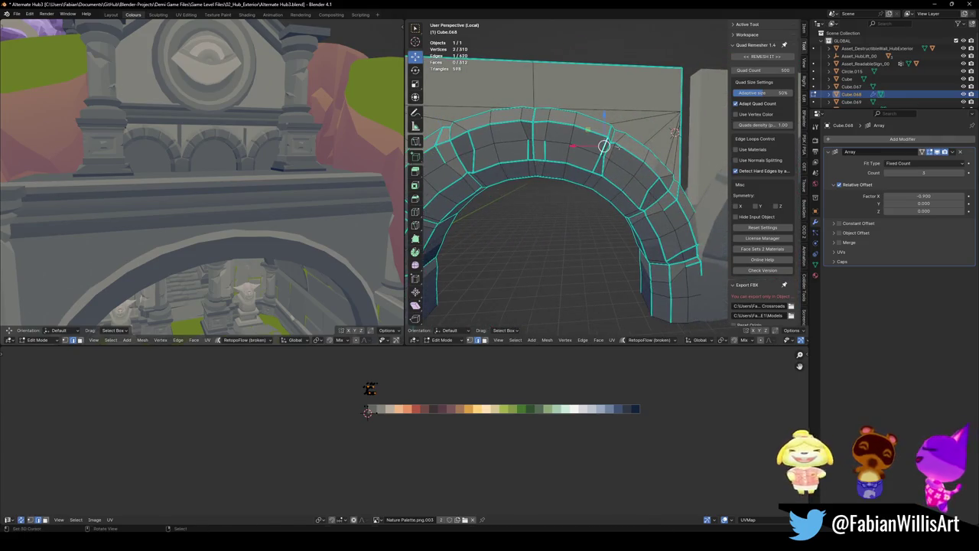
left_click(595, 146)
scroll(246, 159, "down", 2)
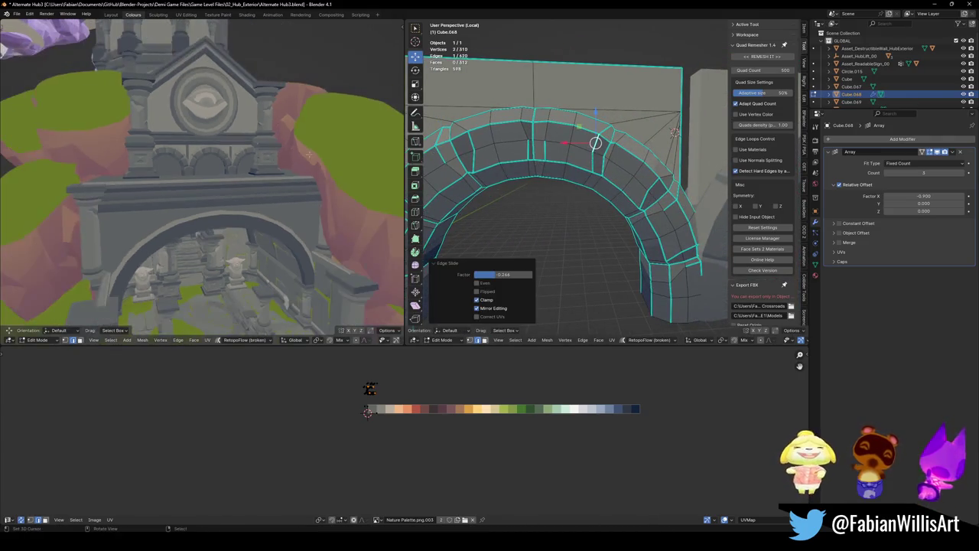
- Return to Object Mode, save, and tighten the Array Factor X to -0.840
scroll(246, 159, "down", 2)
scroll(246, 158, "down", 2)
key("Tab")
scroll(650, 186, "down", 5)
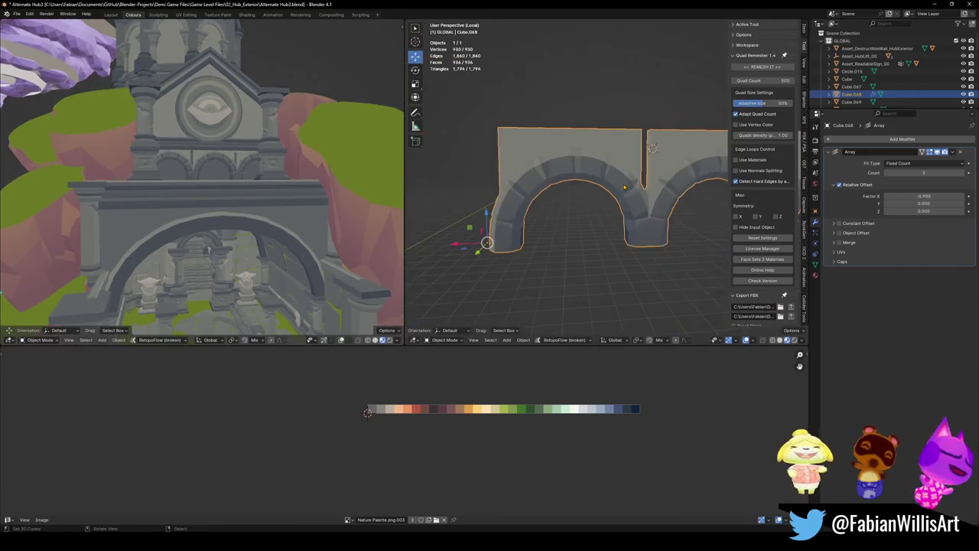
key("alt+a")
key("ctrl+s")
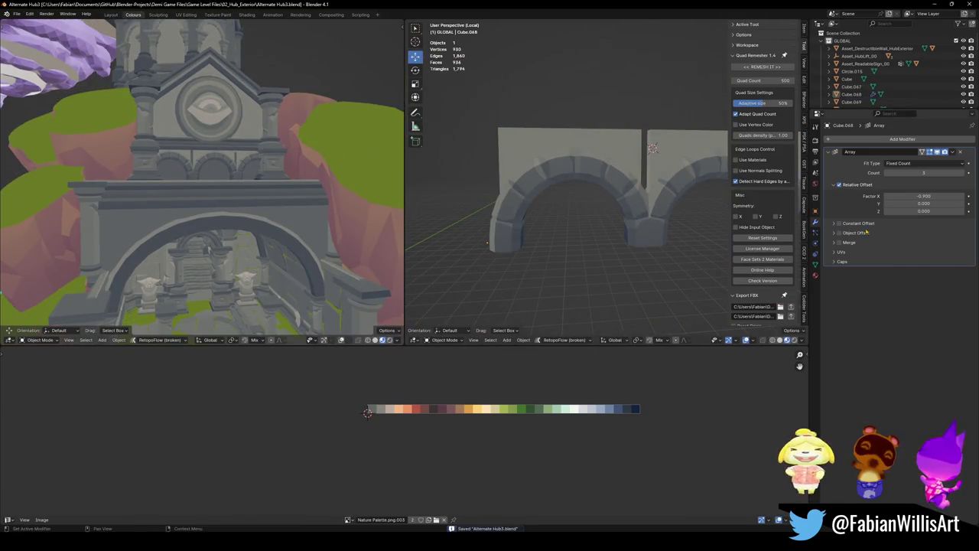
left_click_drag(922, 195, 932, 196)
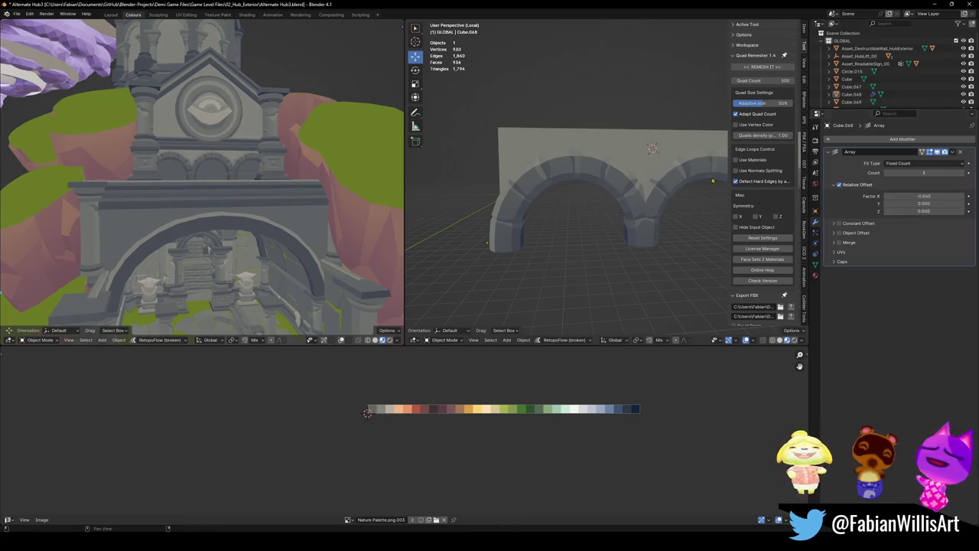
- Inspect the arch wall's mesh in Edit Mode, then deselect it and save the file
mouse_move(512, 191)
middle_mouse_down()
mouse_move(567, 177)
mouse_move(548, 202)
middle_mouse_up()
left_click(594, 173)
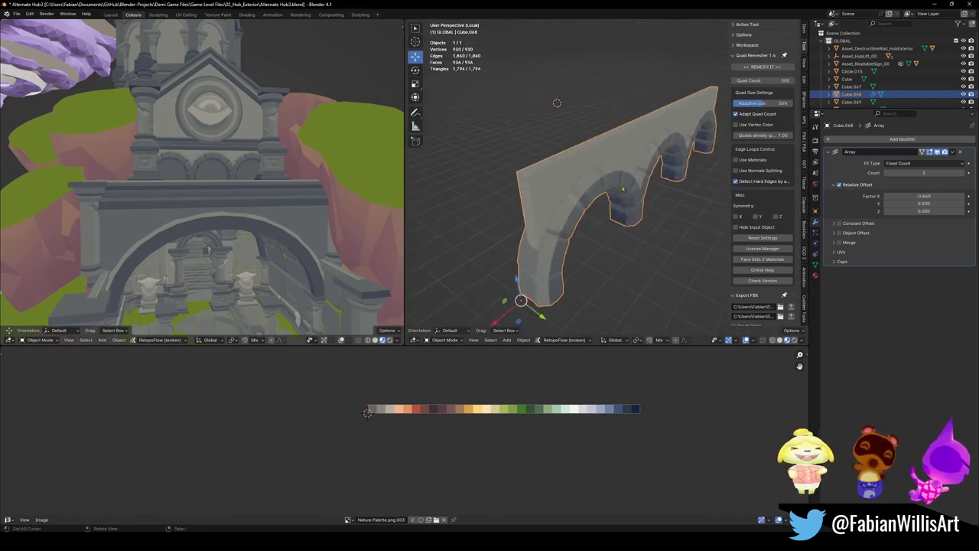
key("Tab")
key("alt+a")
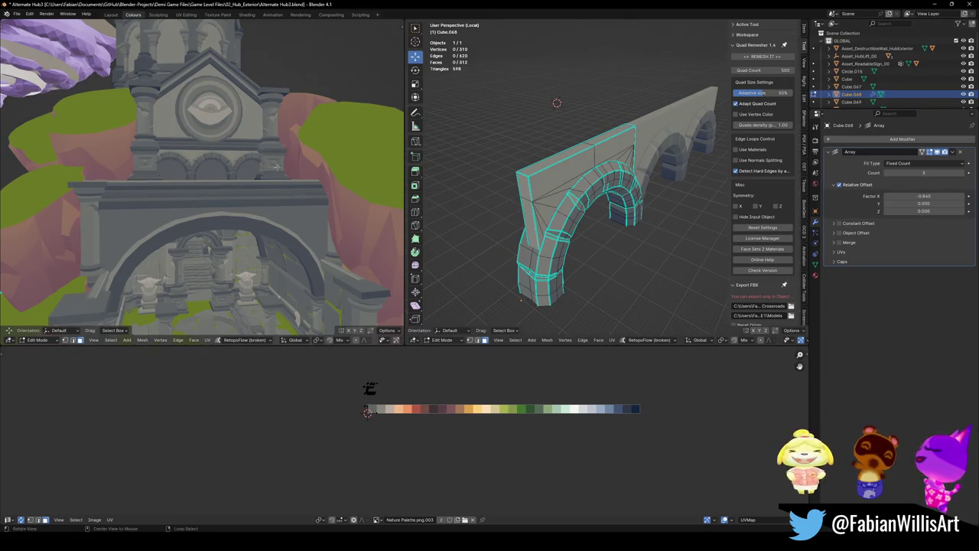
mouse_move(230, 176)
middle_mouse_down()
mouse_move(261, 165)
mouse_move(321, 176)
middle_mouse_up()
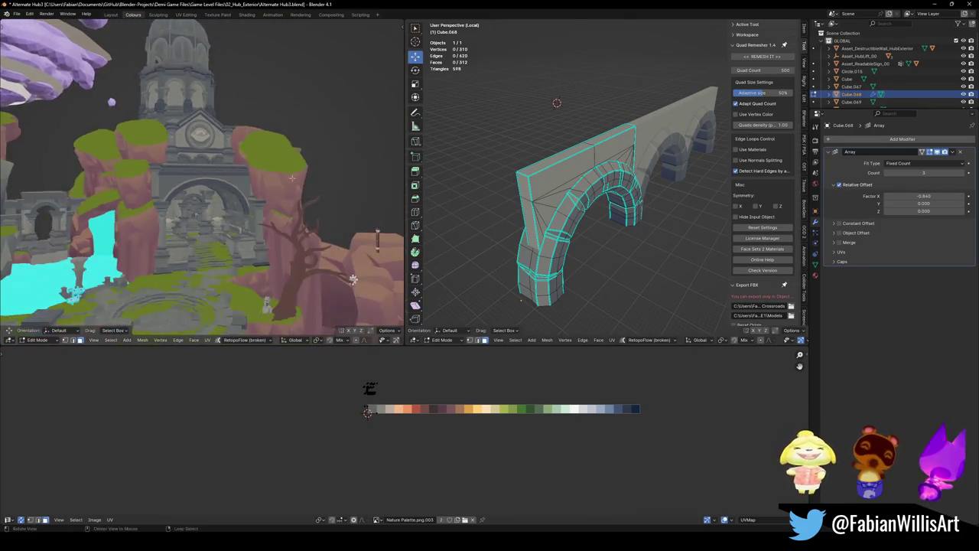
scroll(573, 128, "down", 3)
key("Tab")
key("alt+a")
scroll(566, 179, "up", 2)
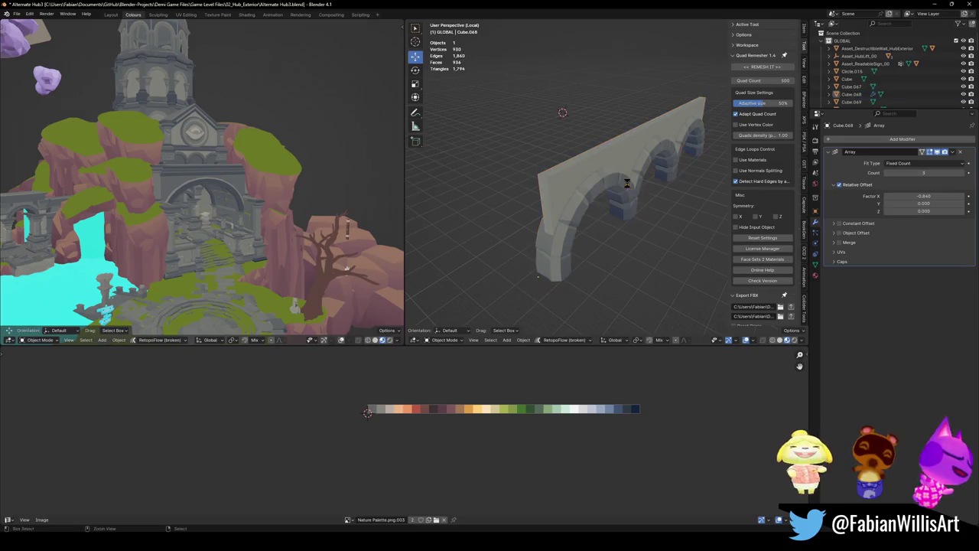
key("ctrl+s")
mouse_move(202, 183)
middle_mouse_down()
mouse_move(260, 176)
mouse_move(242, 155)
mouse_move(260, 155)
middle_mouse_up()
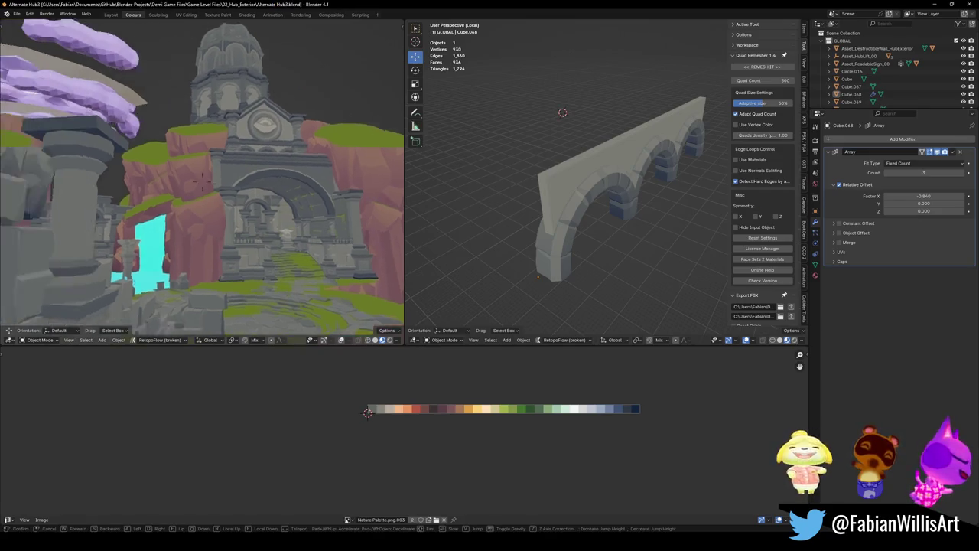
- Walk the left viewport forward toward the arch and clock tower, then save the file
middle_click_drag(260, 153, 276, 149)
left_click(189, 135)
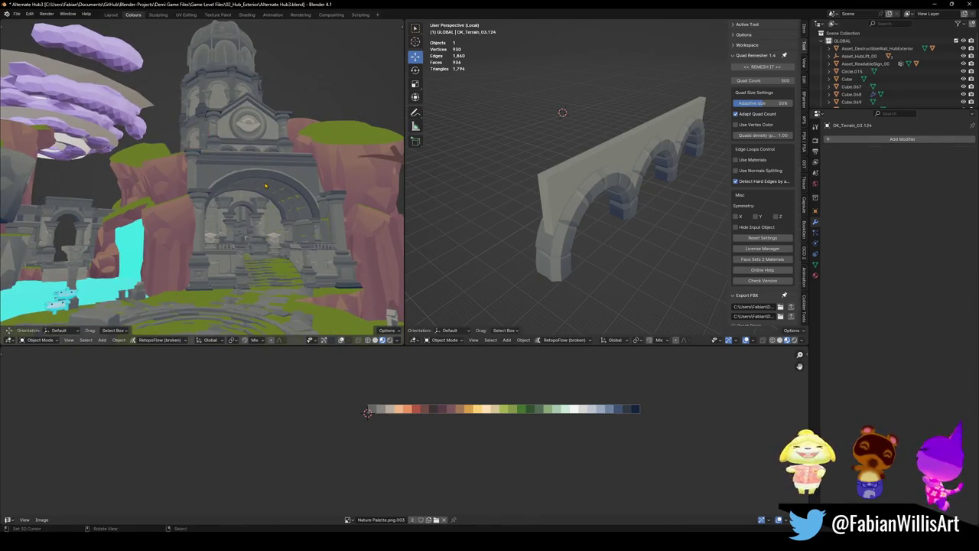
key("shift+grave")
key("w")
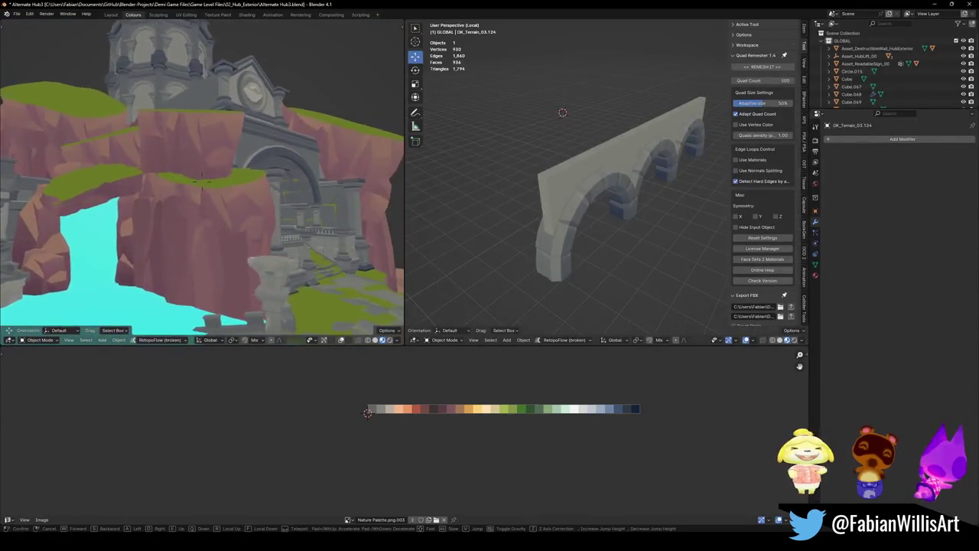
key("w")
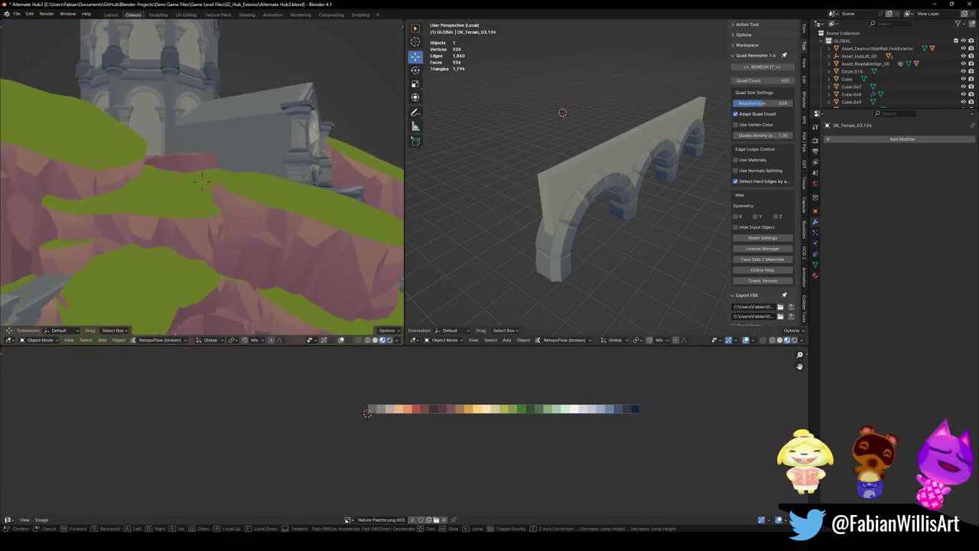
key("w")
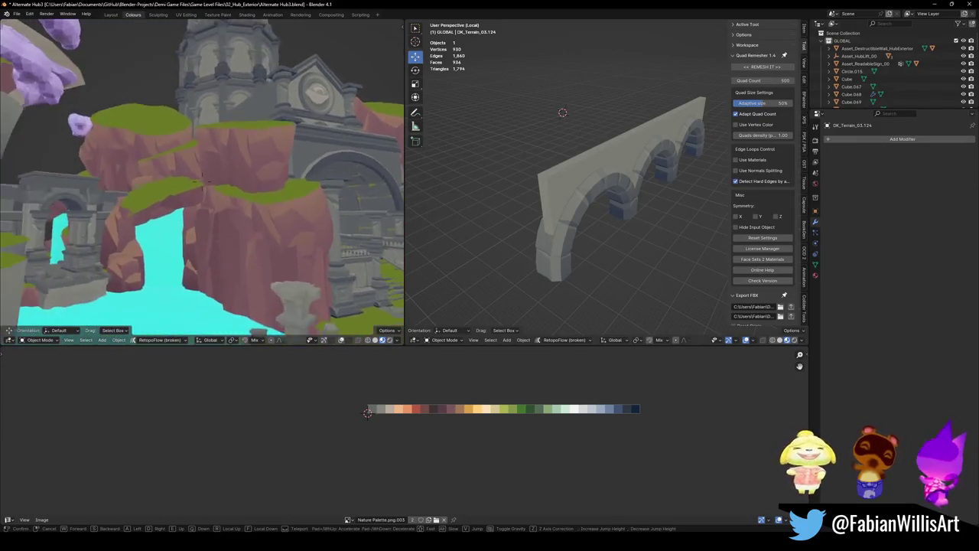
key("w")
left_click(245, 178)
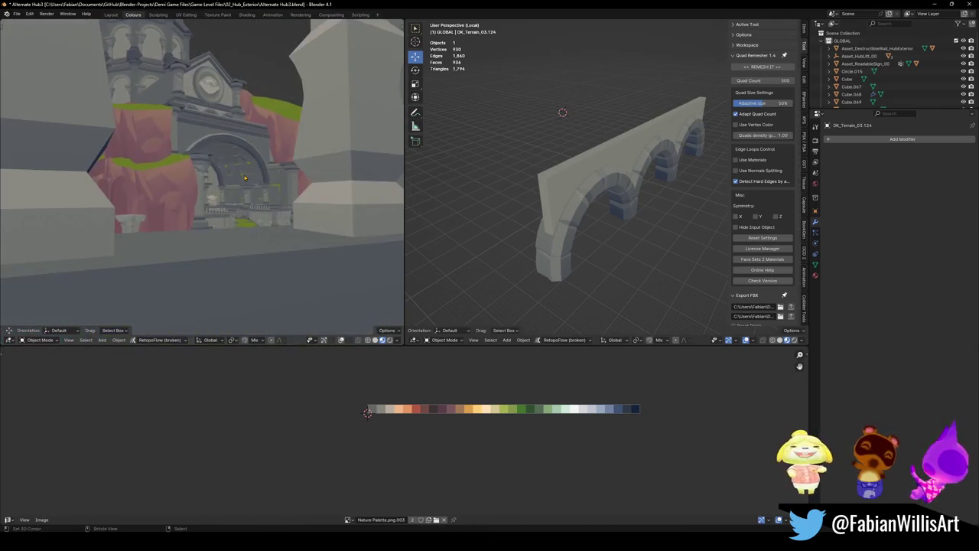
middle_click_drag(245, 178, 269, 165, "ctrl")
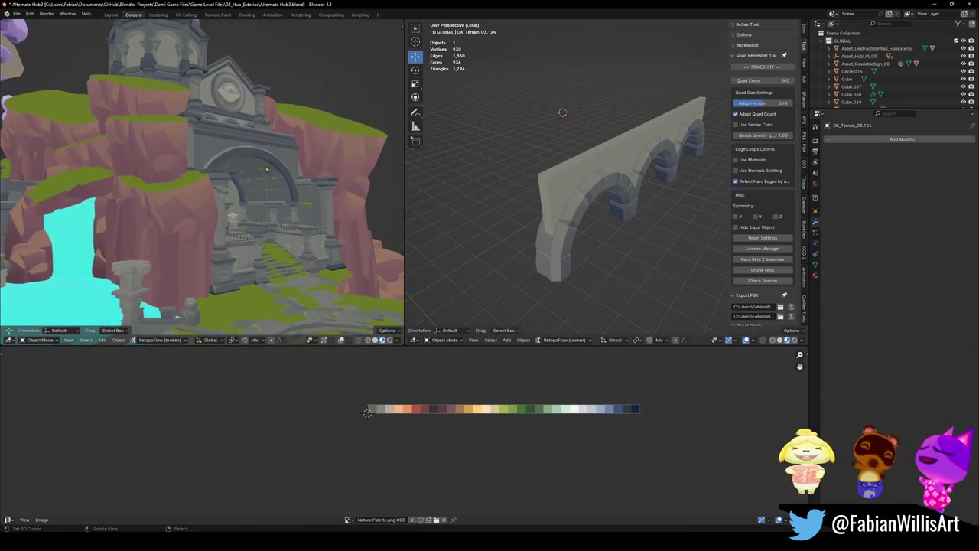
key("ctrl+s")
- Walk the camera past the clock tower and back from the arch for a wider look
key("shift+grave")
key("w")
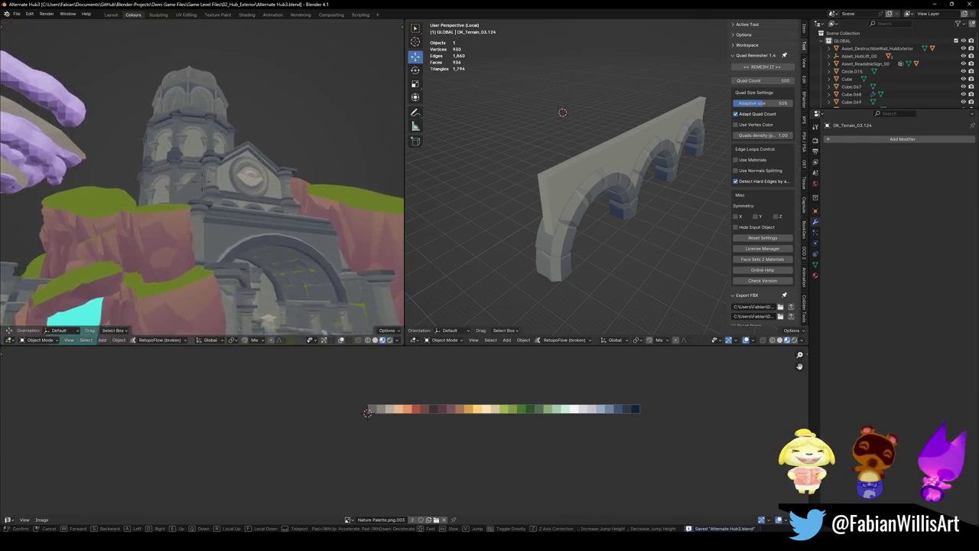
key("a")
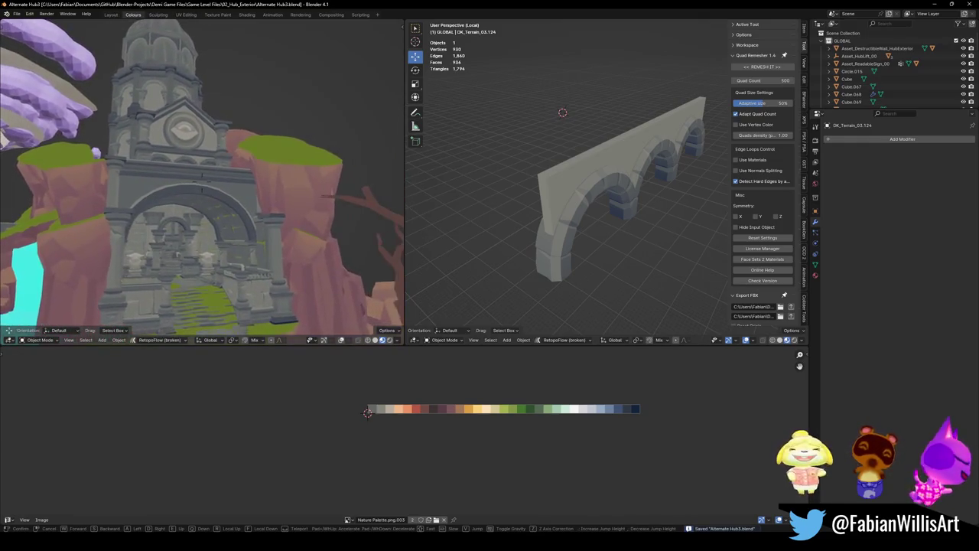
key("w")
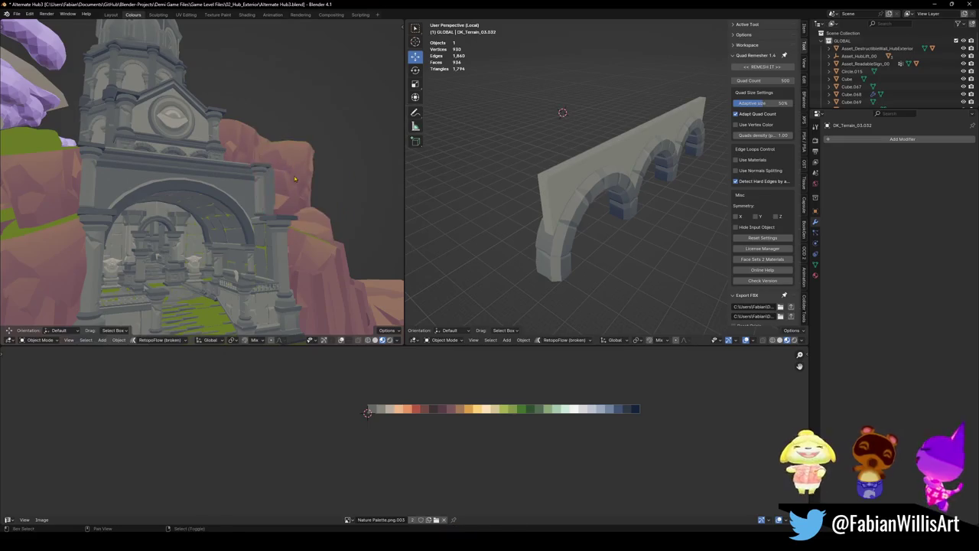
key("w")
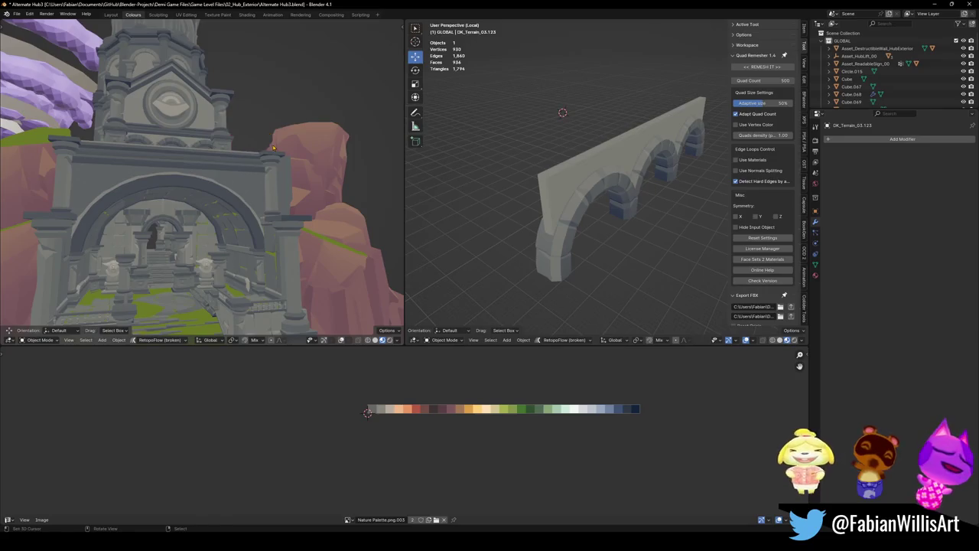
key("s")
key("a")
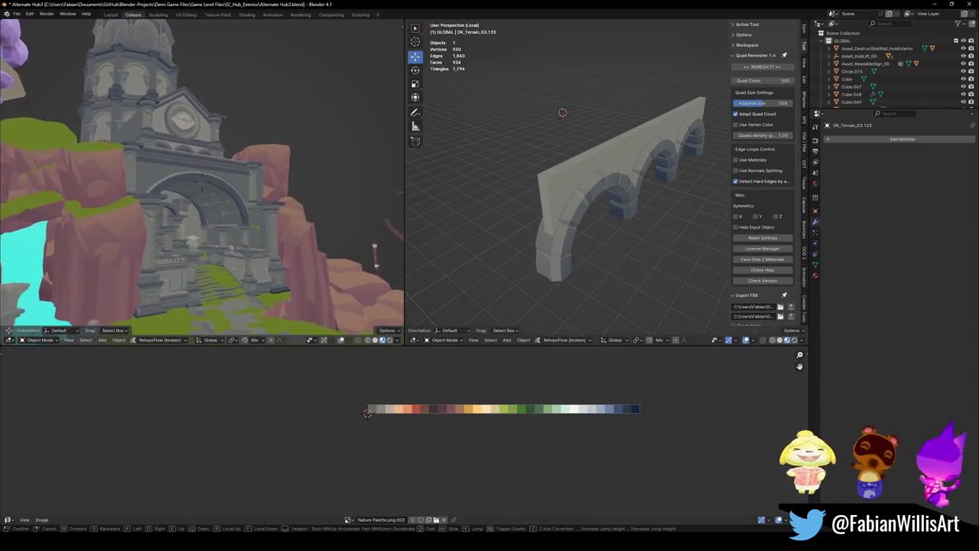
left_click(265, 137)
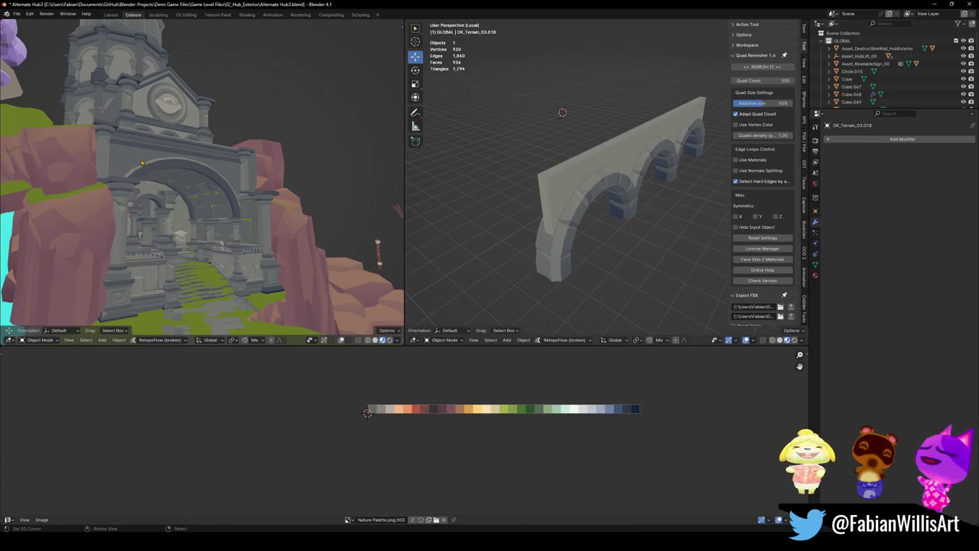
- Walk closer to the rocks, frame the arch gate, and save the file
key("shift+grave")
key("w")
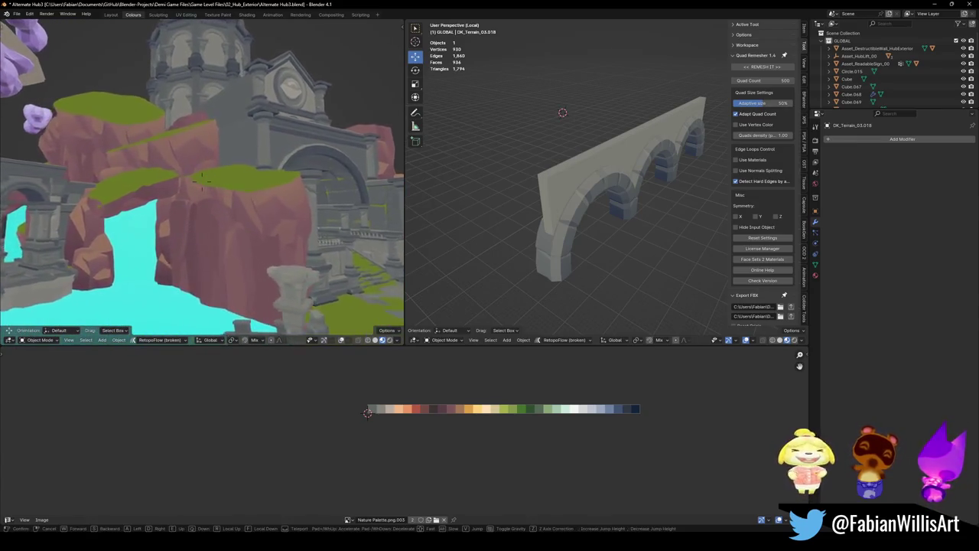
left_click(160, 167)
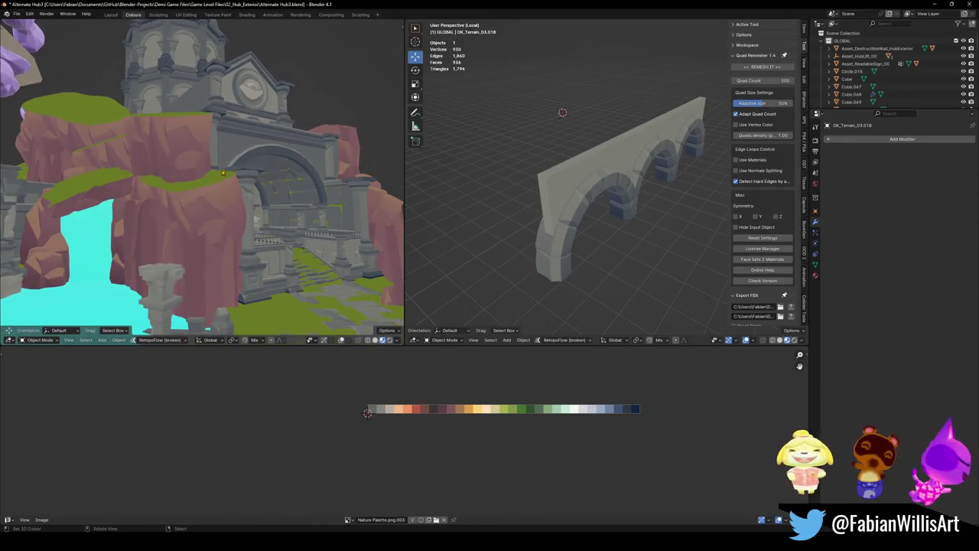
key("ctrl+s")
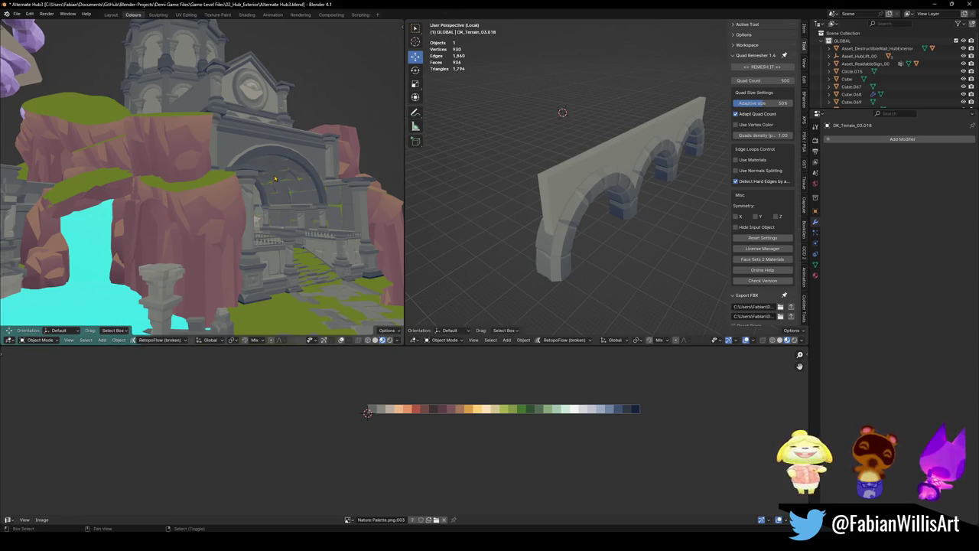
key("KP_Decimal")
key("ctrl+s")
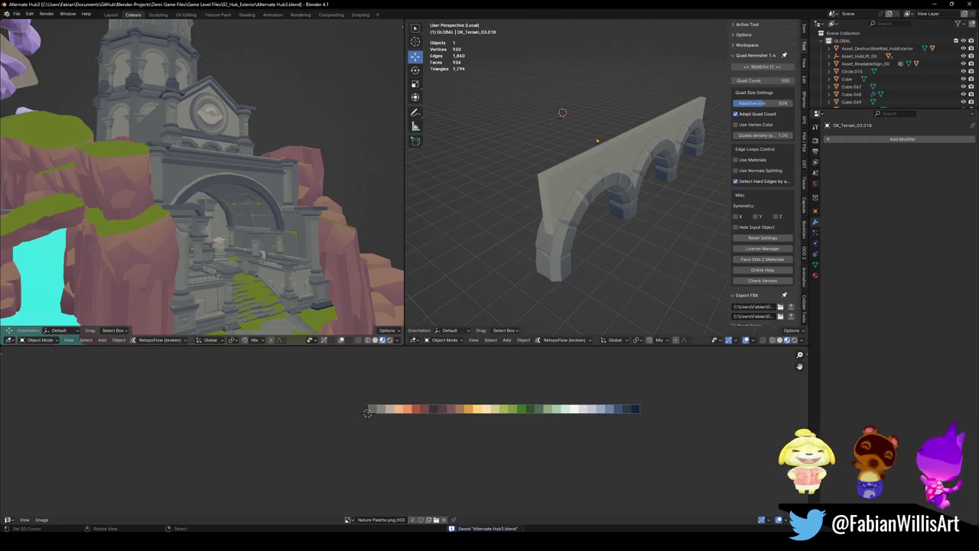
- Move the terrain piece OK_Terrain_01.054 along the vertical axis
key("shift+grave")
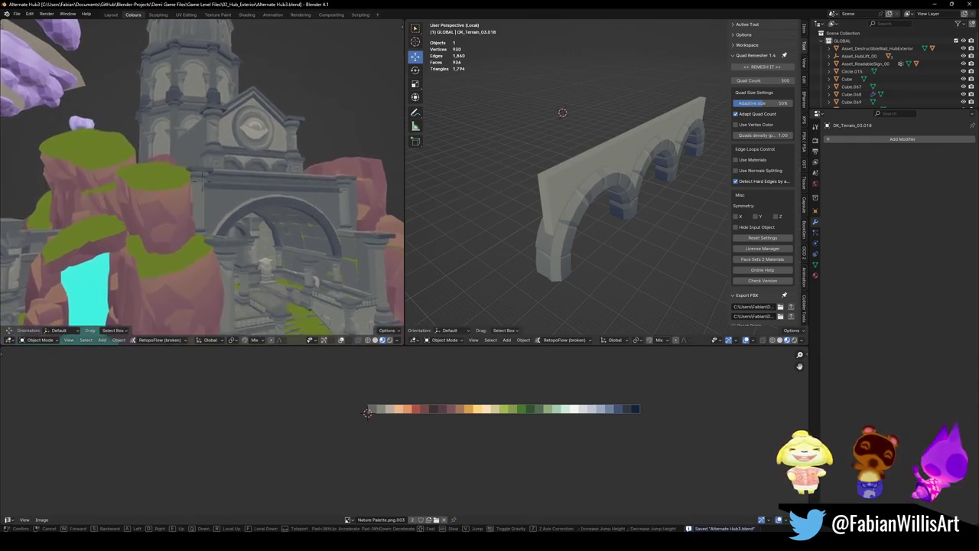
left_click(202, 182)
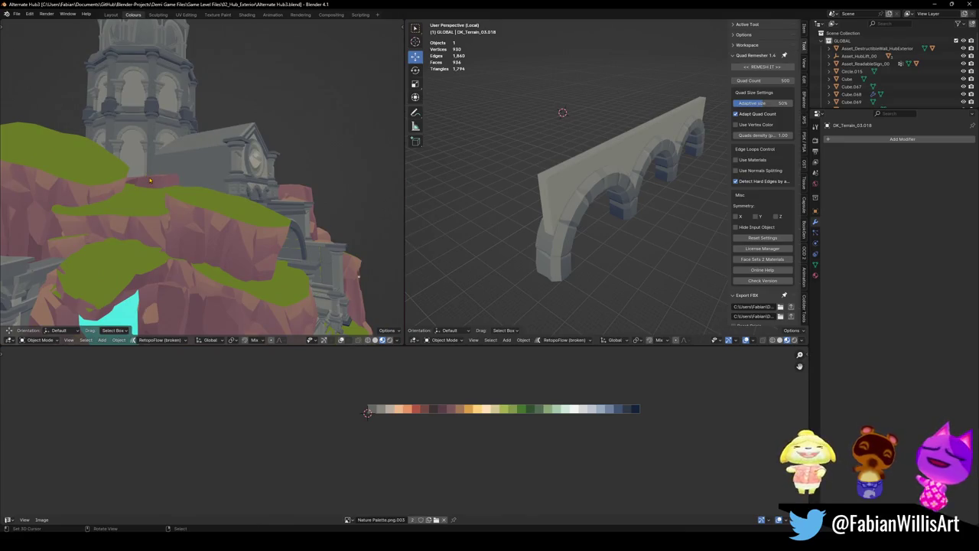
left_click(150, 181)
key("g")
key("z")
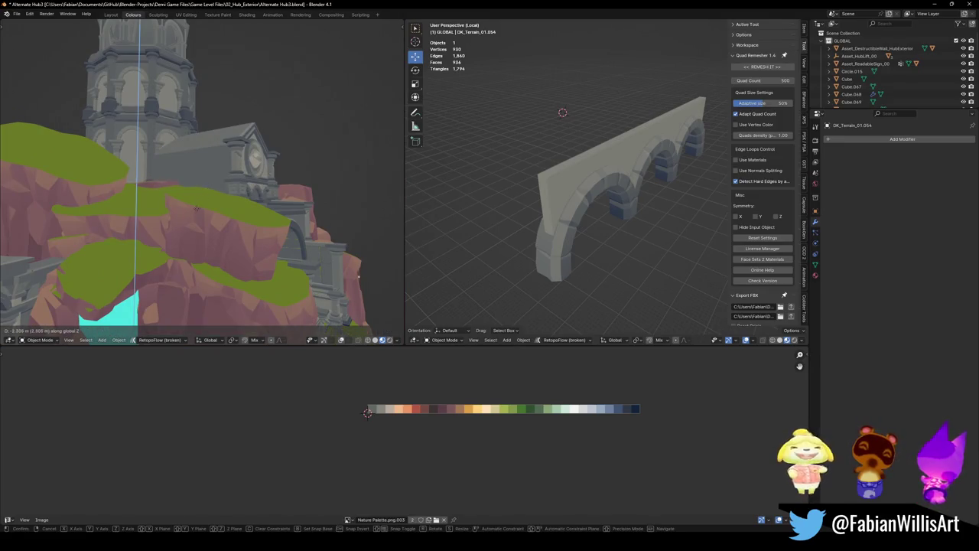
left_click(178, 254)
- Walk back to centre the arch, save, then leave local view to show the full scene
key("shift+grave")
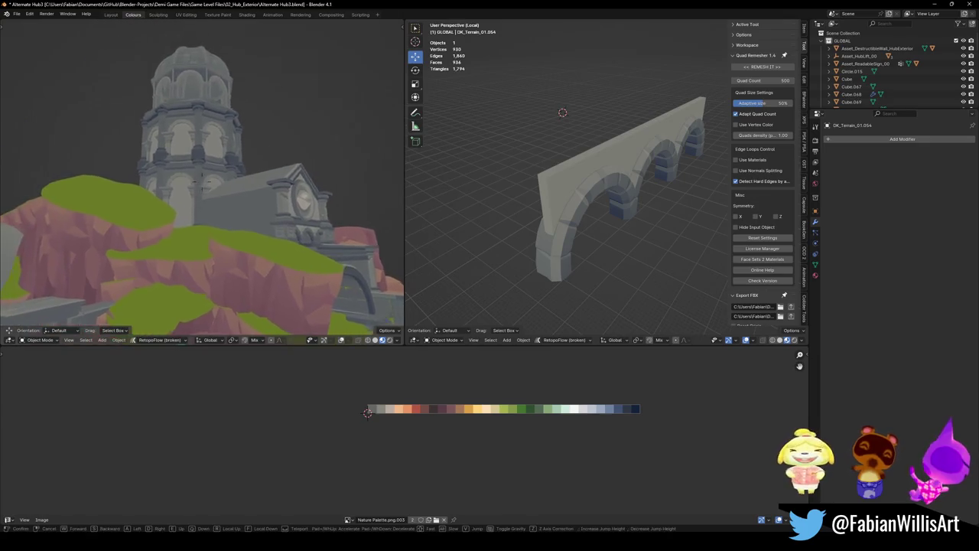
key("s")
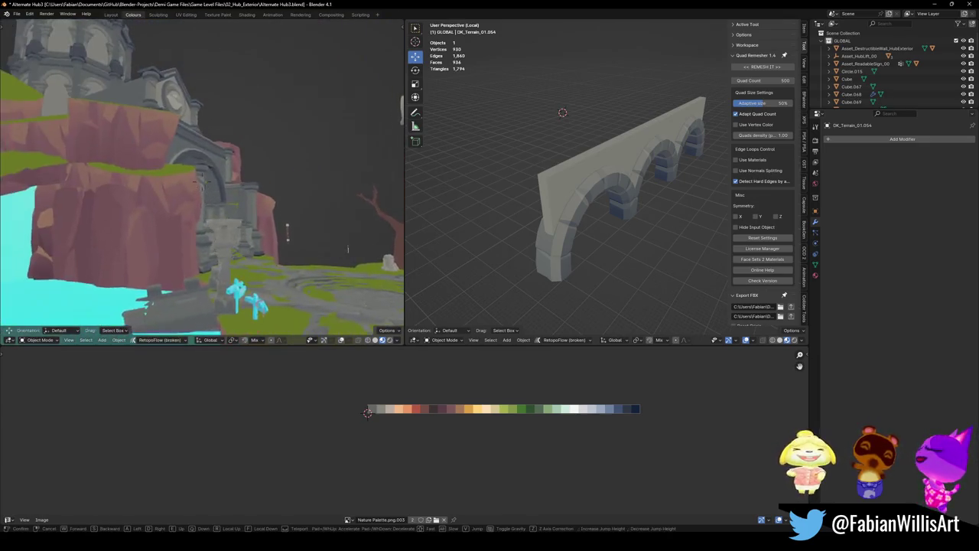
key("w")
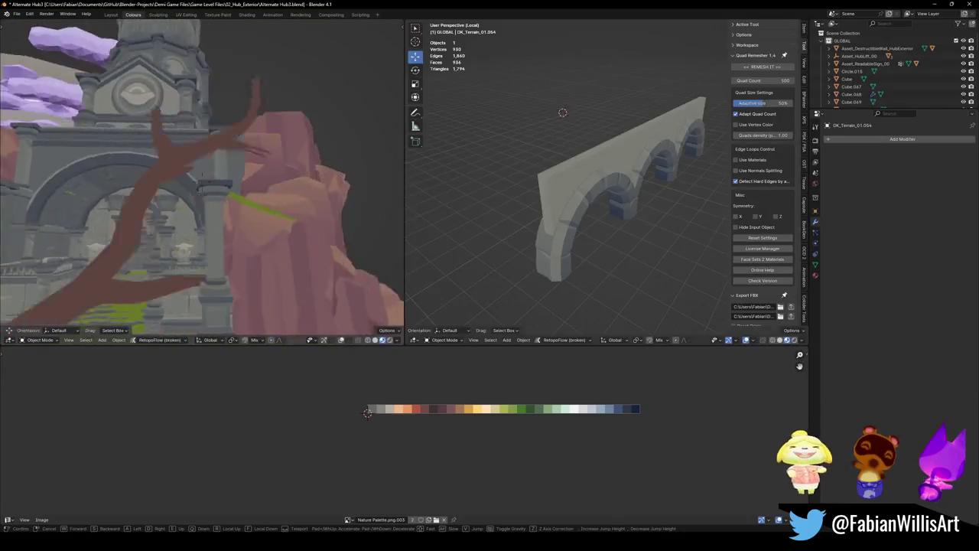
key("s")
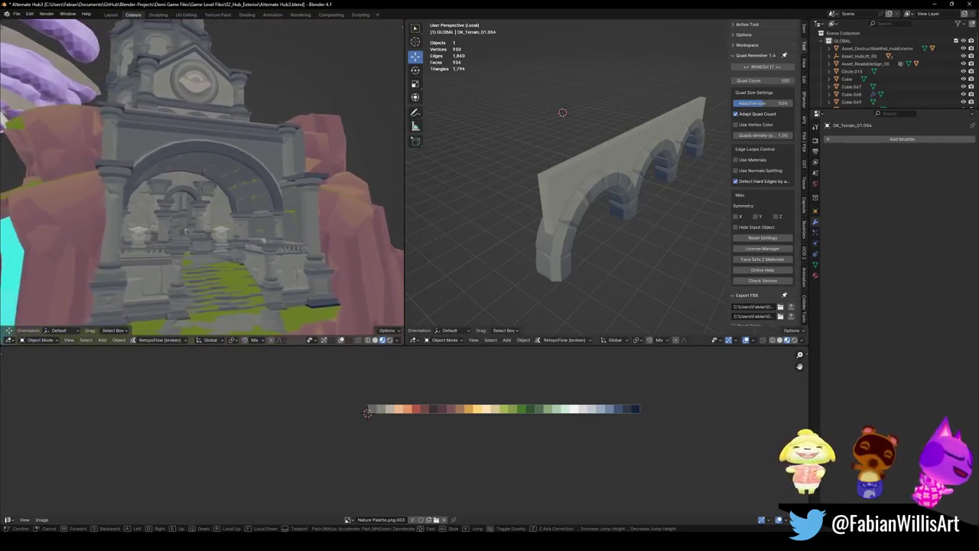
key("w")
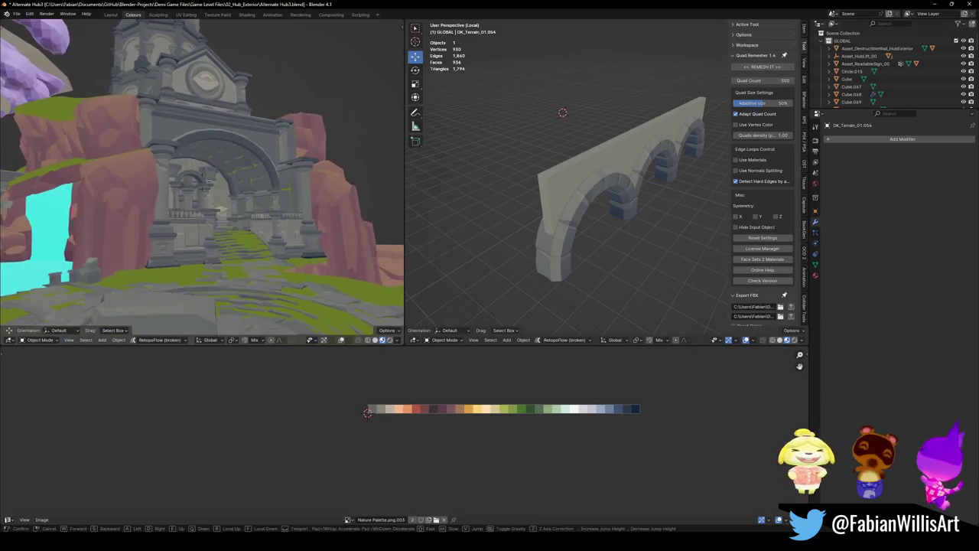
left_click(243, 227)
key("ctrl+s")
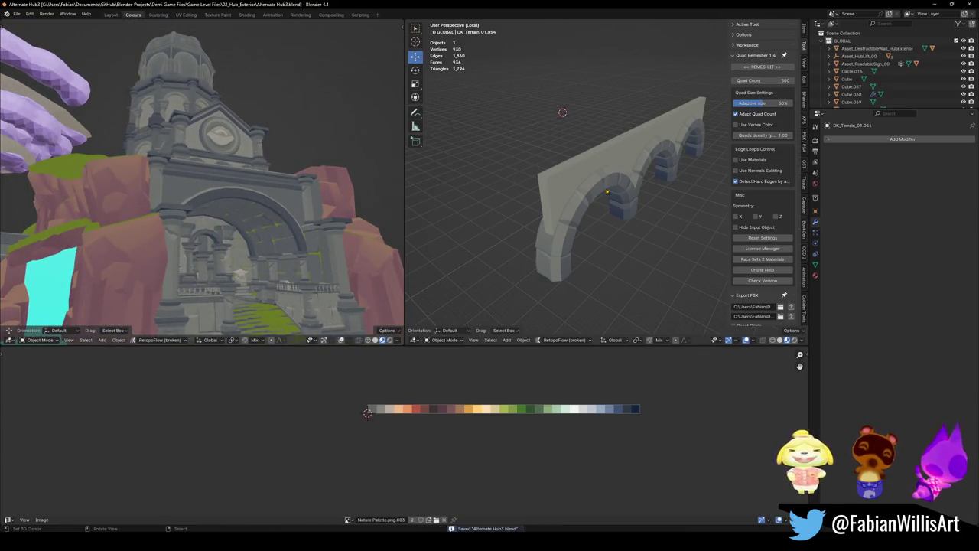
middle_click_drag(605, 184, 563, 193)
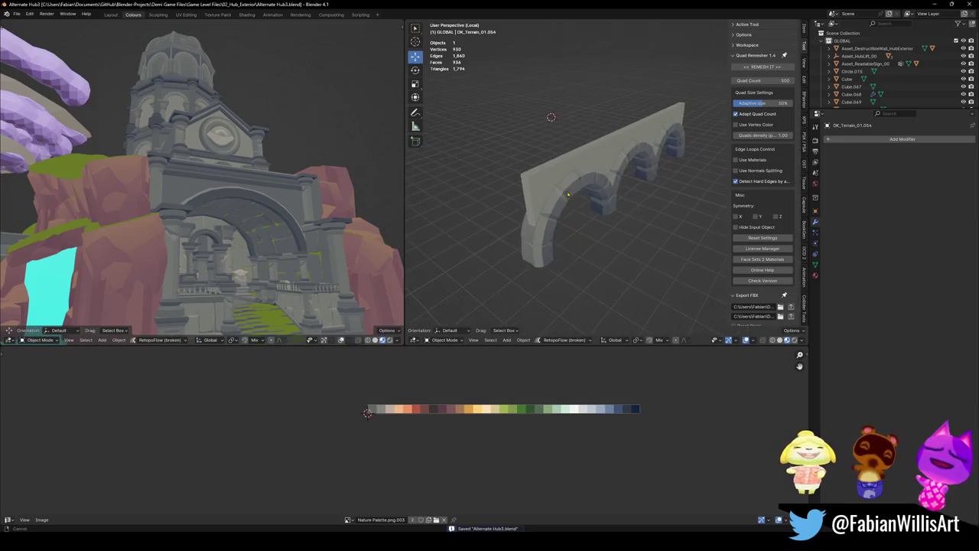
key("KP_Divide")
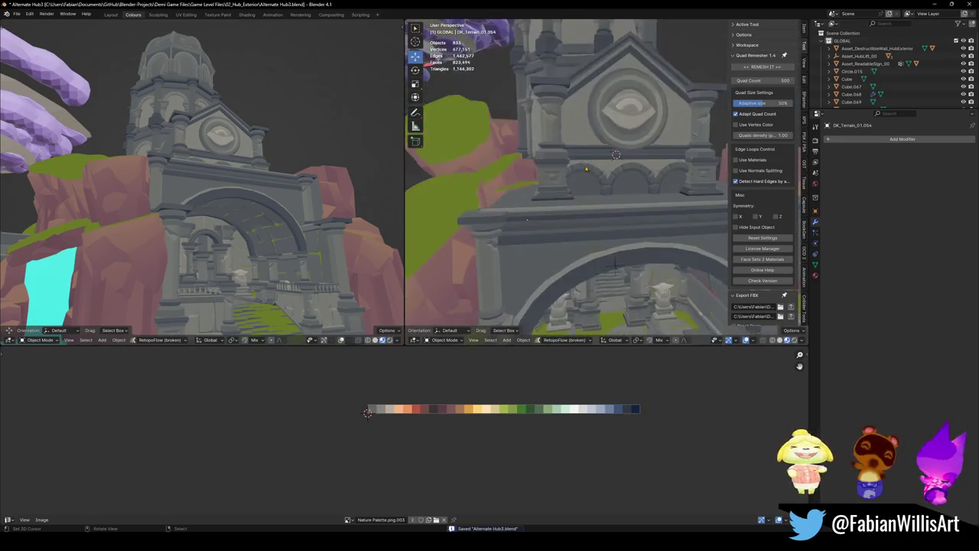
- Duplicate the arena wall prop inside the arch in place and snap it to the 3D cursor
scroll(555, 148, "up", 2)
middle_click_drag(555, 148, 570, 131)
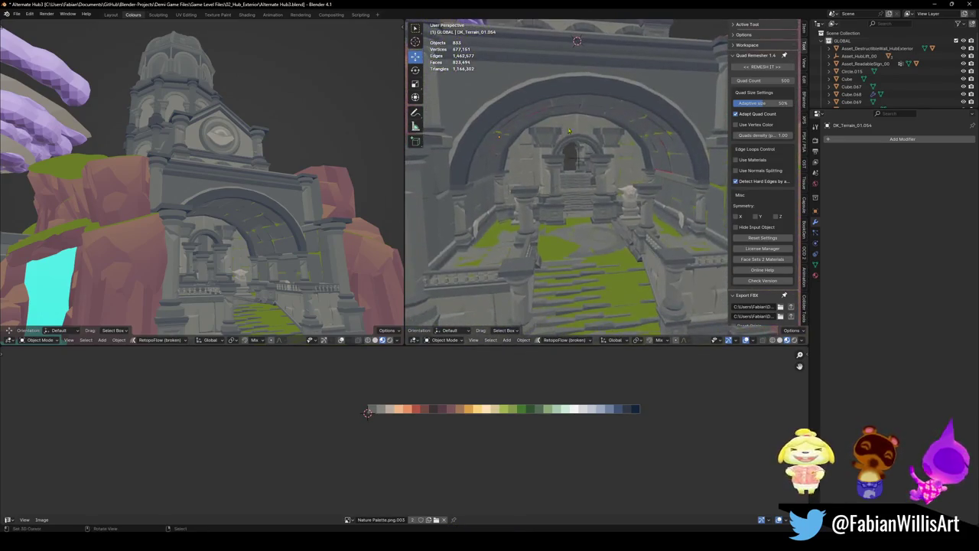
left_click(629, 199)
key("shift+d")
right_click(646, 176)
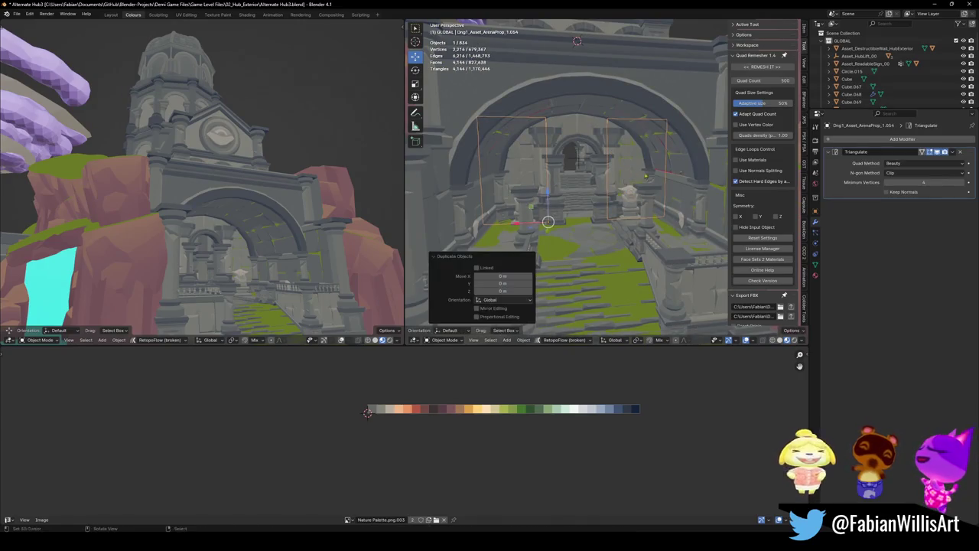
middle_click_drag(578, 155, 582, 199)
key("shift+s")
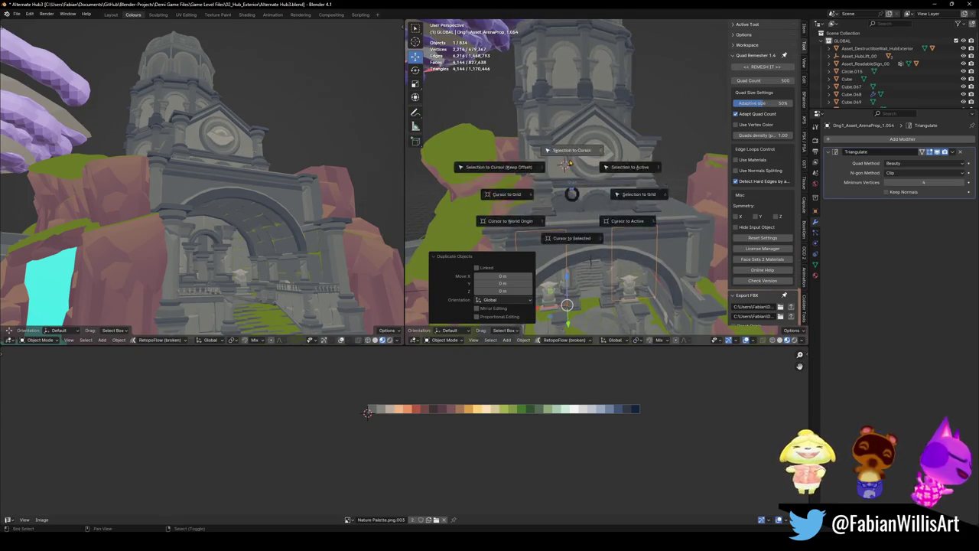
left_click(569, 142)
- Move the duplicated panels along the vertical axis
scroll(570, 184, "up", 4)
scroll(580, 182, "down", 3)
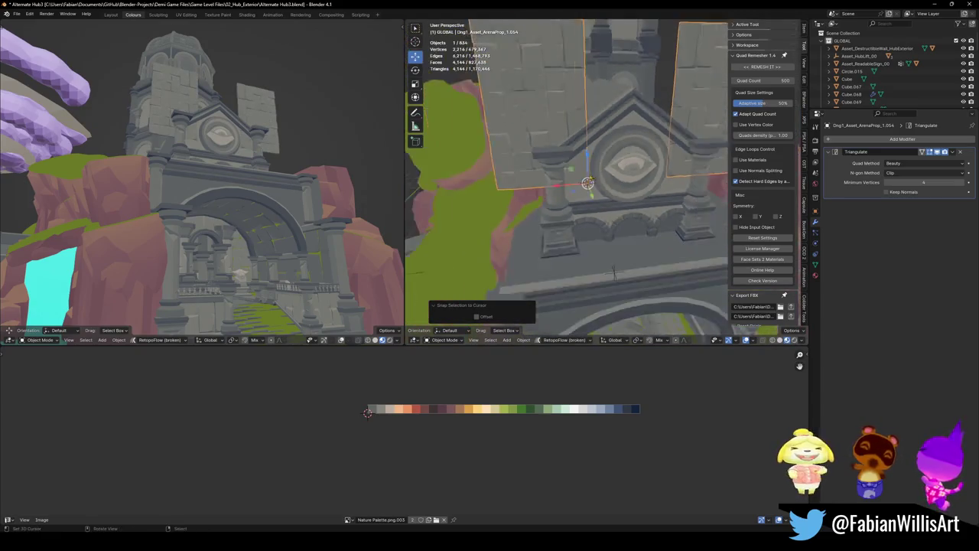
key("g")
key("z")
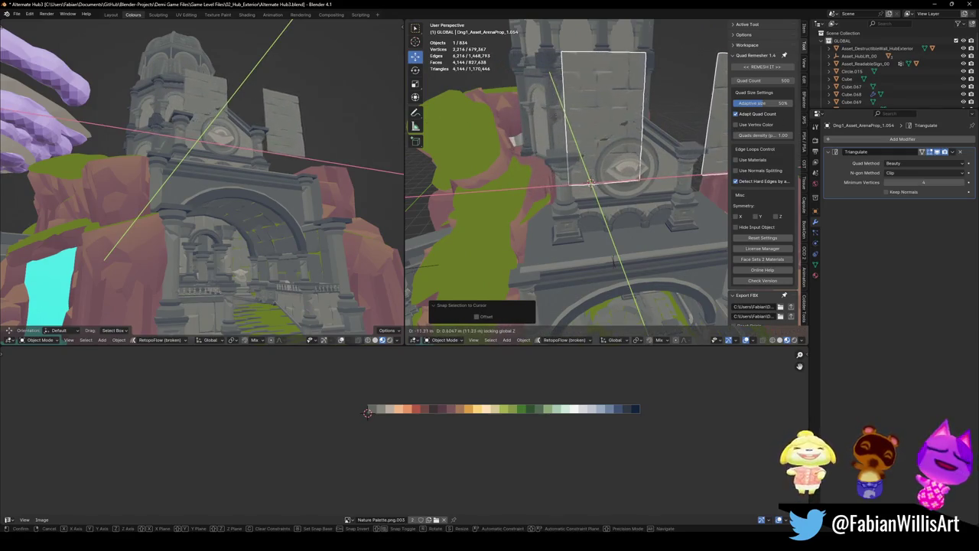
left_click(645, 123)
middle_click_drag(645, 123, 609, 161)
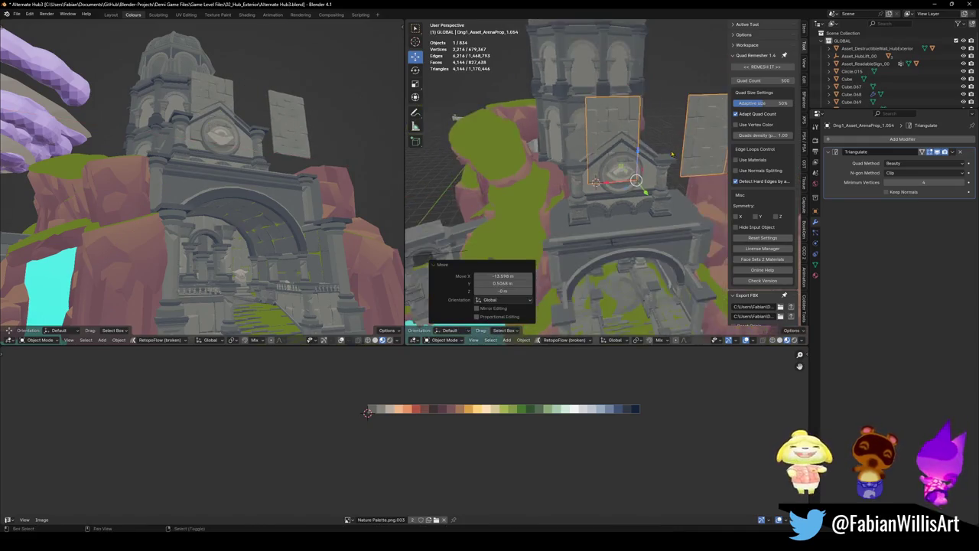
- In Edit Mode, delete the right panel's vertices so only one panel remains
key("Tab")
key("a")
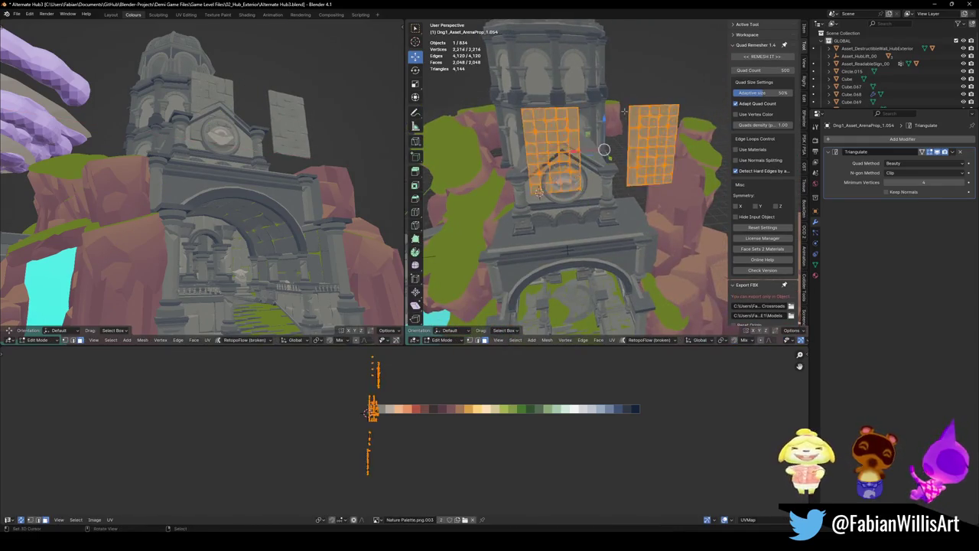
key("alt+a")
key("l")
key("x")
left_click(612, 124)
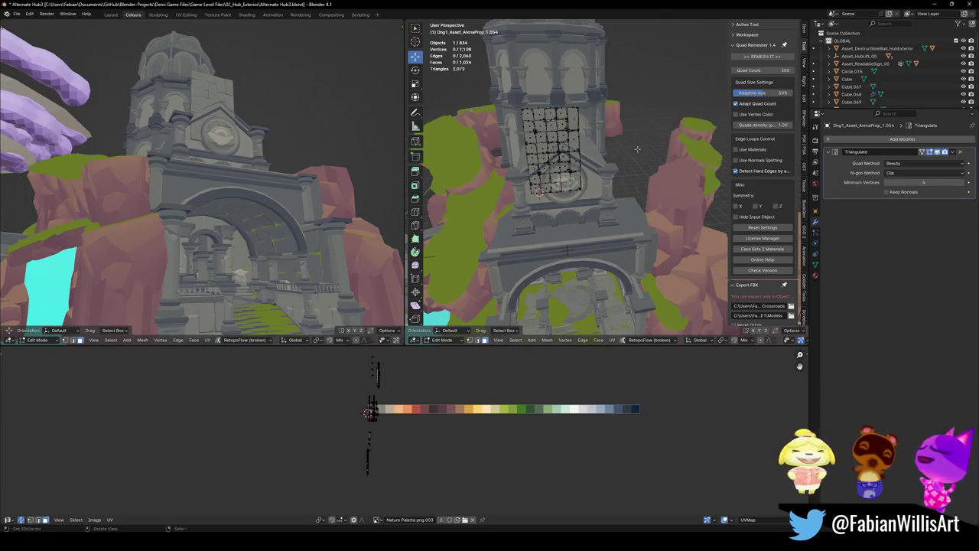
middle_click_drag(612, 125, 624, 302)
key("Tab")
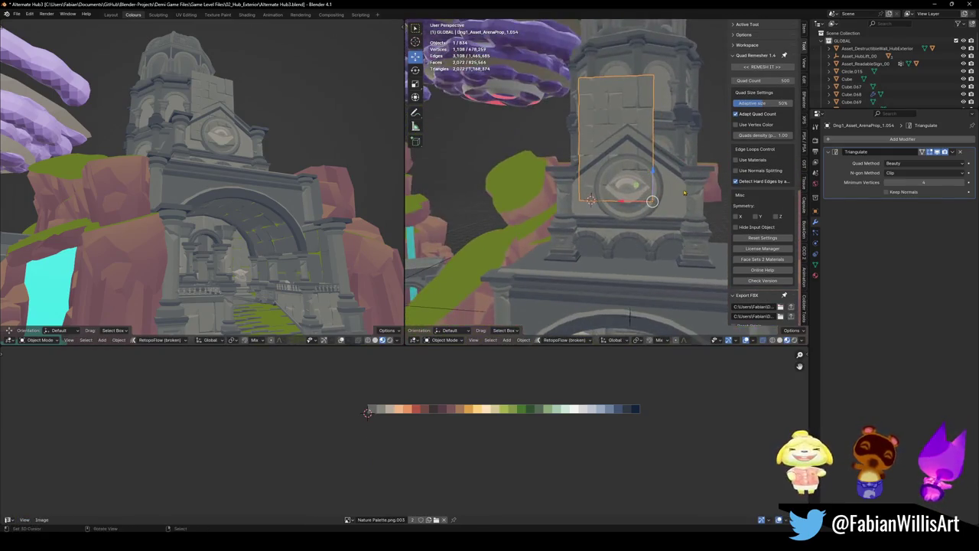
- Reposition the remaining panel and widen it 1.595 times along X
key("g")
key("x")
left_click(658, 199)
key("g")
key("z")
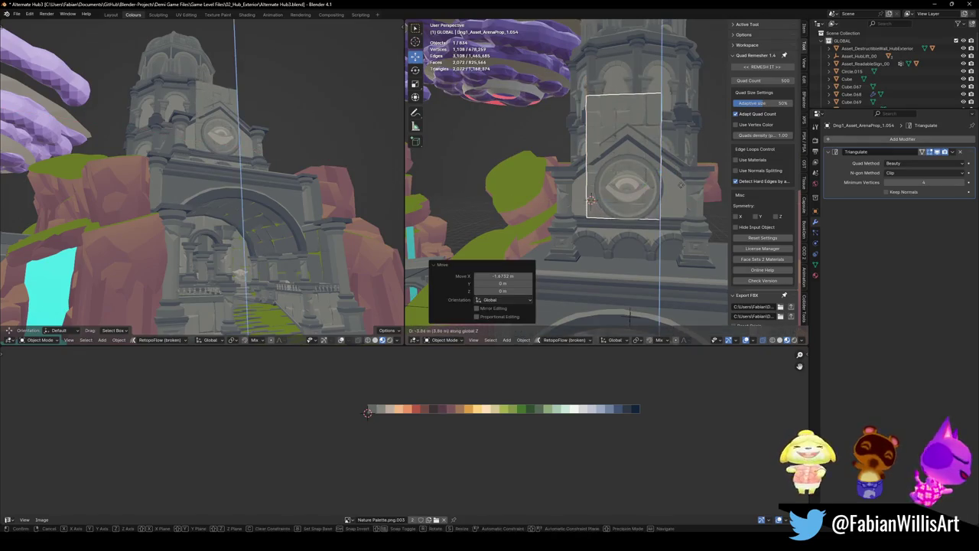
left_click(658, 219)
key("s")
key("x")
left_click(658, 219)
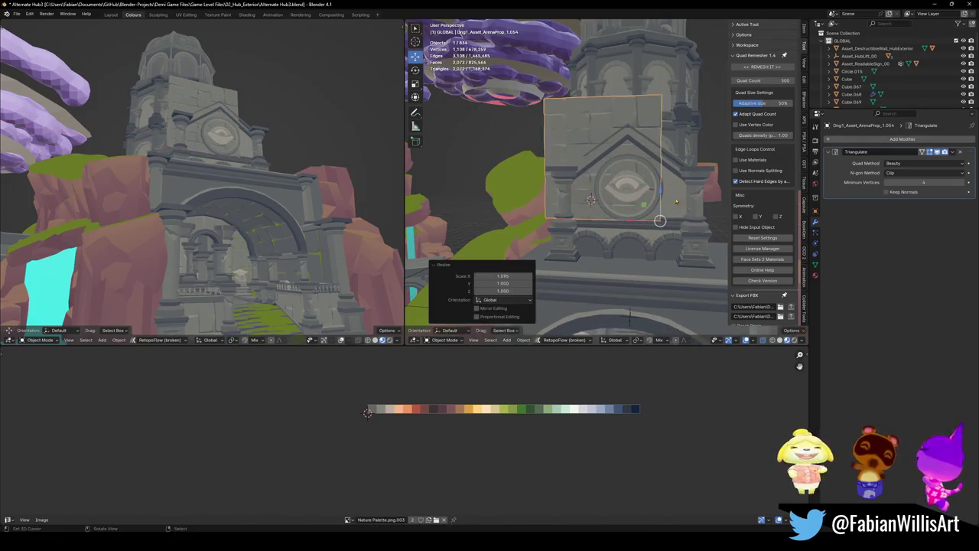
- Lower the panel 1.24 m and shift it 0.5 m along Y behind the gable
key("g")
key("x")
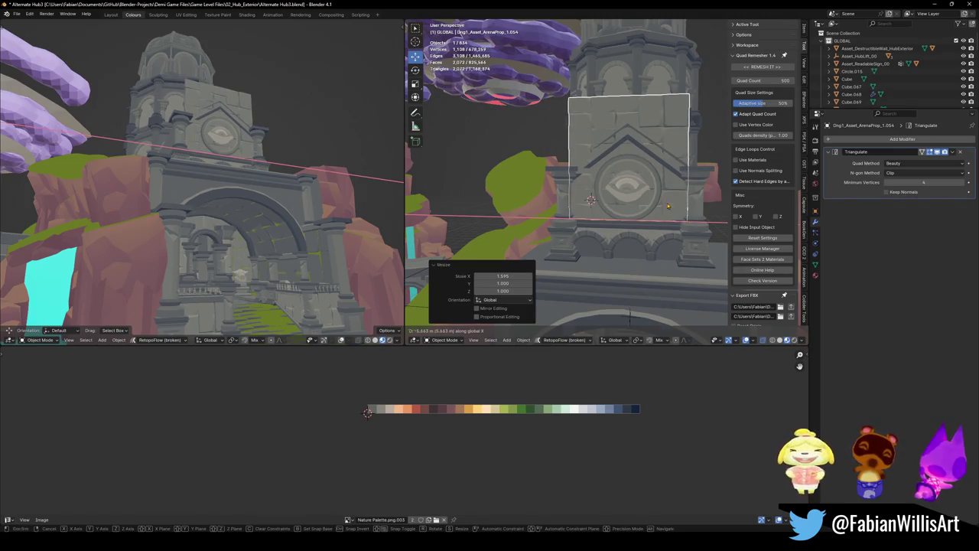
key("Escape")
key("g")
key("z")
left_click(662, 210)
middle_click_drag(662, 210, 612, 260)
scroll(656, 214, "up", 3)
key("g")
key("y")
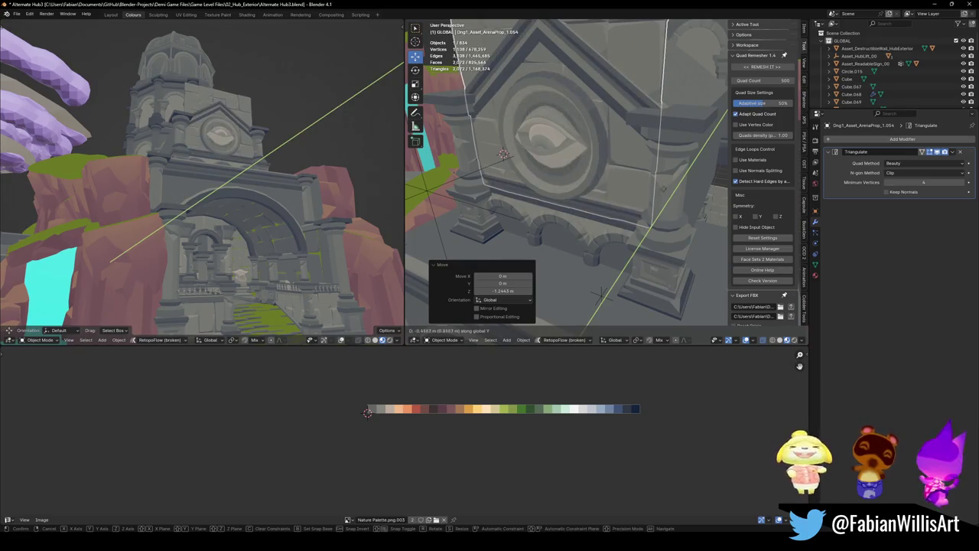
left_click(645, 225)
mouse_move(645, 225)
middle_mouse_down()
mouse_move(633, 177)
mouse_move(581, 184)
mouse_move(610, 181)
middle_mouse_up()
- Save the file, then duplicate the stone panel behind the gable in place
key("alt+a")
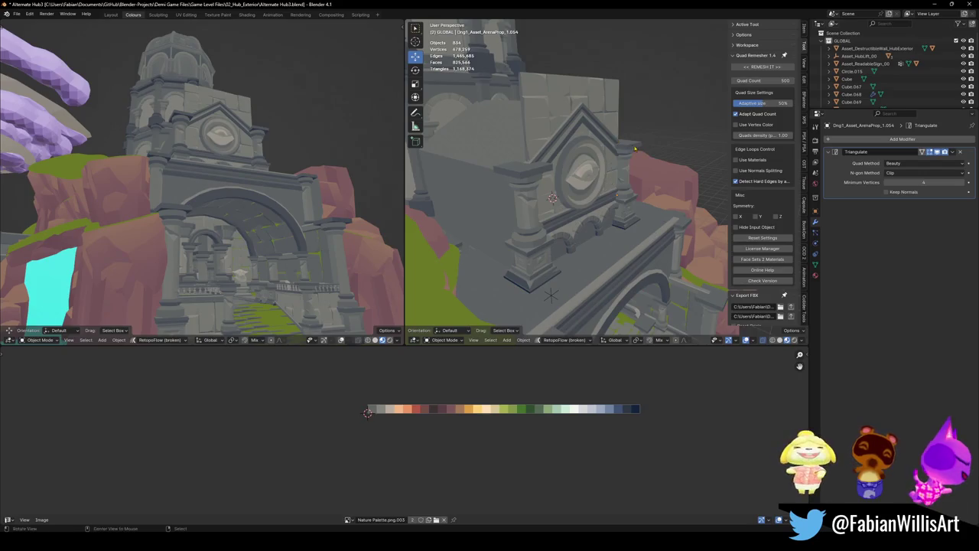
middle_click_drag(635, 149, 622, 149)
key("ctrl+s")
left_click(625, 151)
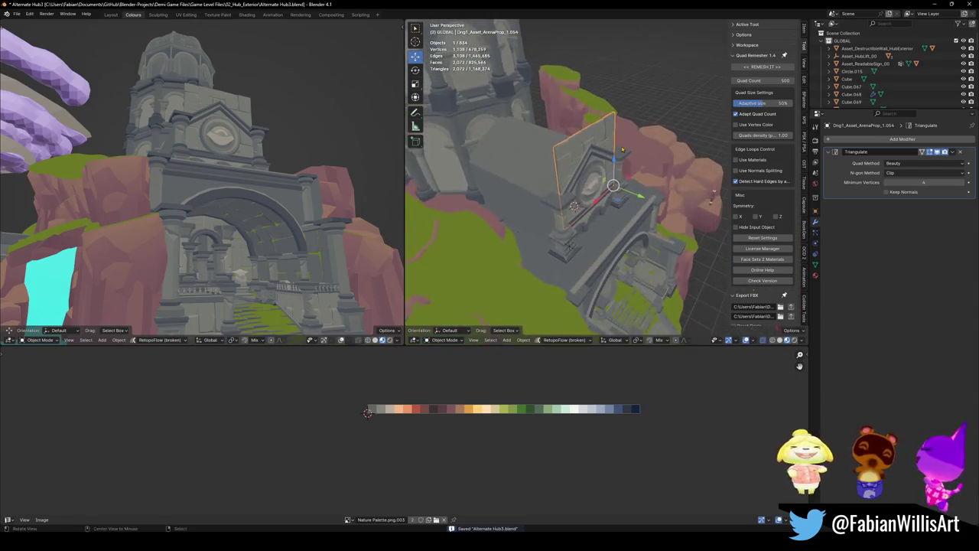
key("shift+d")
key("Escape")
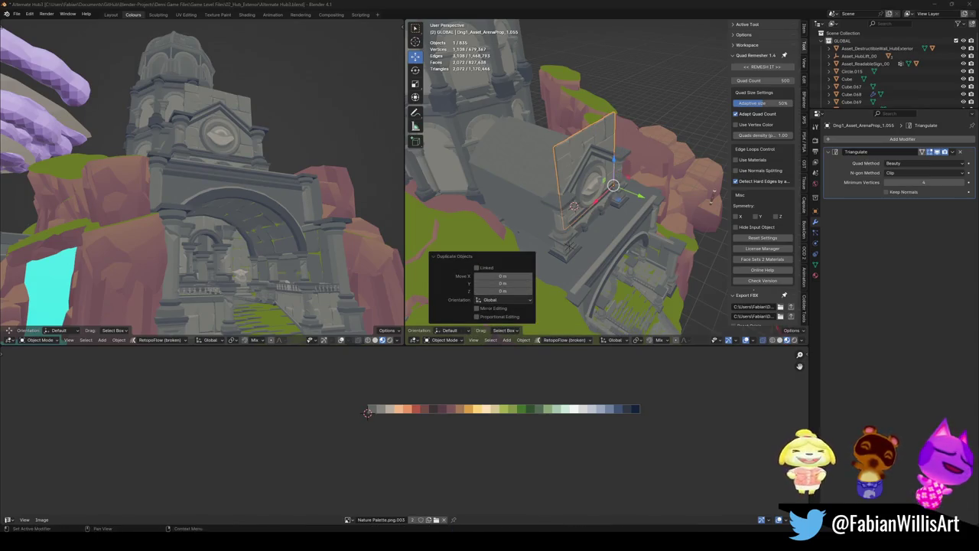
- Rotate the copied panel -90° about Z and place it against the side wall at the same height
middle_click_drag(635, 160, 678, 161)
type("rz-90")
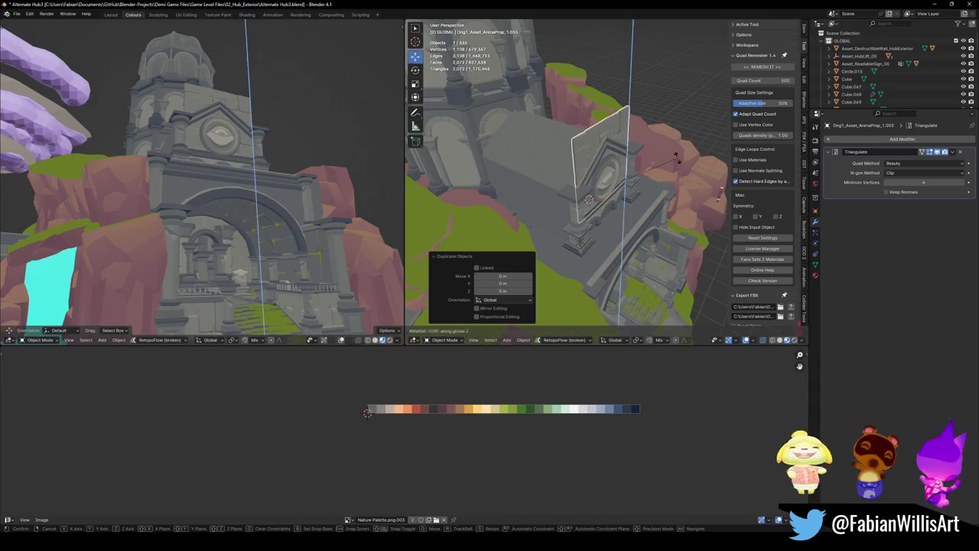
key("Return")
key("g")
key("shift+z")
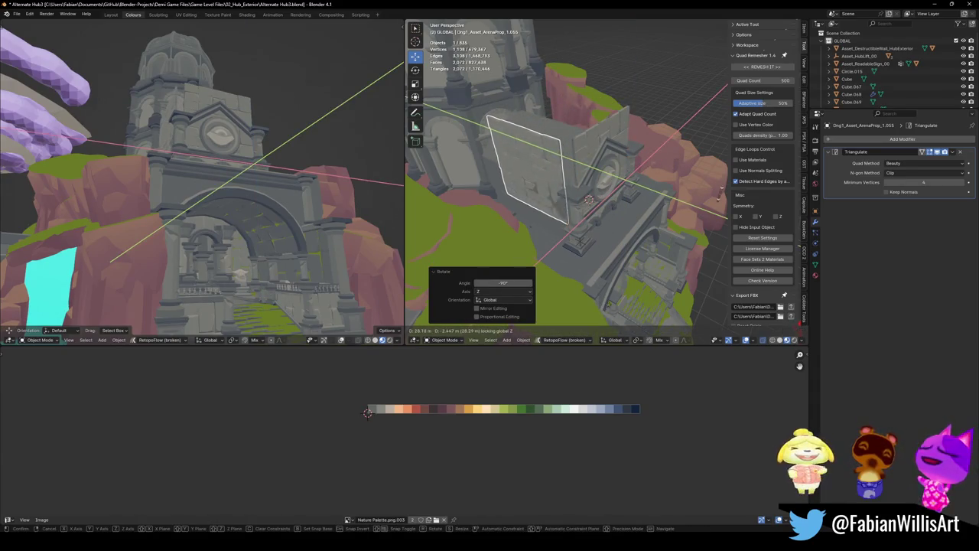
left_click(612, 312)
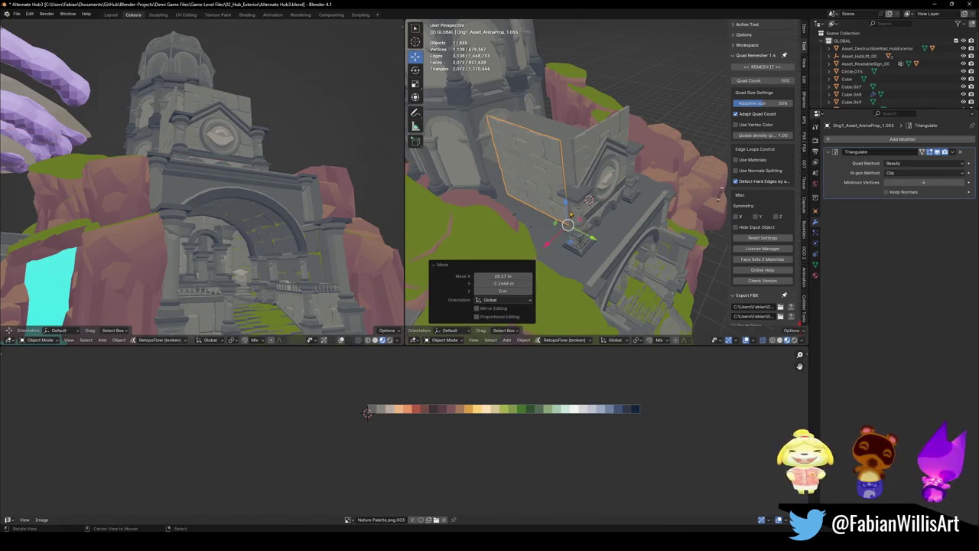
key("KP_Decimal")
- Duplicate the side wall panel and shift the new copy vertically
key("g")
key("y")
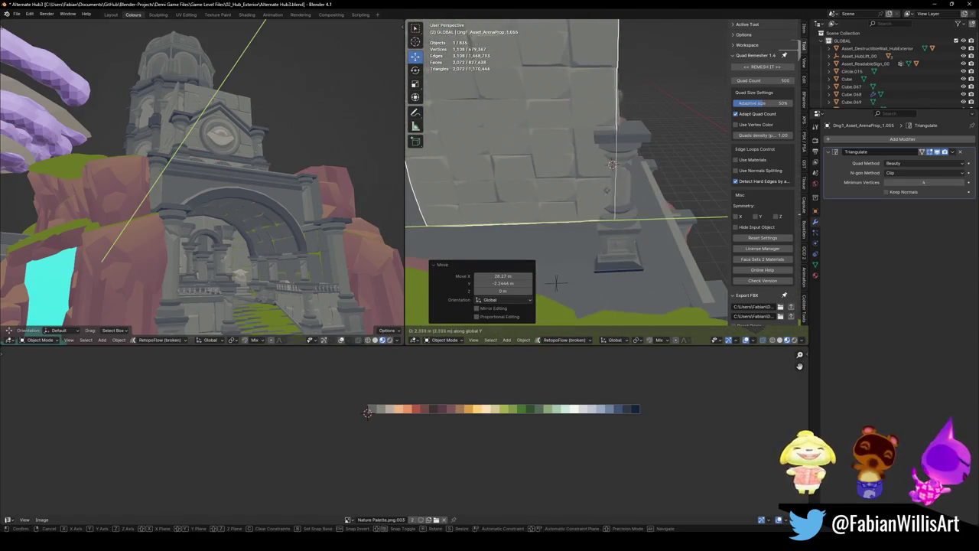
right_click(556, 283)
middle_click_drag(557, 283, 599, 198)
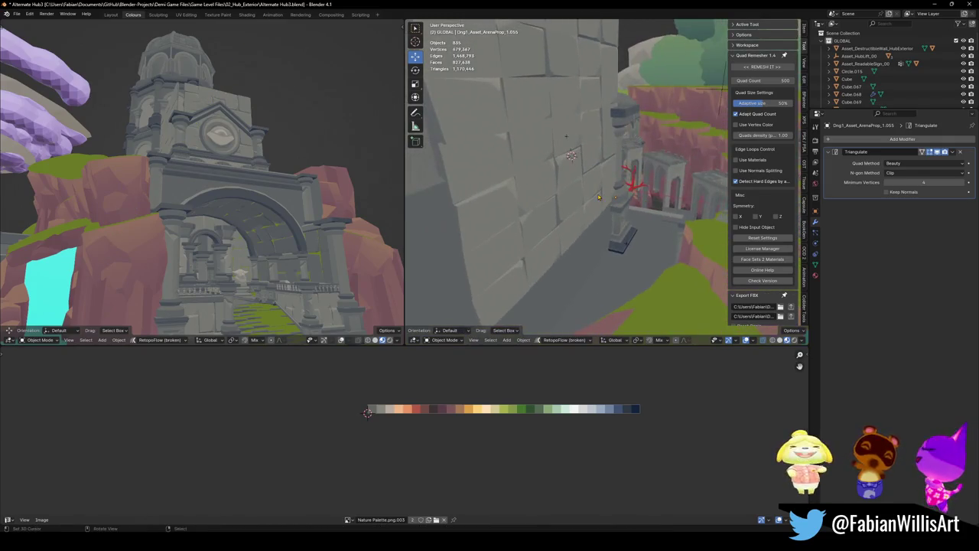
key("shift+d")
key("z")
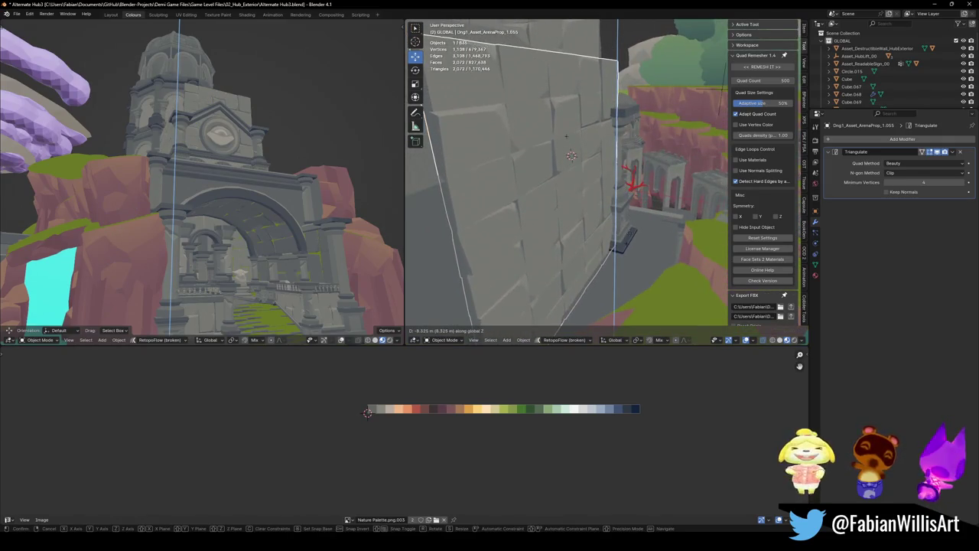
left_click(566, 136)
middle_click_drag(567, 136, 587, 242)
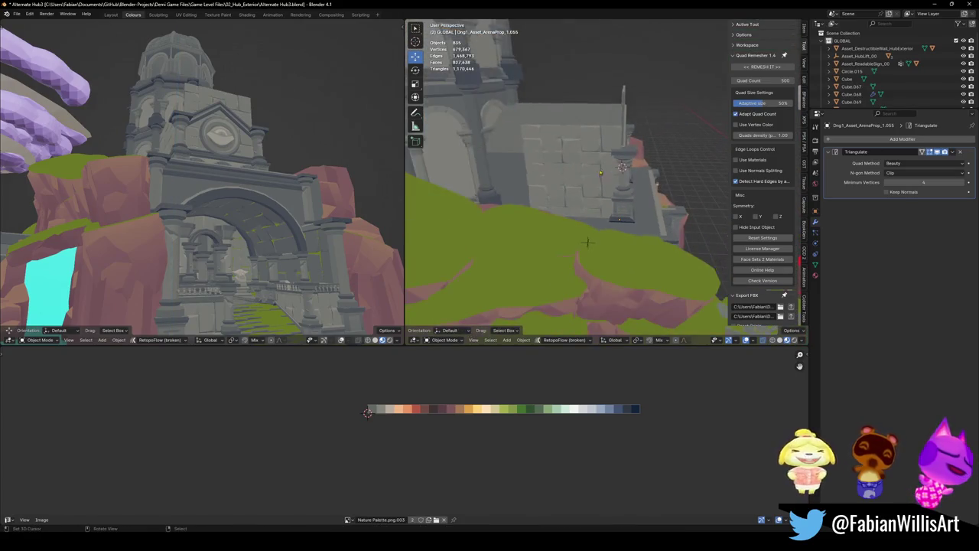
- Lower the side wall panel beside the gable in two vertical moves, then save
left_click(581, 180)
key("KP_Decimal")
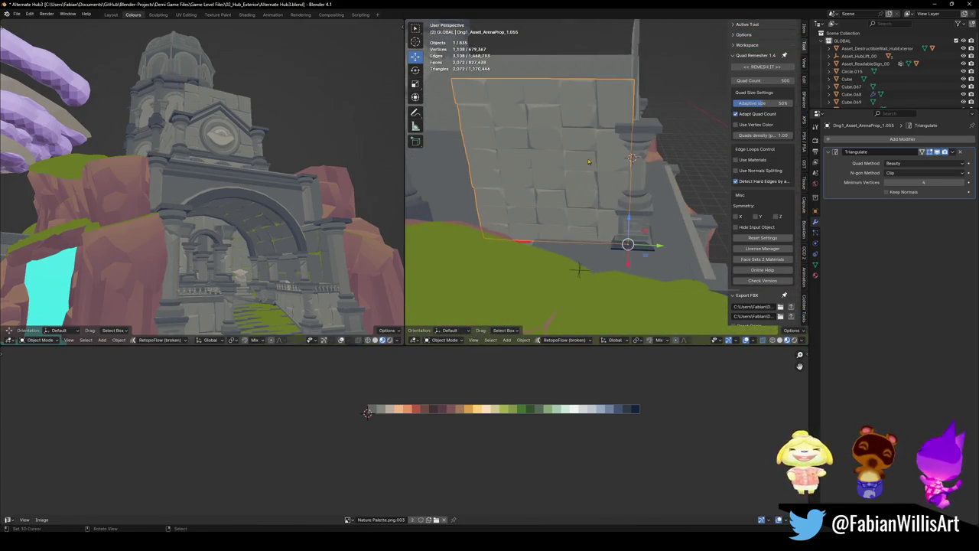
key("g")
key("z")
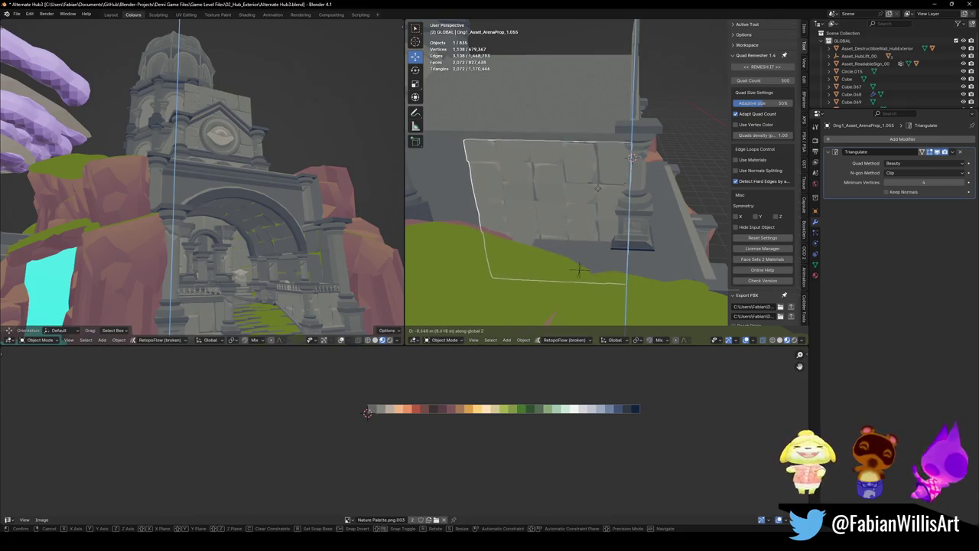
left_click(579, 270)
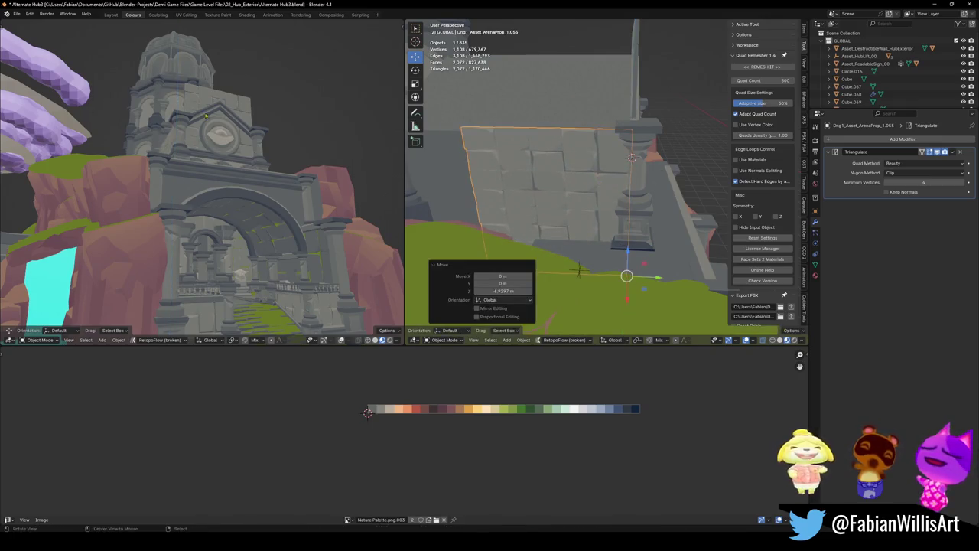
mouse_move(207, 117)
middle_mouse_down()
mouse_move(249, 156)
mouse_move(230, 184)
middle_mouse_up()
middle_click_drag(589, 192, 605, 204)
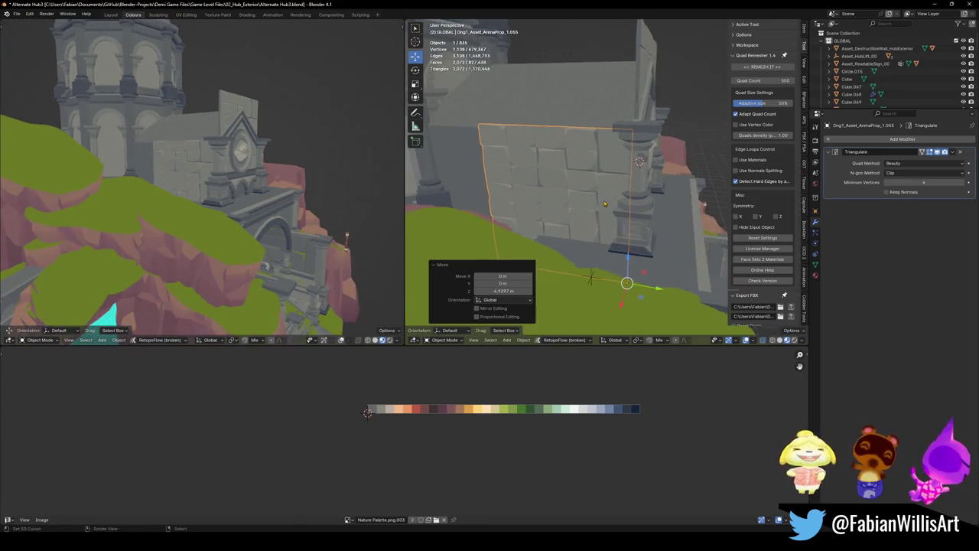
key("g")
key("z")
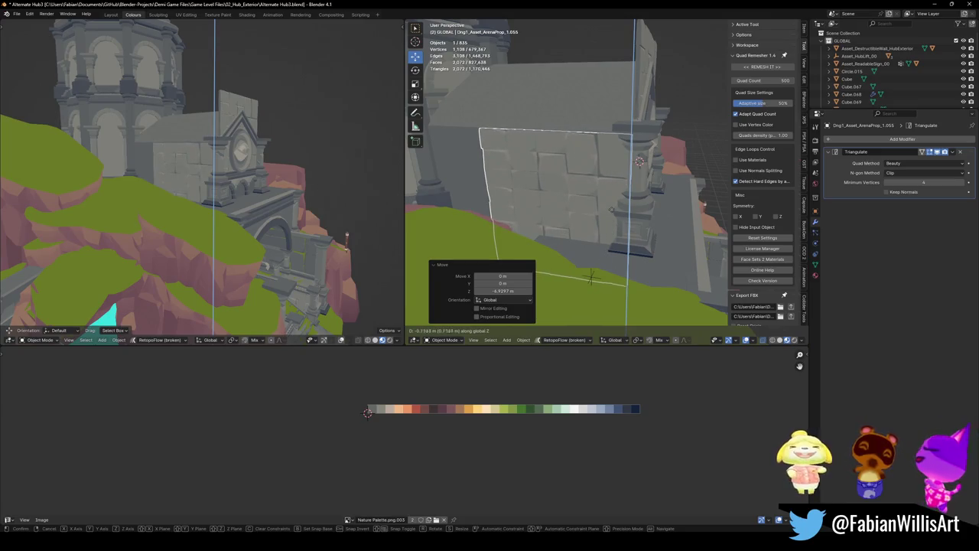
left_click(589, 277)
middle_click_drag(627, 284, 604, 181)
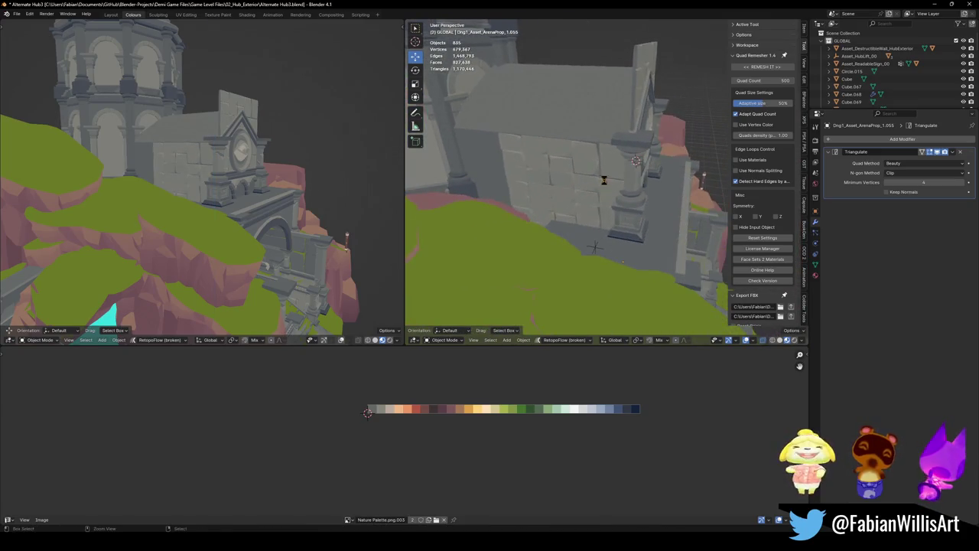
key("ctrl+s")
- Stretch the side wall panel along the Y axis to fit
left_click(604, 180)
key("s")
key("y")
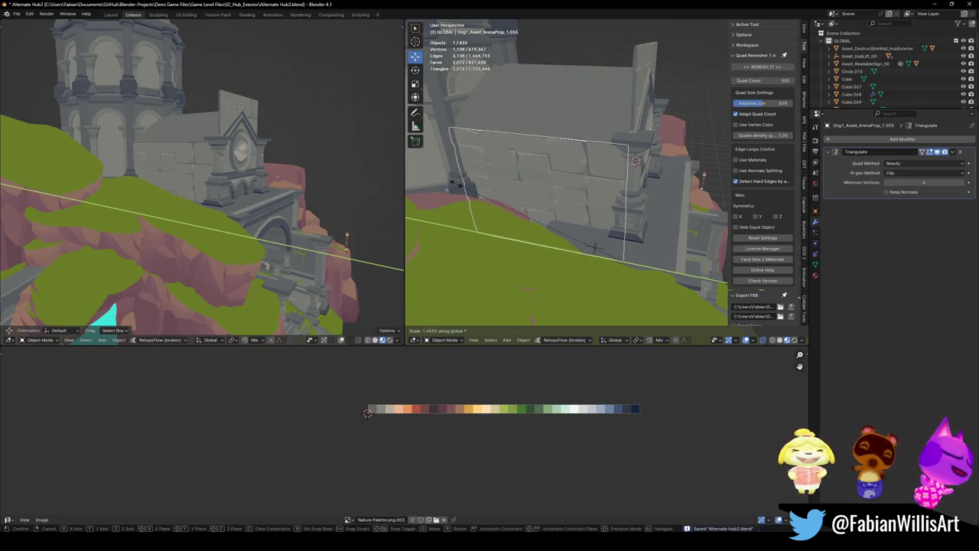
left_click(635, 159)
middle_click_drag(635, 159, 653, 175)
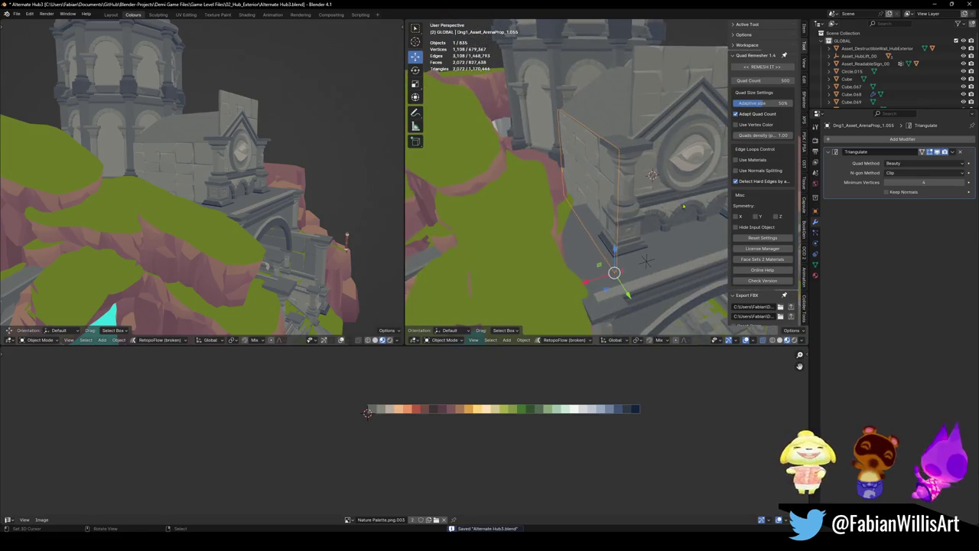
- Add a Mirror modifier to the panel with Cube.072 as the mirror centre, then save
key("q")
key("q")
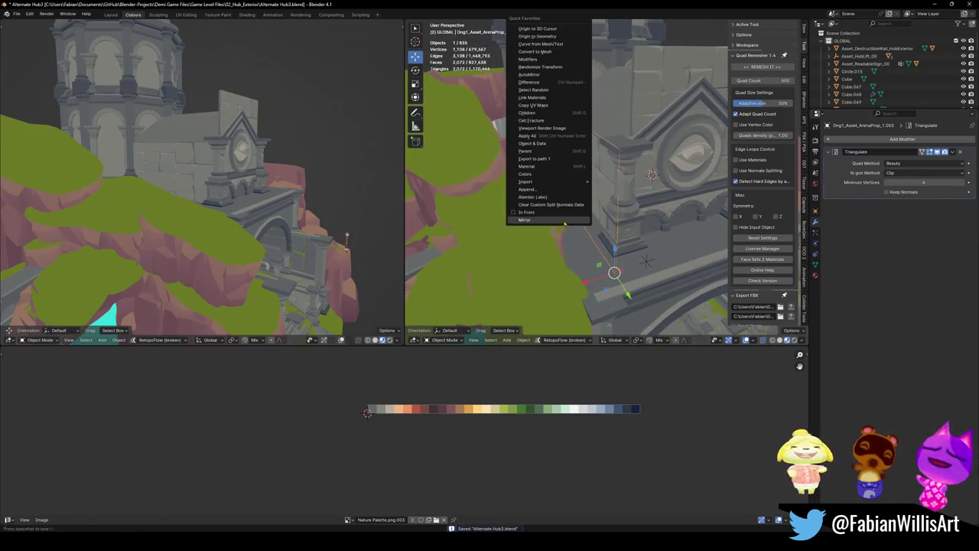
left_click(564, 221)
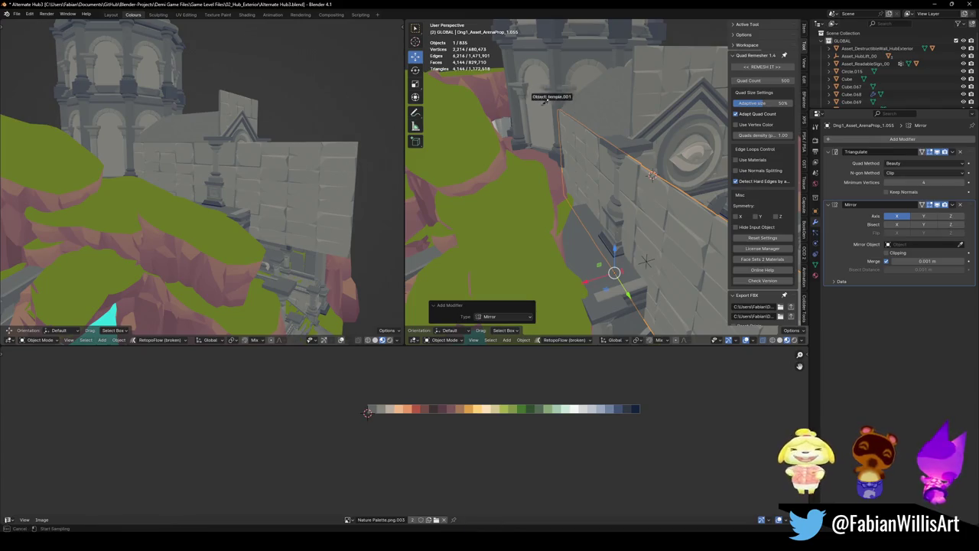
left_click(545, 98)
mouse_move(545, 98)
middle_mouse_down()
mouse_move(561, 131)
mouse_move(619, 137)
middle_mouse_up()
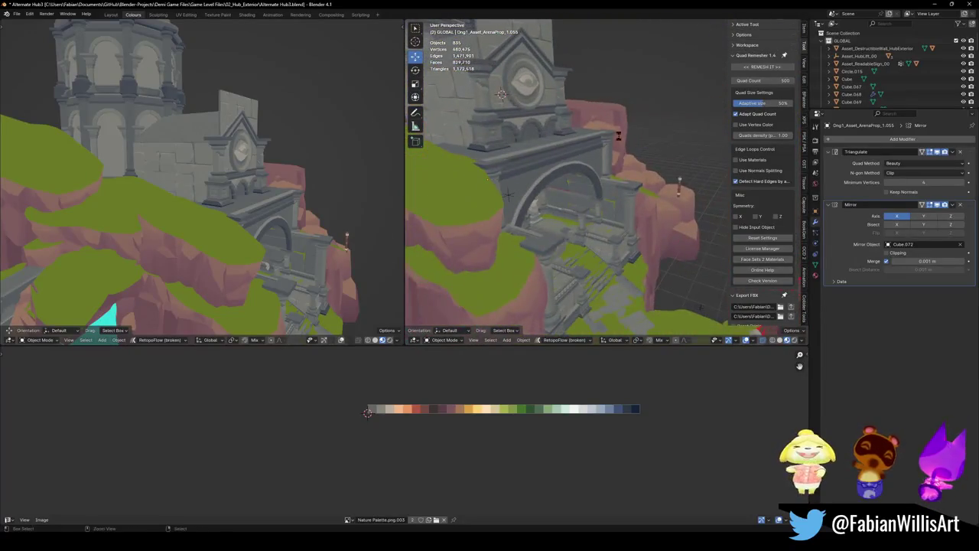
key("ctrl+s")
- View the arch and tower from the front and select the eye ornament Cube.067
mouse_move(618, 136)
middle_mouse_down()
mouse_move(562, 158)
mouse_move(607, 176)
mouse_move(590, 212)
middle_mouse_up()
scroll(582, 167, "up", 4)
scroll(346, 237, "down", 3)
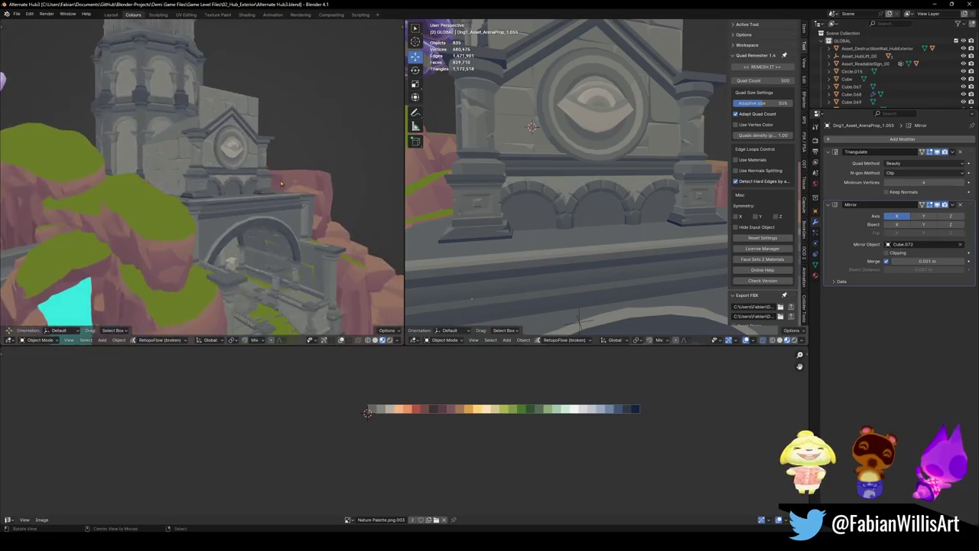
mouse_move(346, 237)
middle_mouse_down()
mouse_move(264, 144)
mouse_move(224, 184)
mouse_move(252, 169)
middle_mouse_up()
scroll(260, 142, "up", 3)
scroll(253, 137, "up", 3)
scroll(249, 135, "up", 2)
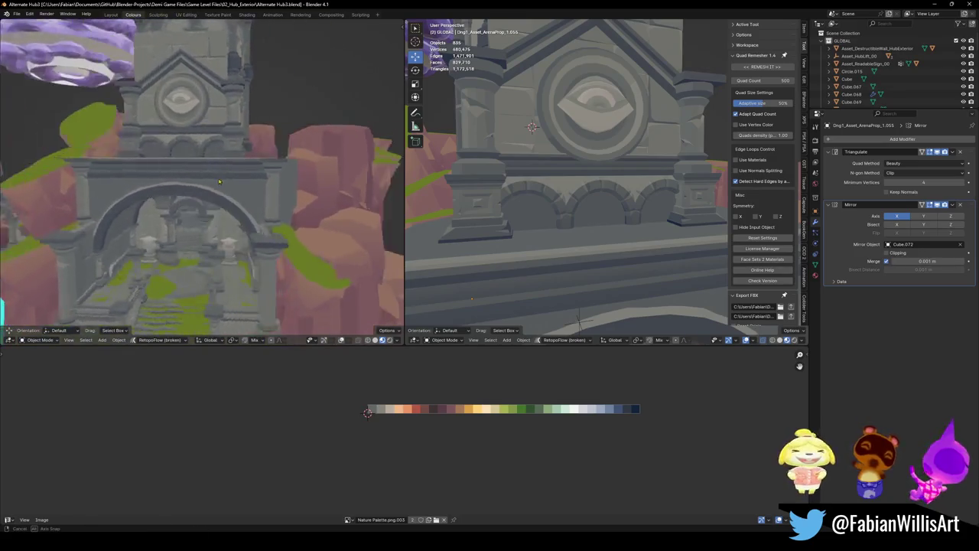
scroll(256, 165, "down", 3)
scroll(261, 163, "up", 2)
scroll(261, 163, "down", 3)
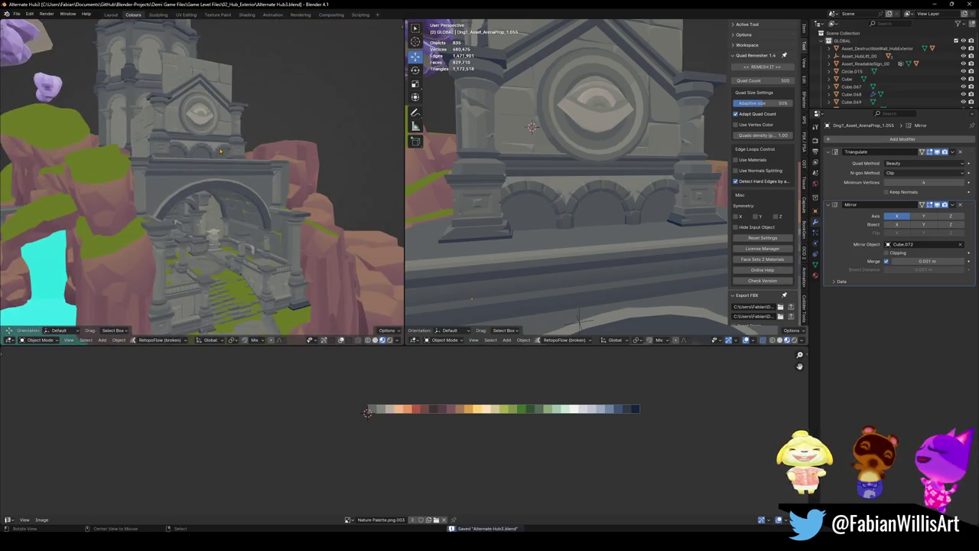
left_click(598, 120)
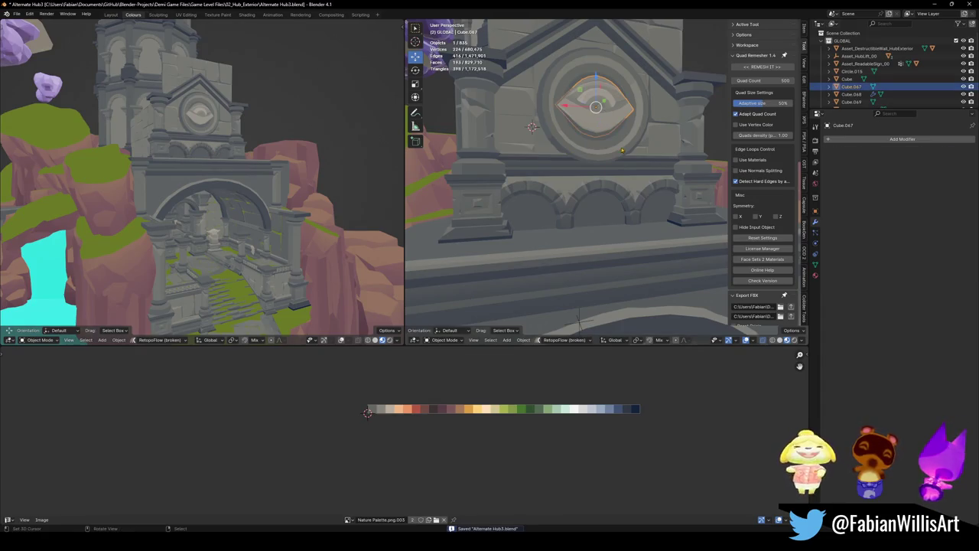
- Select all of the eye ornament's faces in Edit Mode and mirror its UVs horizontally
key("Tab")
key("a")
key("g")
key("x")
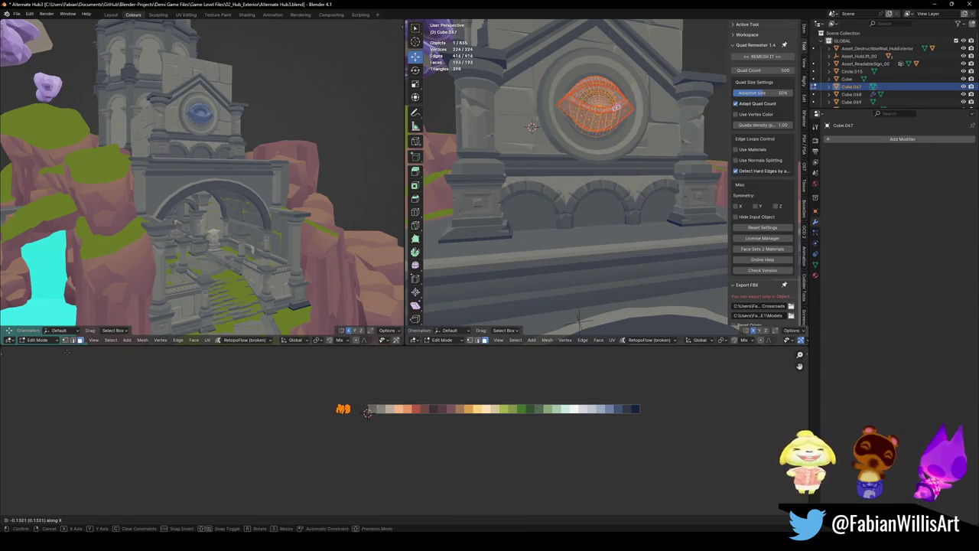
key("Escape")
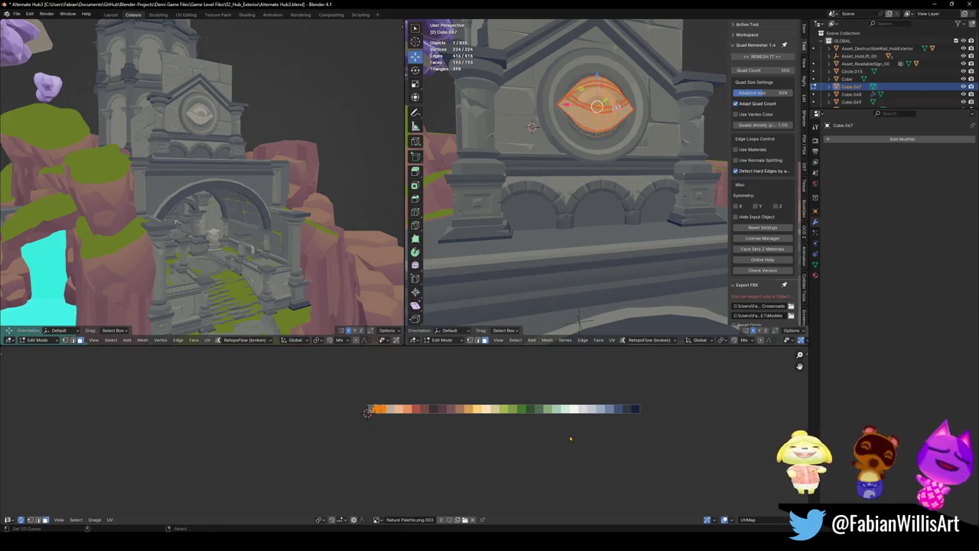
key("ctrl+m")
key("x")
left_click(570, 434)
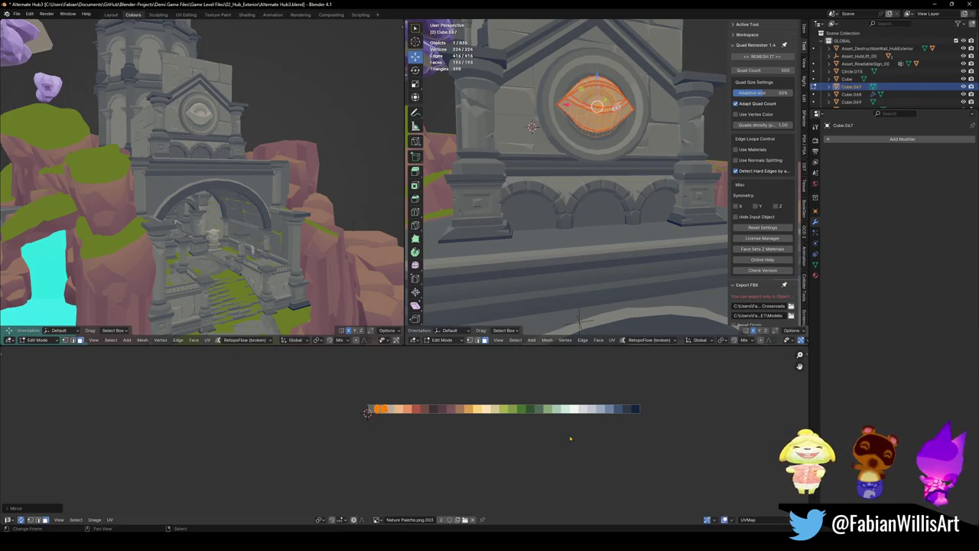
- Slide the eye's UVs onto a pale swatch at the palette's start, scale them up, and exit Edit Mode
key("g")
key("x")
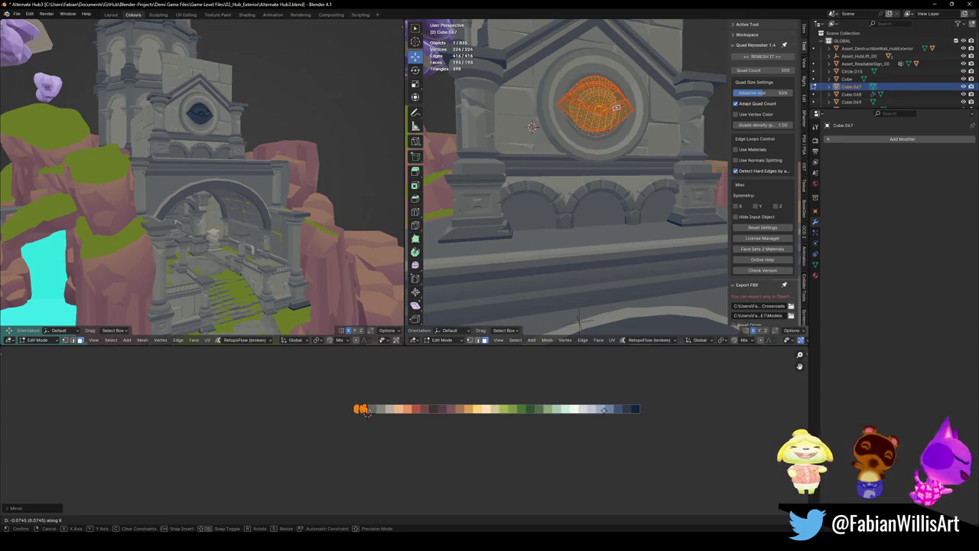
left_click(610, 413)
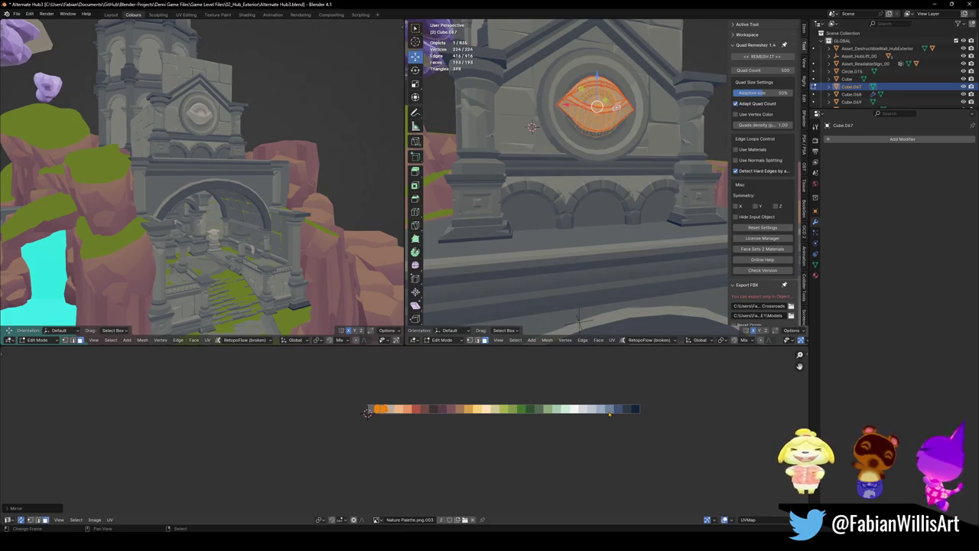
key("ctrl+z")
key("g")
key("x")
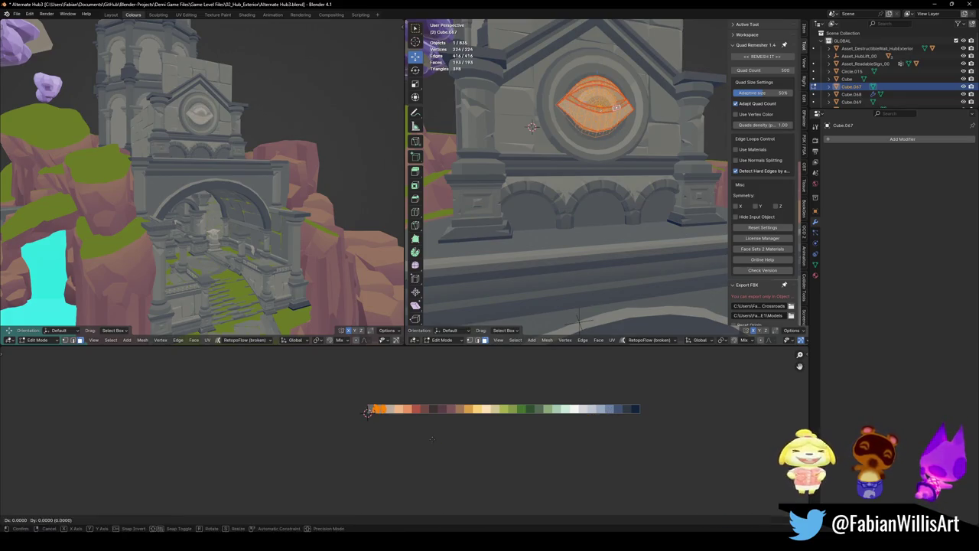
left_click(393, 435)
key("s")
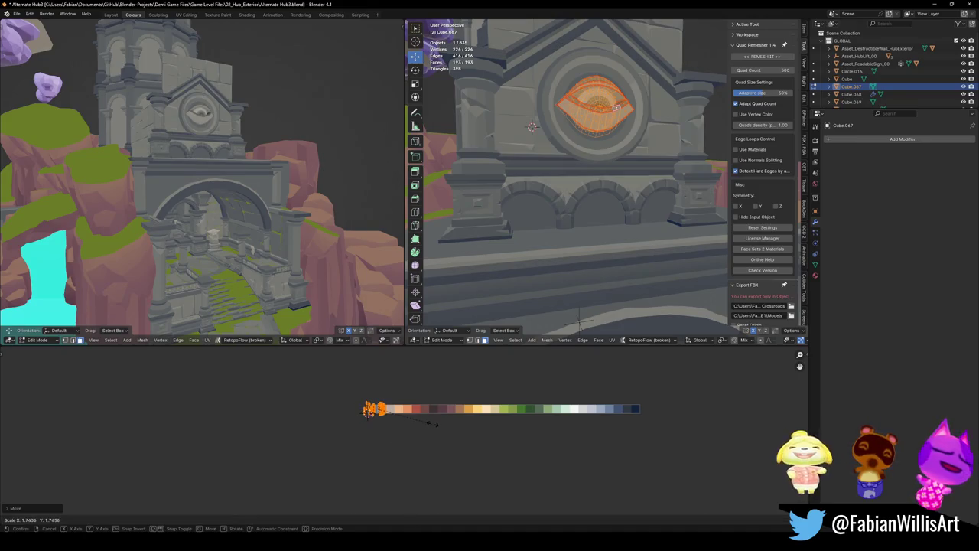
left_click(420, 421)
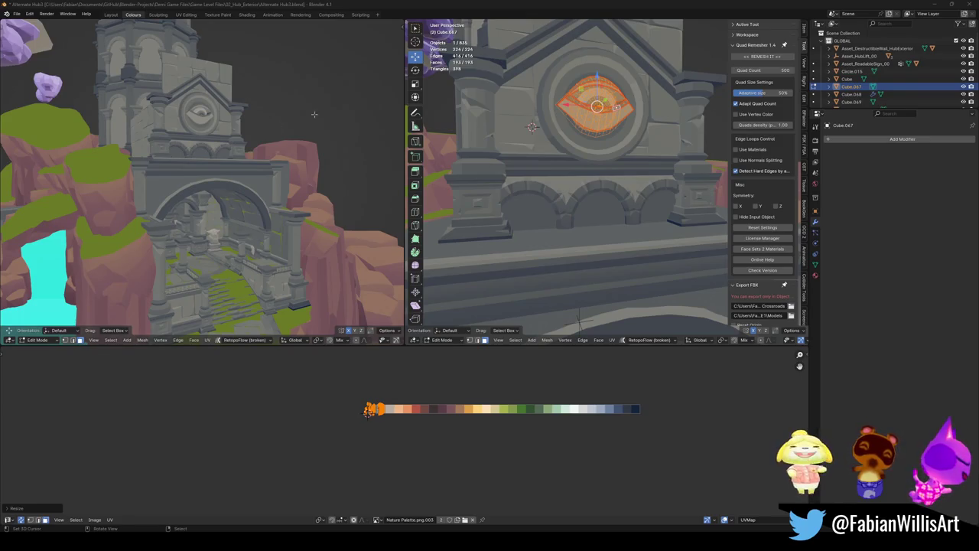
mouse_move(314, 114)
middle_mouse_down()
mouse_move(217, 211)
mouse_move(307, 175)
middle_mouse_up()
scroll(653, 199, "down", 3)
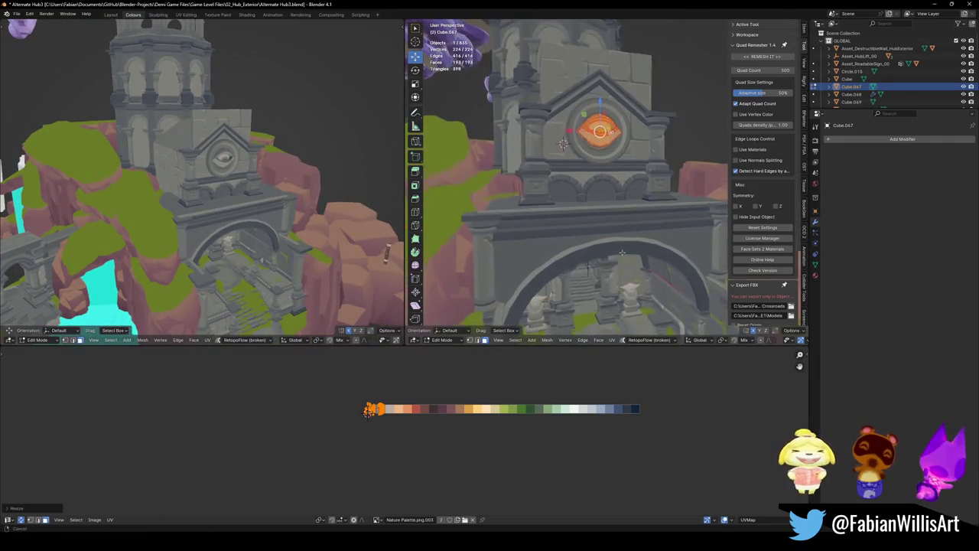
key("Tab")
scroll(601, 231, "up", 4)
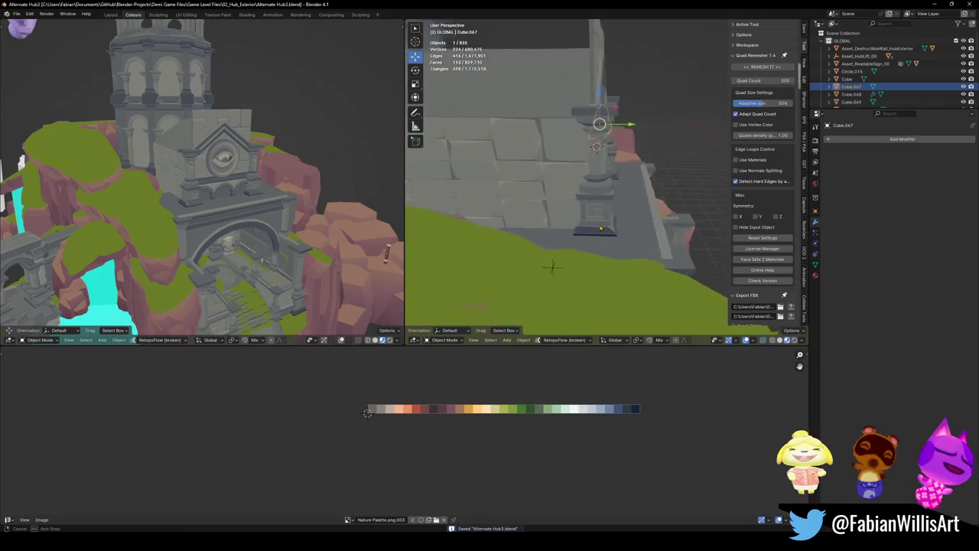
- Save the file and select the stone panel behind the gable
scroll(601, 231, "down", 4)
key("ctrl+s")
mouse_move(602, 231)
middle_mouse_down()
mouse_move(594, 184)
mouse_move(565, 183)
mouse_move(541, 154)
mouse_move(537, 196)
mouse_move(580, 113)
mouse_move(603, 178)
mouse_move(594, 173)
middle_mouse_up()
left_click(581, 114)
key("ctrl+s")
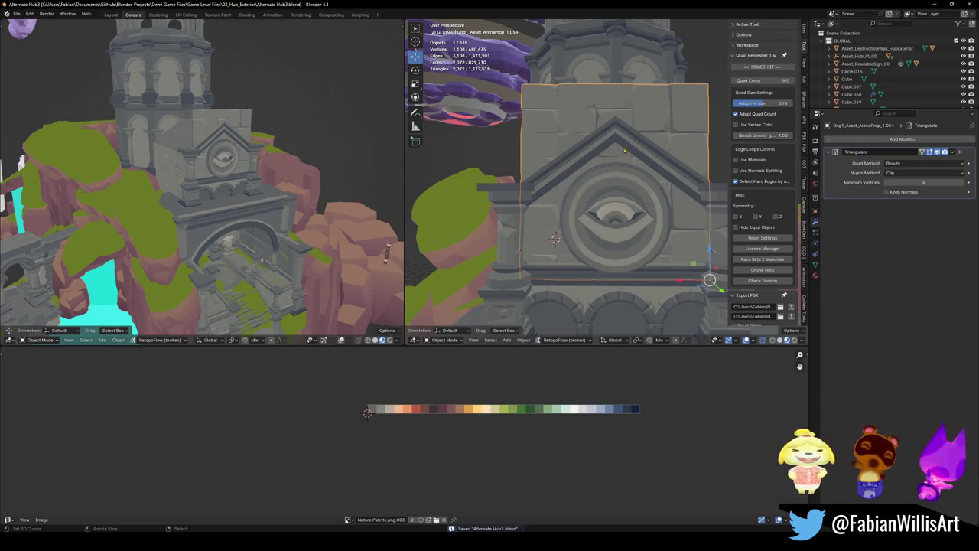
- Shift all of the panel's UVs horizontally across the palette
key("Tab")
key("a")
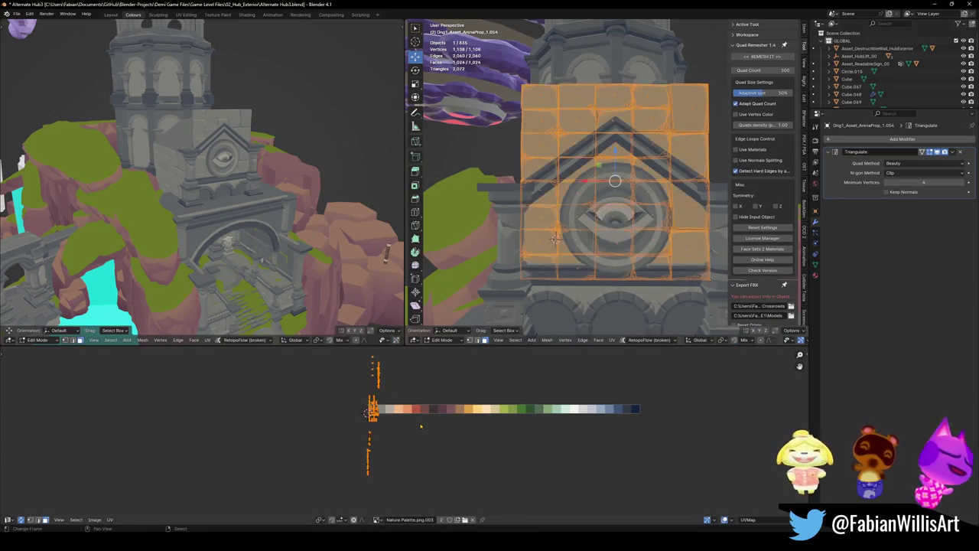
key("g")
key("x")
left_click(411, 420)
- Frame the panel in the left view, then delete it and undo the deletion
middle_click_drag(268, 201, 288, 197)
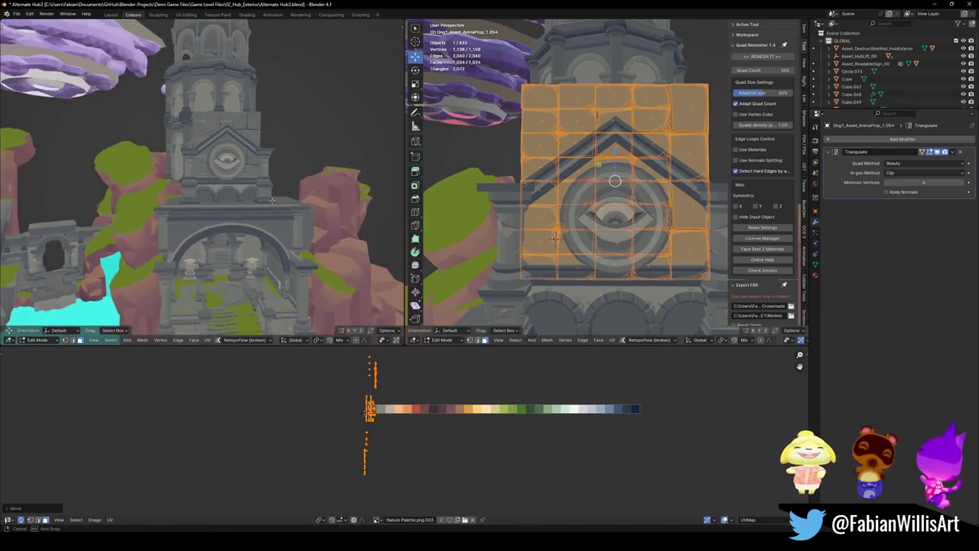
key("KP_Decimal")
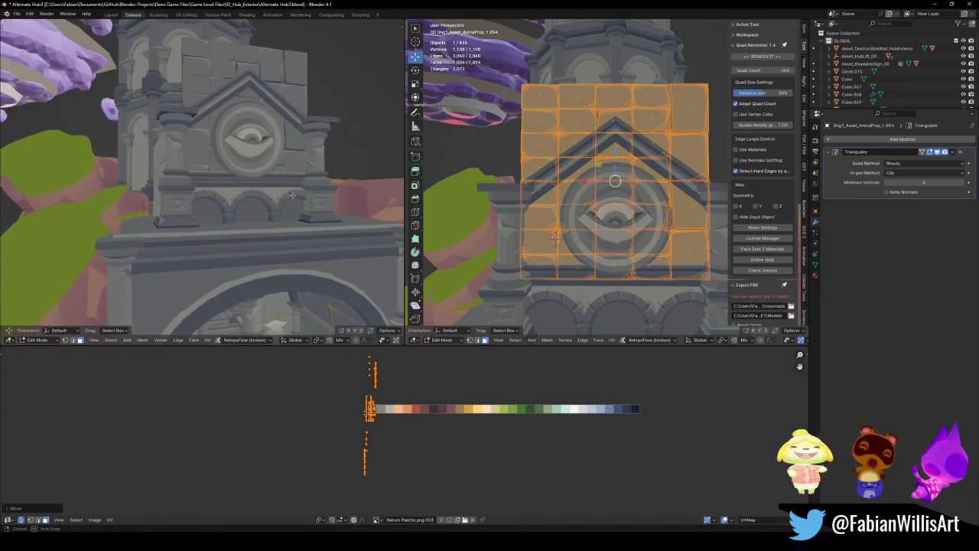
key("Tab")
key("Delete")
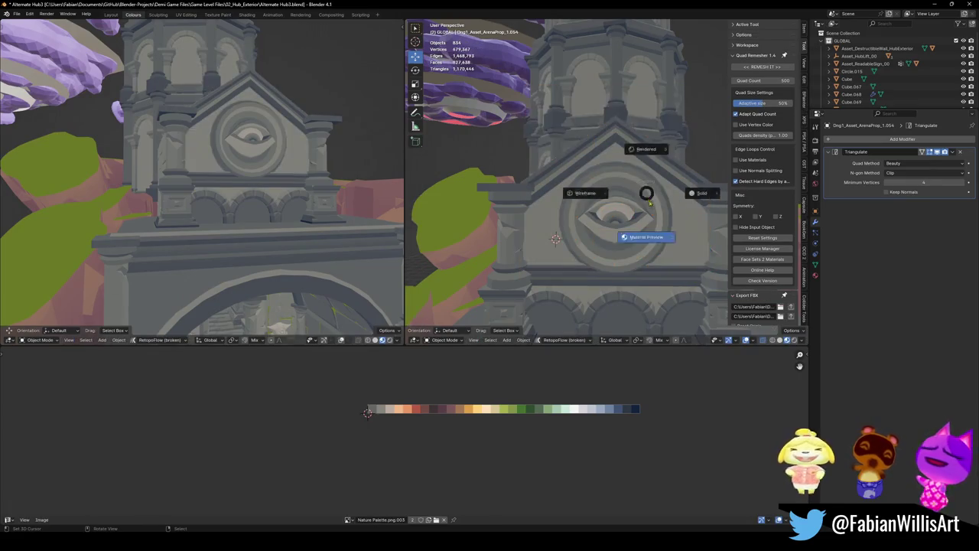
key("ctrl+z")
- Open the panel's mesh with nothing selected and switch to the Bisect tool
key("g")
key("z")
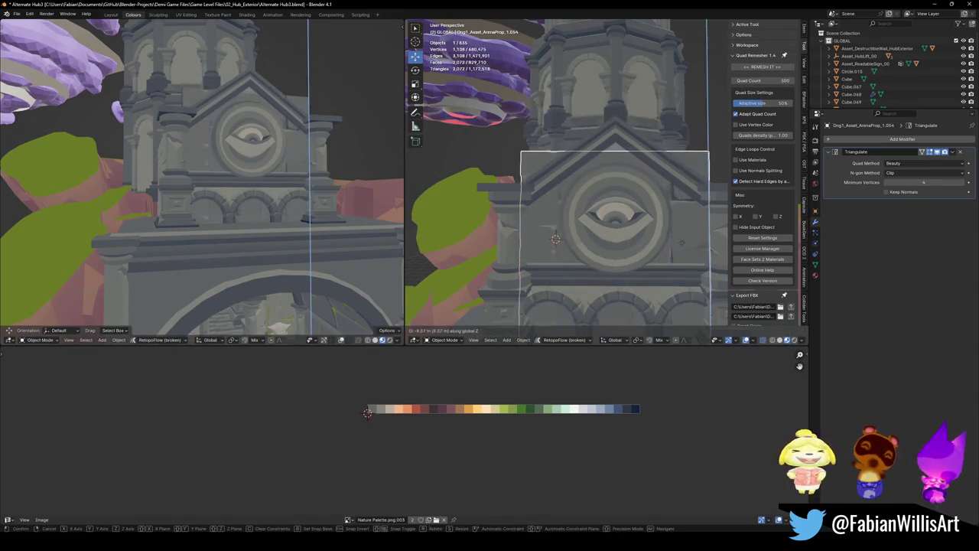
right_click(677, 270)
key("Tab")
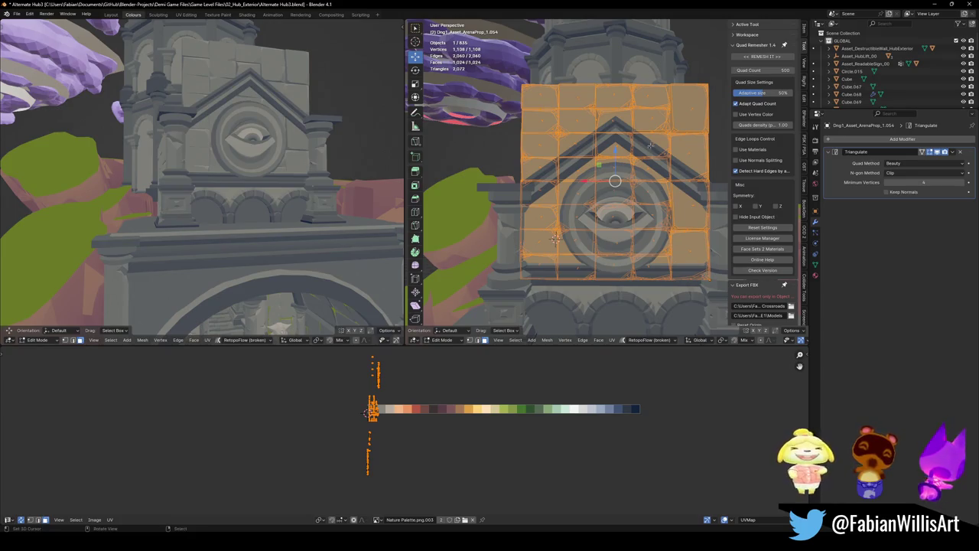
key("alt+a")
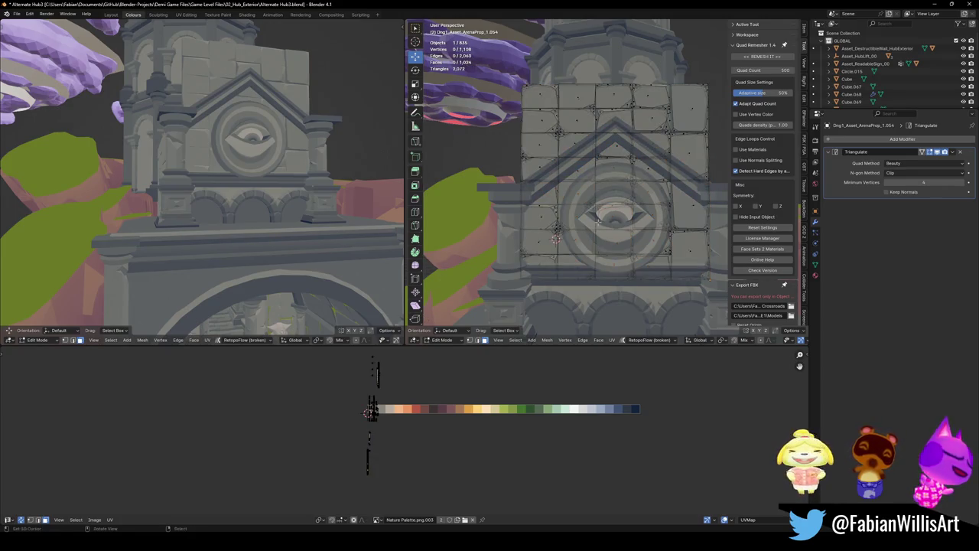
key("shift+space")
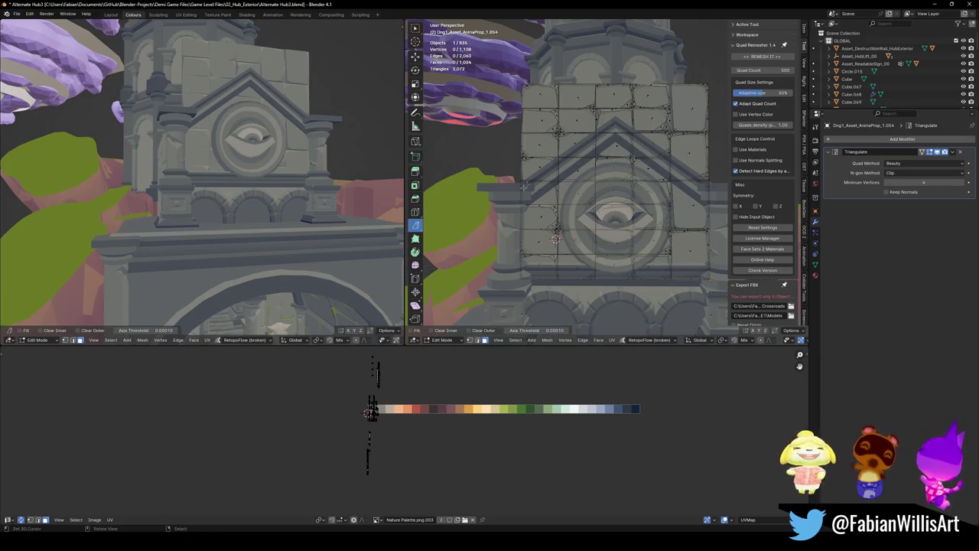
- Bisect the panel along the gable's left roof slope, clearing the part beyond the cut
key("a")
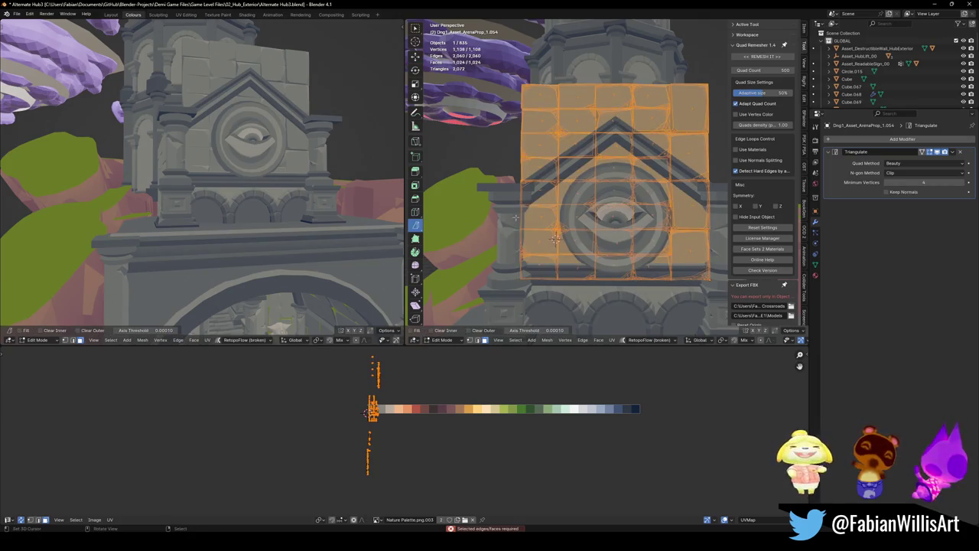
mouse_move(504, 217)
left_mouse_down()
mouse_move(686, 70)
mouse_move(723, 55)
left_mouse_up()
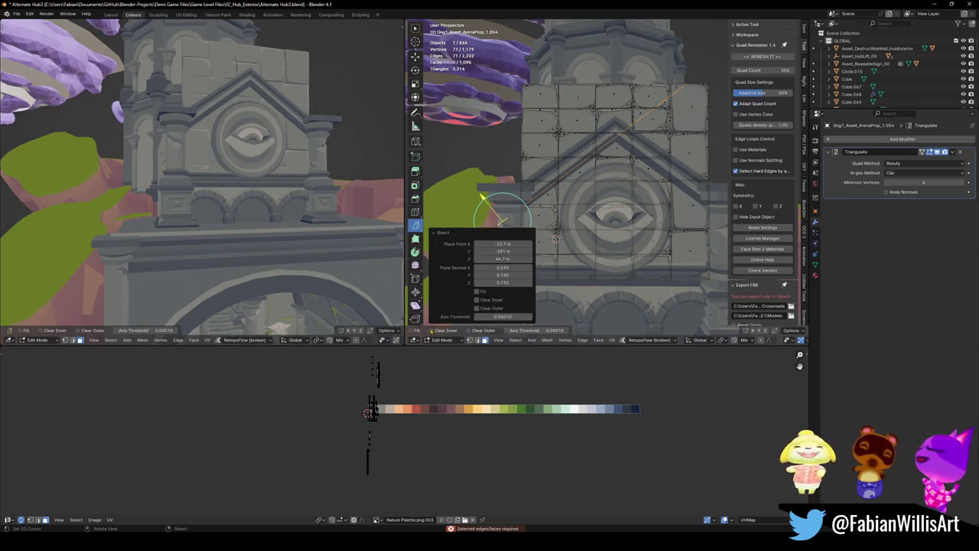
left_click(477, 309)
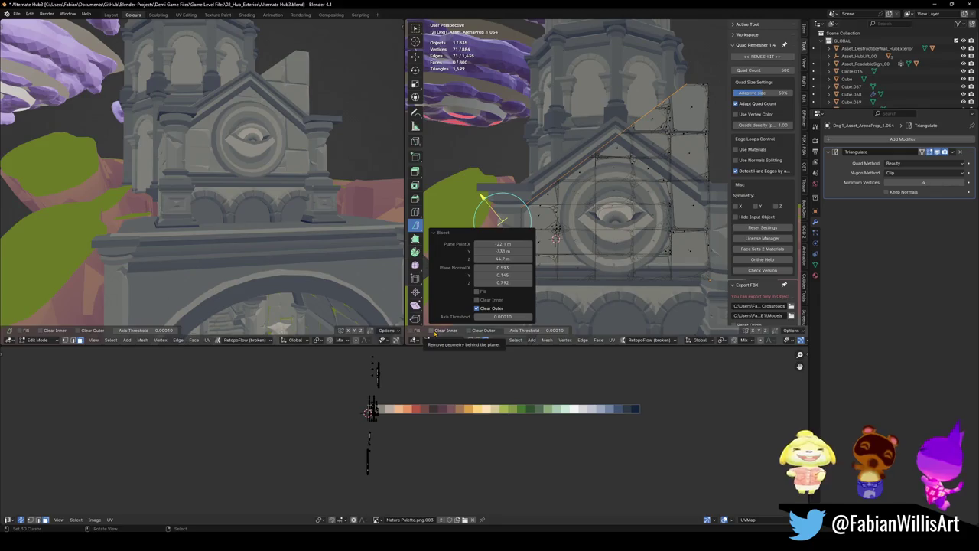
- Bisect the panel along the right roof slope, clear the selection and return to Object Mode
middle_click_drag(663, 175, 699, 204)
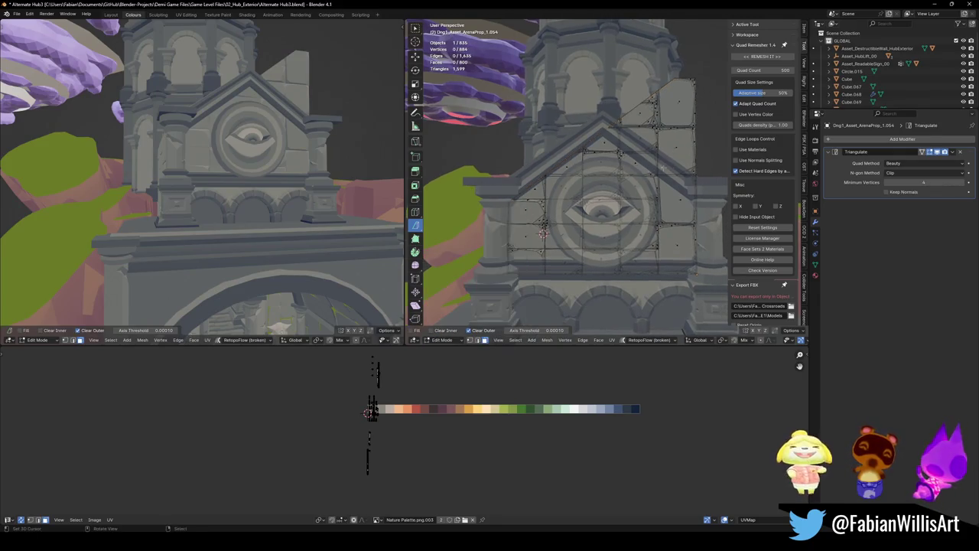
key("a")
key("h")
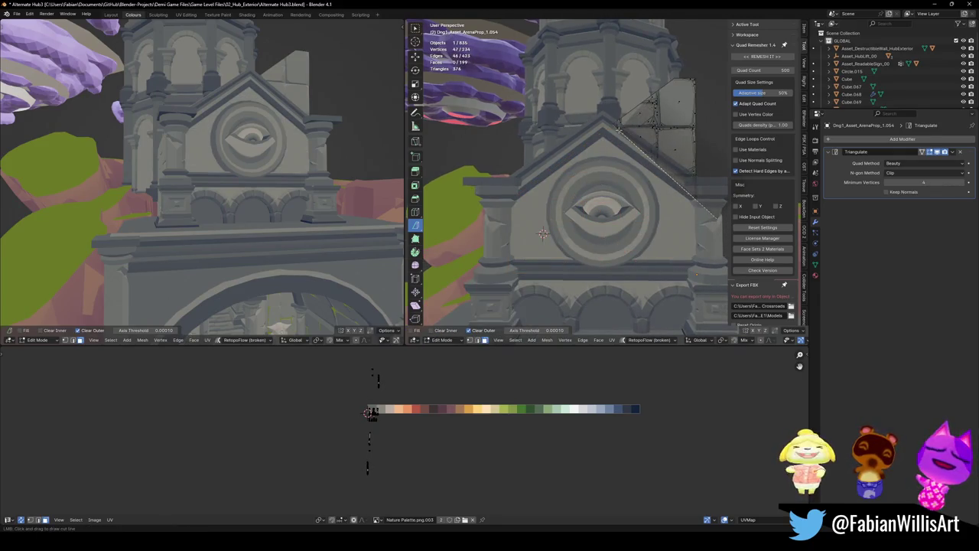
key("alt+h")
left_click_drag(559, 99, 707, 205)
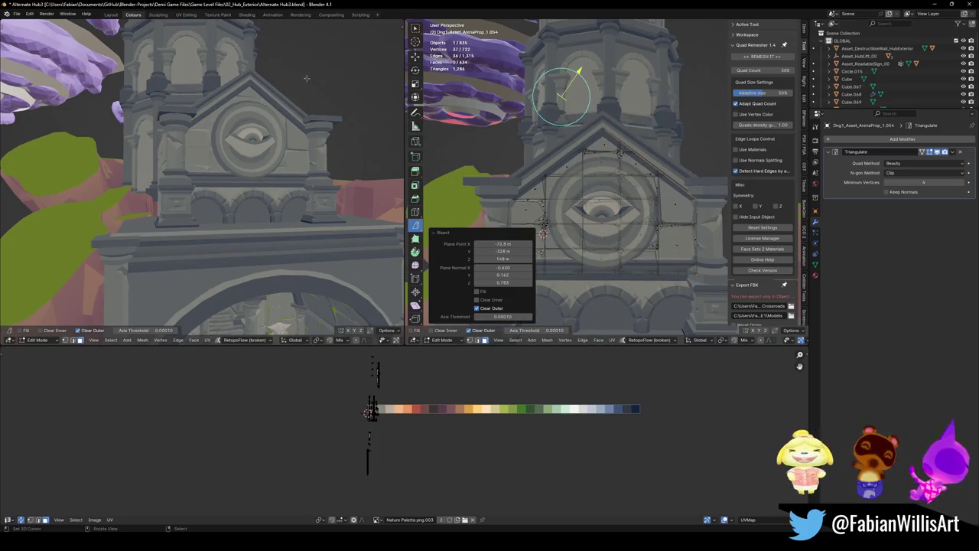
key("alt+a")
scroll(633, 149, "down", 2)
scroll(638, 145, "down", 2)
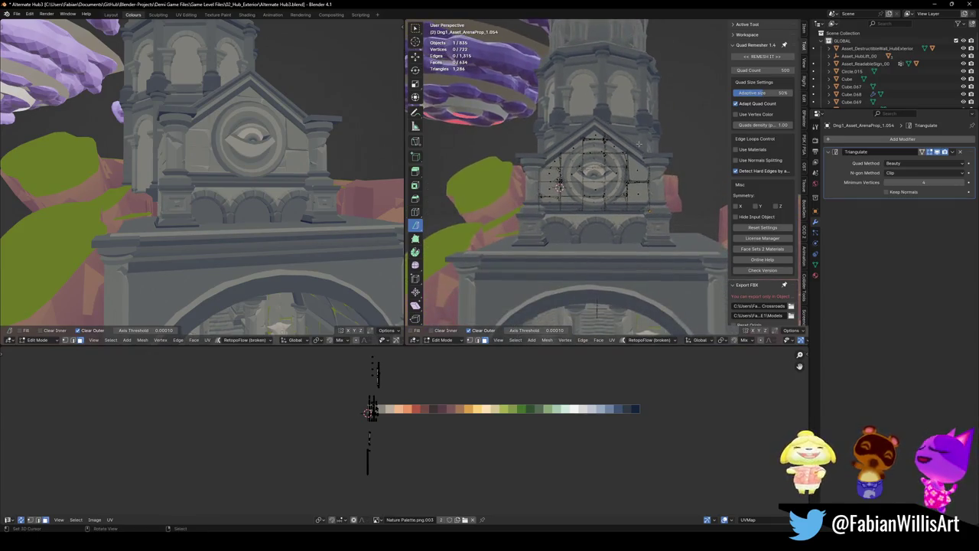
key("Tab")
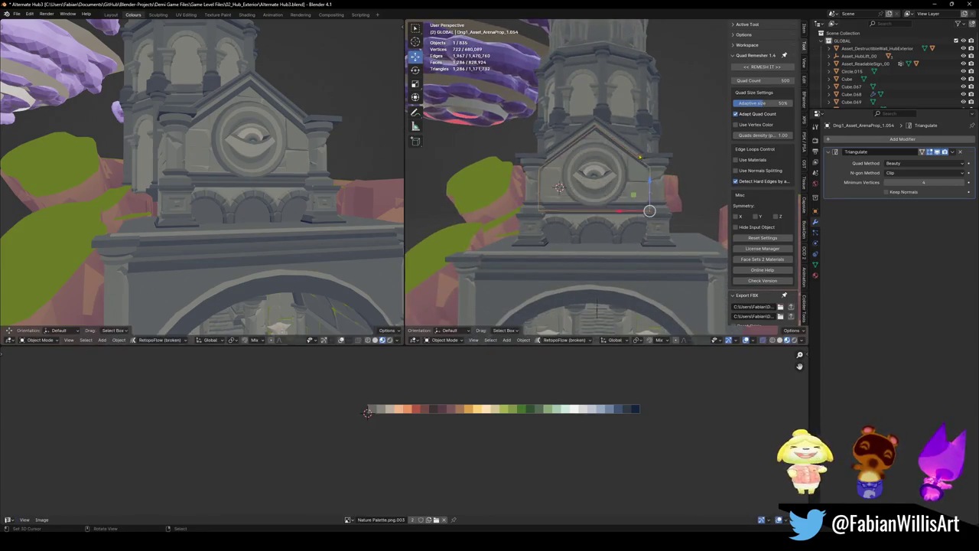
- Save the file and select the stone ledge under the arches
key("ctrl+s")
mouse_move(548, 201)
middle_mouse_down()
mouse_move(590, 186)
mouse_move(617, 157)
mouse_move(617, 183)
mouse_move(599, 166)
mouse_move(628, 195)
mouse_move(595, 209)
mouse_move(584, 198)
middle_mouse_up()
key("ctrl+s")
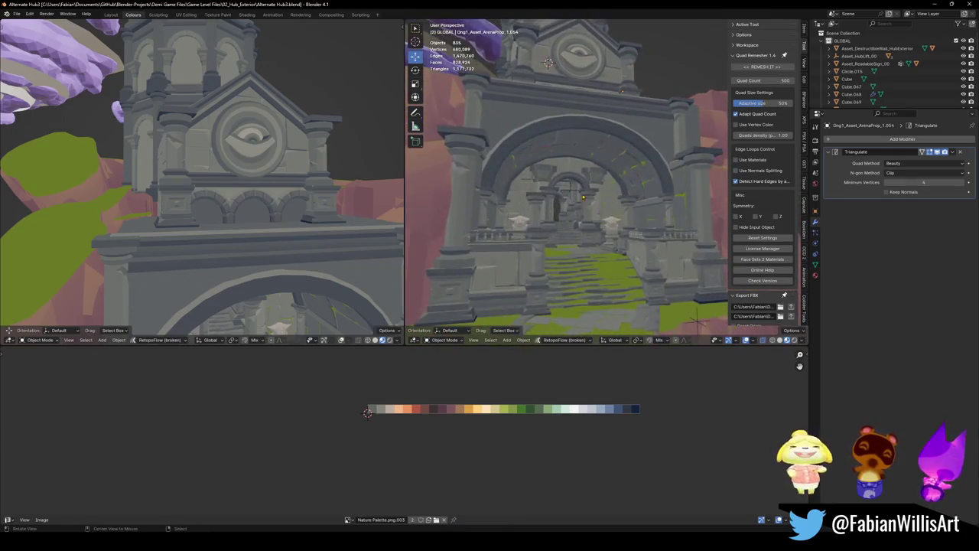
scroll(584, 197, "up", 10)
left_click(612, 202)
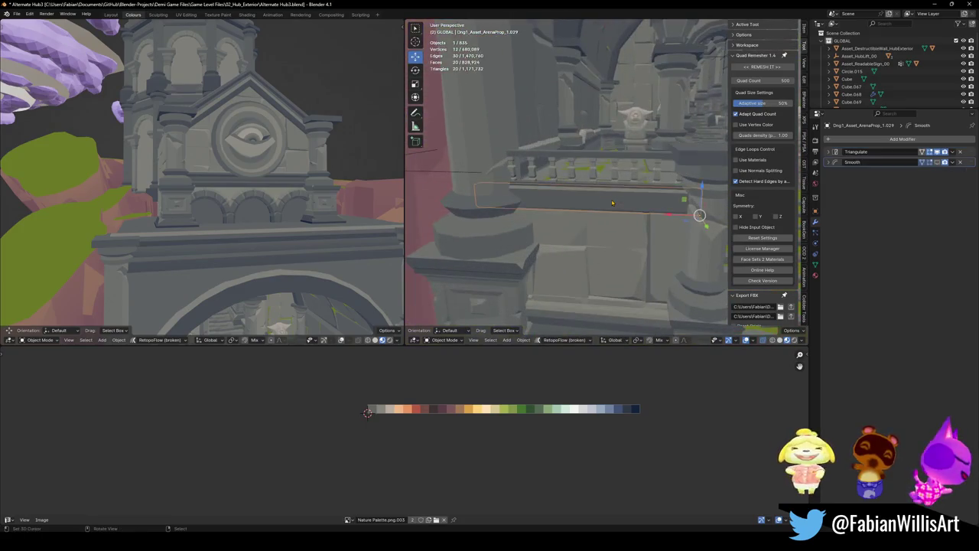
scroll(612, 203, "down", 3)
scroll(612, 202, "down", 3)
scroll(612, 202, "down", 2)
mouse_move(613, 203)
middle_mouse_down()
mouse_move(600, 177)
mouse_move(575, 205)
mouse_move(589, 195)
mouse_move(602, 209)
middle_mouse_up()
- Duplicate the ledge, snap the copy to the 3D cursor, scale it 1.610 and rotate it 90° about Z
key("shift+d")
key("Escape")
key("shift+s")
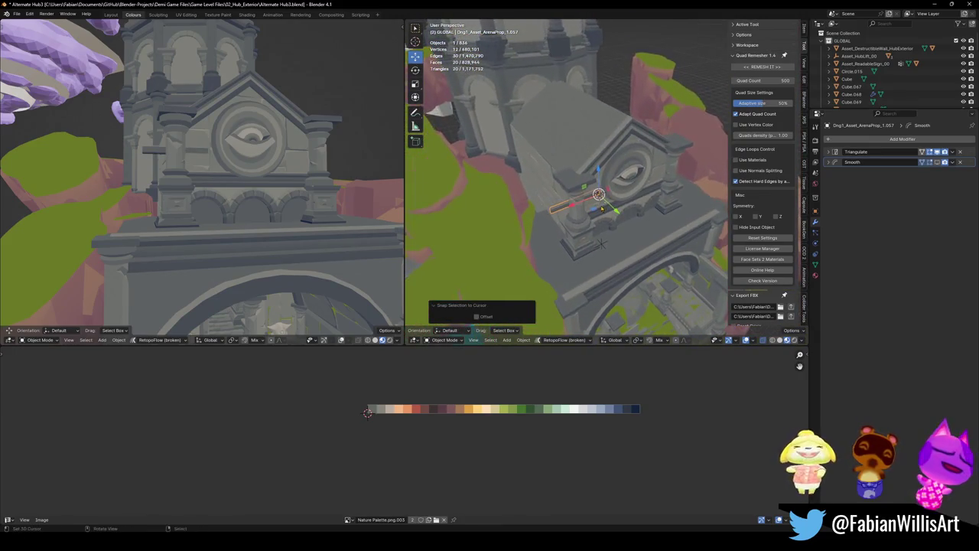
key("s")
left_click(622, 198)
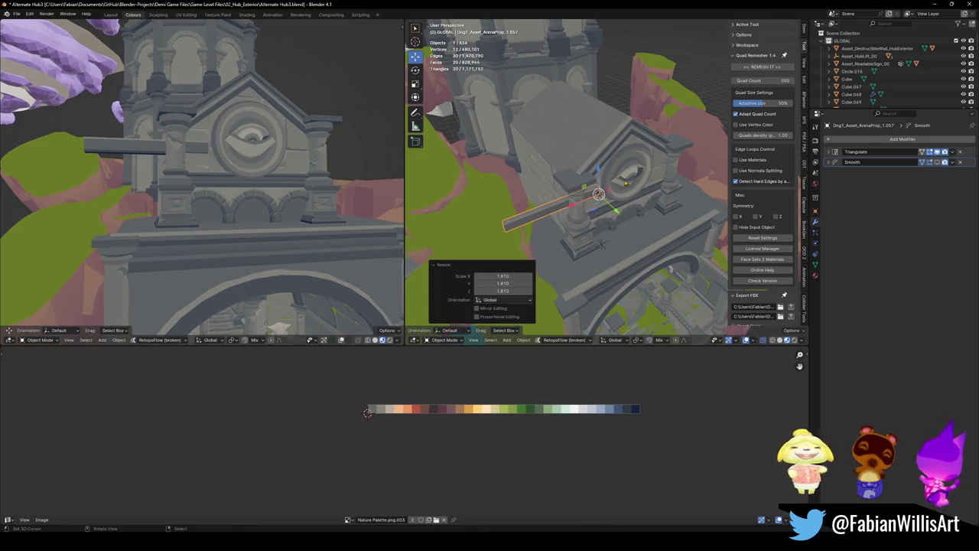
type("rz90")
key("Return")
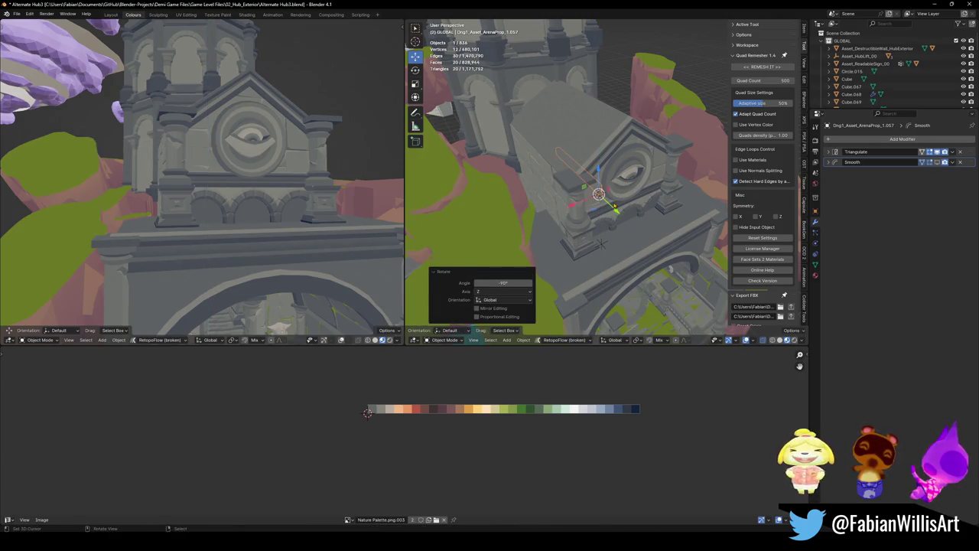
- Move the copied ledge sideways and raise it onto the back wall
middle_click_drag(543, 161, 605, 184)
key("g")
key("shift+z")
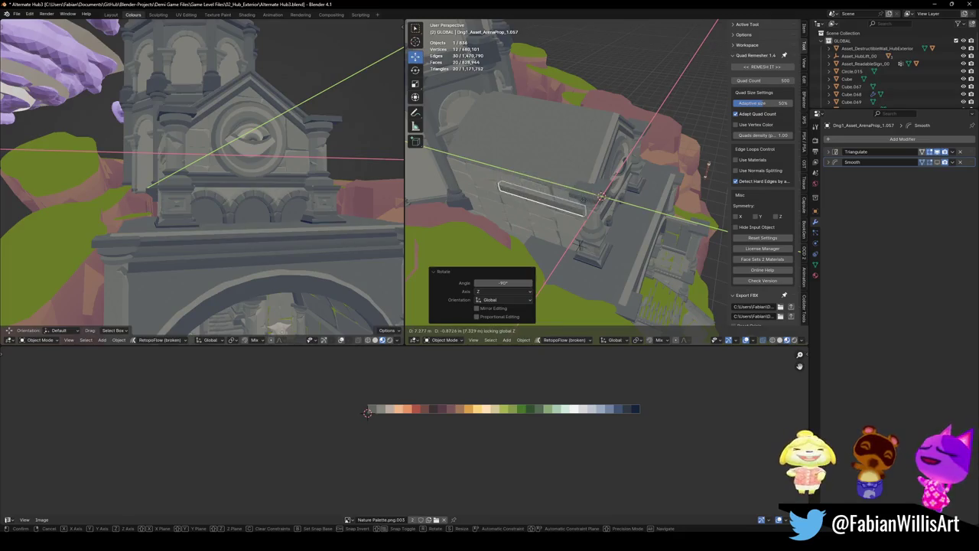
key("Return")
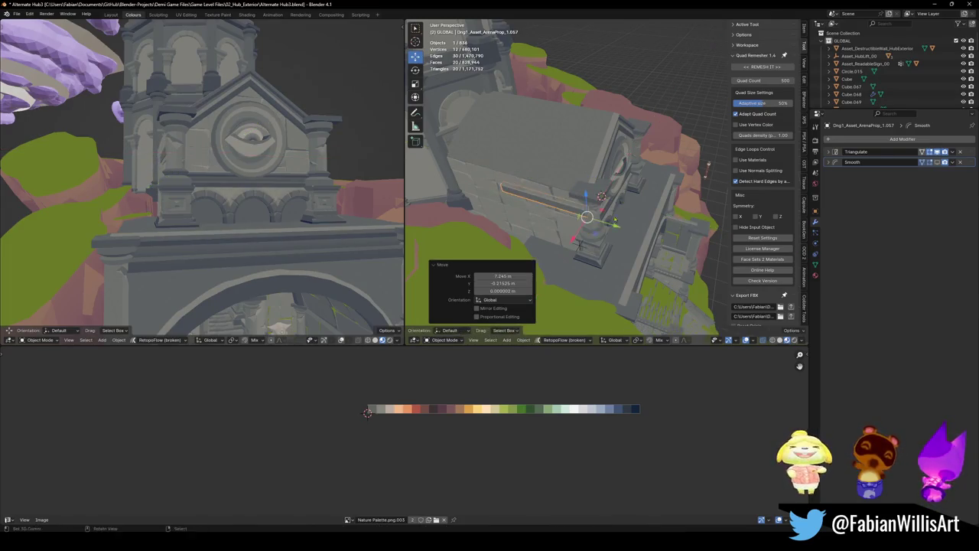
key("g")
key("z")
key("Return")
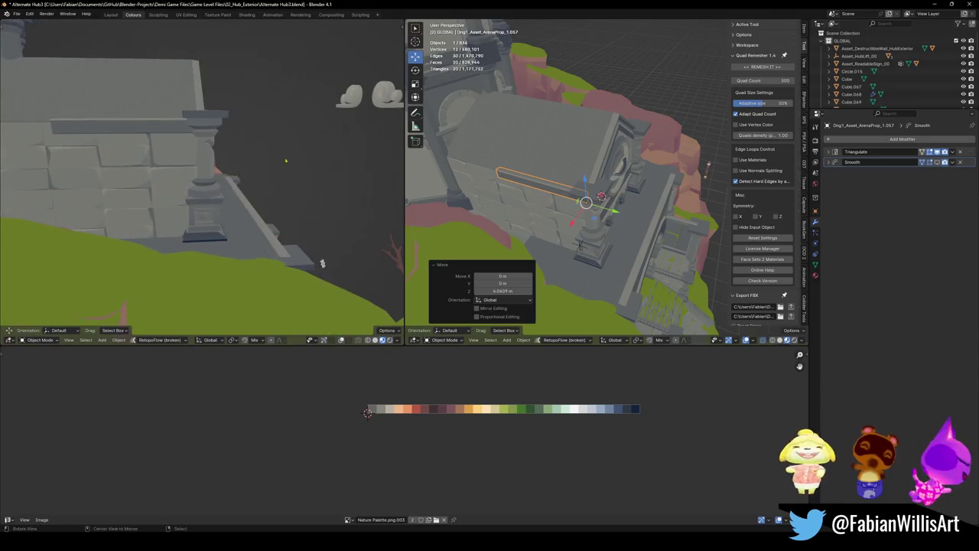
- Rescale the ledge to 1.404, then down to 1.201
key("s")
left_click(622, 161)
middle_click_drag(322, 264, 314, 253)
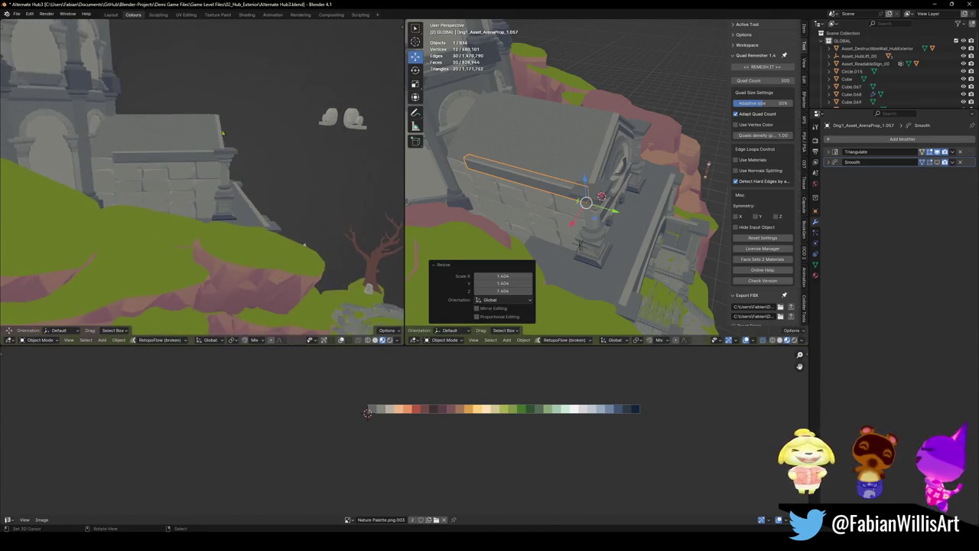
middle_click_drag(582, 176, 563, 151)
key("s")
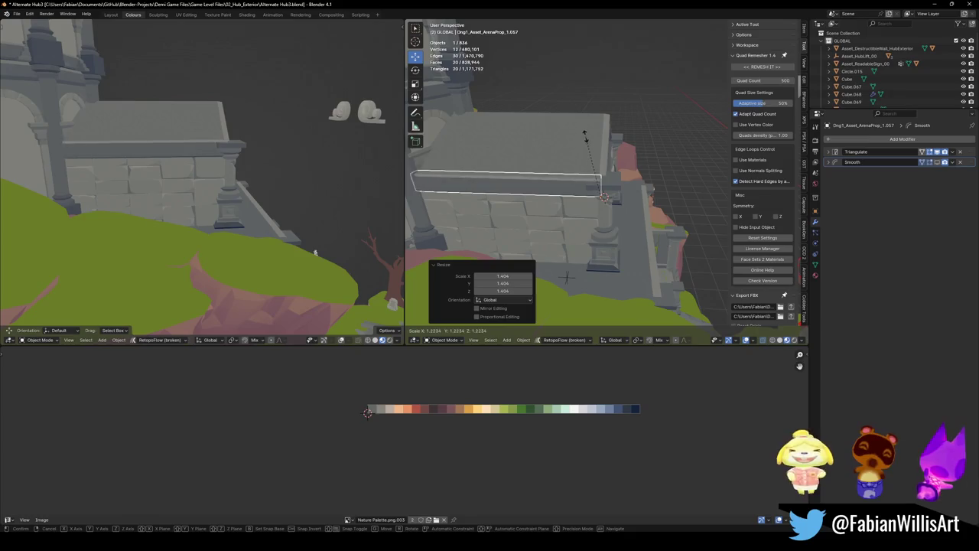
left_click(582, 140)
- Slide the ledge -0.63107 m along Y and nudge its height onto the wall top
key("g")
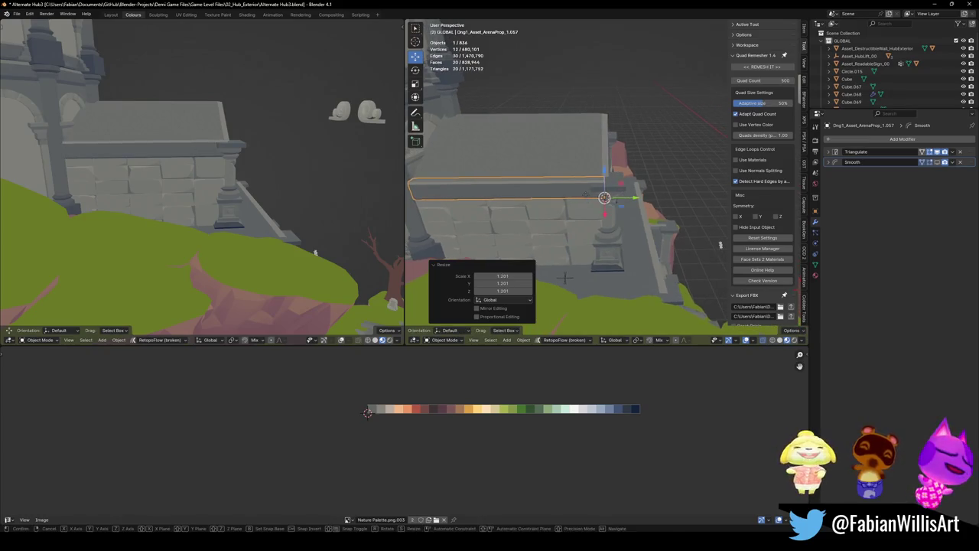
key("y")
left_click(605, 197)
key("s")
key("y")
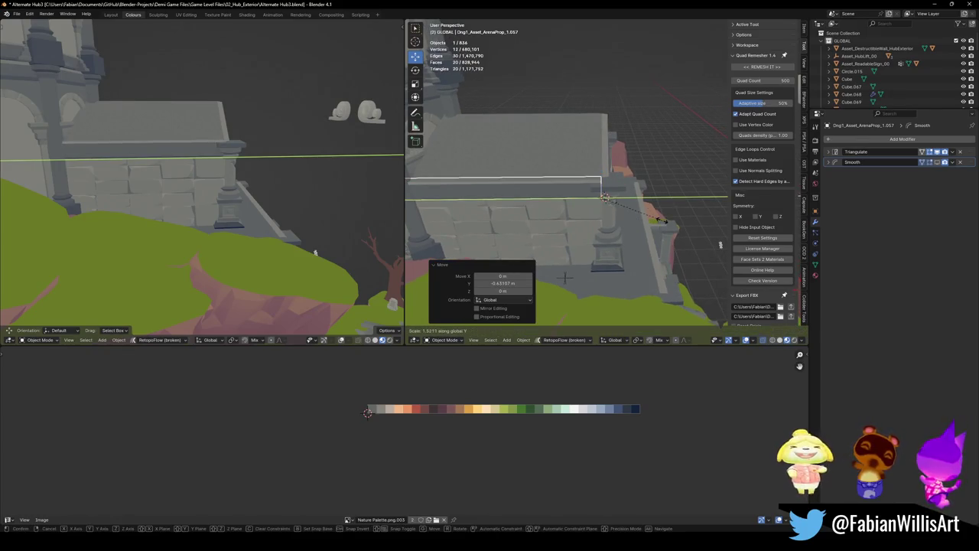
key("Escape")
middle_click_drag(601, 197, 590, 186)
key("g")
key("z")
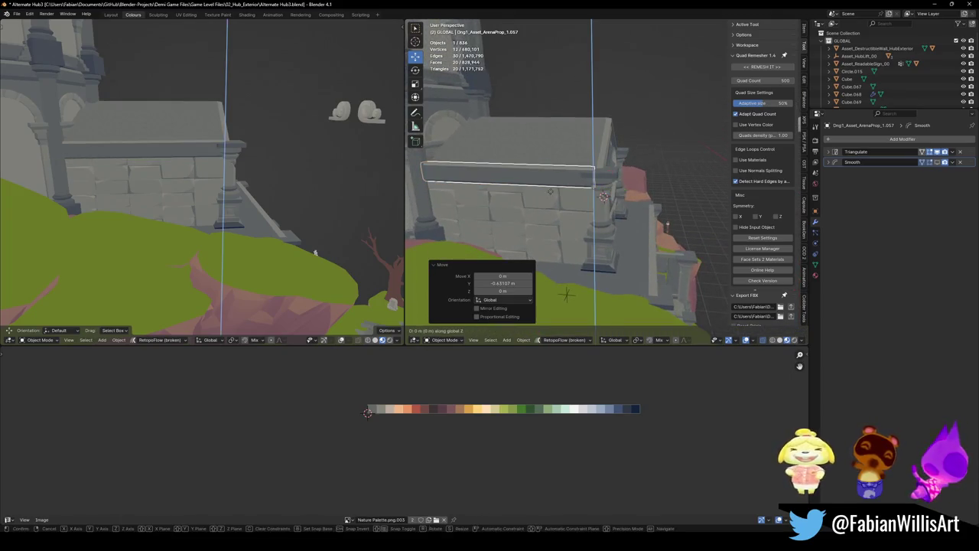
left_click(546, 202)
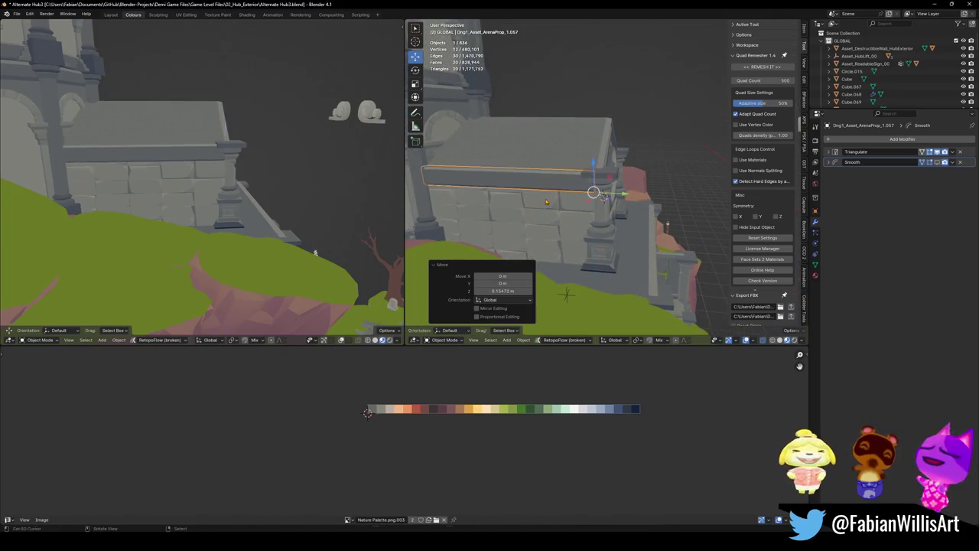
key("g")
key("y")
key("Escape")
left_click(587, 175)
- Scale the back wall panel taller along Z
key("s")
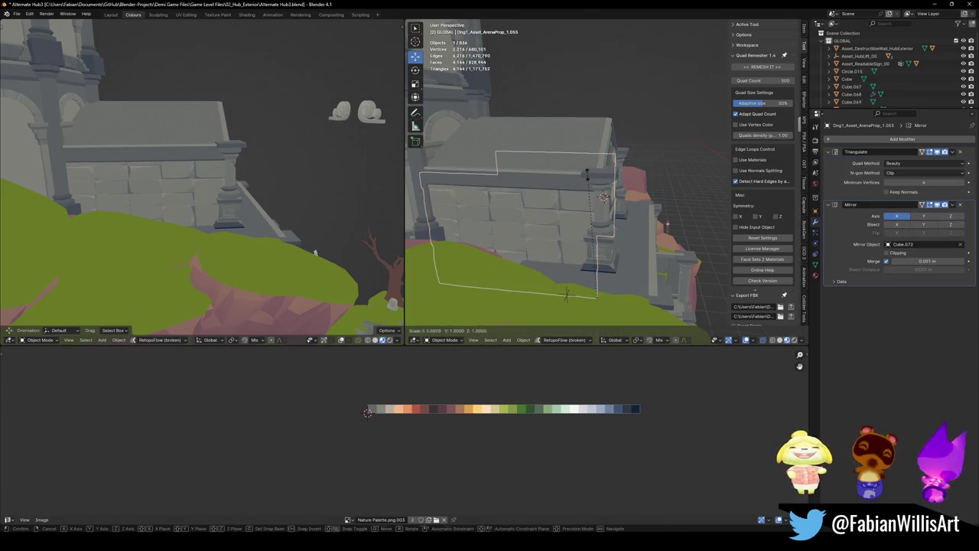
key("z")
left_click(589, 166)
key("g")
key("z")
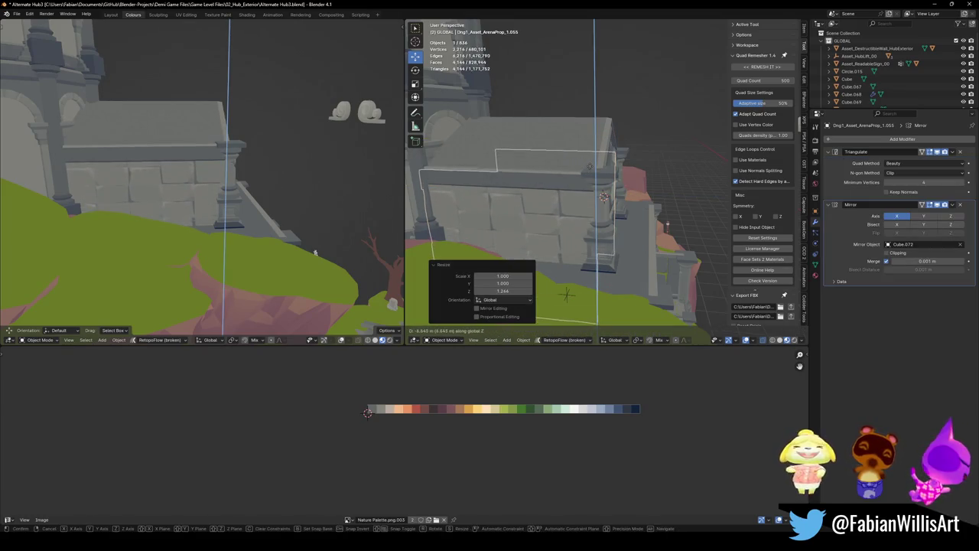
key("Escape")
- Raise the panel about 1 m and shorten its height slightly
mouse_move(581, 199)
middle_mouse_down()
mouse_move(597, 213)
mouse_move(529, 253)
middle_mouse_up()
left_click(529, 253)
key("g")
key("z")
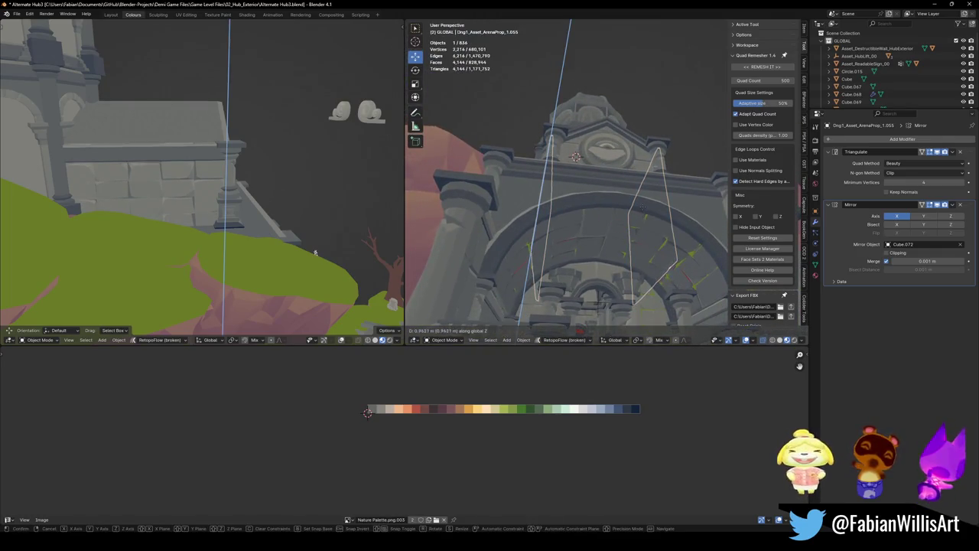
left_click(643, 209)
key("s")
key("z")
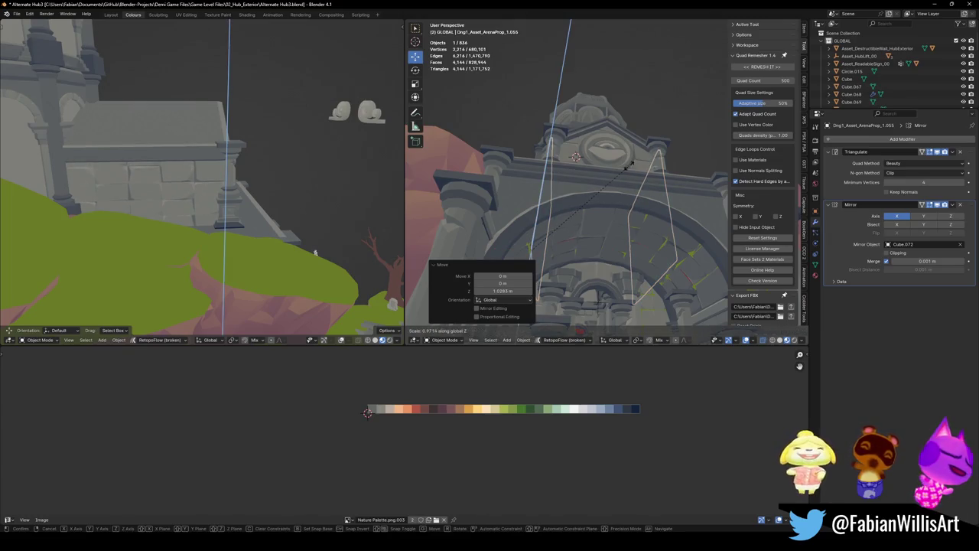
left_click(630, 163)
- Narrow the panel along Y and shift it 0.12572 m in Y
middle_click_drag(520, 241, 601, 288)
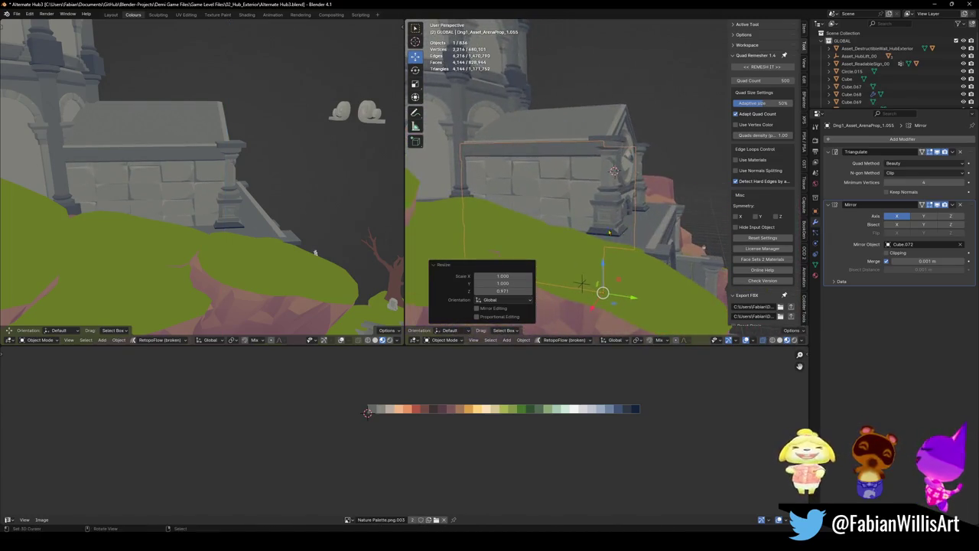
key("y")
left_click(538, 207)
key("g")
key("y")
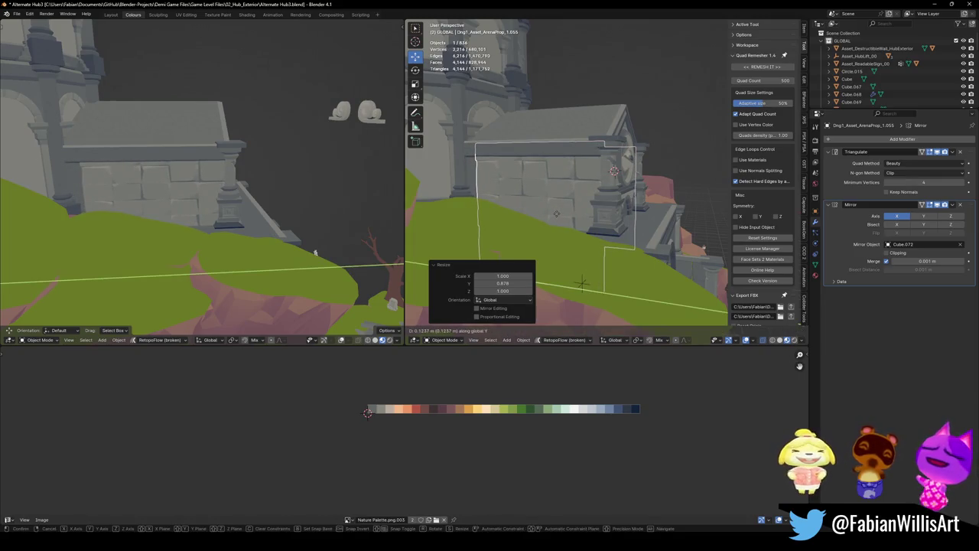
left_click(315, 252)
middle_click_drag(315, 253, 308, 220)
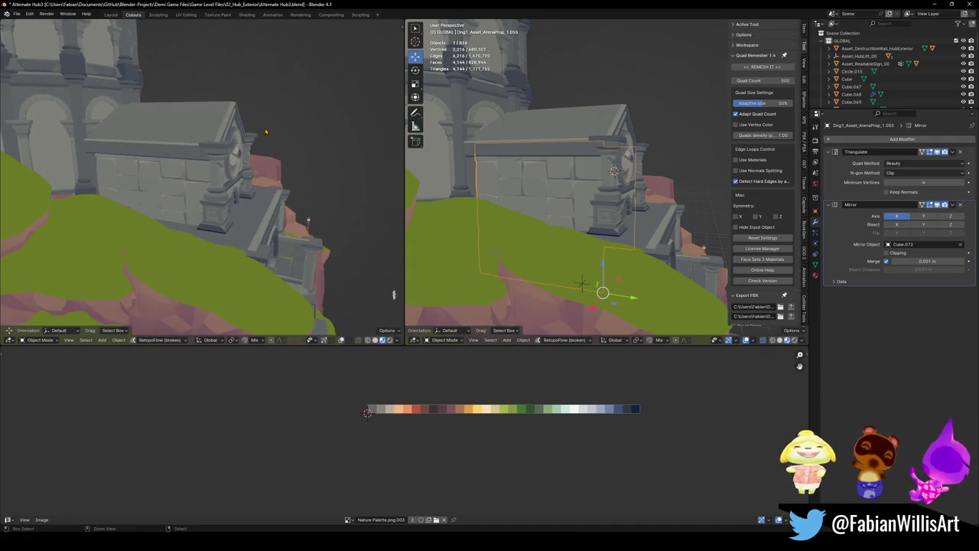
key("s")
key("y")
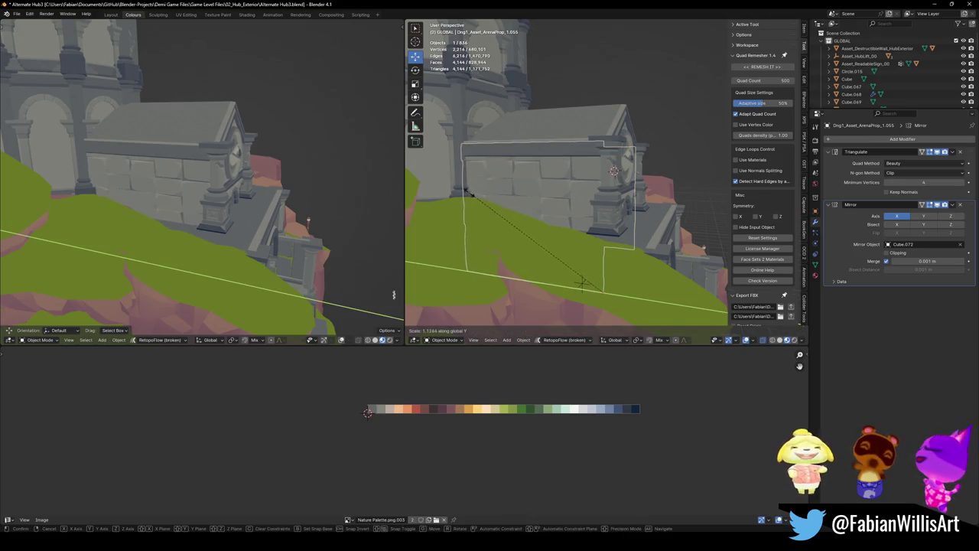
left_click(581, 283)
- Clear the selection, save Alternate Hub3.blend and select the copied ledge on the tower
key("alt+a")
key("ctrl+s")
middle_click_drag(322, 229, 258, 158)
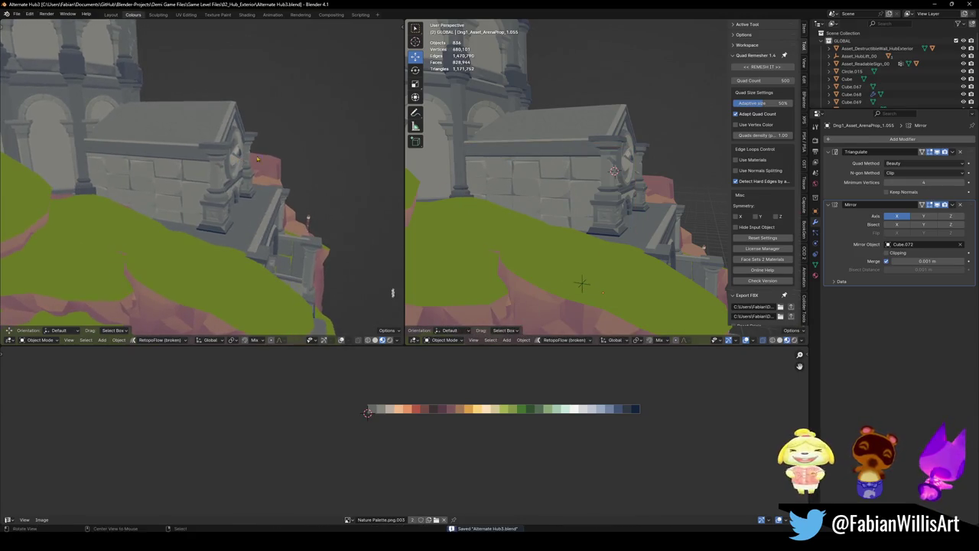
left_click(560, 153)
middle_click_drag(564, 164, 543, 160)
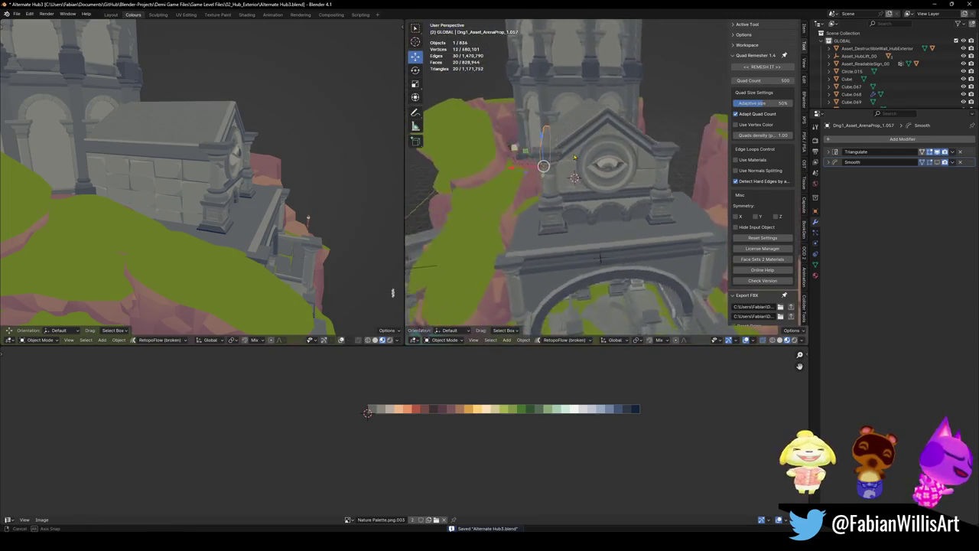
- Add a Mirror modifier to the ledge, mirroring it across Cube.072, and save
key("q")
left_click(581, 220)
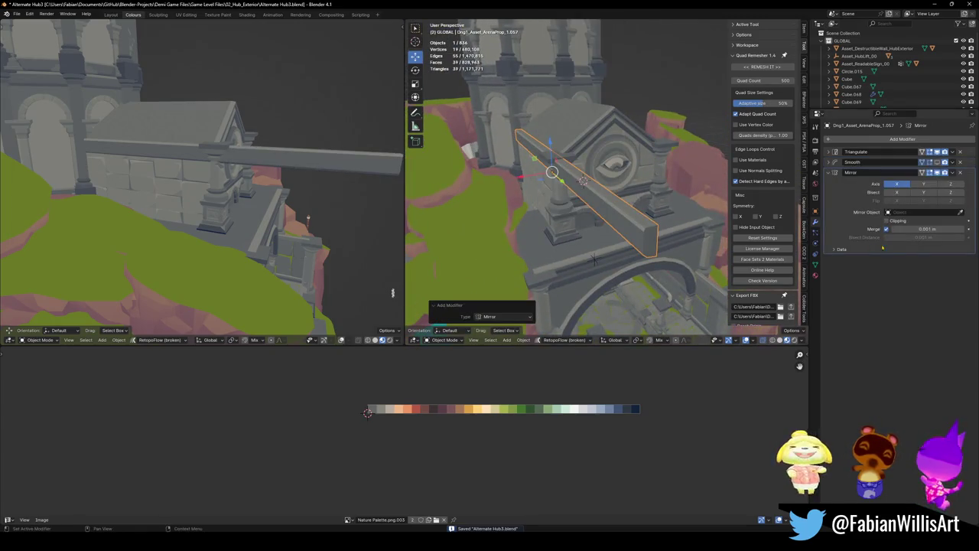
left_click(961, 213)
left_click(562, 123)
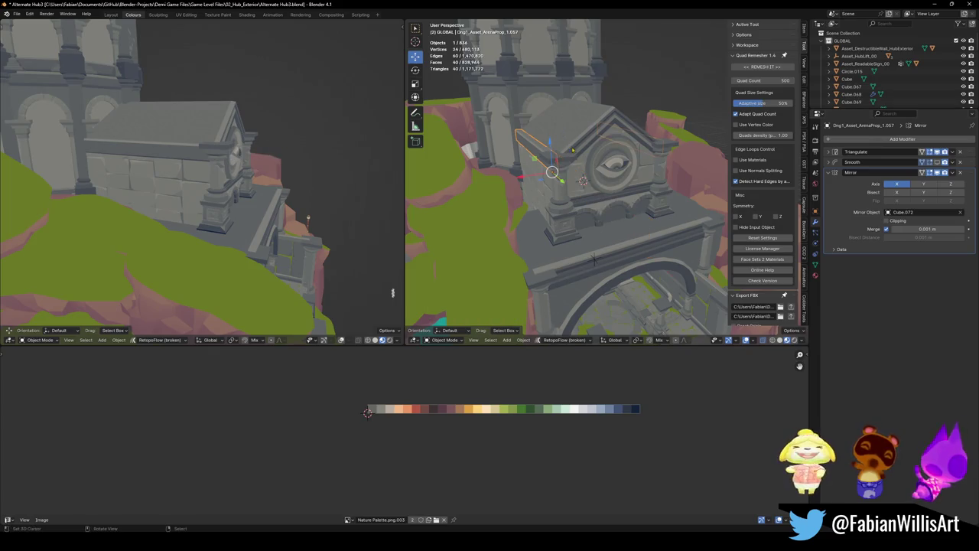
key("ctrl+s")
- Copy the SD_Wall_08 side wall piece along Y, then shift it 1.8186 m along X
middle_click_drag(563, 126, 571, 173)
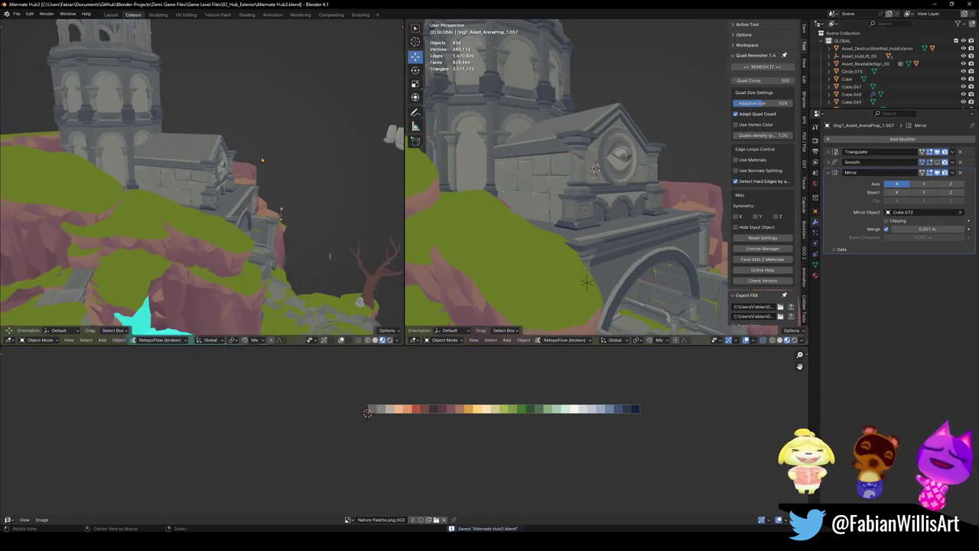
scroll(210, 142, "down", 5)
middle_click_drag(210, 142, 252, 172)
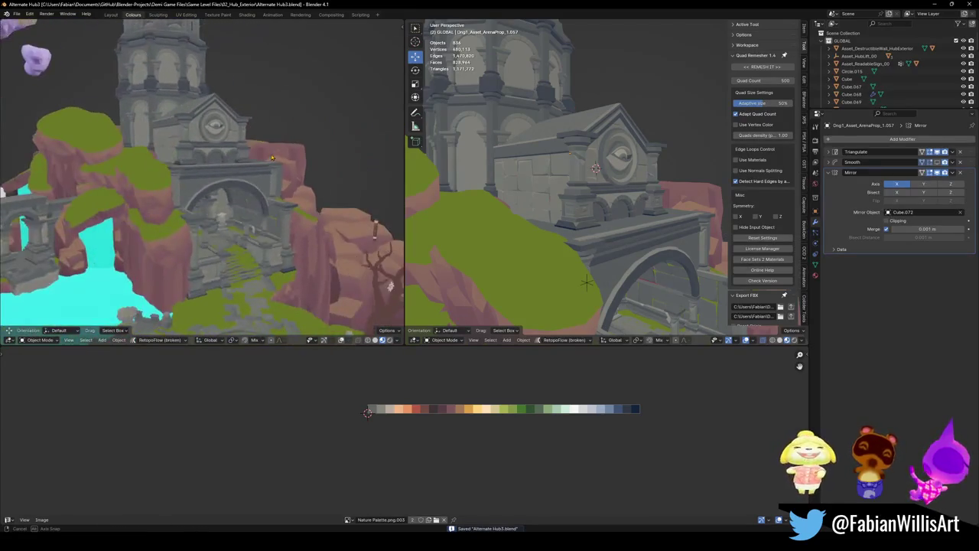
middle_click_drag(581, 229, 599, 244)
left_click(599, 244)
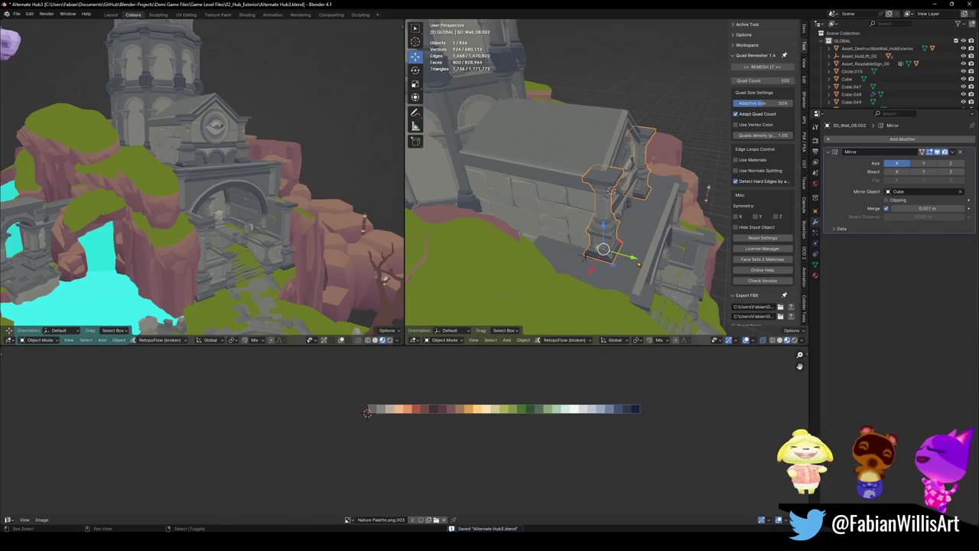
key("g")
key("y")
left_click(585, 257)
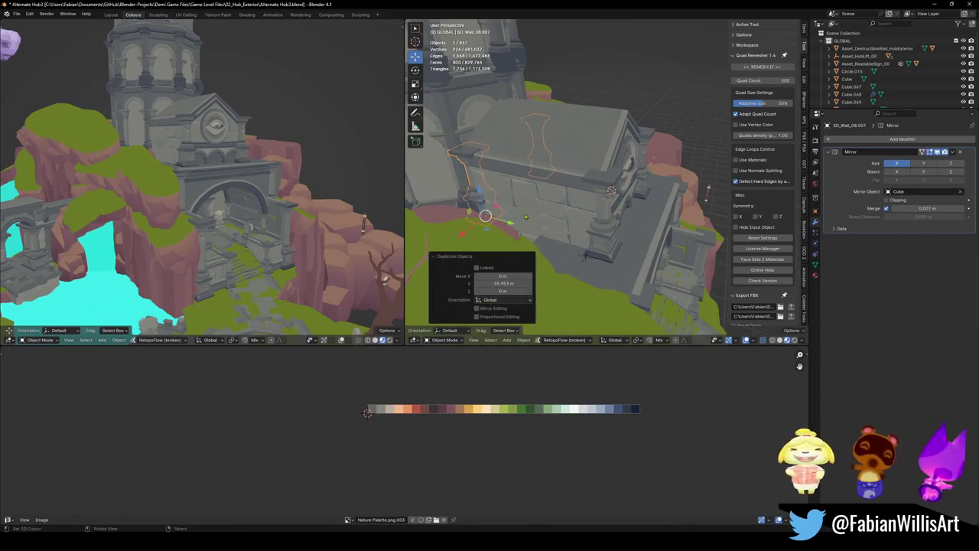
key("g")
key("x")
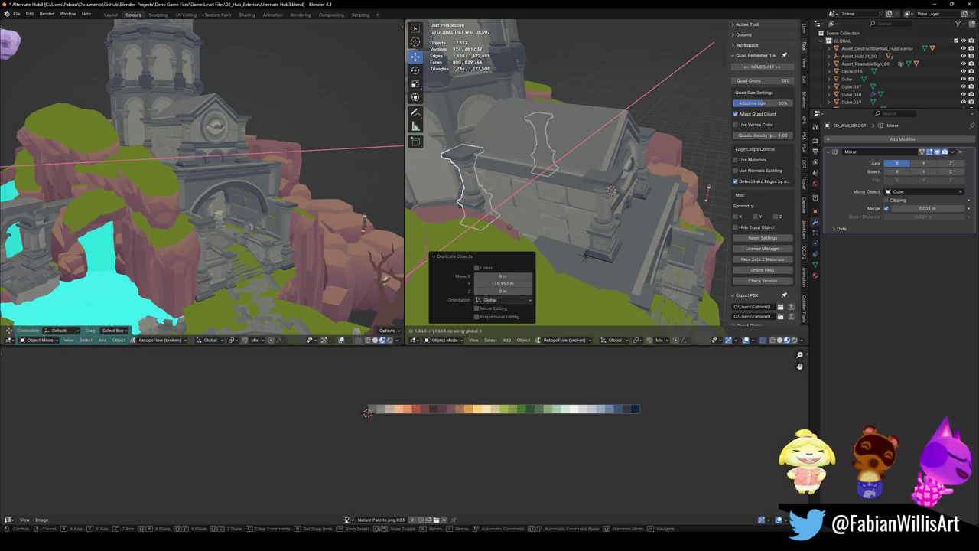
left_click(481, 220)
- Duplicate the long plank on the wall
mouse_move(253, 191)
middle_mouse_down()
mouse_move(192, 109)
mouse_move(359, 149)
middle_mouse_up()
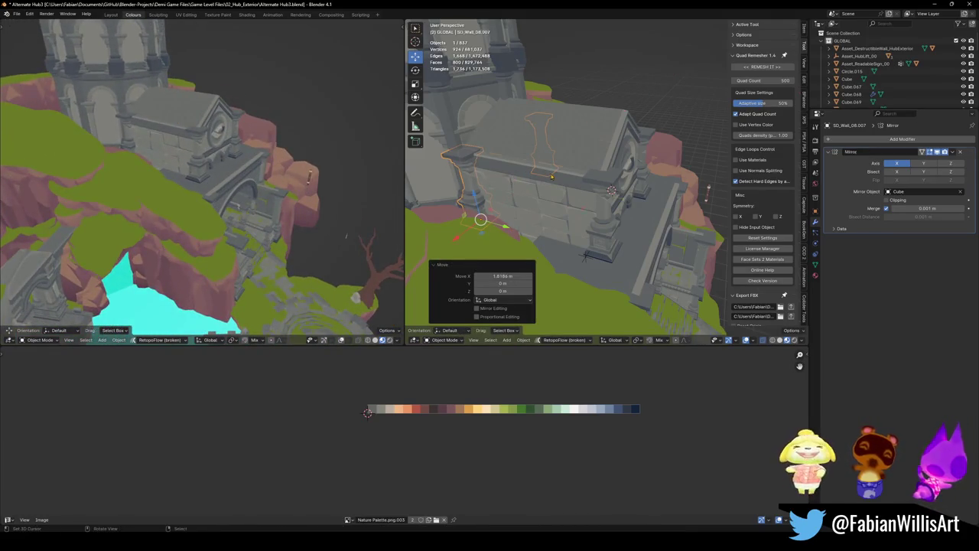
left_click(584, 257)
key("shift+d")
- Raise the plank copy higher up the wall and save the file
key("z")
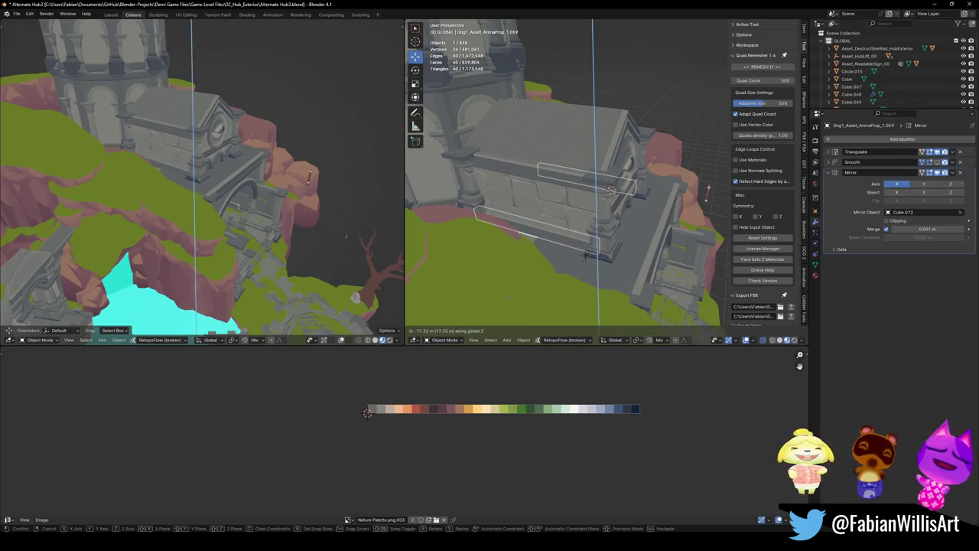
left_click(586, 255)
mouse_move(191, 176)
middle_mouse_down()
mouse_move(276, 166)
mouse_move(266, 150)
middle_mouse_up()
key("ctrl+s")
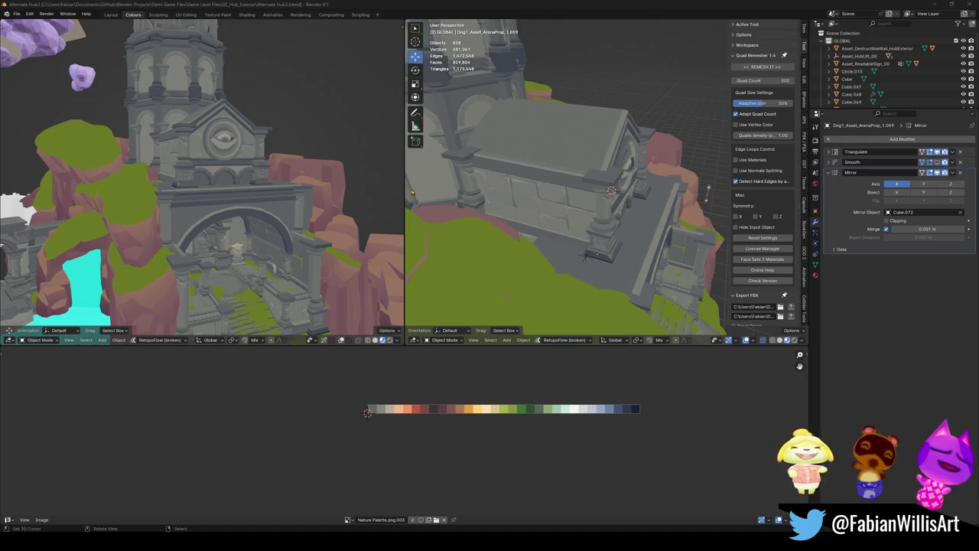
- Duplicate the tower-front stone panel in place and remove the copy's Mirror modifier
middle_click_drag(573, 180, 561, 155)
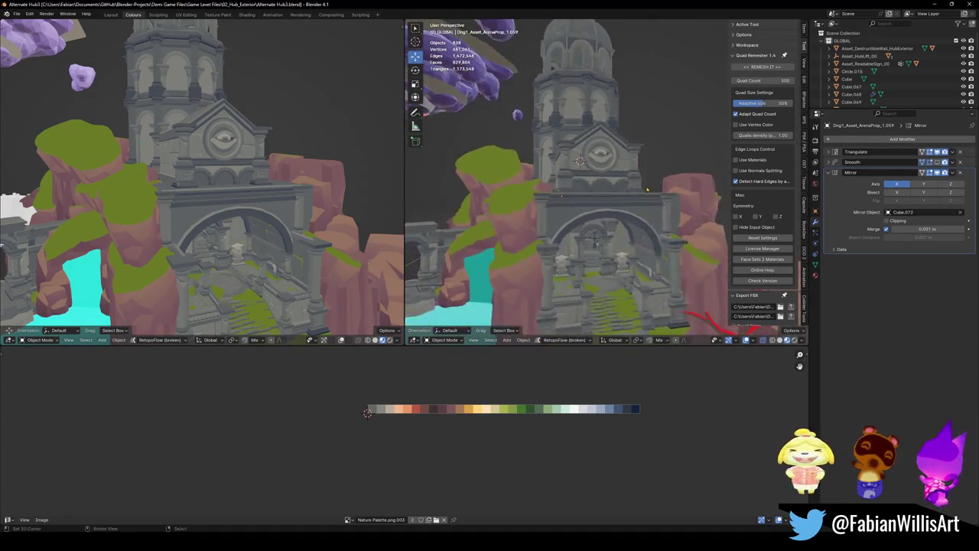
left_click(590, 270)
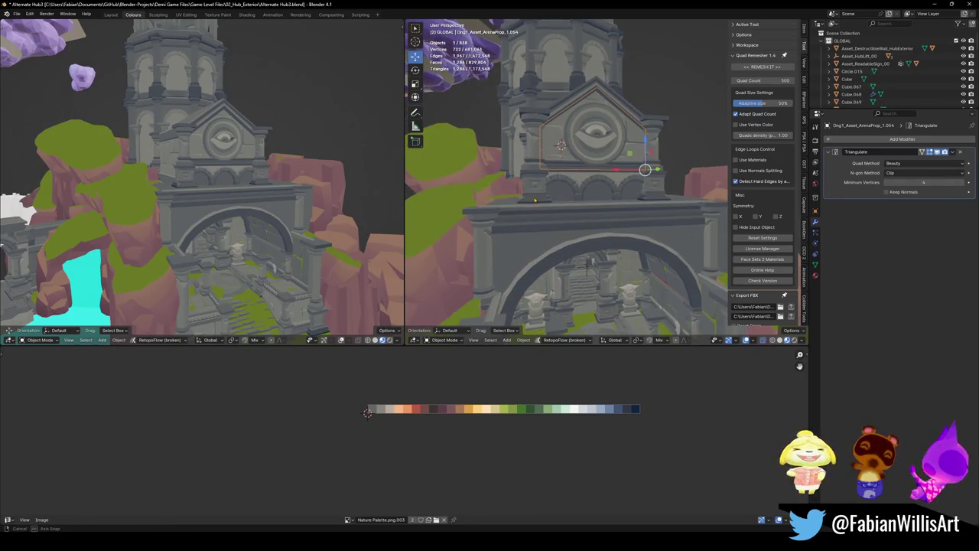
middle_click_drag(589, 270, 575, 252)
key("shift+d")
key("Escape")
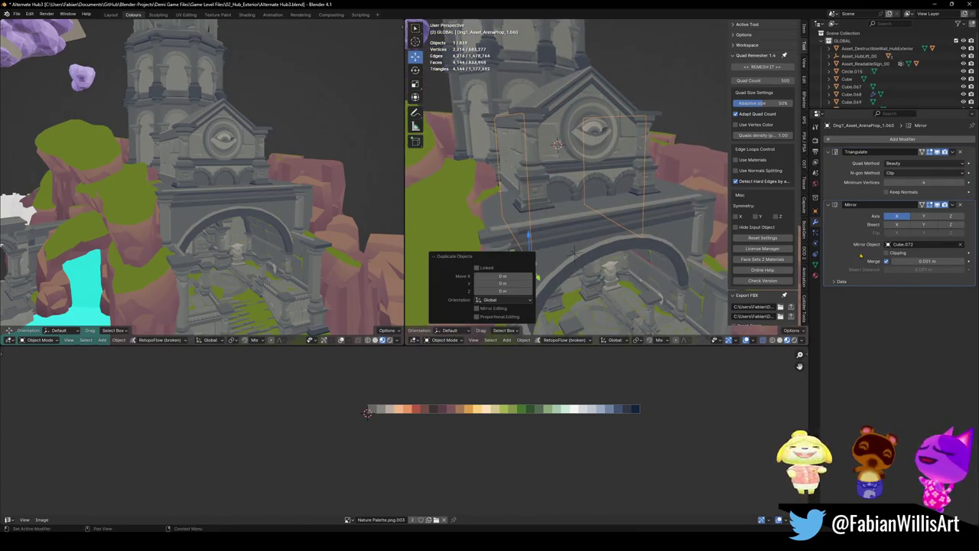
left_click(960, 204)
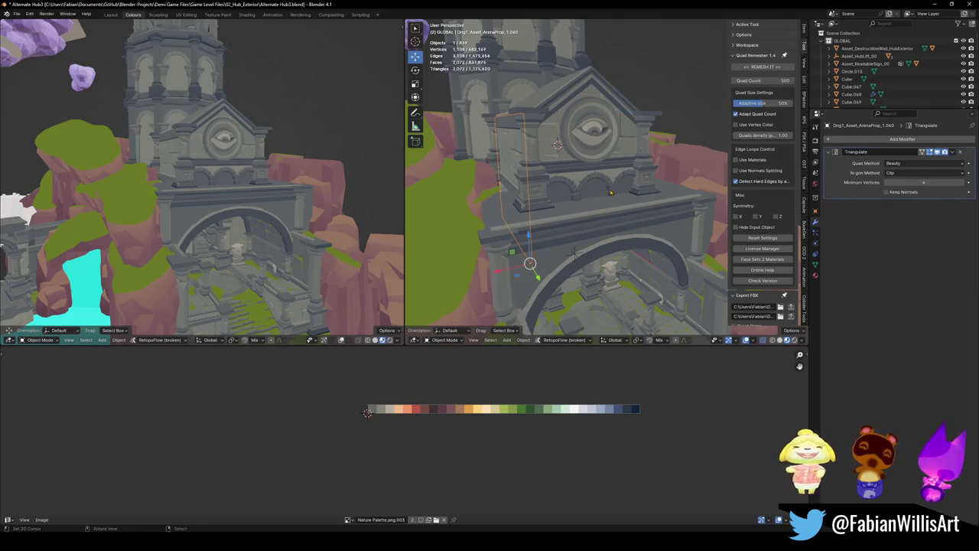
- Turn the panel copy 90° about Z and move it behind the arch, lowered to its base
type("rz90")
key("Return")
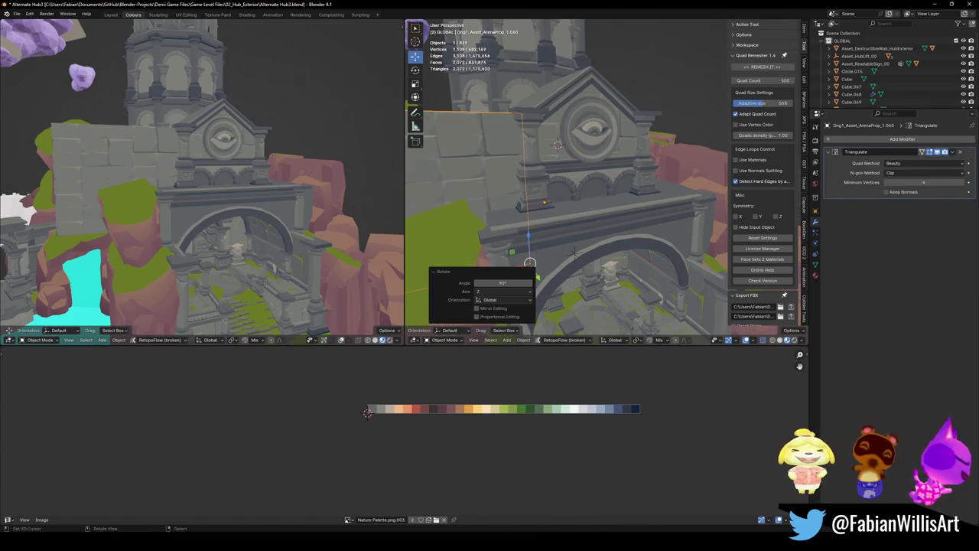
middle_click_drag(530, 262, 566, 191)
key("g")
key("shift+z")
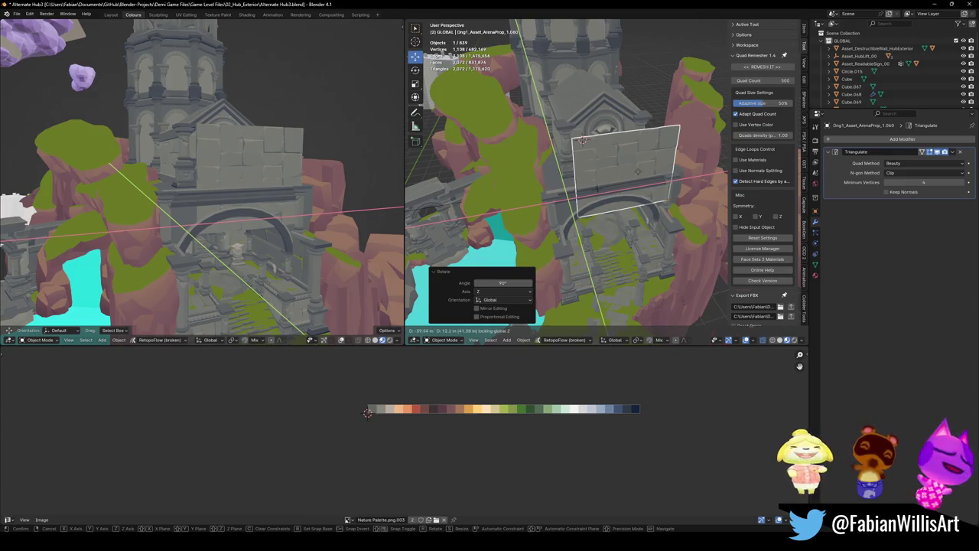
left_click(583, 140)
middle_click_drag(582, 140, 585, 138)
key("g")
key("z")
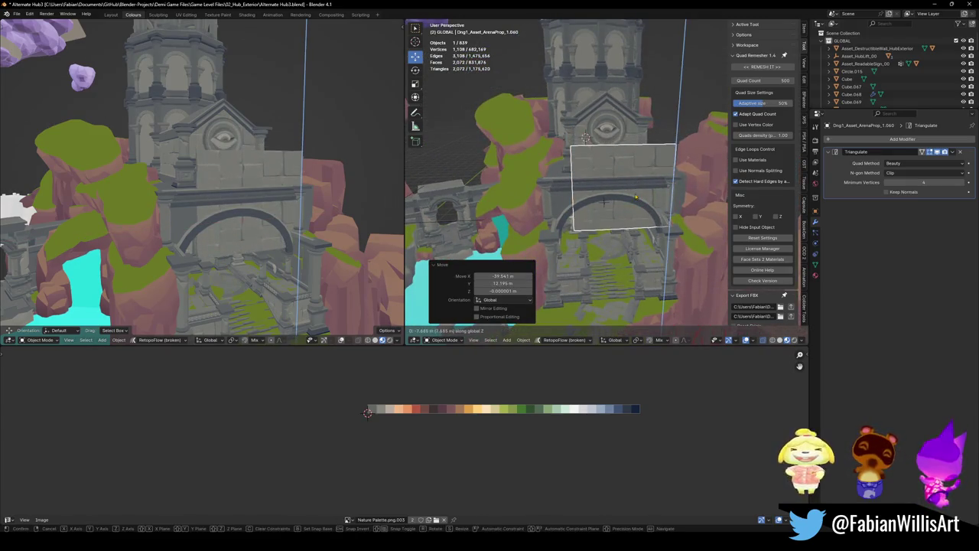
left_click(585, 138)
- Enlarge the panel to 1.245 and turn it slightly about Z to align with the arch
key("s")
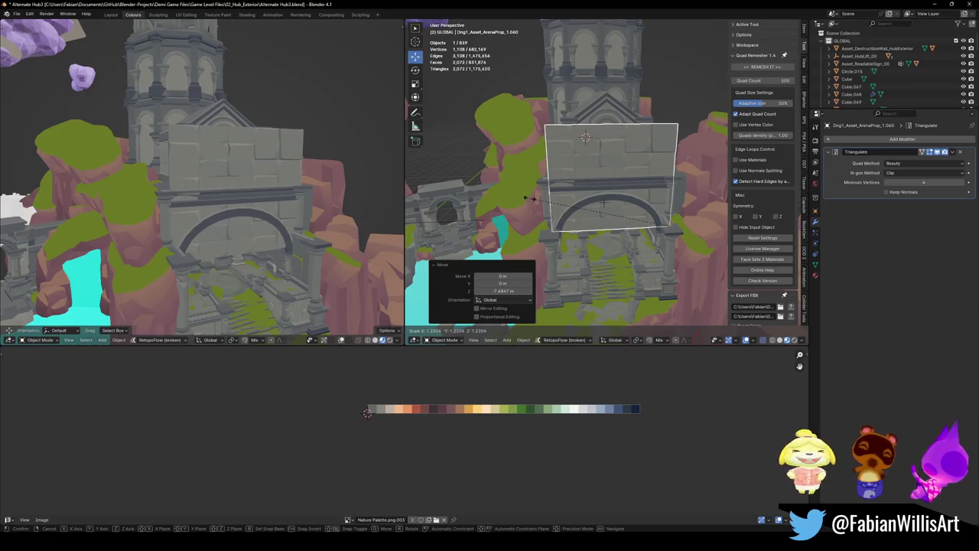
left_click(528, 198)
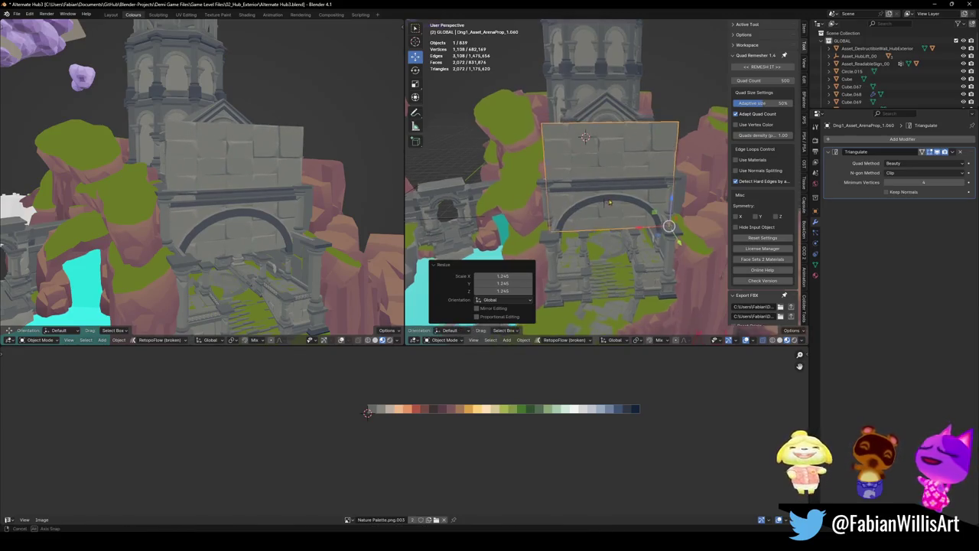
middle_click_drag(610, 203, 586, 197)
key("alt+r")
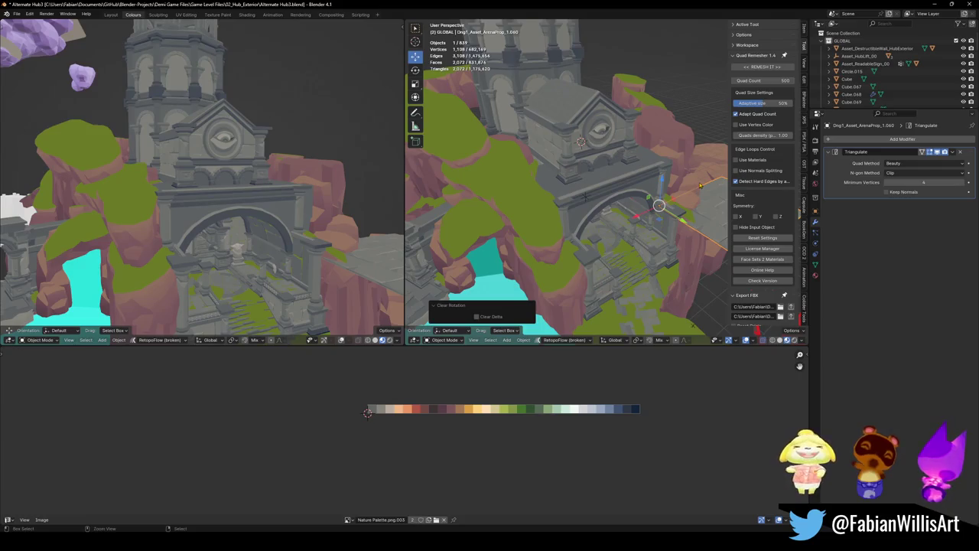
key("ctrl+z")
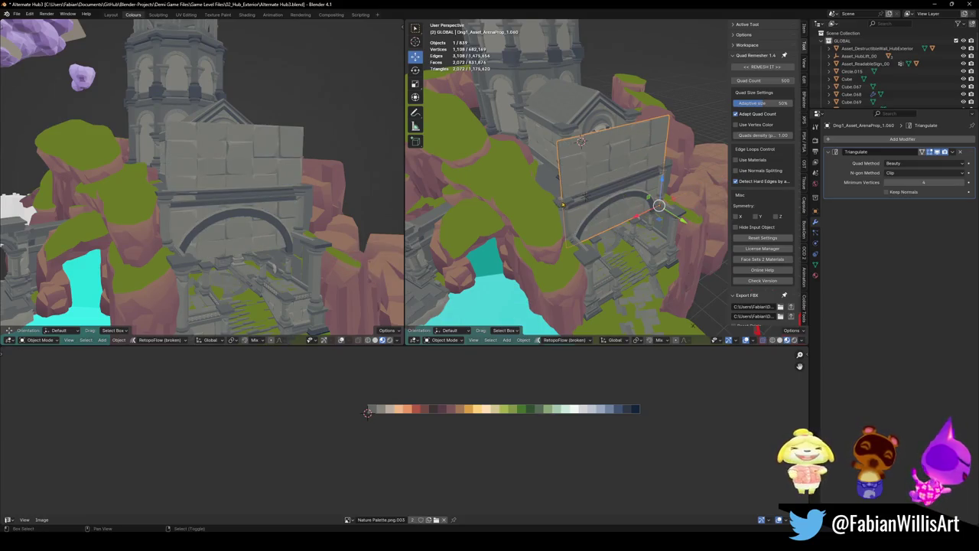
key("r")
key("z")
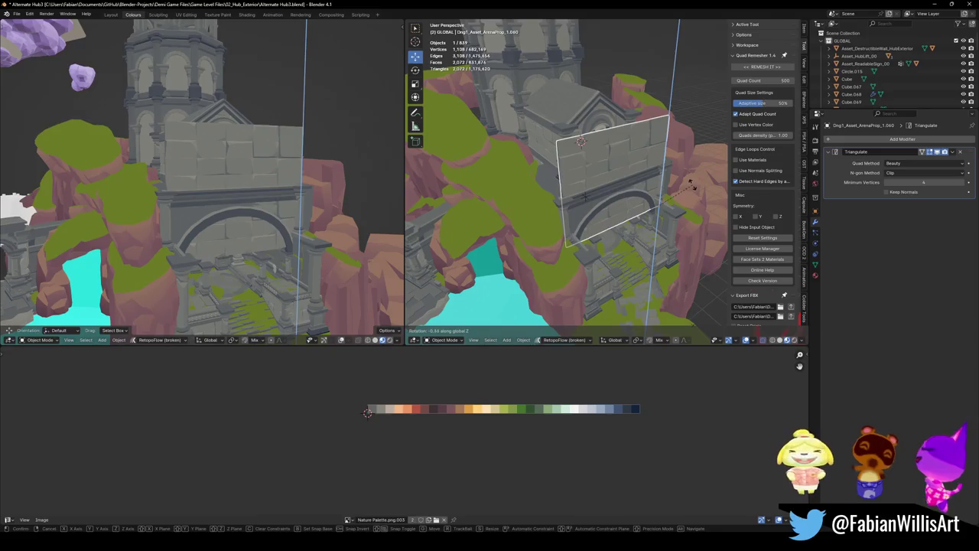
left_click(655, 207)
- Stretch the wall panel vertically to 1.209 and save the file
middle_click_drag(655, 207, 671, 227)
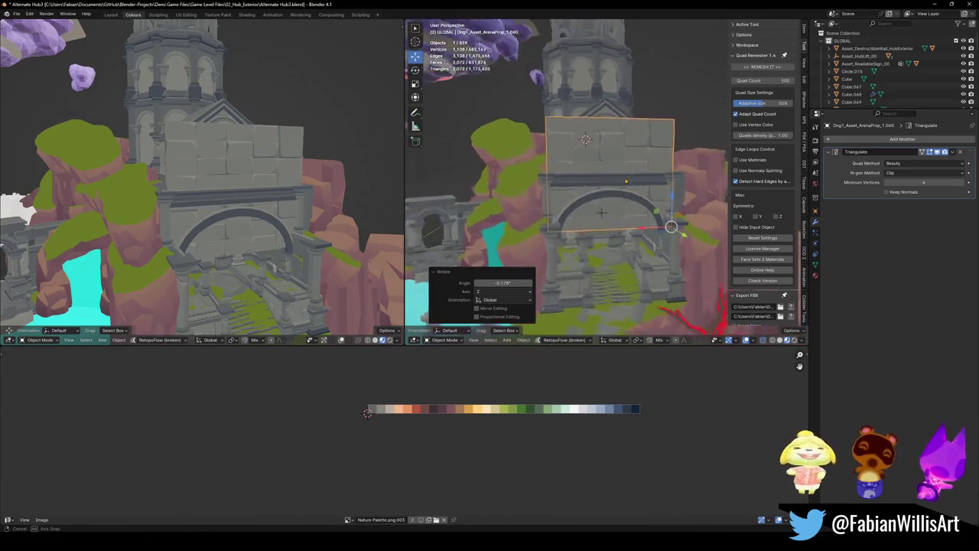
middle_click_drag(626, 181, 626, 183)
scroll(626, 183, "up", 3)
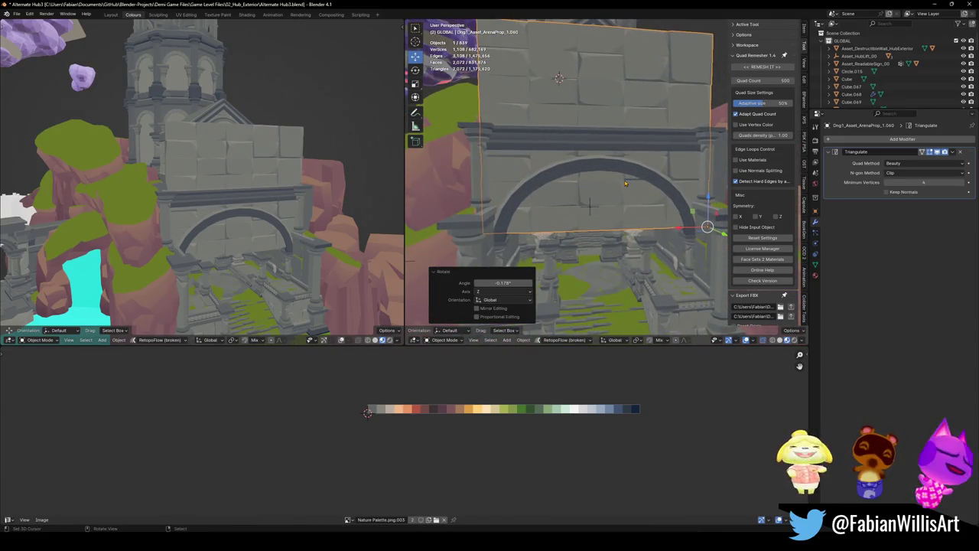
key("h")
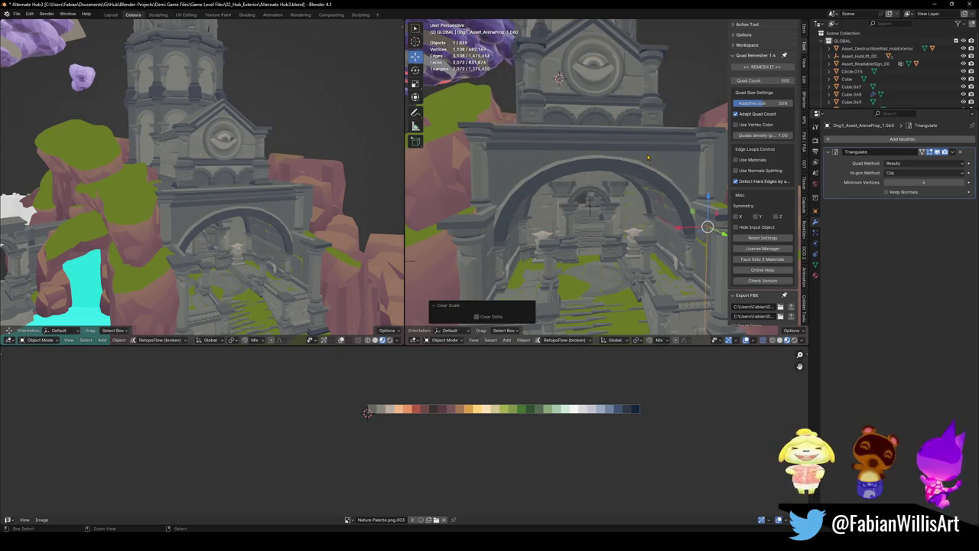
key("alt+h")
key("s")
key("z")
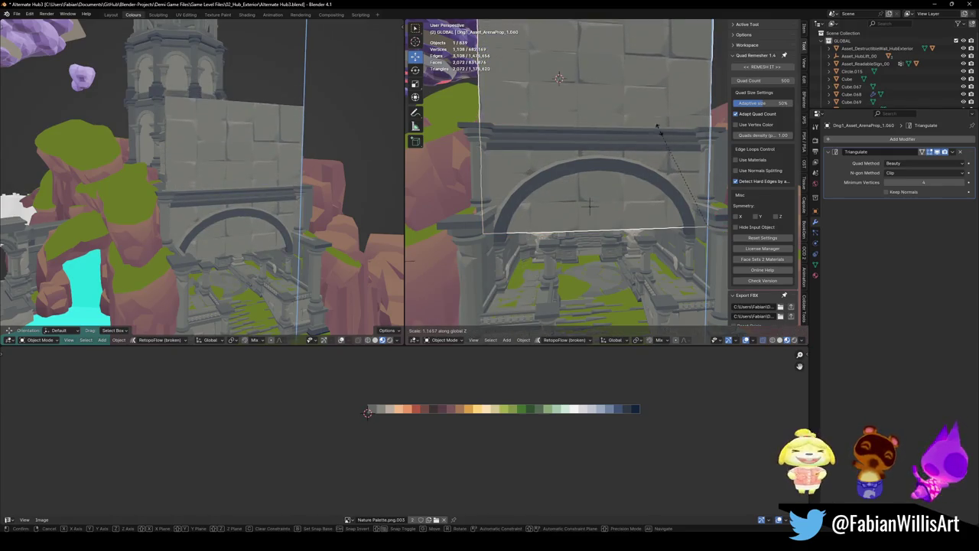
left_click(658, 140)
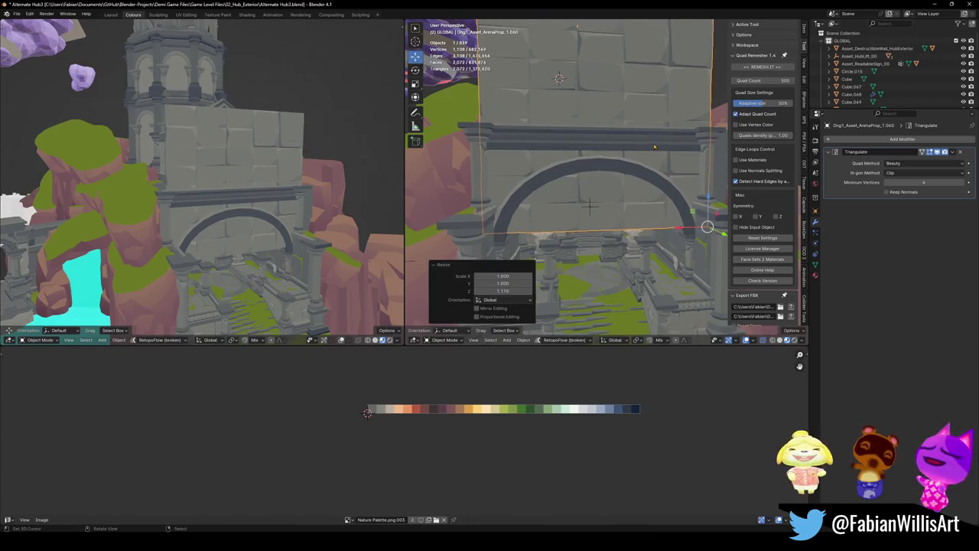
key("s")
key("z")
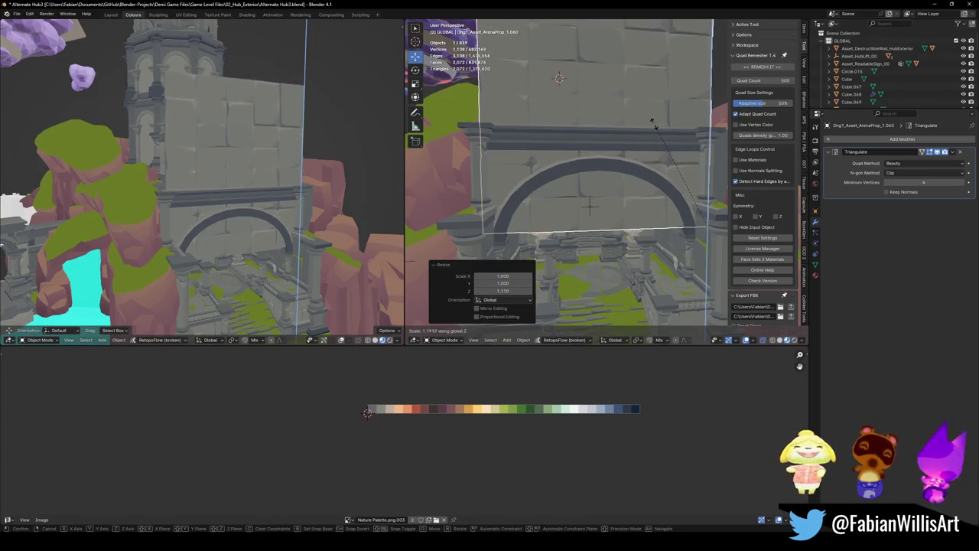
left_click(652, 137)
key("ctrl+s")
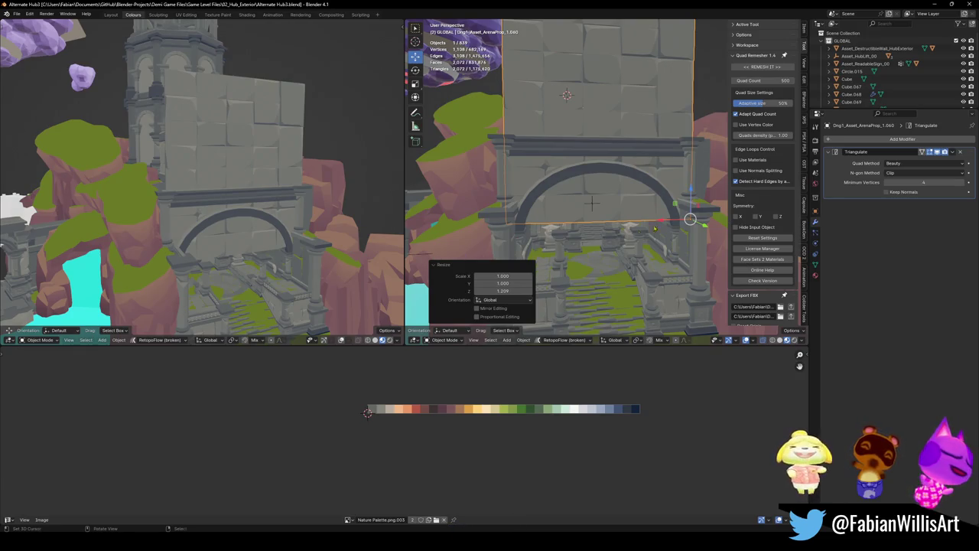
- Enter Edit Mode on the panel, viewed face-on, with no faces selected
key("Tab")
mouse_move(655, 228)
middle_mouse_down()
mouse_move(639, 186)
mouse_move(612, 170)
middle_mouse_up()
key("a")
key("alt+a")
- Select the linked stone blocks over the arch opening and delete those faces
key("l")
key("l")
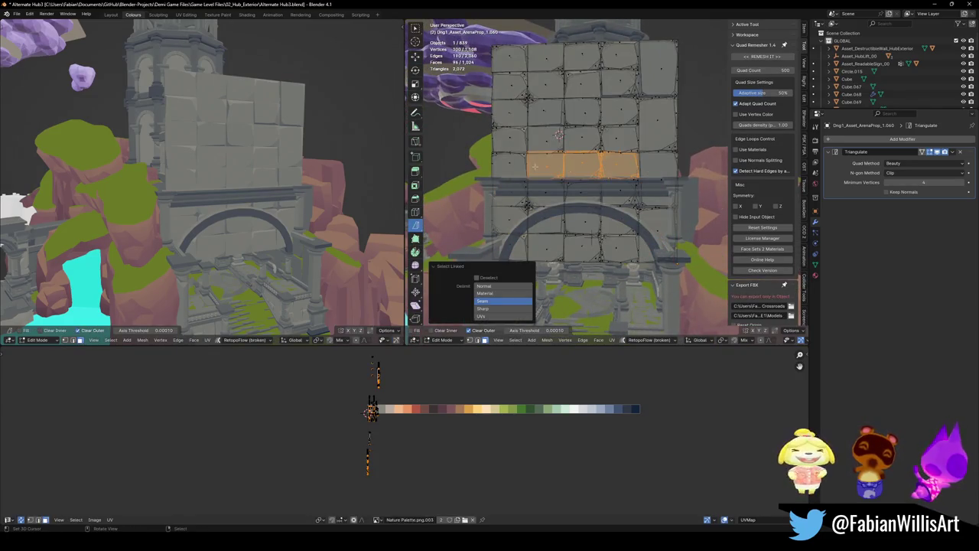
key("l")
key("l")
key("l")
key("l")
key("l")
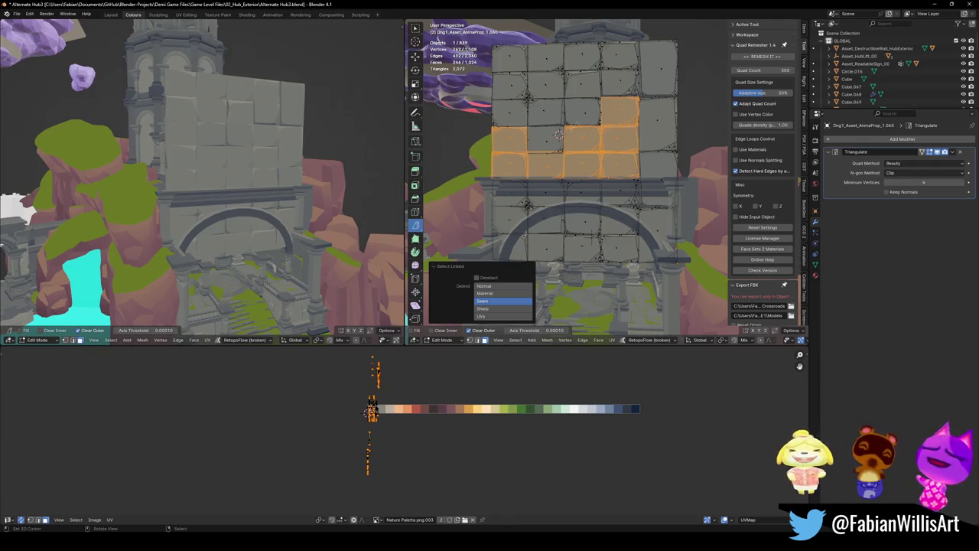
key("l")
key("l")
key("l")
key("l")
key("l")
key("l")
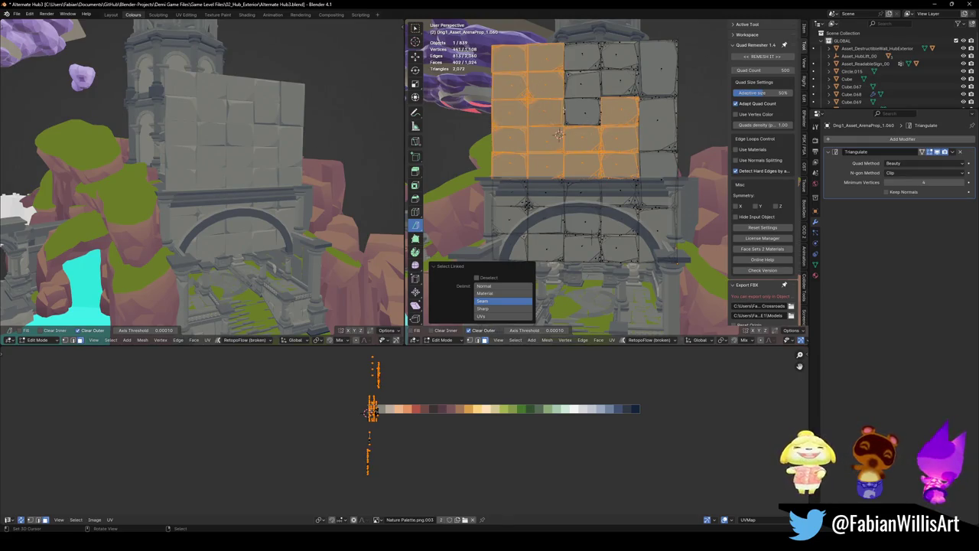
key("l")
key("l")
key("l")
key("l")
key("l")
key("l")
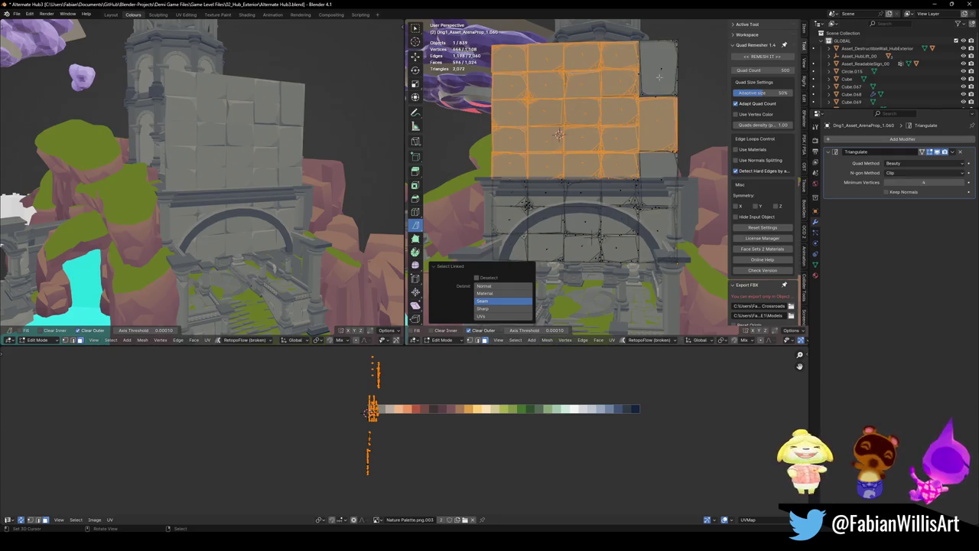
key("l")
key("x")
left_click(652, 88)
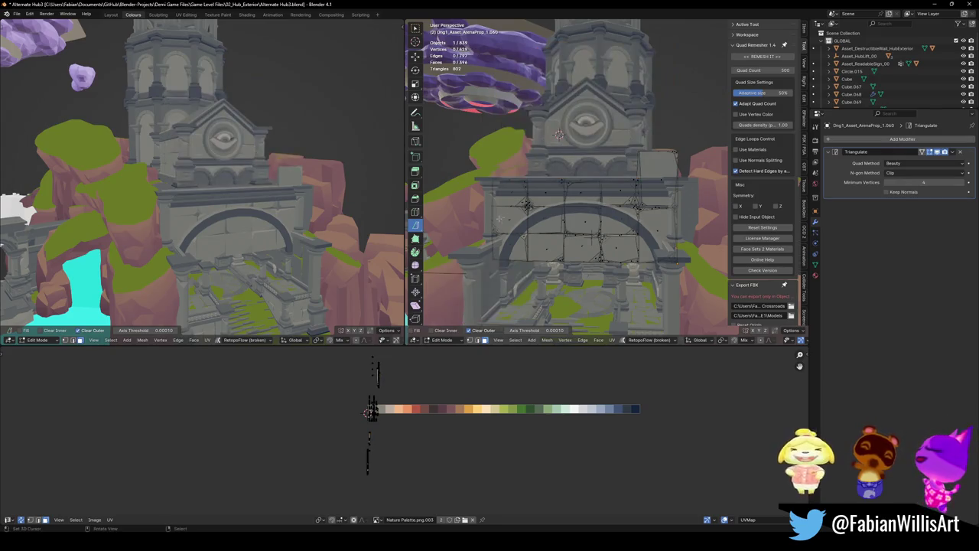
- Save, then select the remaining stone faces inside the arch and delete them
mouse_move(652, 91)
middle_mouse_down()
mouse_move(610, 218)
mouse_move(643, 207)
mouse_move(586, 206)
middle_mouse_up()
key("l")
key("l")
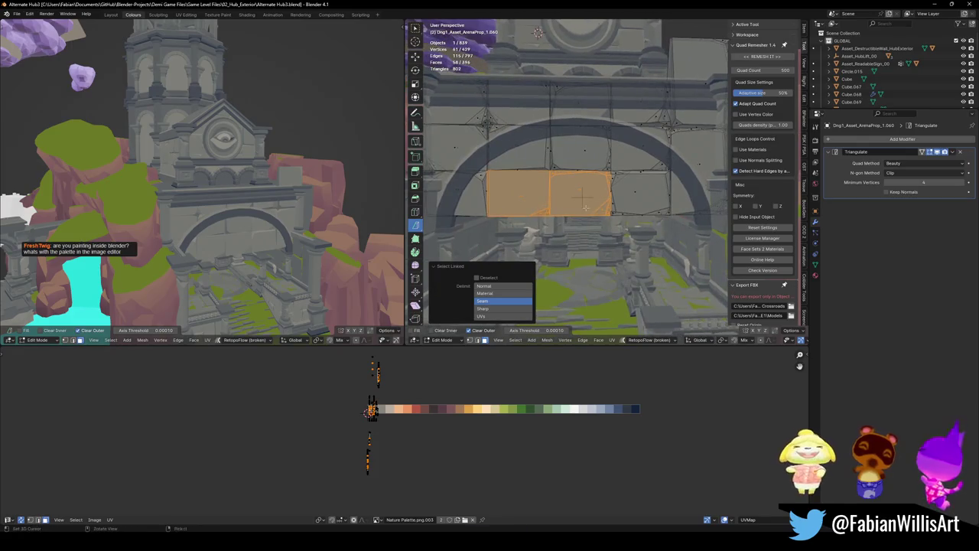
key("ctrl+s")
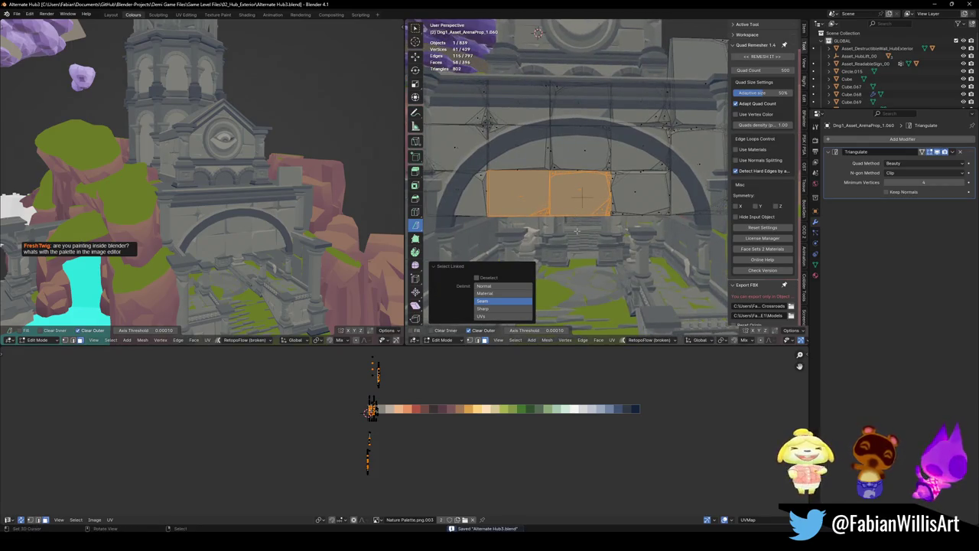
middle_click_drag(576, 231, 619, 195)
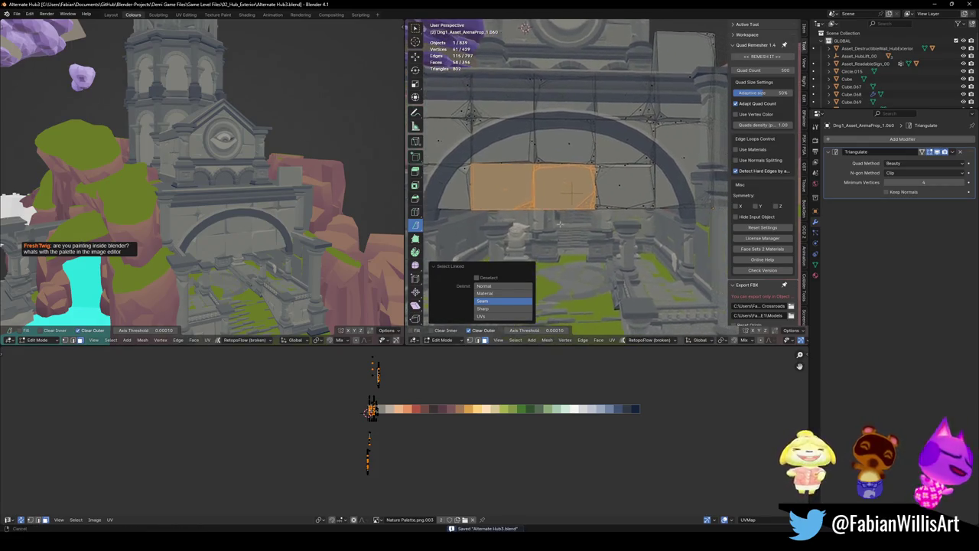
left_click(627, 190, "shift")
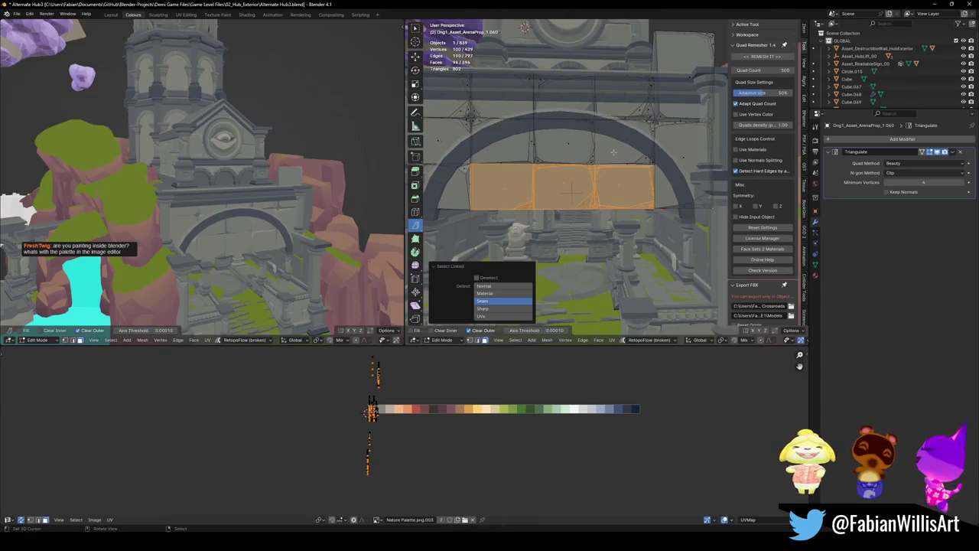
key("x")
left_click(554, 160)
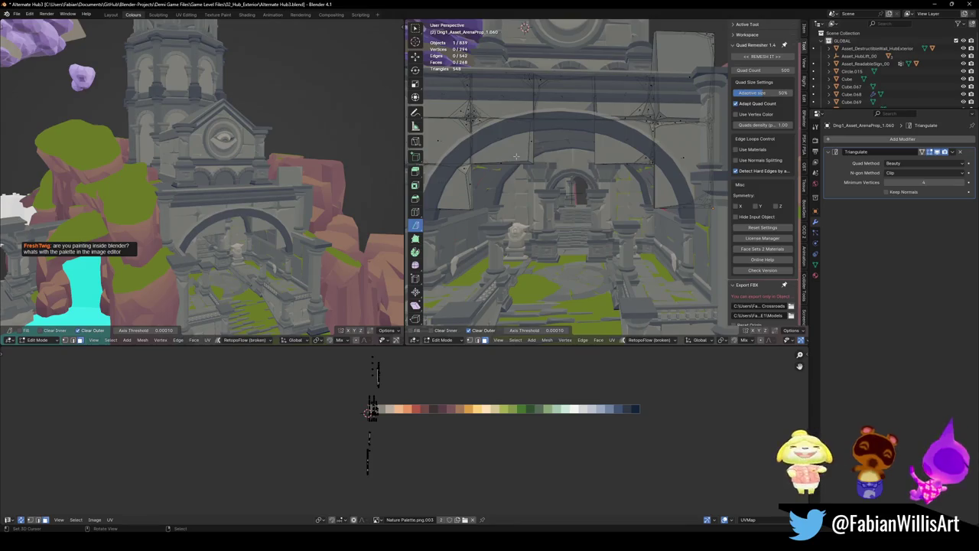
- Delete two more sets of linked wall faces near and along the arch
key("l")
middle_click_drag(517, 157, 508, 163)
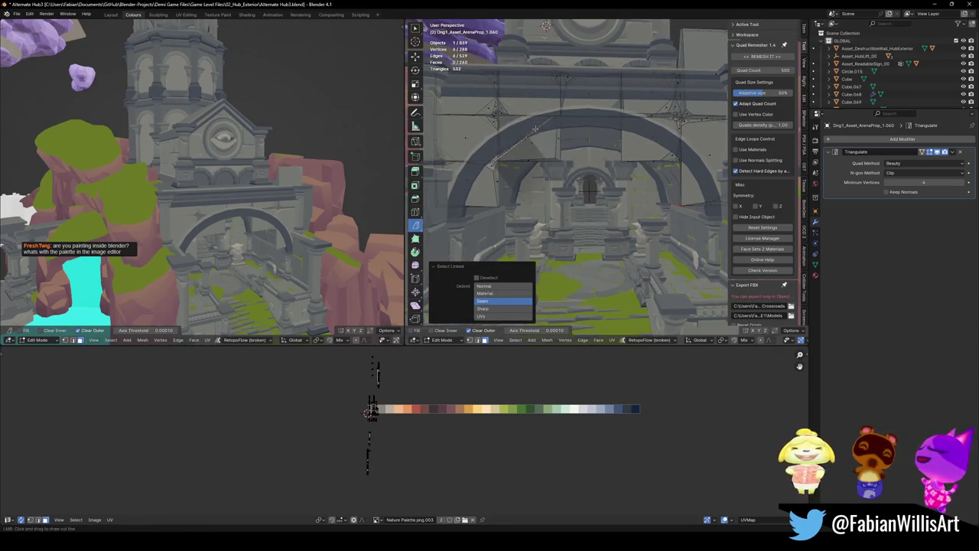
left_click(563, 109)
key("x")
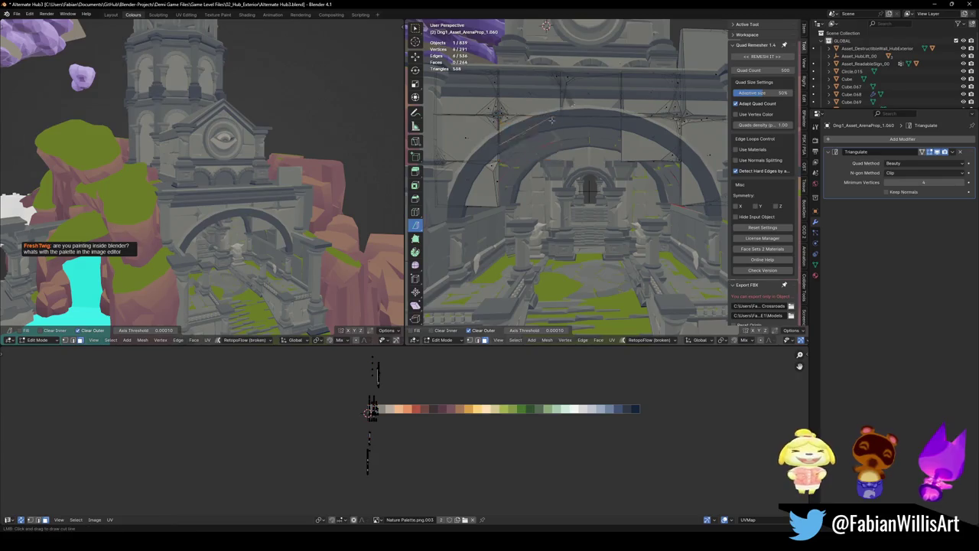
left_click(562, 109)
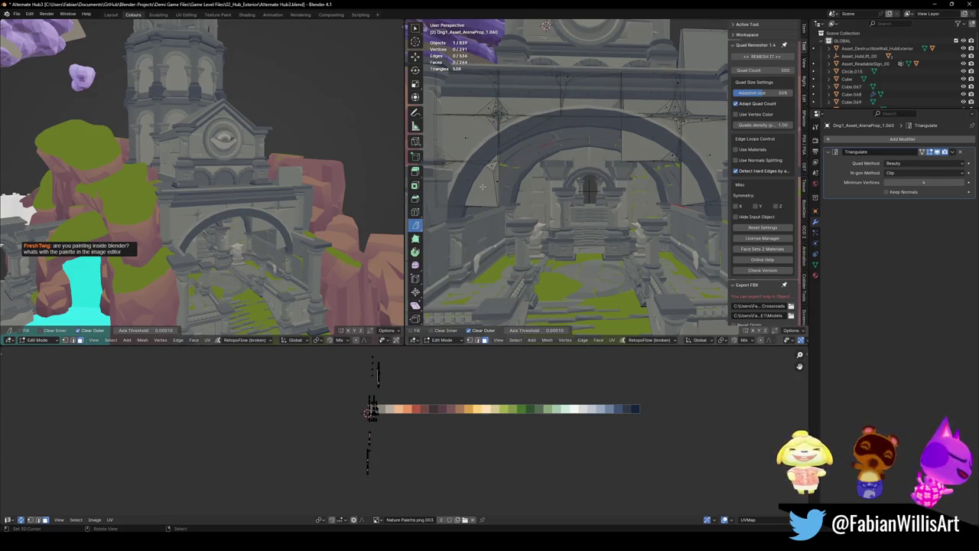
key("l")
middle_click_drag(482, 186, 552, 140)
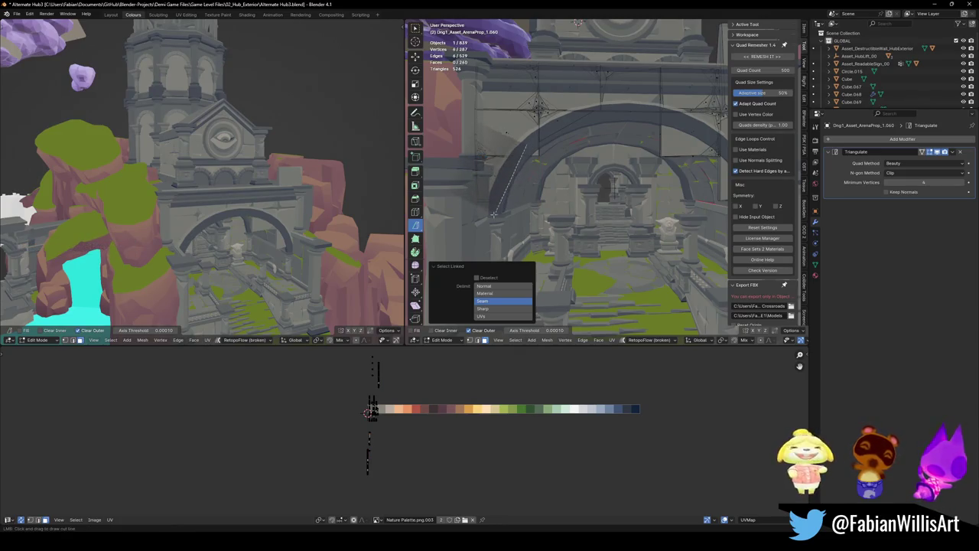
key("x")
left_click(538, 156)
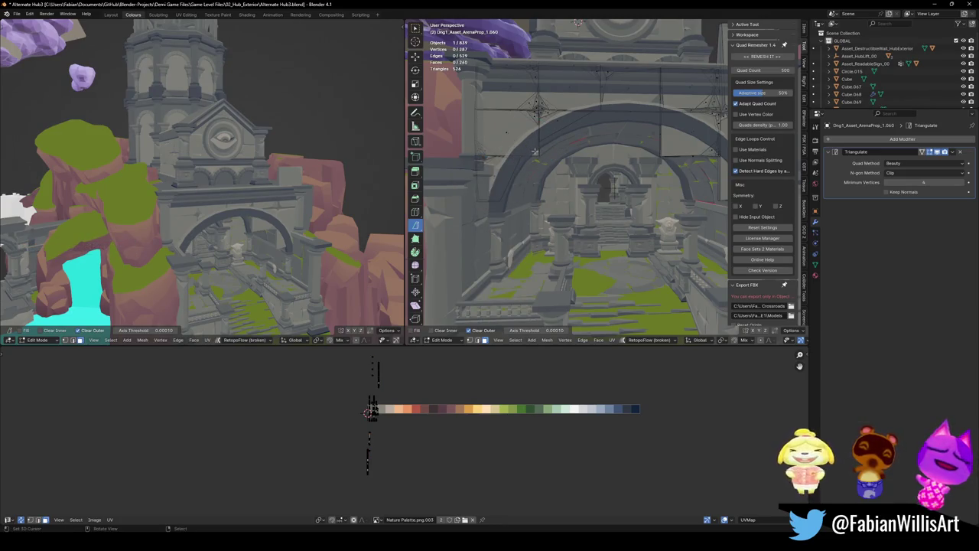
- Select the linked stone faces overlapping the arch and remove them
key("l")
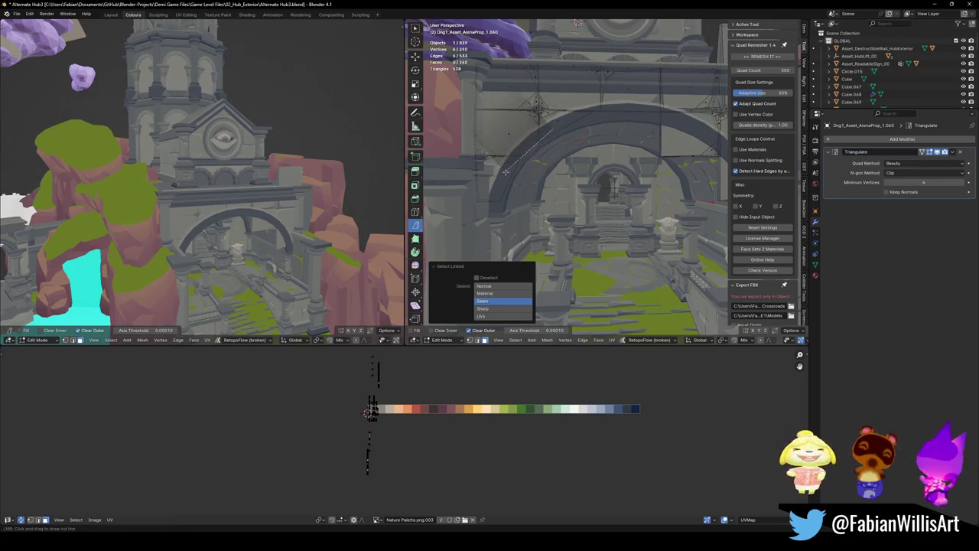
key("a")
middle_click_drag(553, 128, 593, 145)
key("alt+a")
key("l")
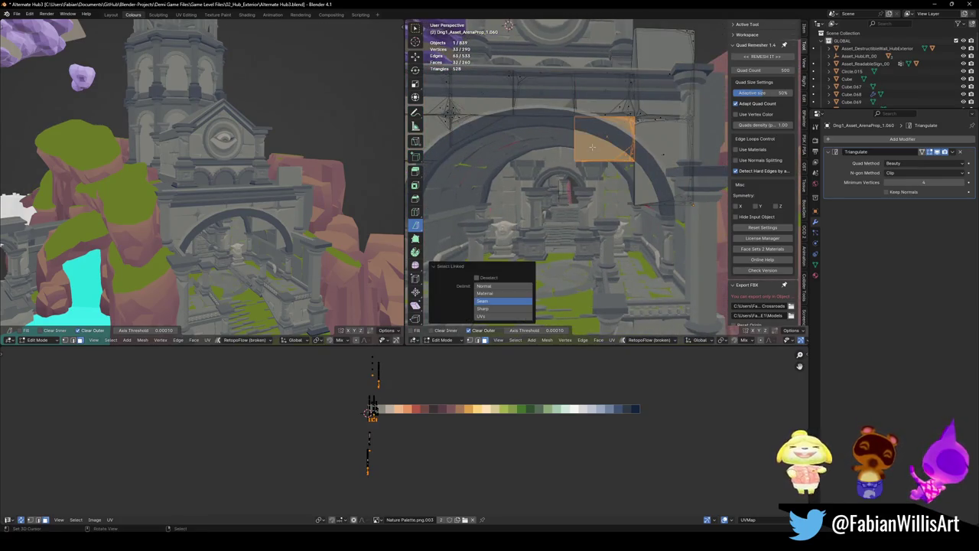
key("c")
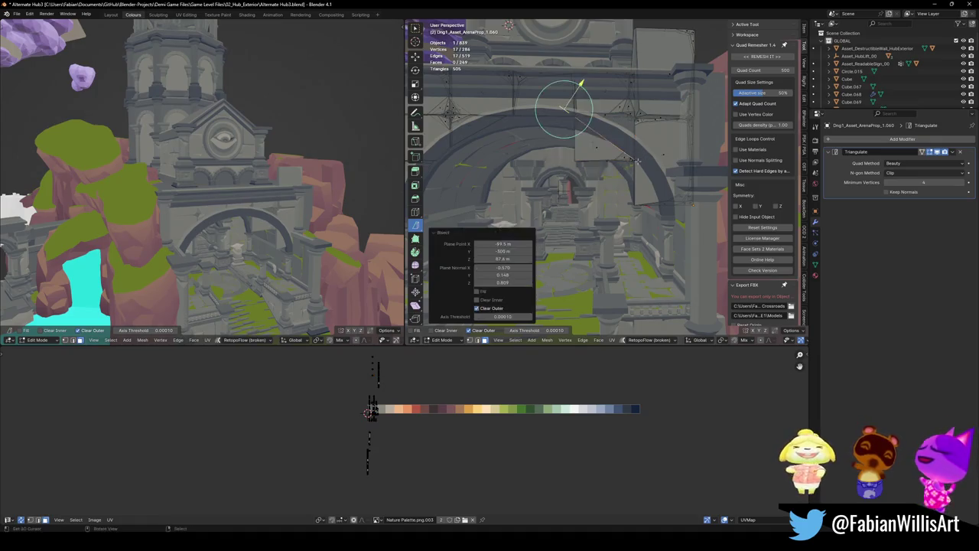
key("Escape")
key("h")
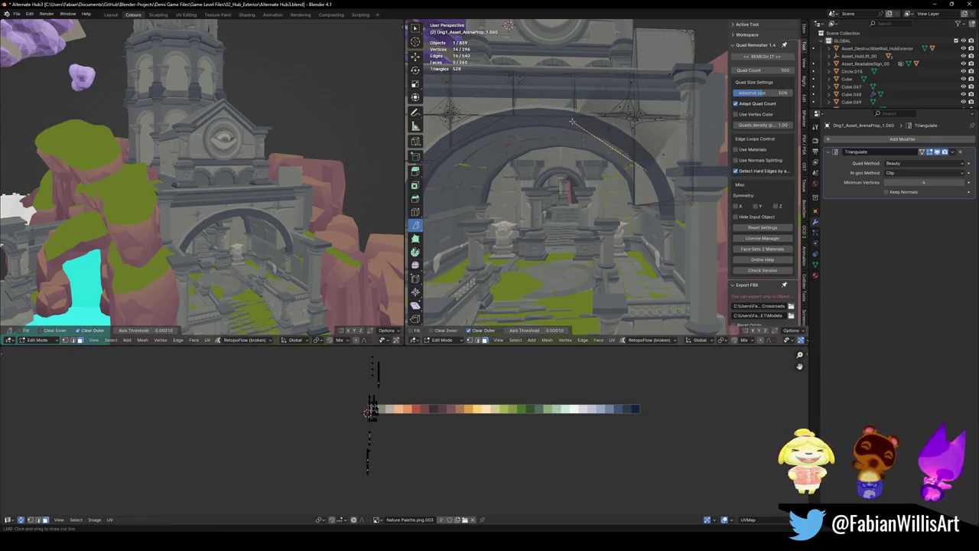
- Remove the further linked face groups over, along and beside the arch
key("l")
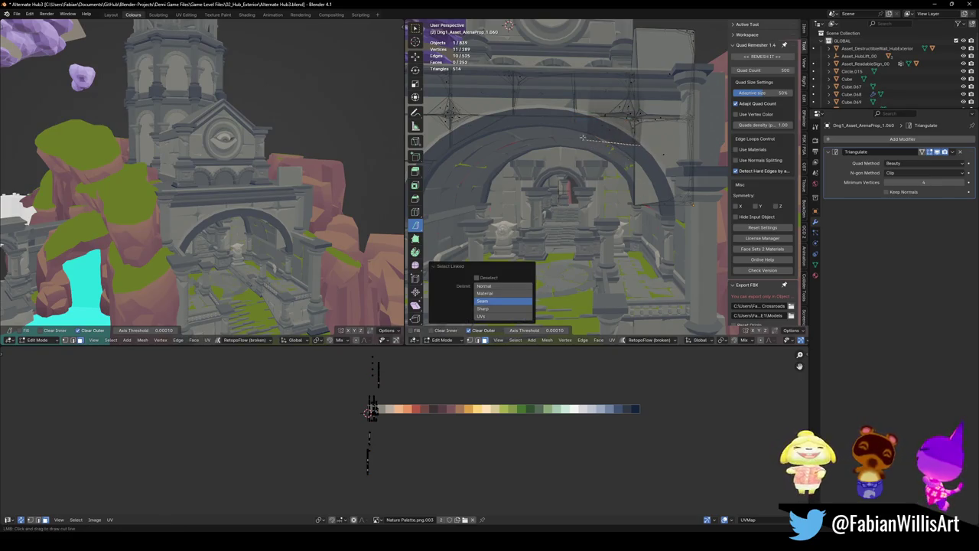
key("h")
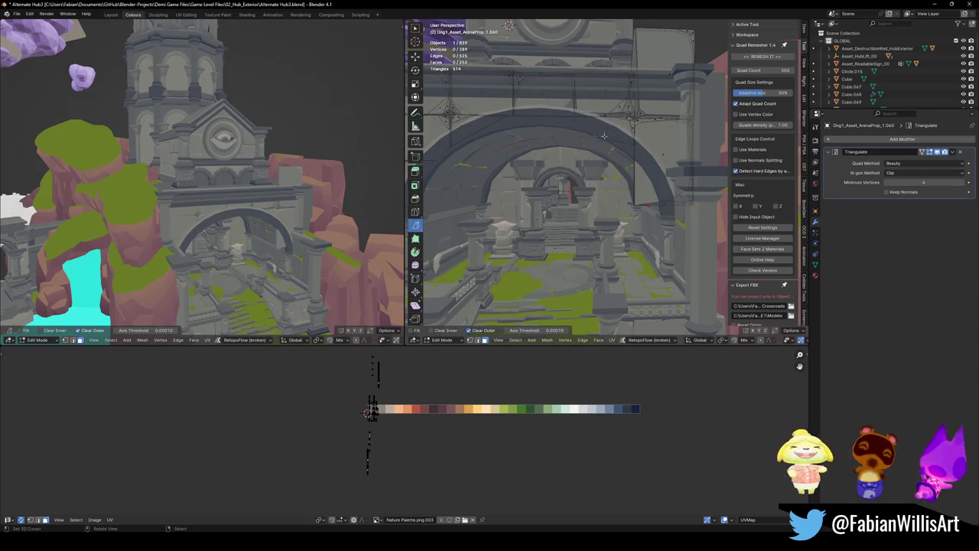
key("l")
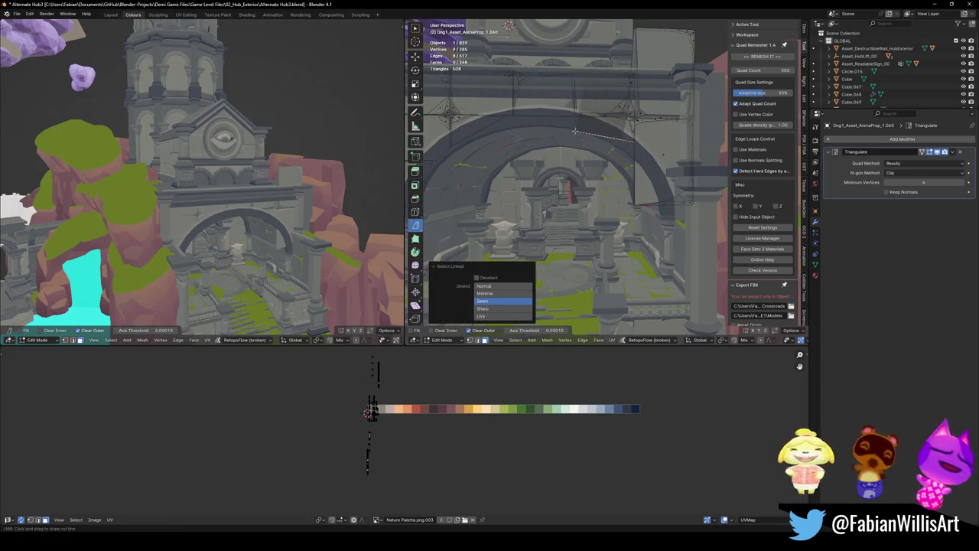
key("h")
key("l")
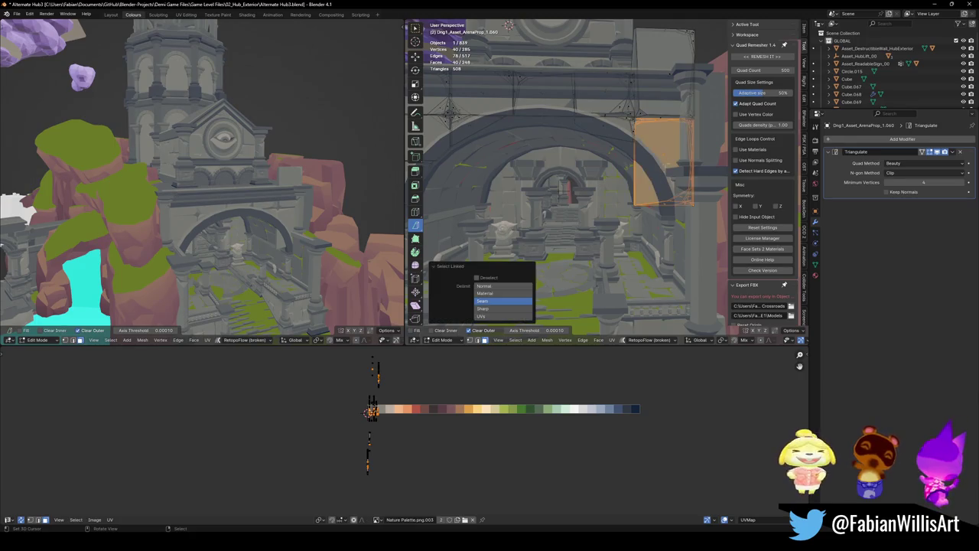
key("h")
- Clear the last linked faces near the arch, save, and return to Object Mode
key("Tab")
mouse_move(702, 205)
middle_mouse_down()
mouse_move(647, 203)
mouse_move(634, 141)
middle_mouse_up()
key("Tab")
left_click(634, 141)
key("ctrl+s")
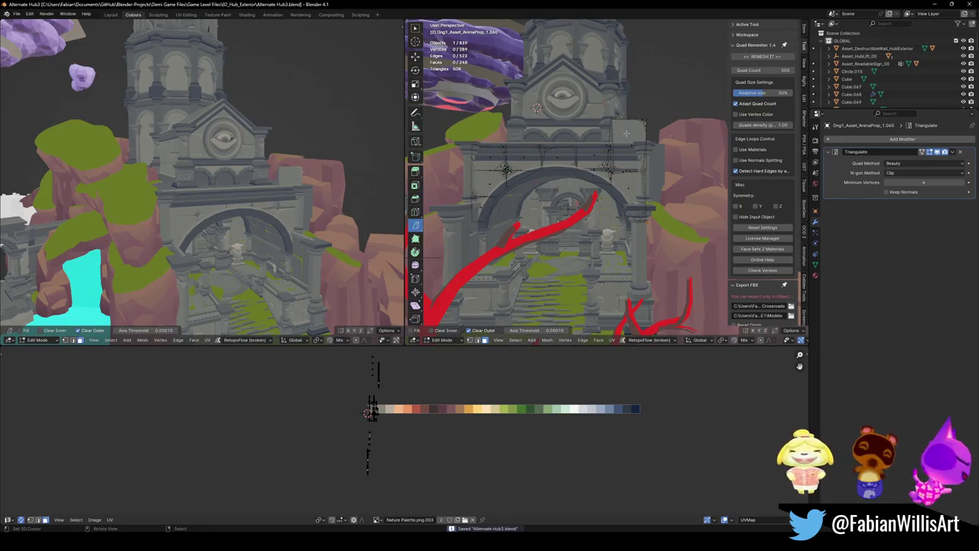
key("l")
key("ctrl+x")
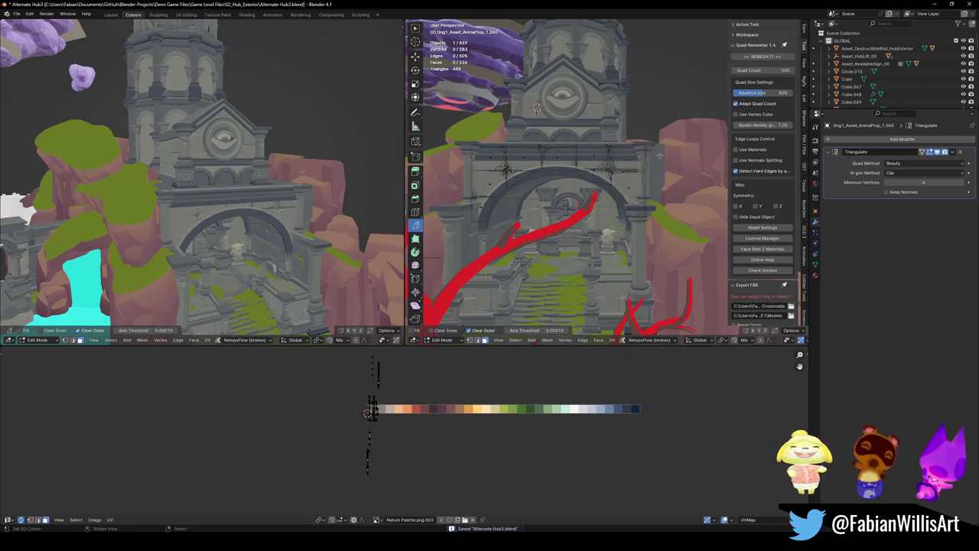
key("Tab")
key("ctrl+s")
scroll(616, 176, "up", 2)
scroll(620, 179, "up", 2)
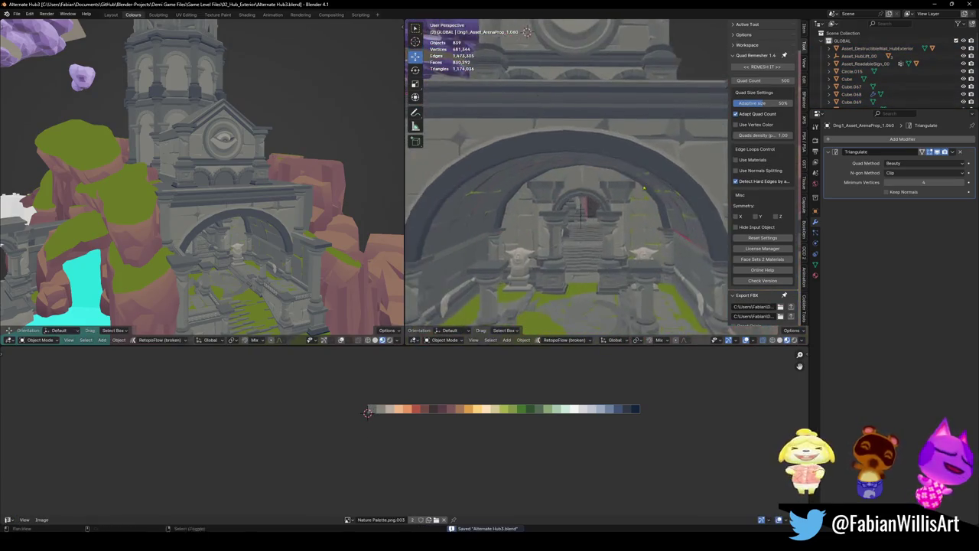
scroll(624, 184, "up", 2)
scroll(628, 189, "up", 1)
middle_click_drag(628, 188, 570, 189)
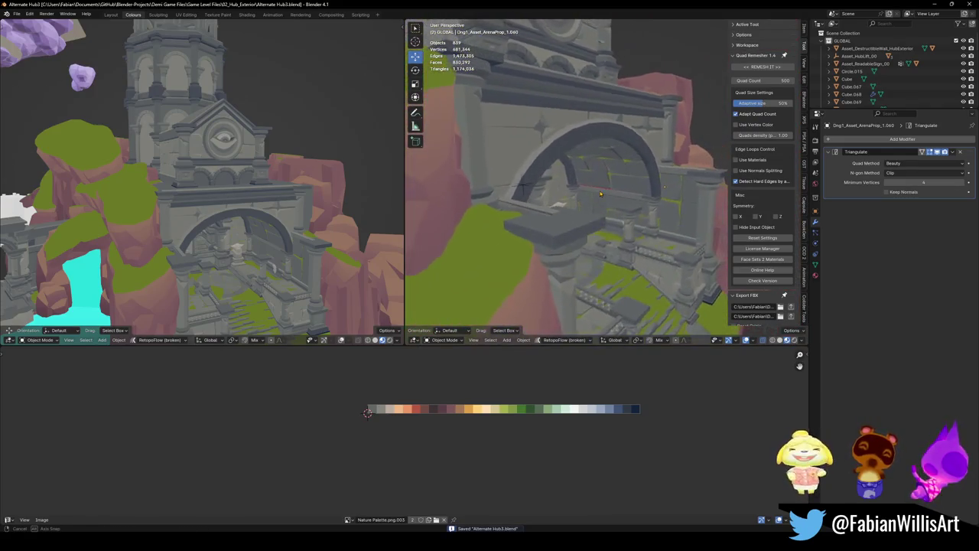
mouse_move(570, 189)
middle_mouse_down()
mouse_move(591, 179)
mouse_move(596, 217)
middle_mouse_up()
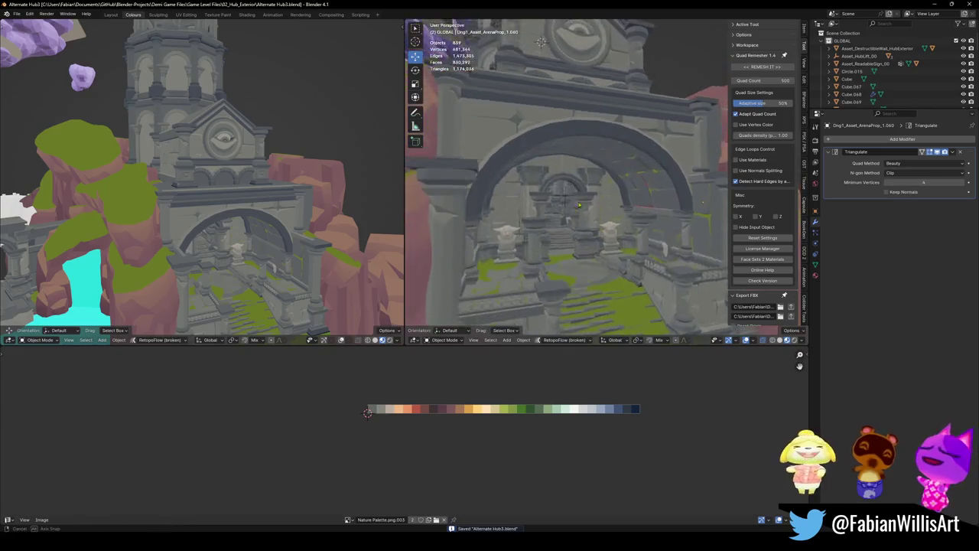
scroll(596, 218, "down", 3)
middle_click_drag(708, 275, 712, 258)
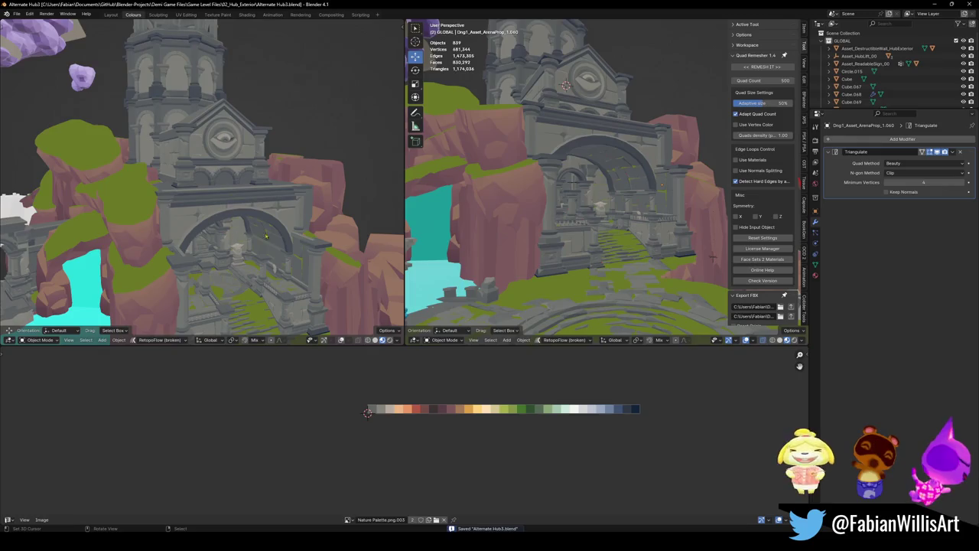
middle_click_drag(369, 184, 383, 221)
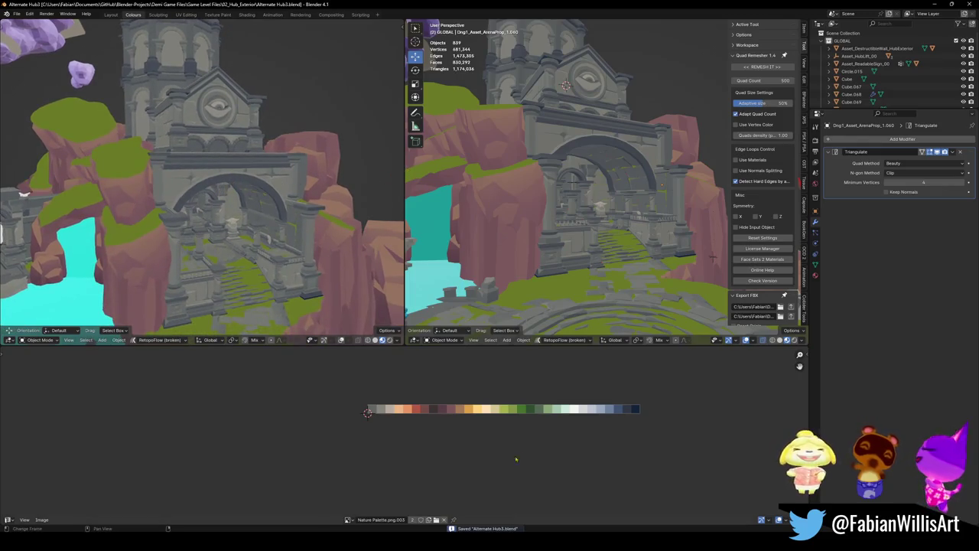
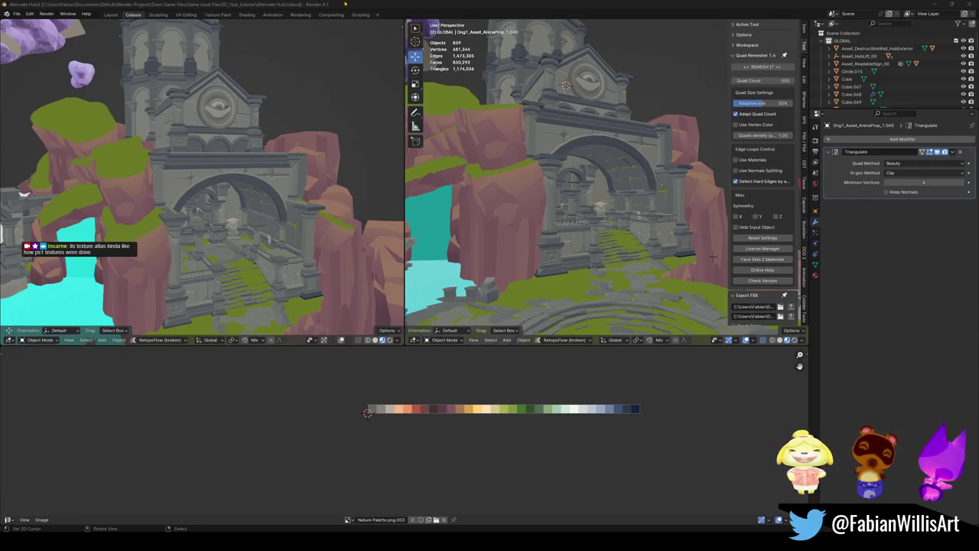
- Save Alternate Hub3.blend, zoom toward the archway ground, and bring up the Add > Mesh list
key("ctrl+s")
middle_click_drag(712, 257, 705, 283)
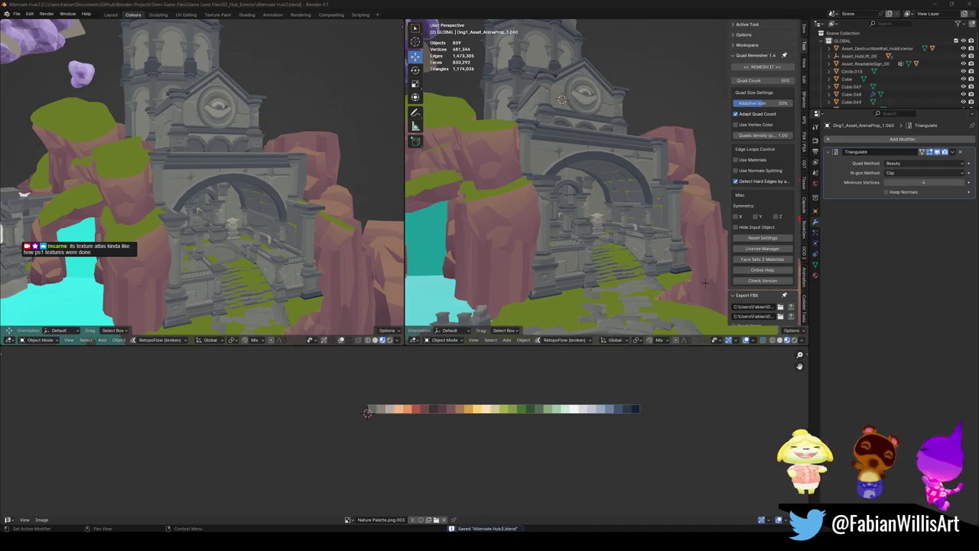
mouse_move(705, 282)
middle_mouse_down()
mouse_move(588, 175)
mouse_move(570, 249)
middle_mouse_up()
scroll(587, 287, "up", 3)
scroll(558, 274, "up", 2)
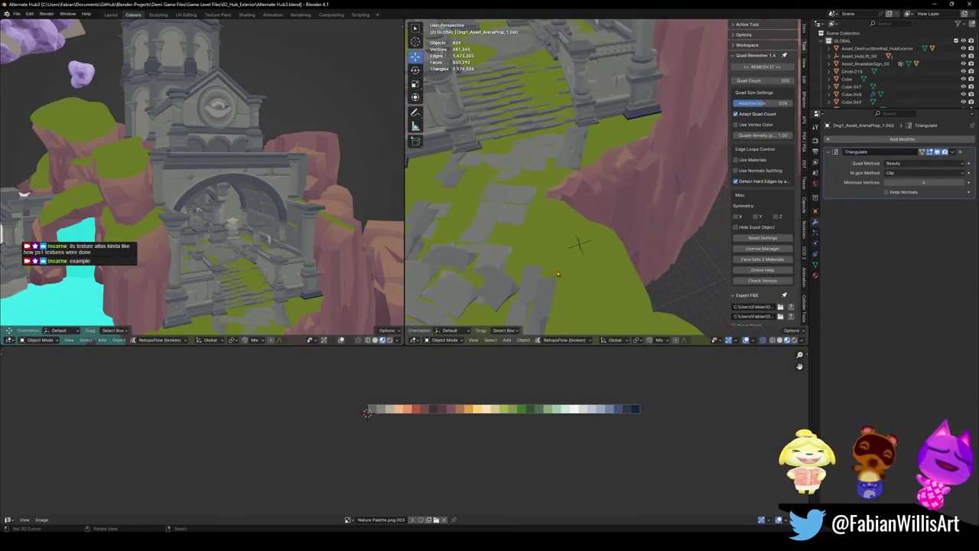
key("shift+a")
mouse_move(577, 238)
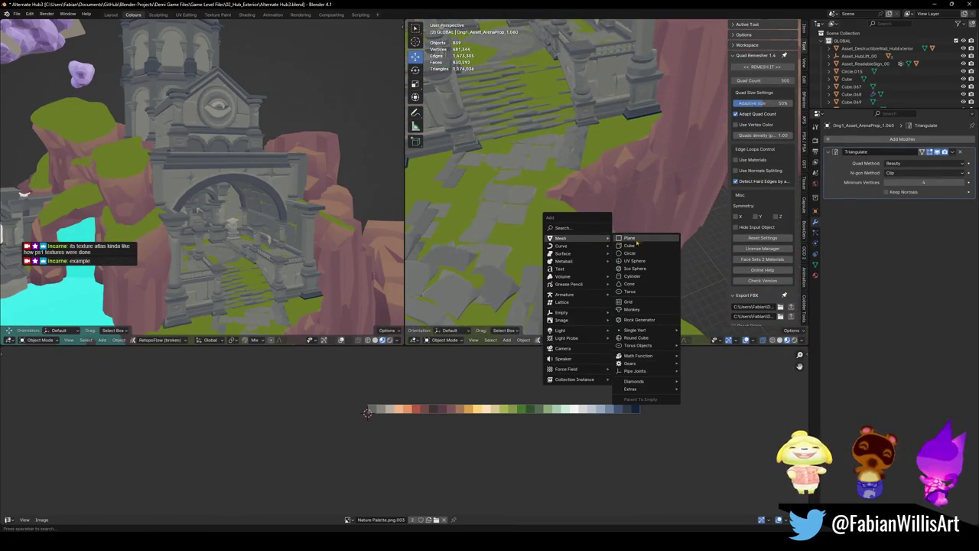
- Add a 2 m plane on the ground beside the cliff
left_click(632, 237)
middle_click_drag(604, 241, 641, 246)
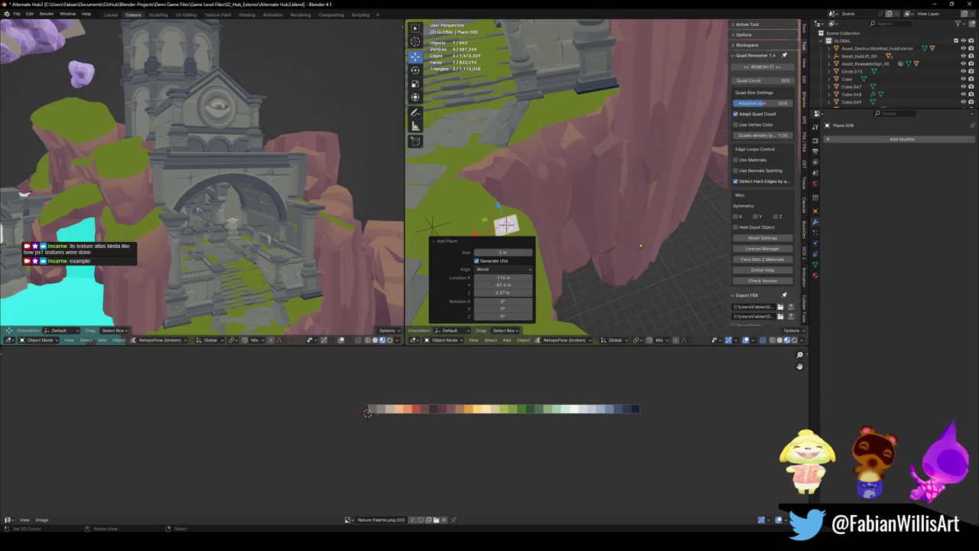
middle_click_drag(536, 230, 505, 153)
- Link the cliff's palette material to the plane, then select and frame the plane alone
left_click(494, 122)
key("q")
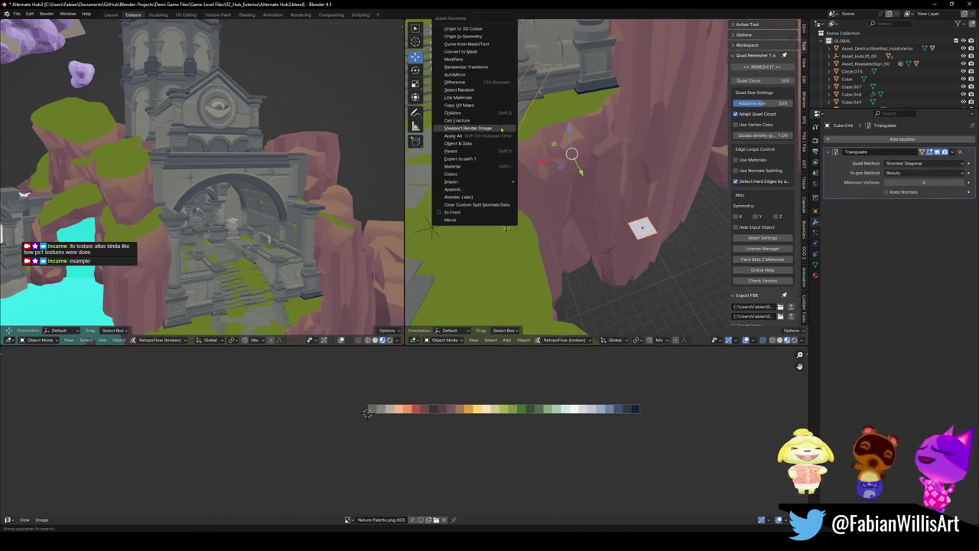
left_click(459, 97)
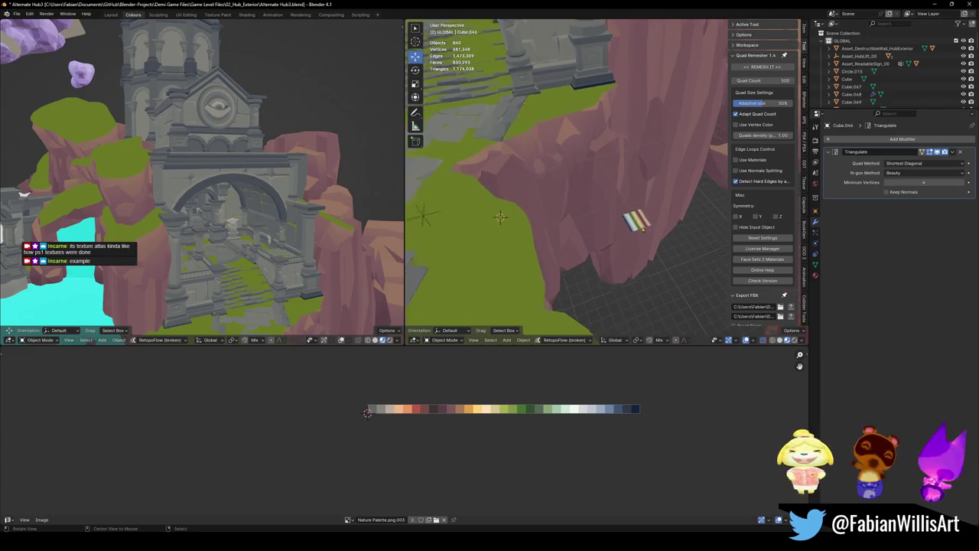
mouse_move(536, 191)
middle_mouse_down()
mouse_move(636, 220)
mouse_move(621, 177)
middle_mouse_up()
left_click(609, 190)
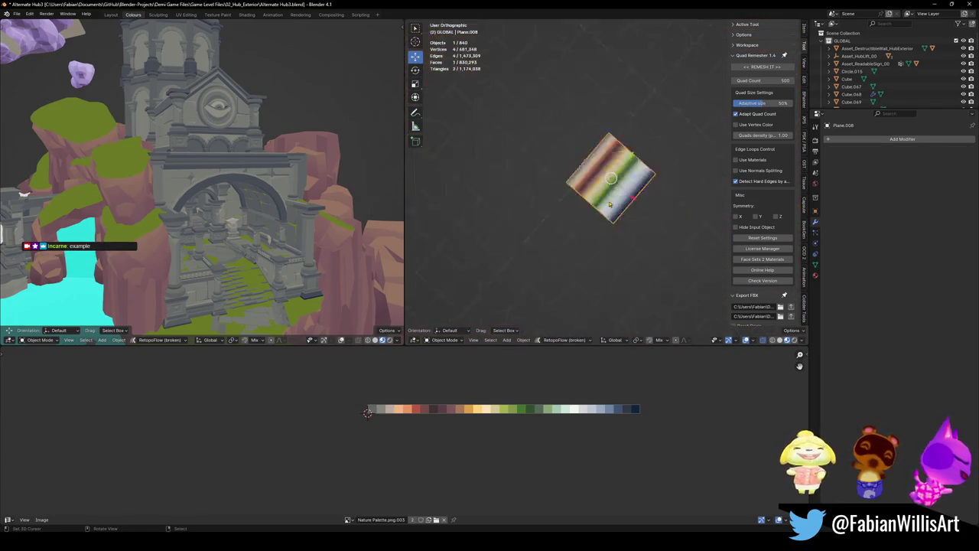
key("KP_Decimal")
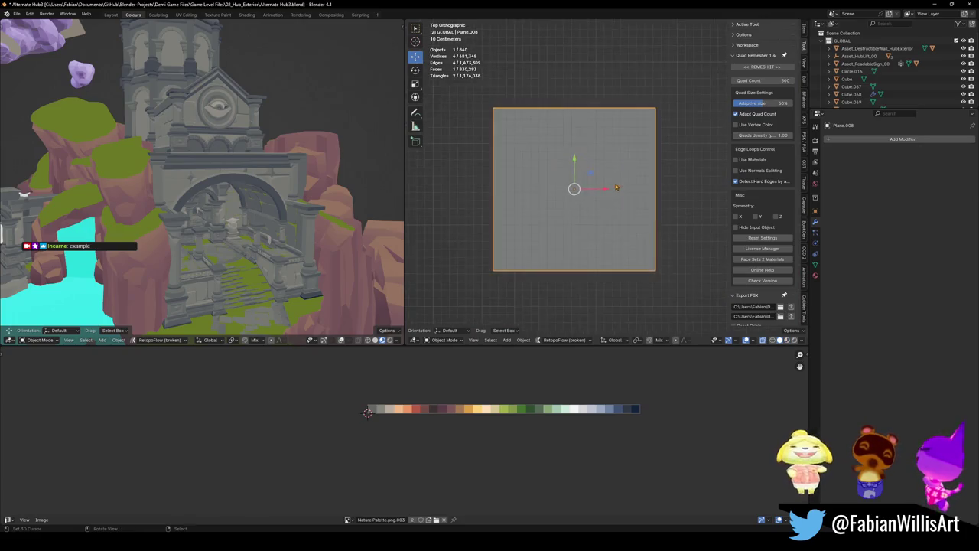
- Subdivide the whole plane twice in Edit Mode to make a 4×4 grid
key("Tab")
key("alt+a")
key("a")
right_click(611, 212)
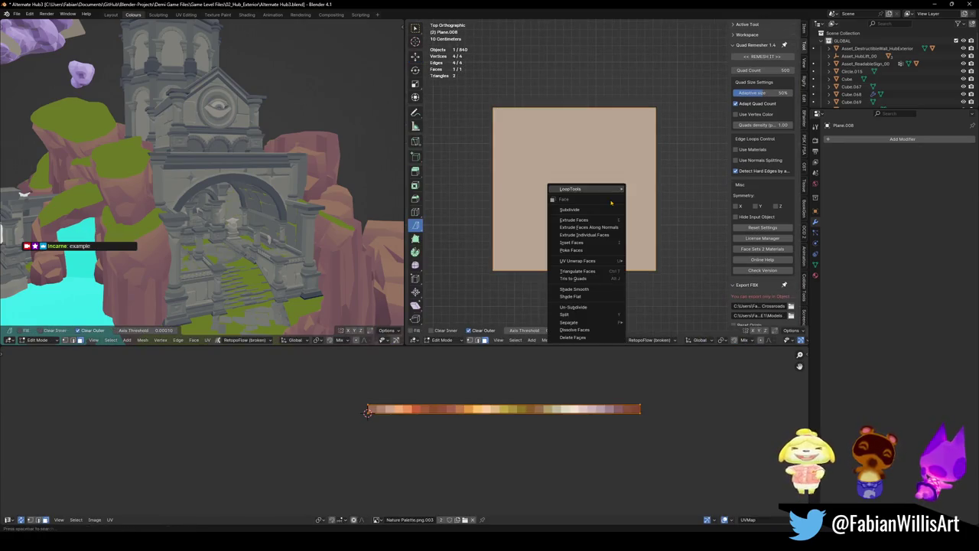
left_click(588, 193)
right_click(594, 205)
left_click(595, 205)
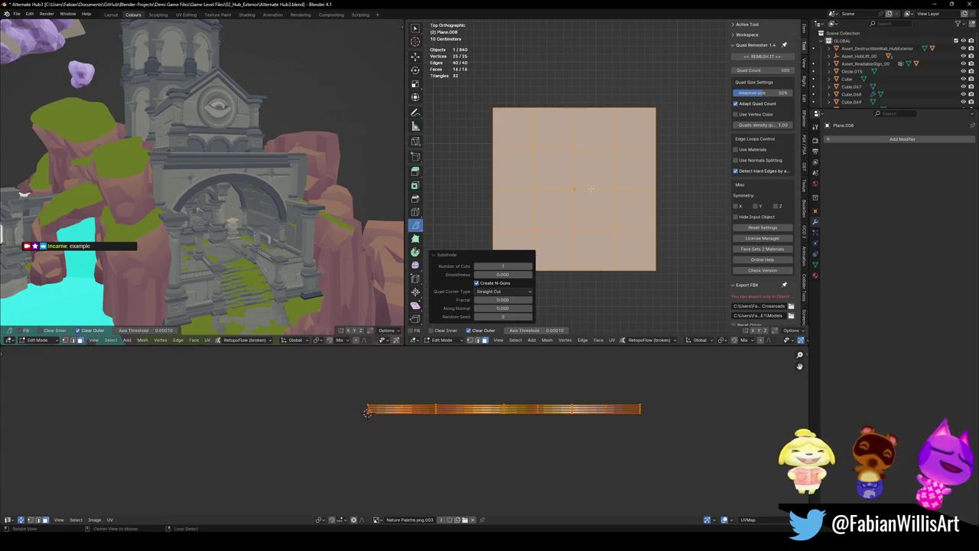
- Inset each of the grid's tile faces individually
scroll(595, 210, "up", 3)
key("k")
left_click(569, 170)
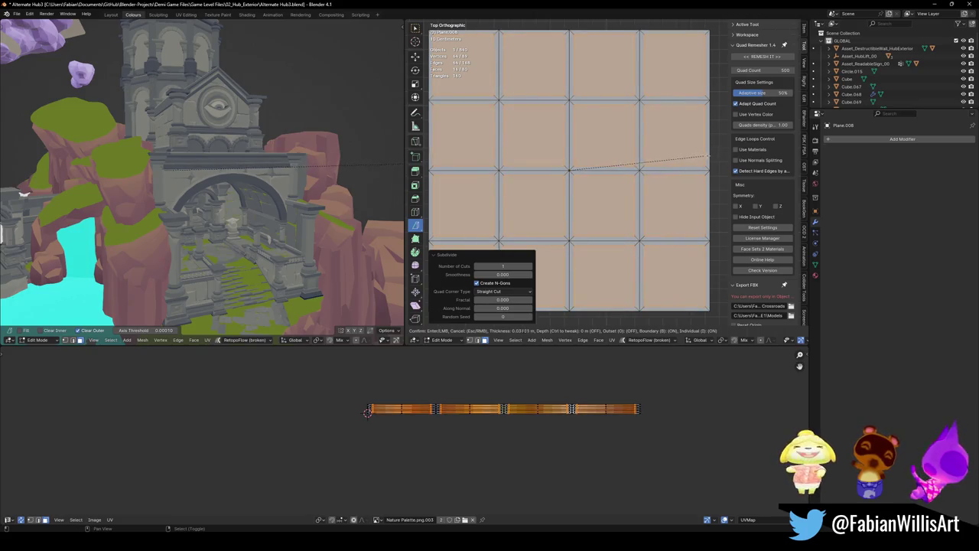
left_click(716, 152)
middle_click_drag(716, 152, 688, 199)
scroll(567, 176, "down", 2)
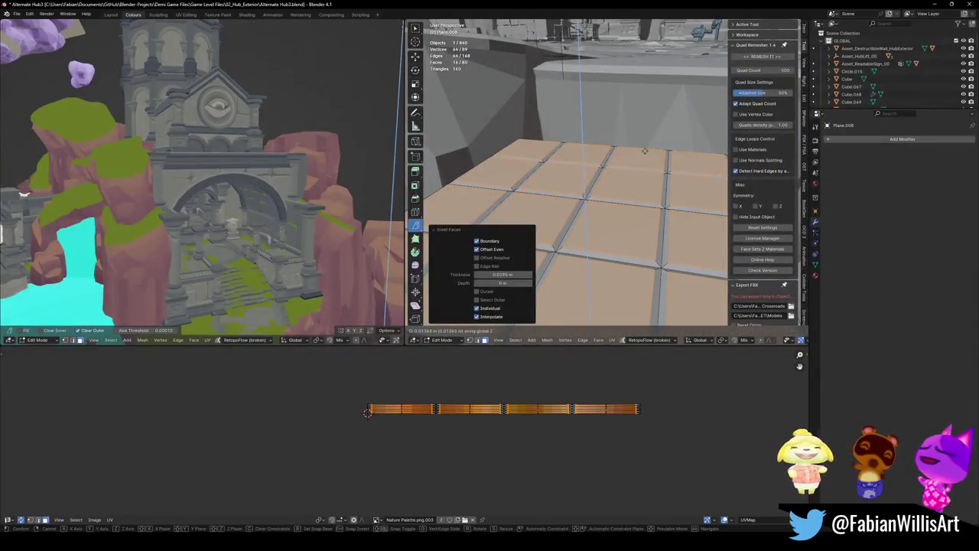
- Raise the tile tops along Z, scale them to 0.9, and save the file
key("g")
key("z")
scroll(566, 176, "down", 3)
middle_click_drag(581, 176, 612, 199)
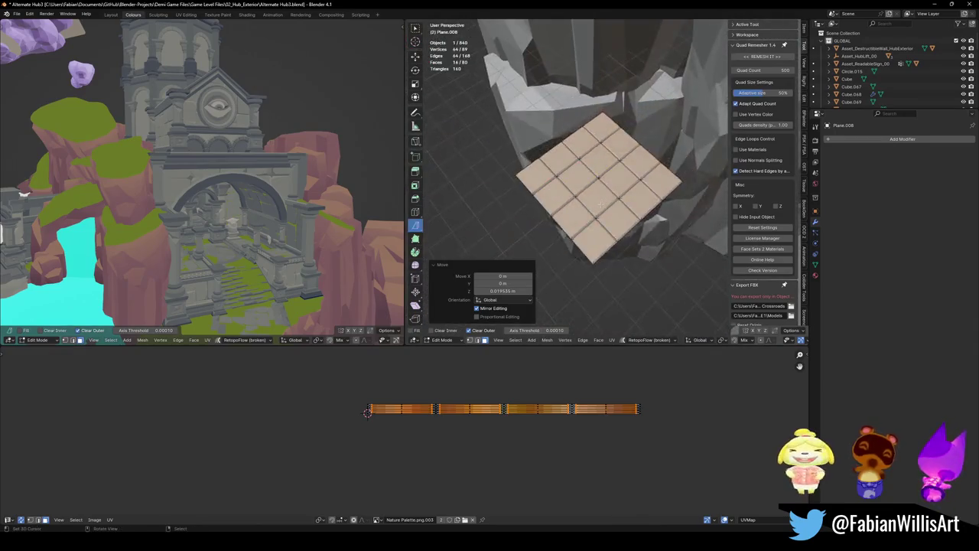
scroll(581, 176, "up", 3)
type("s")
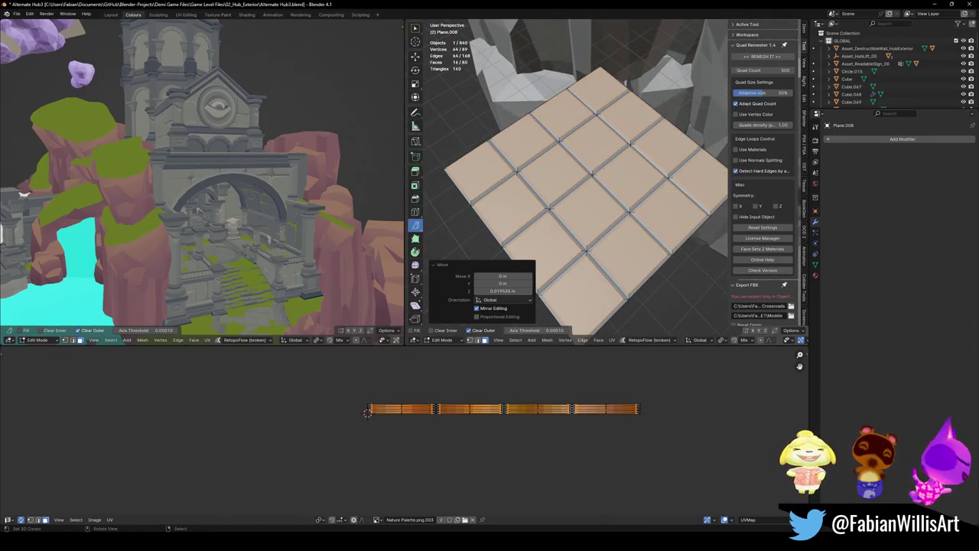
type(".9")
key("Return")
key("alt+a")
key("ctrl+s")
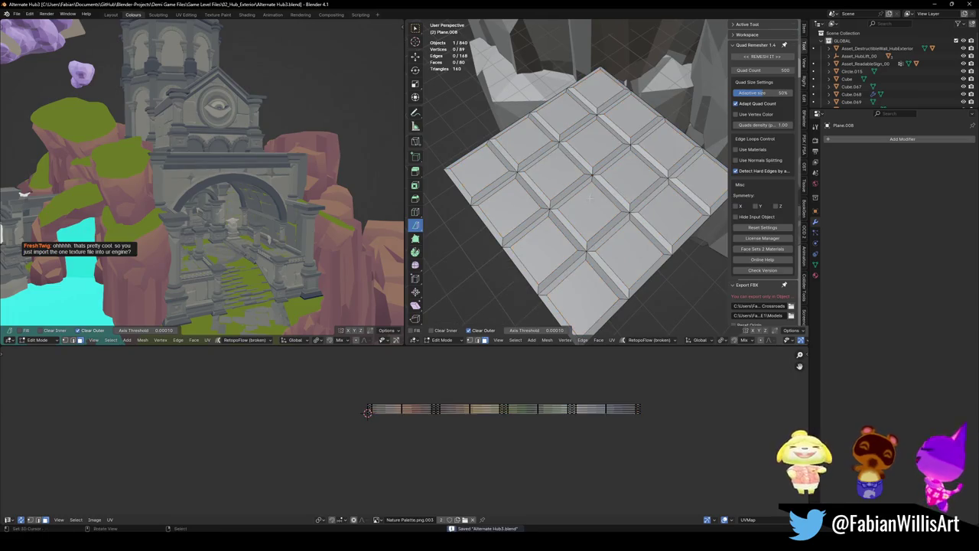
middle_click_drag(581, 191, 596, 184)
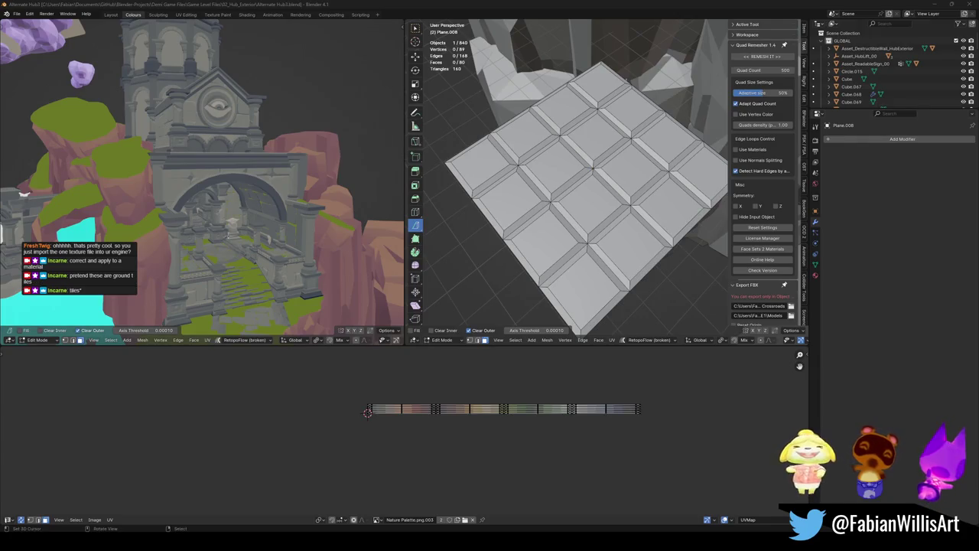
- Frame the whole tile plate in the left viewport and switch to top view
key("a")
key("KP_Decimal")
mouse_move(260, 222)
middle_mouse_down()
mouse_move(272, 220)
mouse_move(263, 236)
middle_mouse_up()
key("KP_7")
key("alt+a")
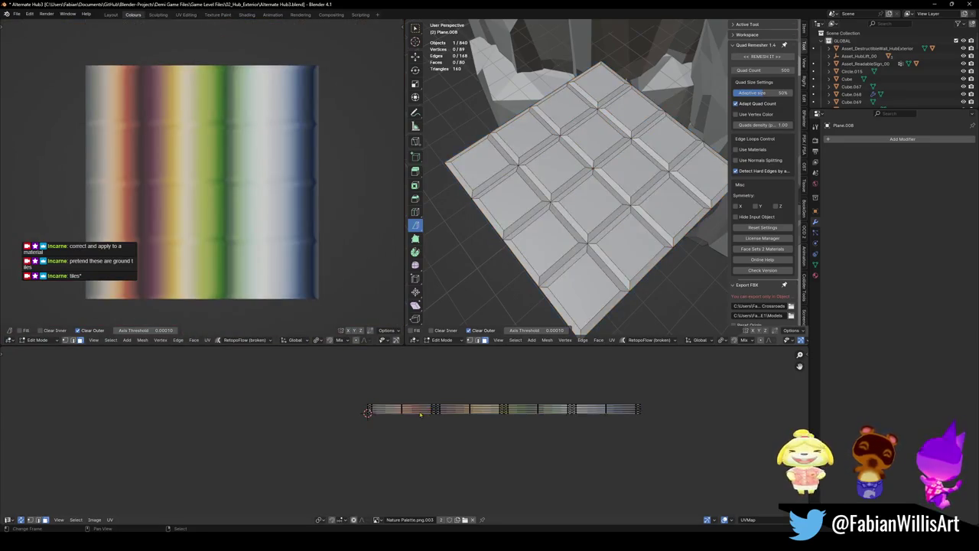
- Scale the plate's UVs narrow along X and shrink them toward the grey swatches
key("a")
scroll(575, 414, "up", 2)
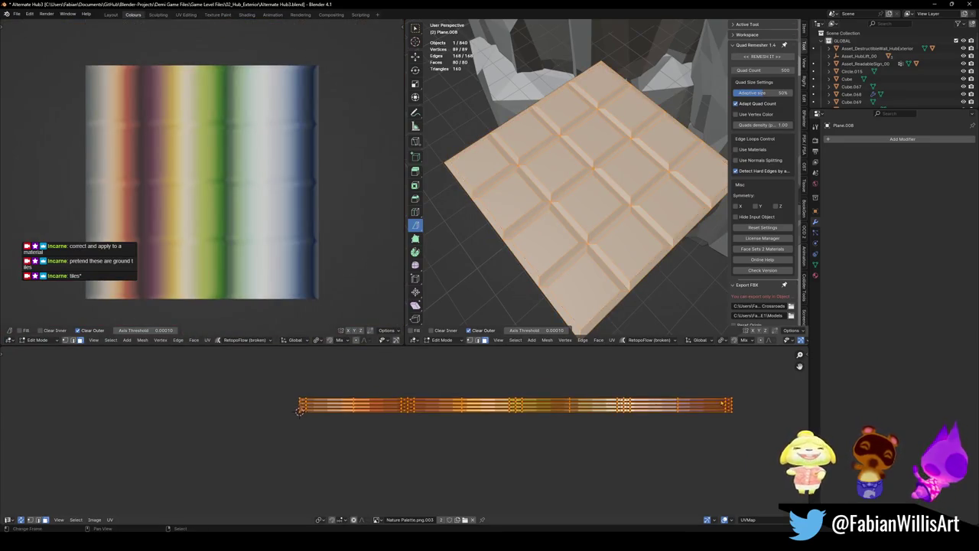
key("s")
key("x")
left_click(527, 399)
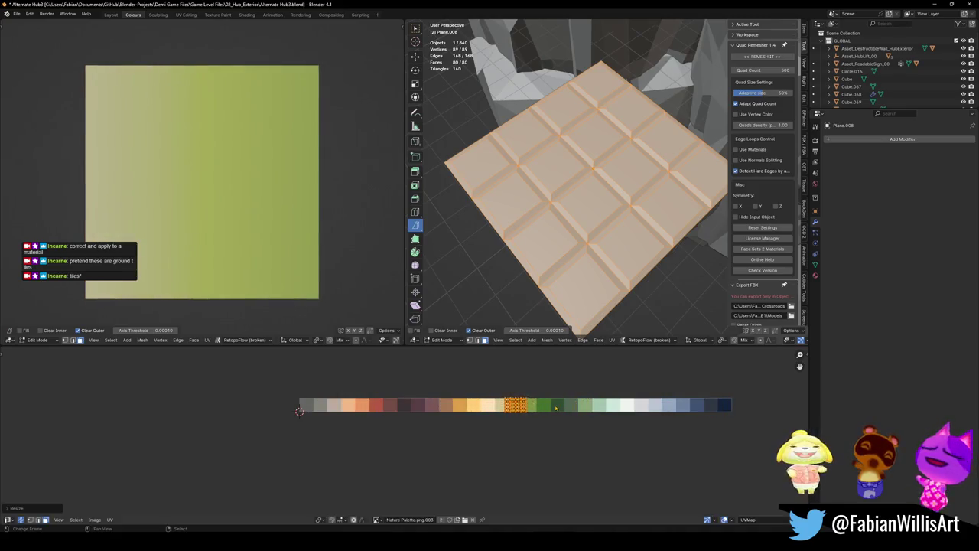
key("g")
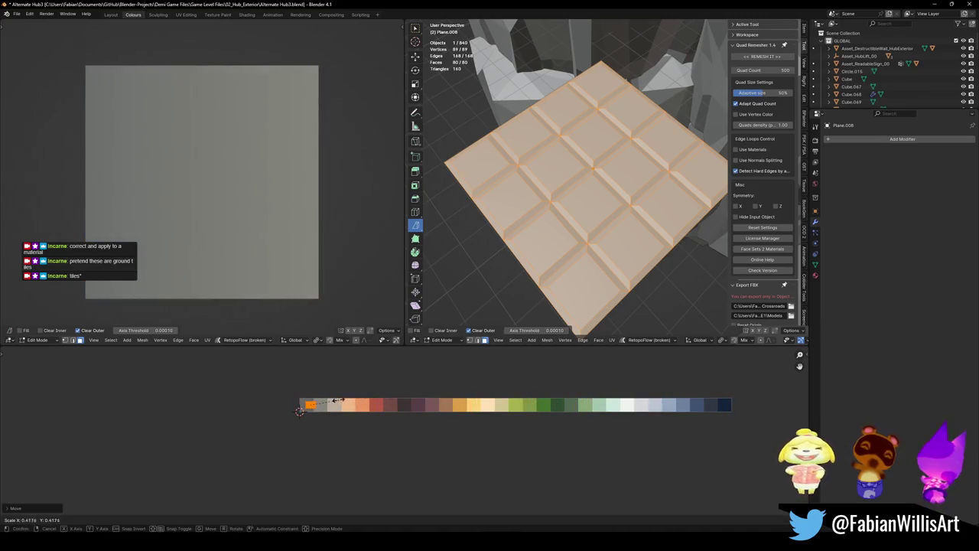
left_click(310, 402)
- Slide the UV patch horizontally onto the light grey swatch and view the grid from top
scroll(300, 400, "up", 4)
key("g")
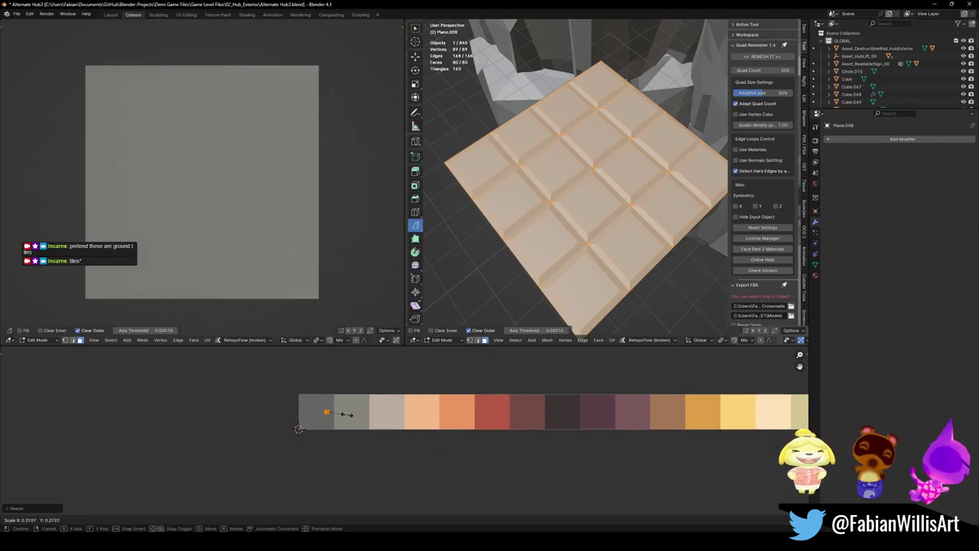
key("x")
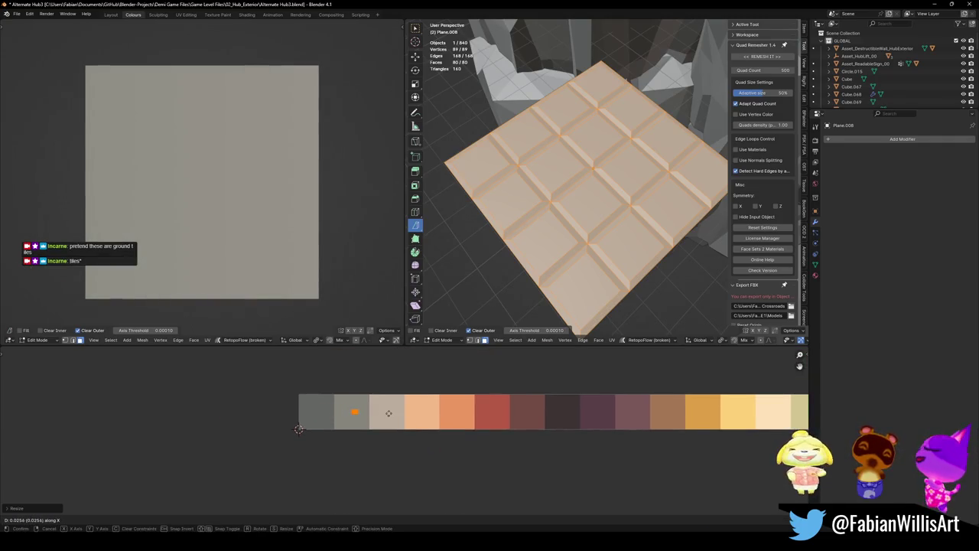
left_click(387, 413)
key("alt+a")
key("KP_7")
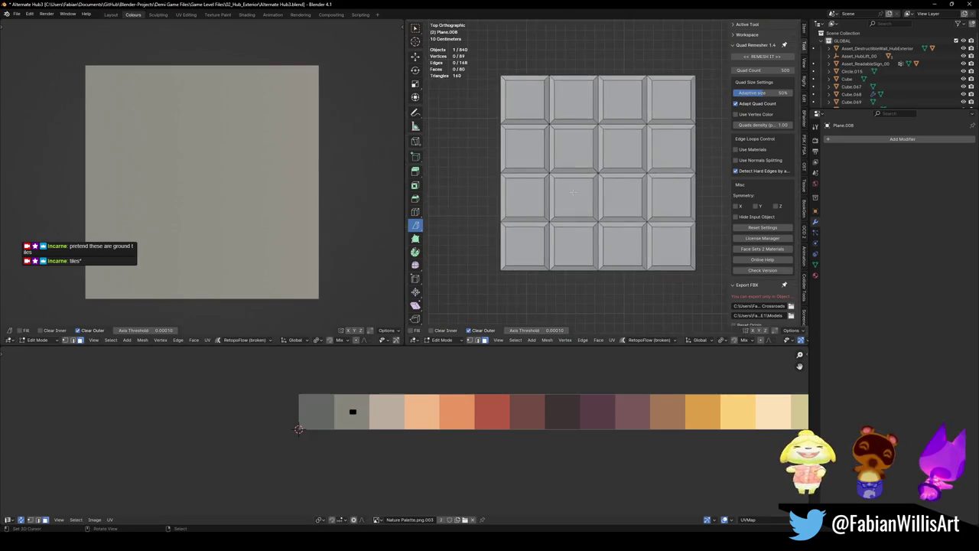
- Sketch an annotation above the tile grid, undoing the first arrow attempt
scroll(573, 191, "up", 4)
scroll(573, 192, "down", 4)
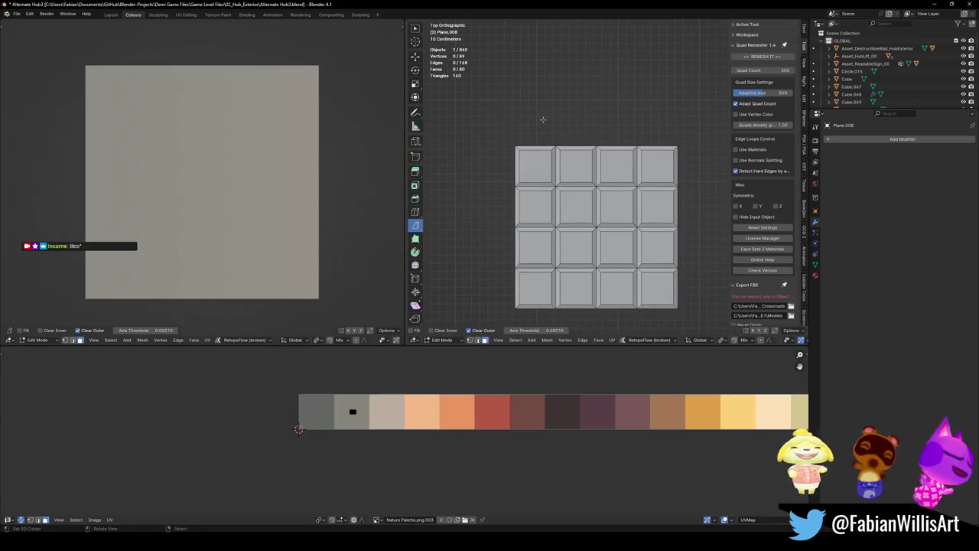
mouse_move(581, 52)
left_mouse_down()
mouse_move(602, 80)
mouse_move(581, 105)
left_mouse_up()
middle_click_drag(627, 84, 621, 122, "shift")
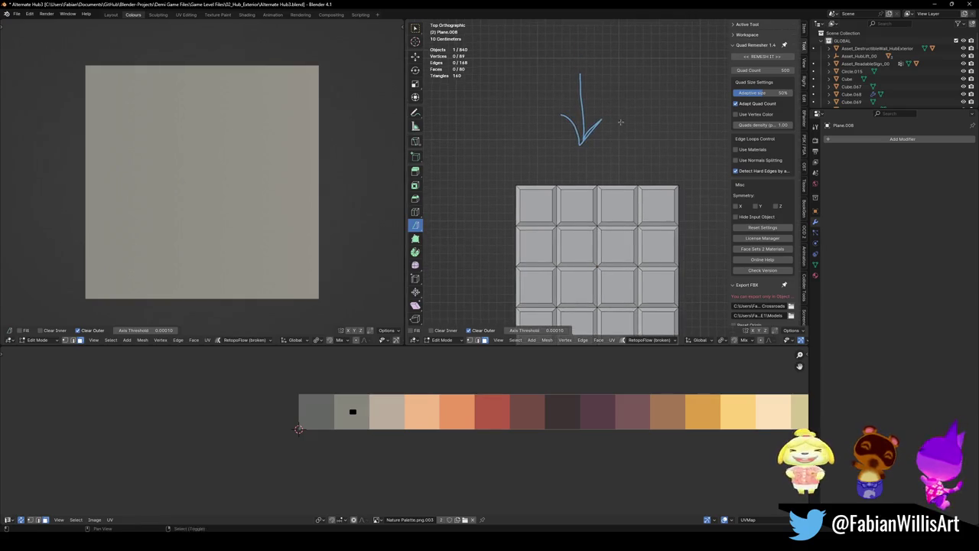
key("ctrl+z")
key("ctrl+z")
scroll(599, 146, "down", 3)
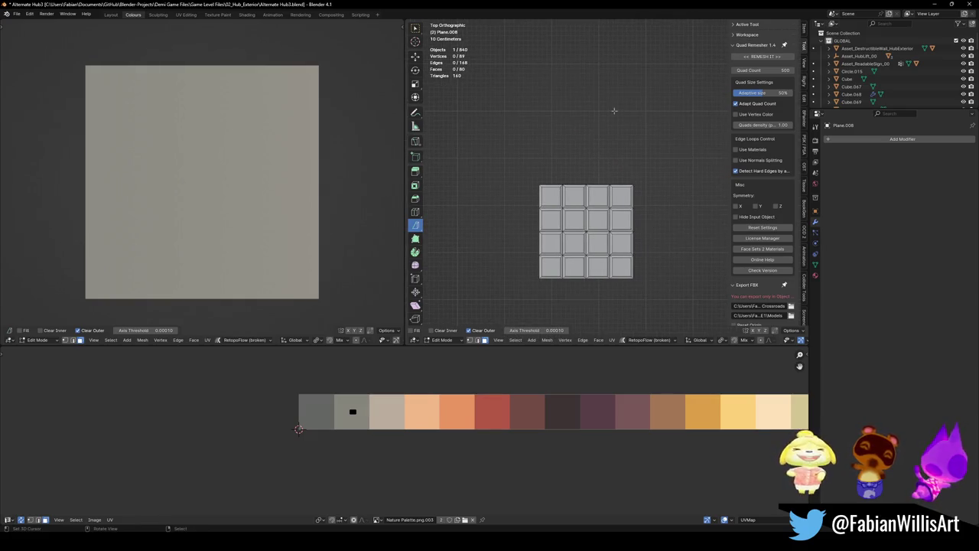
left_click_drag(598, 73, 630, 112)
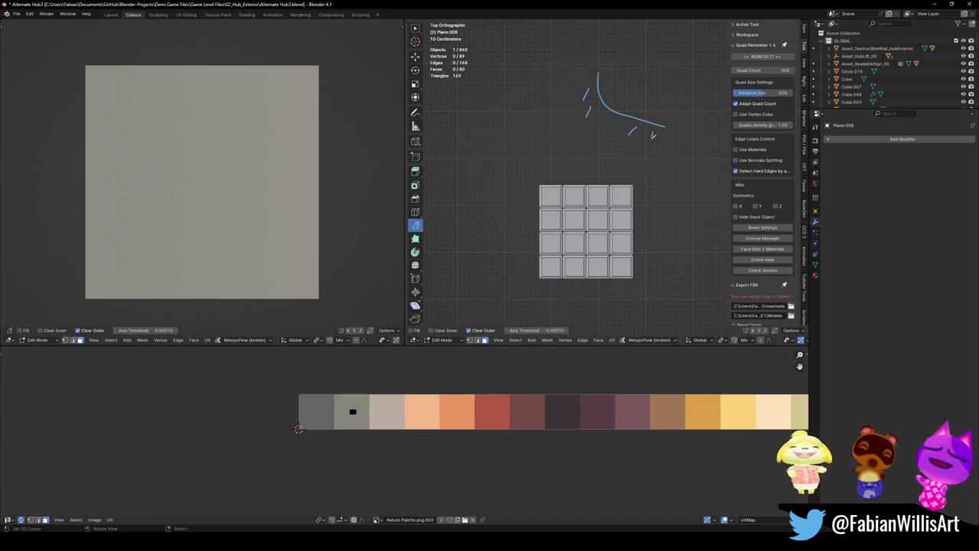
scroll(607, 187, "up", 1)
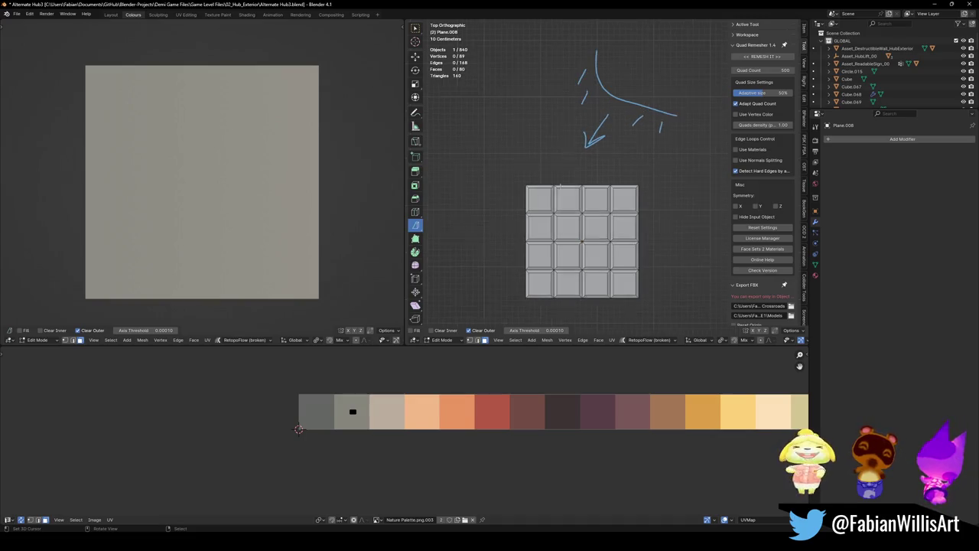
- Select the four top tile edges and extend to all edges with the same normal
left_click(539, 186)
left_click(568, 186, "shift")
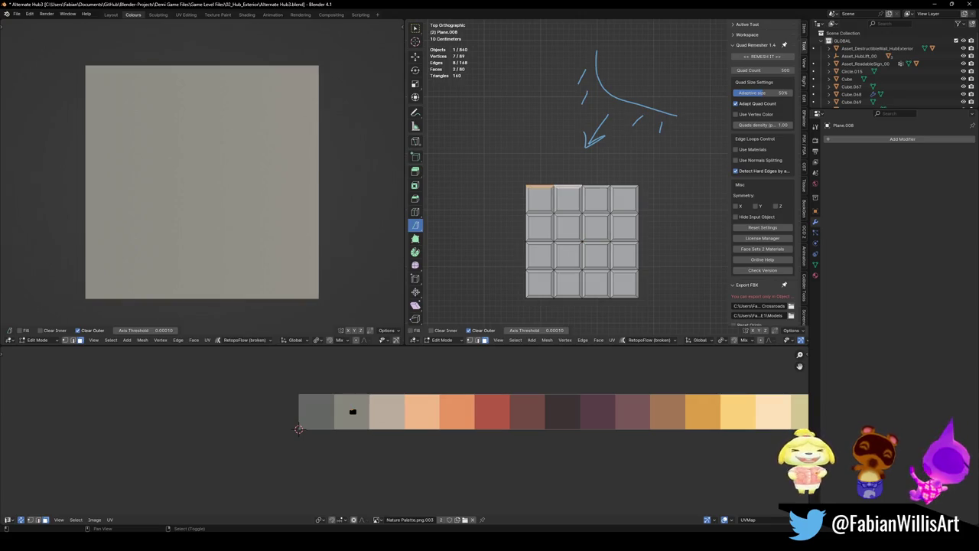
left_click(597, 187, "shift")
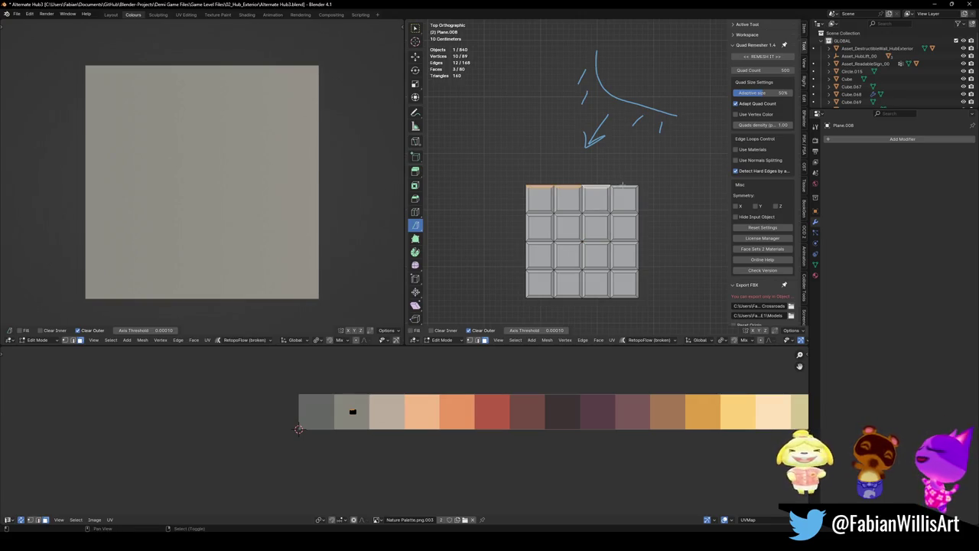
left_click(623, 186, "shift")
key("shift+g")
left_click(612, 363)
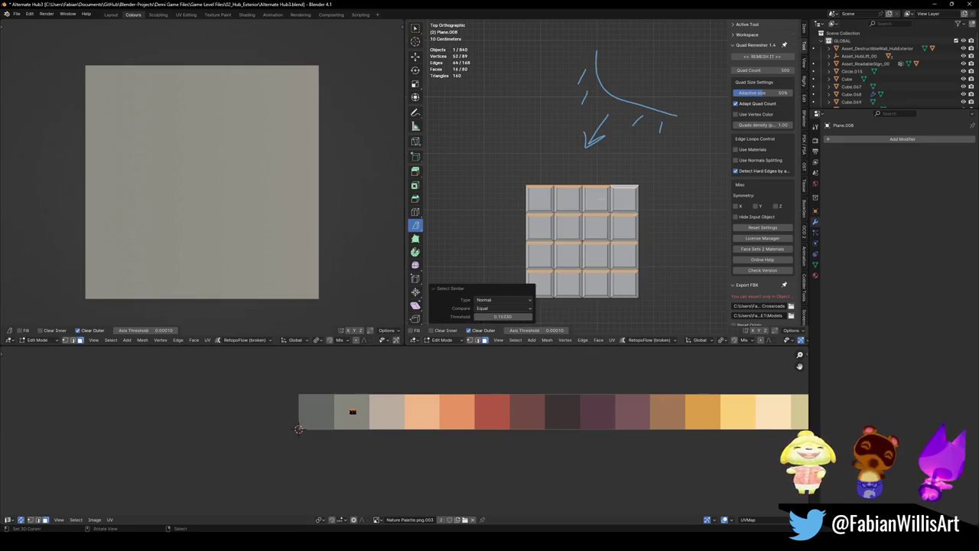
left_click(541, 297)
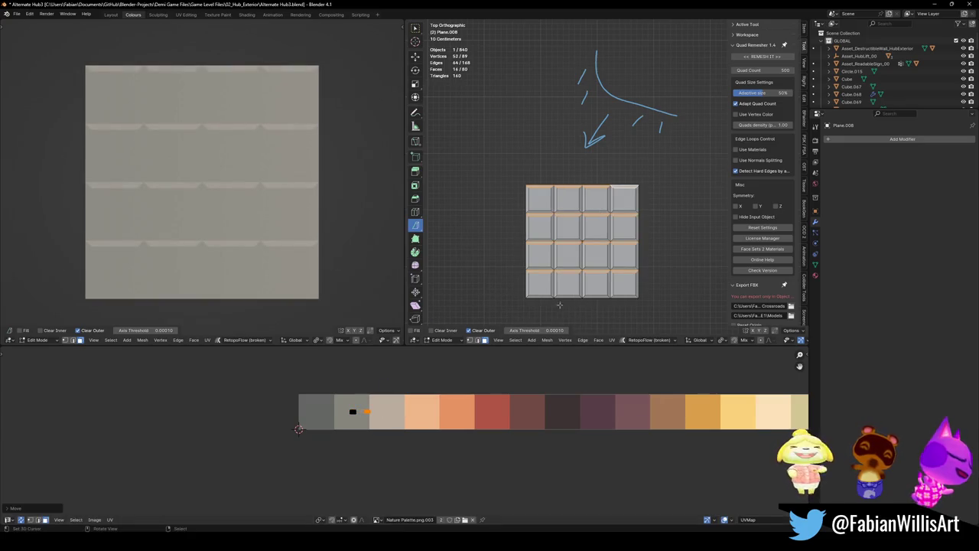
- Move the UVs of all horizontal tile edges with matching normals onto a darker grey
left_click(541, 298)
key("shift+g")
left_click(528, 286)
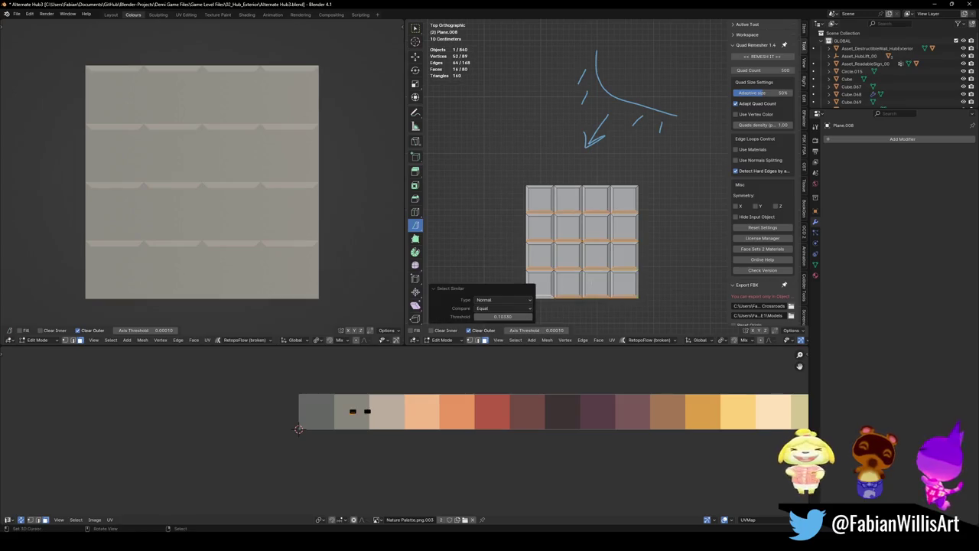
key("g")
left_click(325, 411)
- Select all bevel faces facing one direction and try moving their UVs
left_click(528, 287)
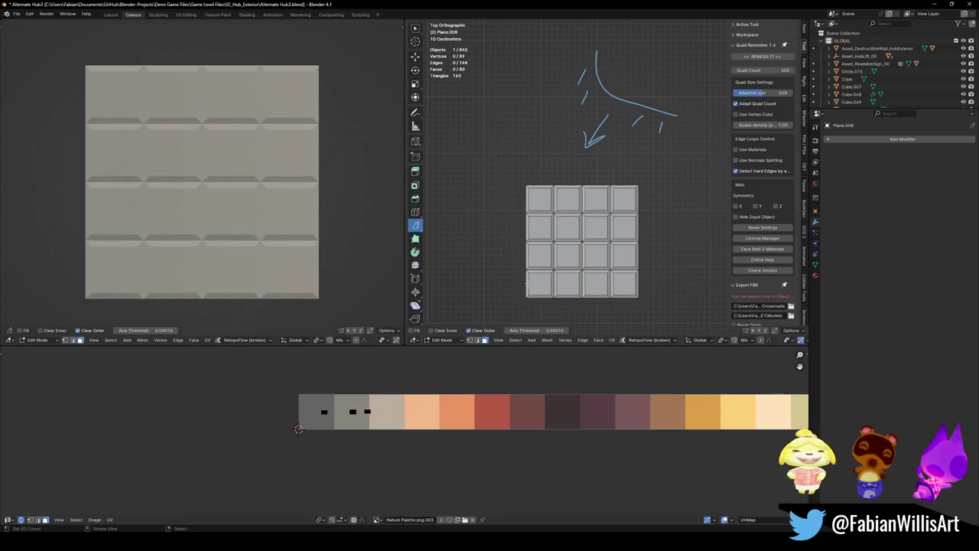
key("q")
left_click(529, 286)
key("g")
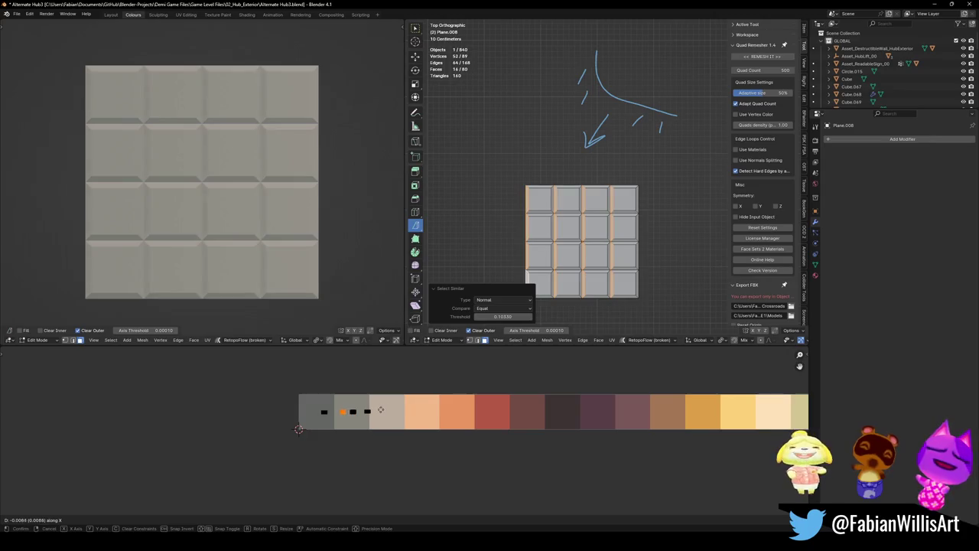
key("Escape")
key("alt+a")
- Shift the UVs of same-facing side bevel faces horizontally onto a darker grey swatch
left_click(553, 284)
key("q")
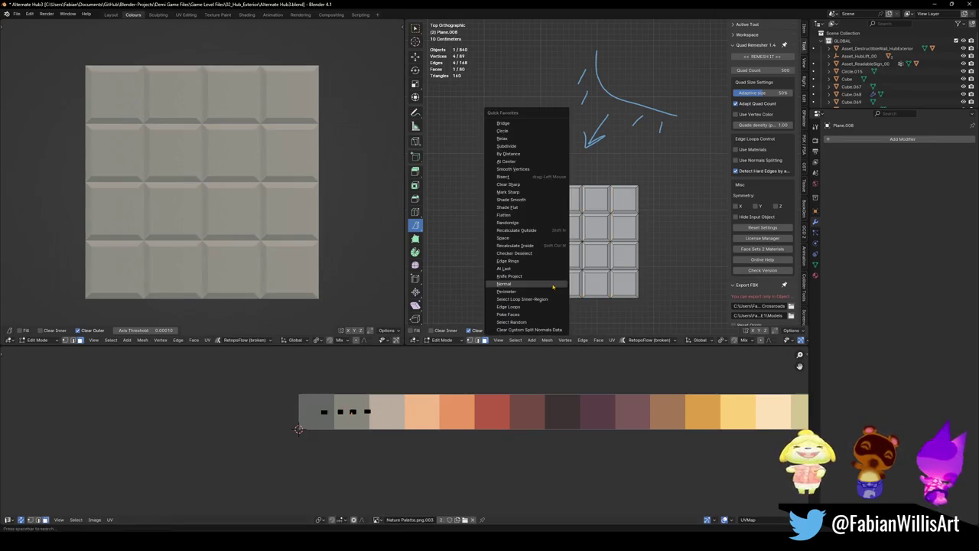
left_click(551, 285)
key("g")
key("x")
left_click(412, 398)
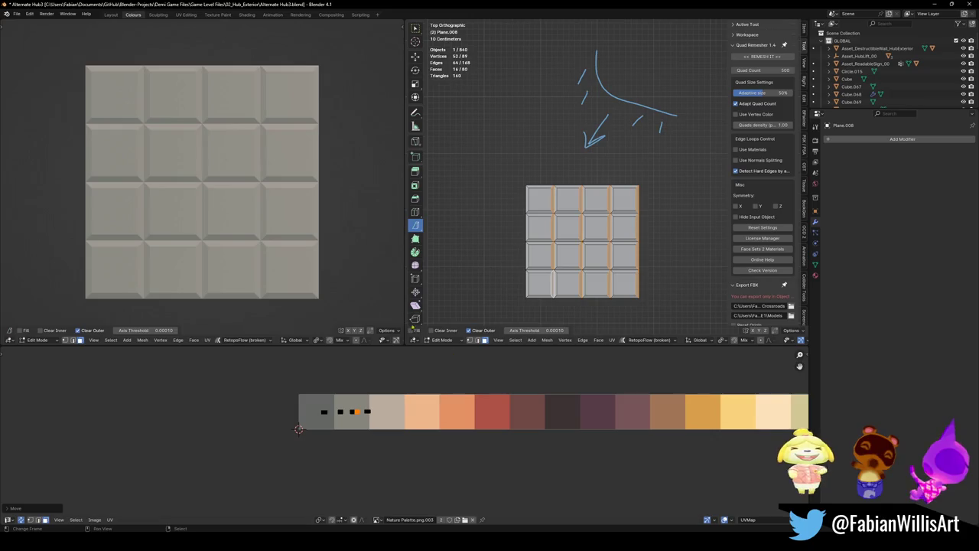
middle_click_drag(213, 237, 248, 208)
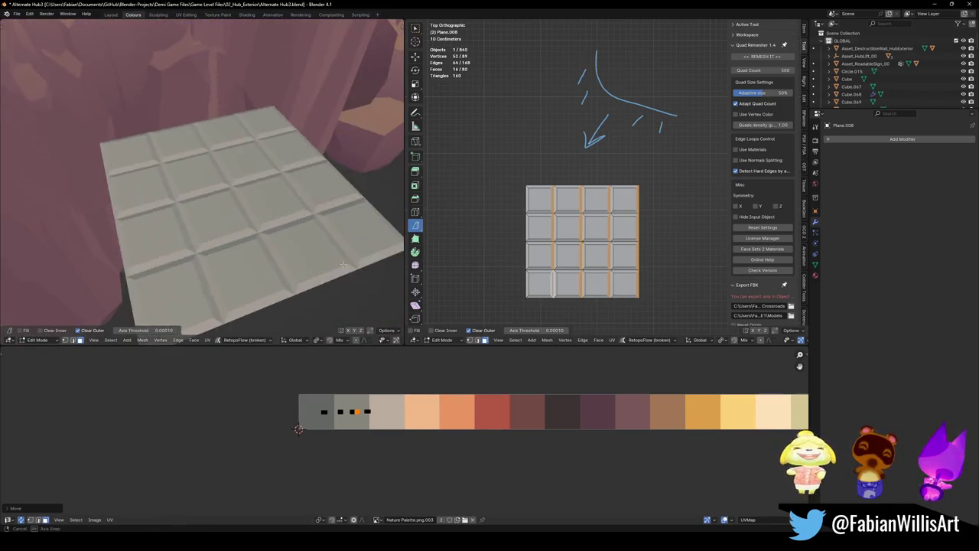
- Pull one tile corner down and to the left, warping that tile
middle_click_drag(211, 255, 230, 230)
key("alt+a")
scroll(559, 252, "up", 2)
scroll(558, 253, "up", 1)
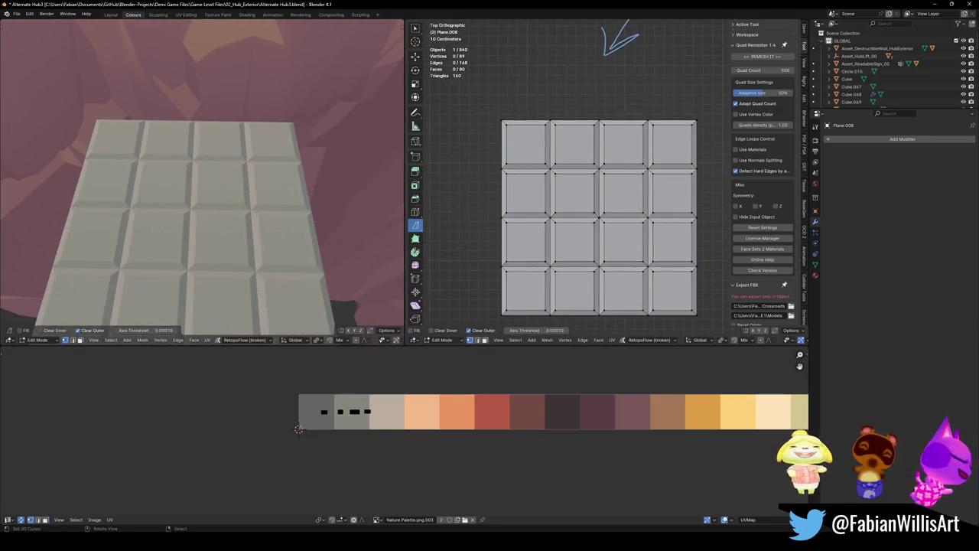
scroll(559, 253, "up", 2)
scroll(559, 253, "up", 2)
left_click_drag(532, 207, 517, 222)
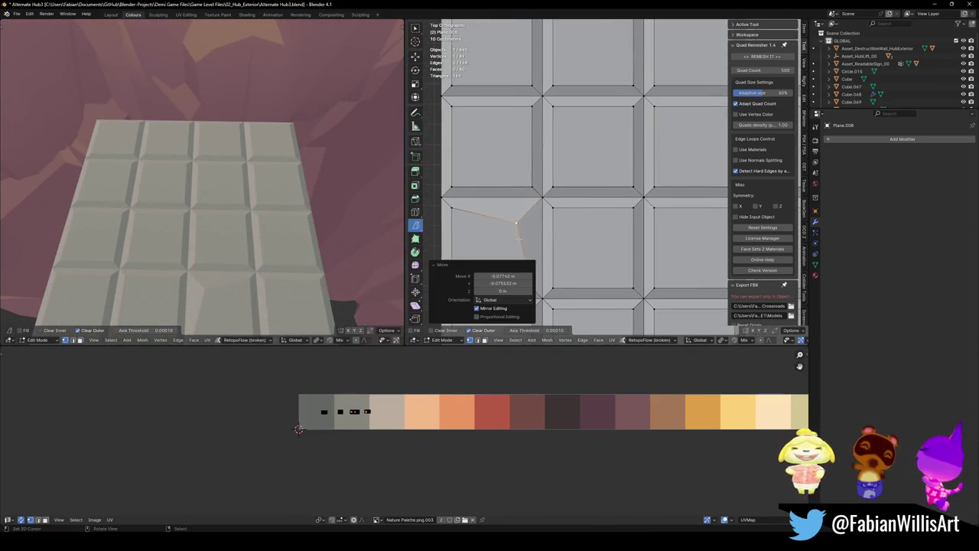
middle_click_drag(176, 206, 199, 185)
- Select the whole mesh in face mode and slide its UVs horizontally along the palette
key("3")
left_click(593, 248)
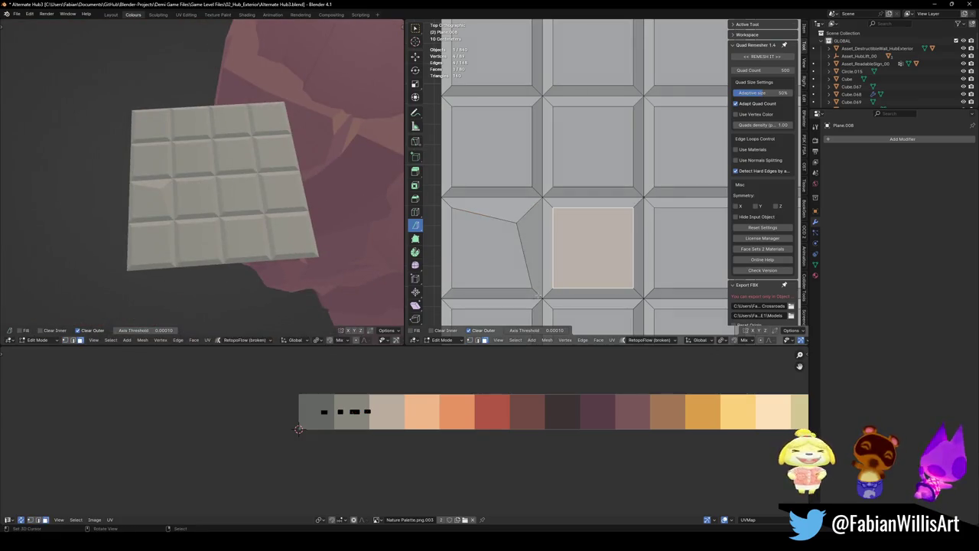
scroll(469, 427, "down", 3)
key("a")
key("g")
key("x")
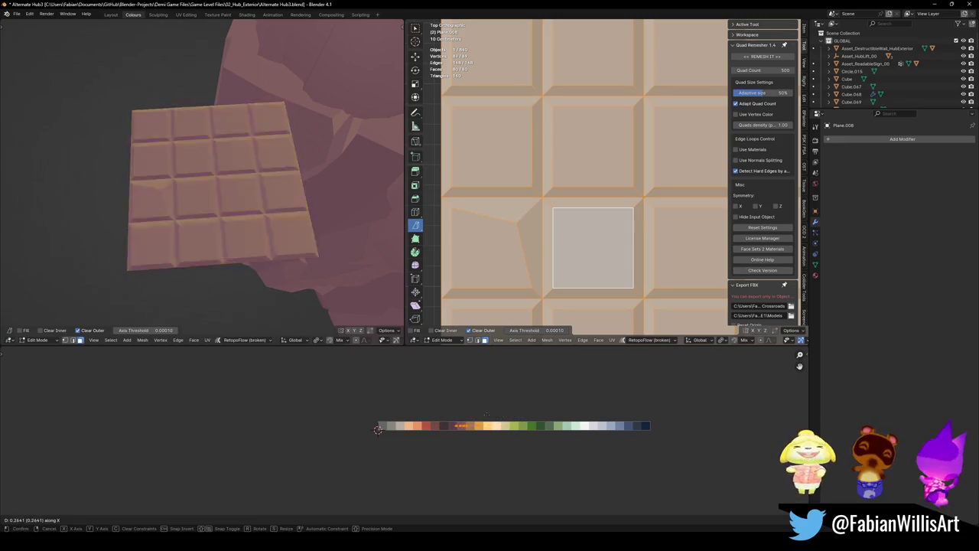
- Settle the plane's colour on pink, then slide its UVs horizontally onto a green swatch
left_click(911, 305)
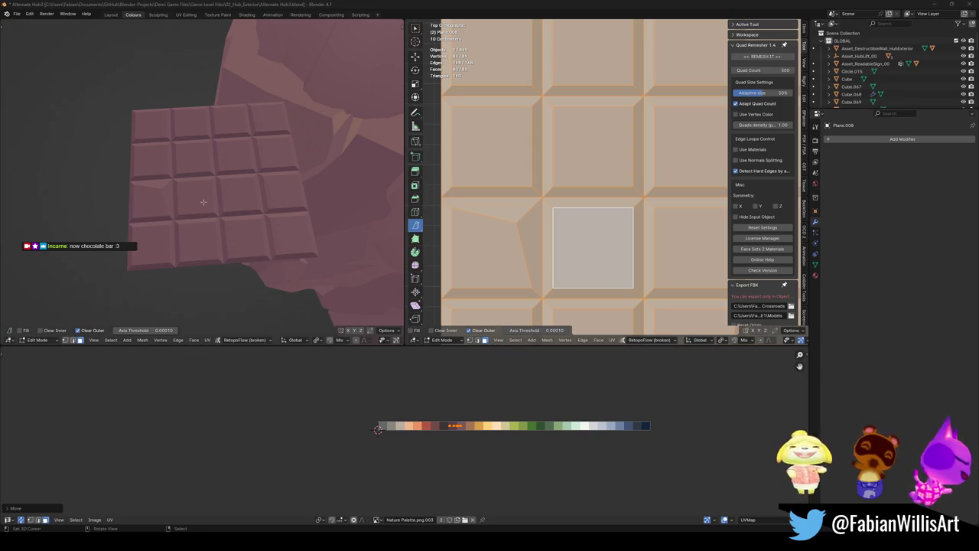
mouse_move(232, 210)
middle_mouse_down()
mouse_move(205, 220)
mouse_move(226, 213)
middle_mouse_up()
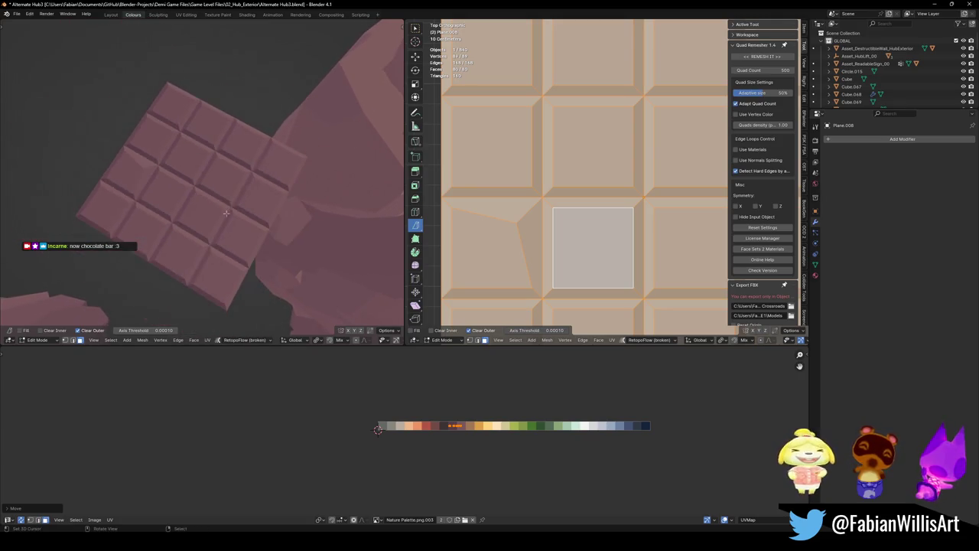
key("g")
key("x")
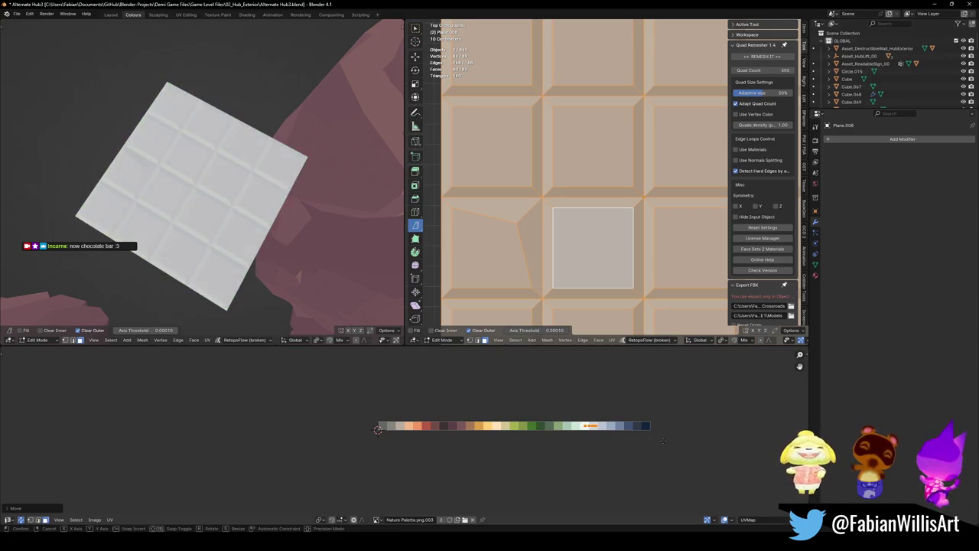
left_click(670, 420)
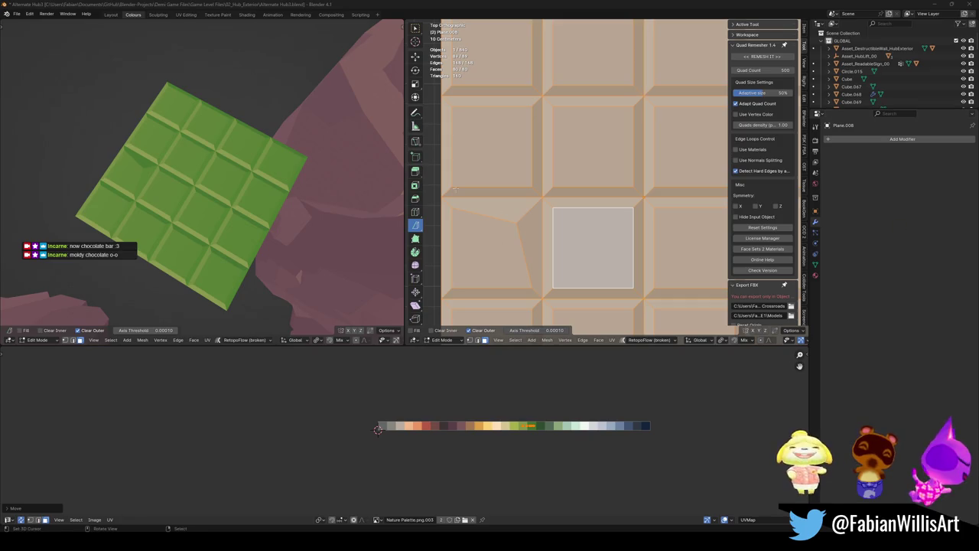
- Select the whole mesh and slide its UVs back onto the grey swatch
middle_click_drag(313, 306, 260, 229)
scroll(623, 191, "down", 3)
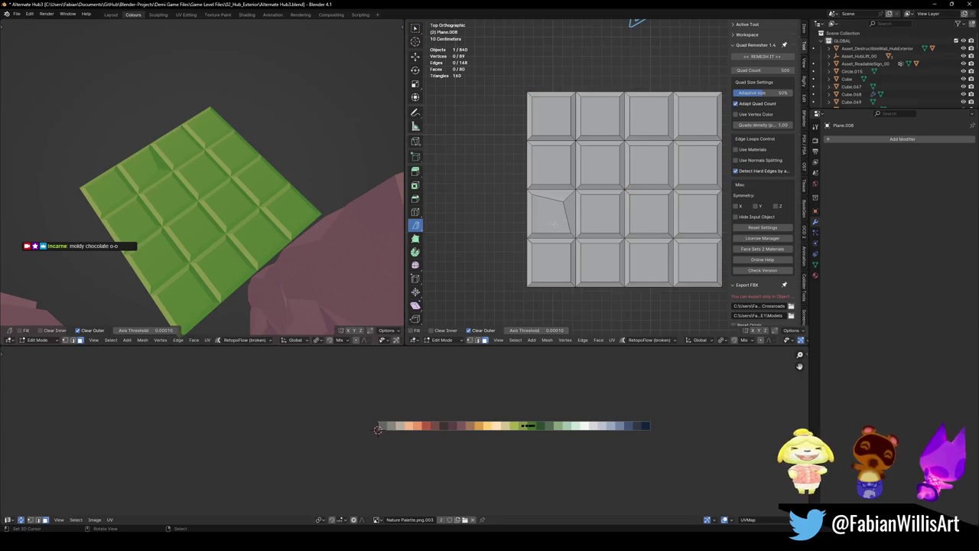
key("a")
key("g")
key("x")
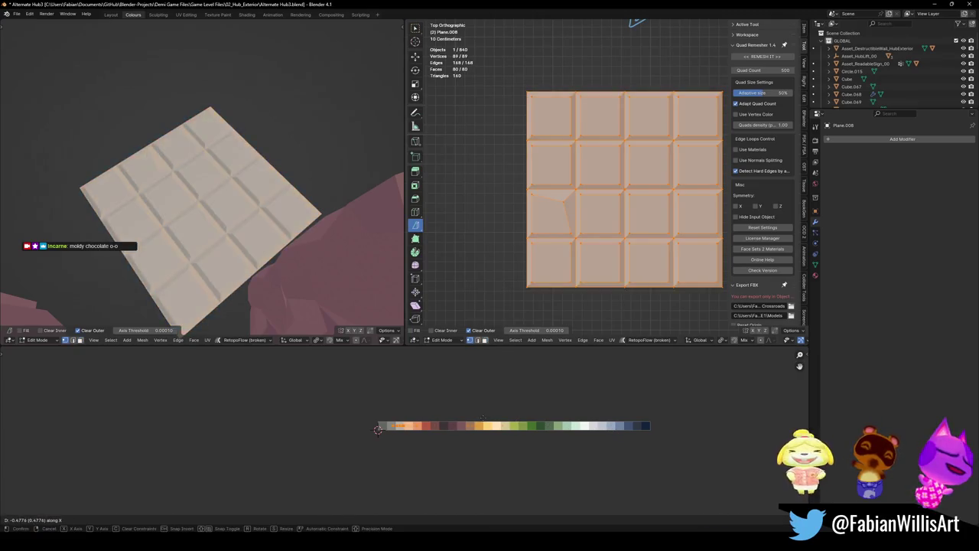
key("Return")
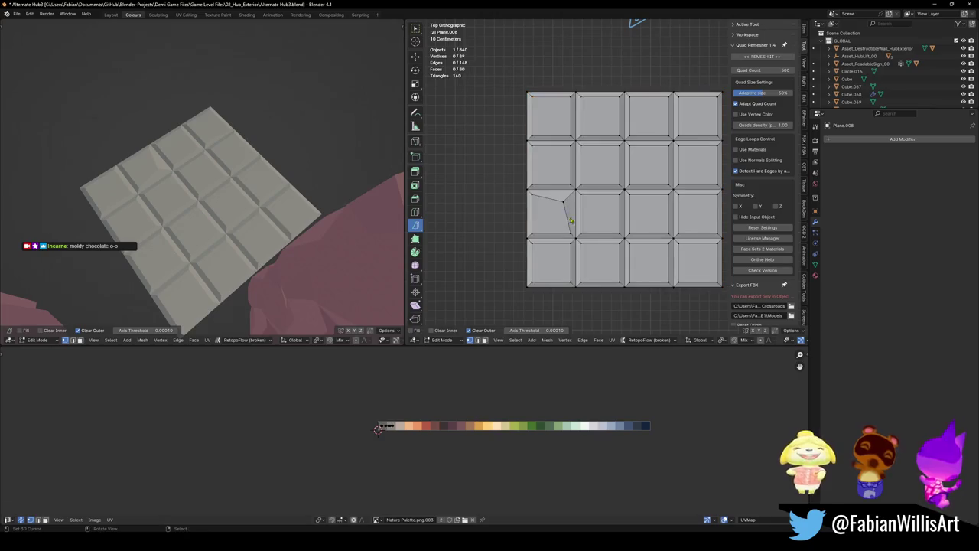
- Move an inner cut vertex and another tile corner of Plane.008 toward the tile corners
scroll(517, 237, "up", 3)
scroll(517, 236, "up", 2)
left_click(535, 165)
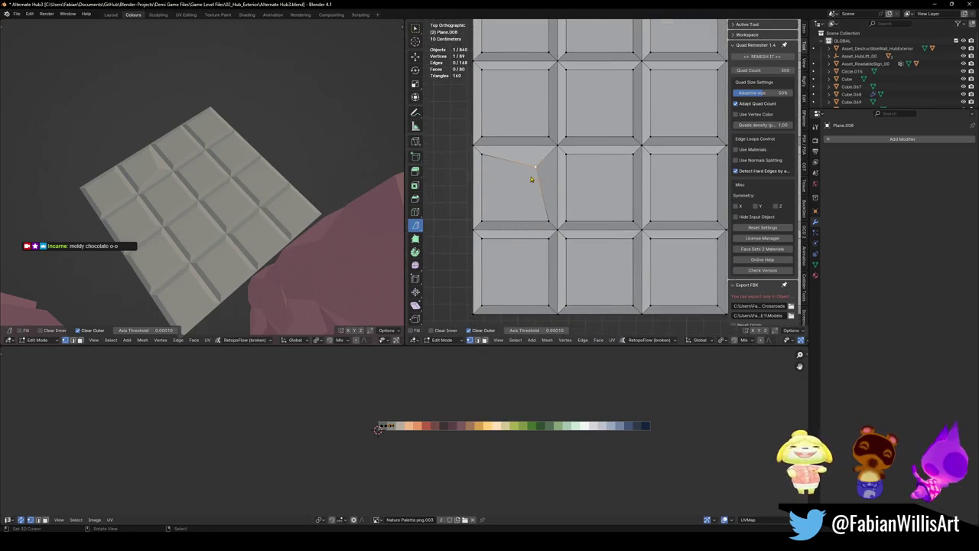
key("g")
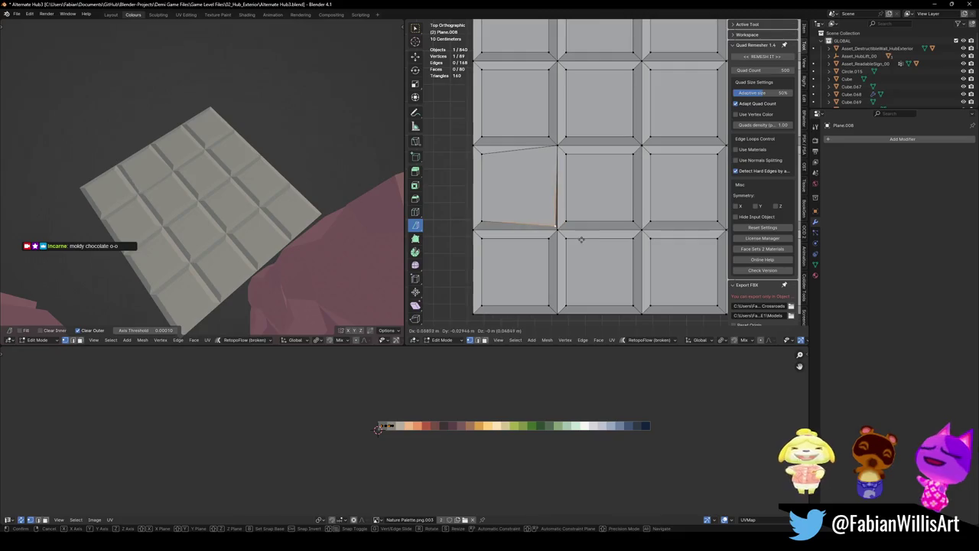
left_click(579, 236)
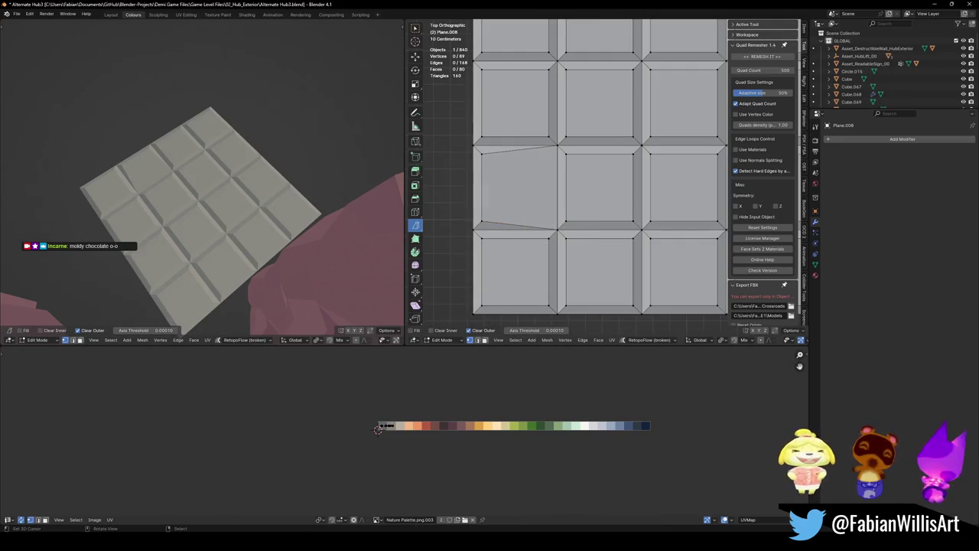
left_click_drag(579, 229, 585, 215)
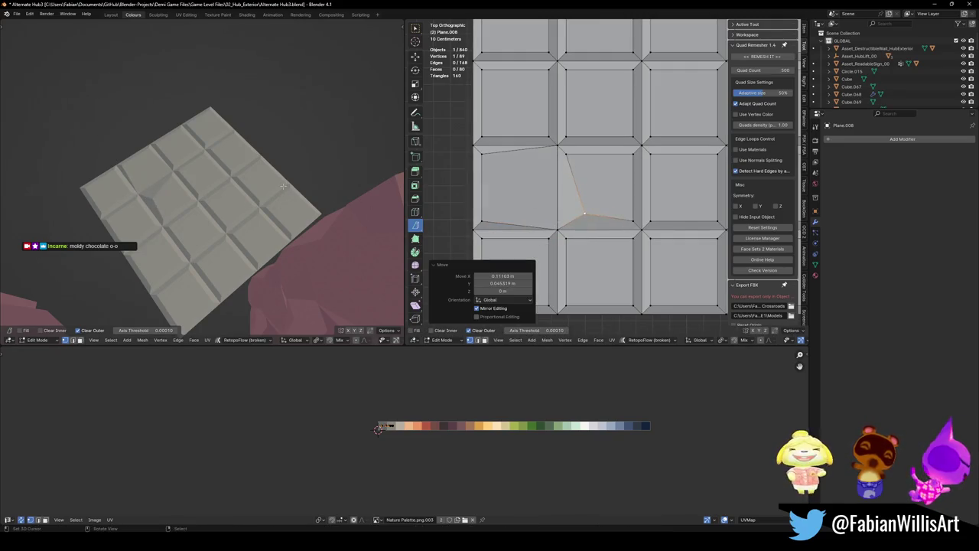
key("KP_7")
middle_click_drag(585, 215, 582, 168, "shift")
scroll(581, 168, "down", 2)
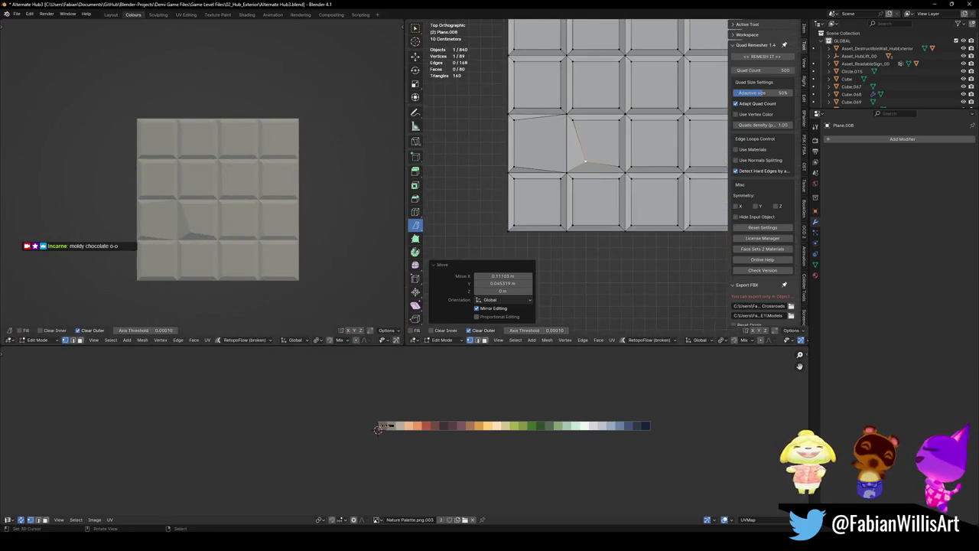
left_click(559, 188)
key("g")
left_click(553, 185)
- Select the whole mesh, scale it by 0, then deselect everything
key("a")
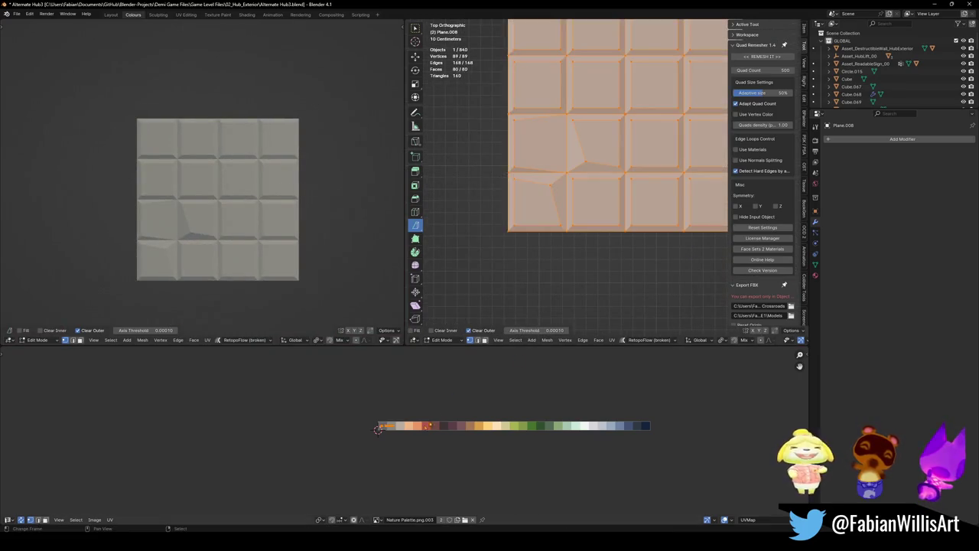
key("s")
key("0")
key("Return")
key("alt+a")
- Reposition four more tile-corner vertices, shifting them down, left and right
left_click(629, 178)
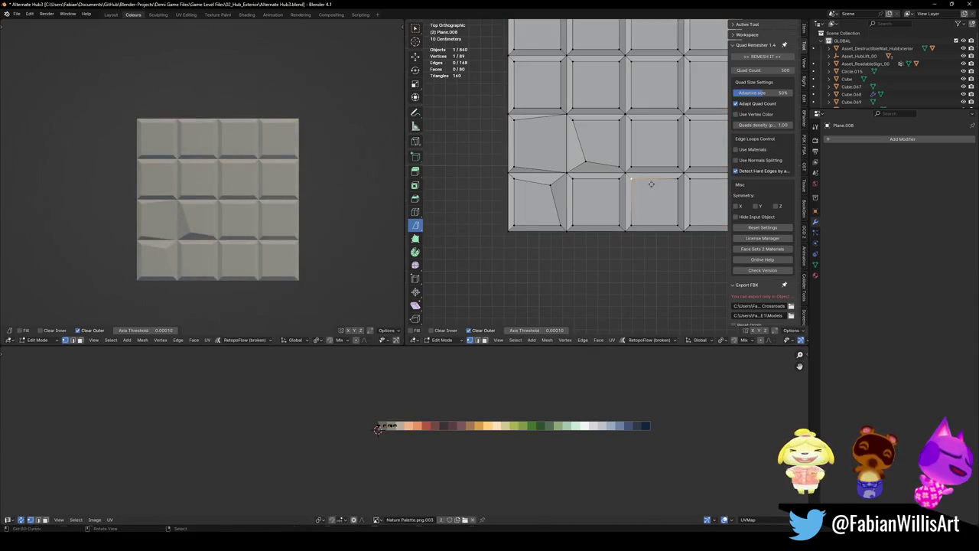
key("g")
left_click(652, 191)
middle_click_drag(652, 190, 585, 250, "shift")
left_click(616, 175)
key("g")
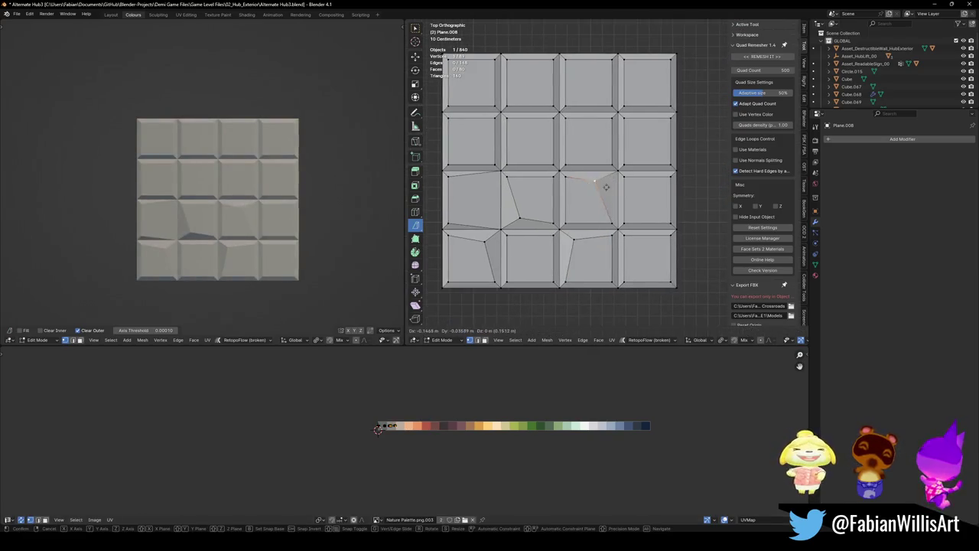
left_click(599, 181)
left_click(604, 98)
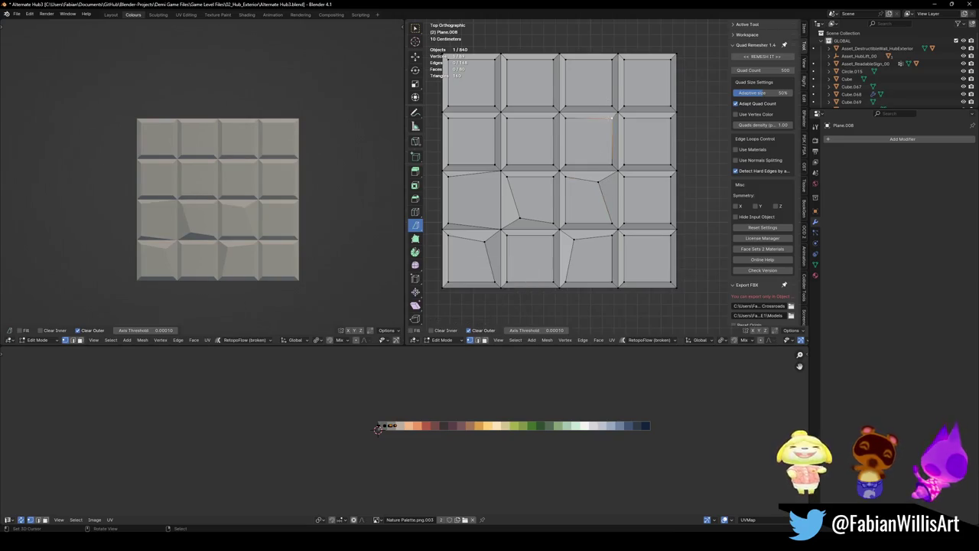
key("g")
left_click(609, 126)
key("g")
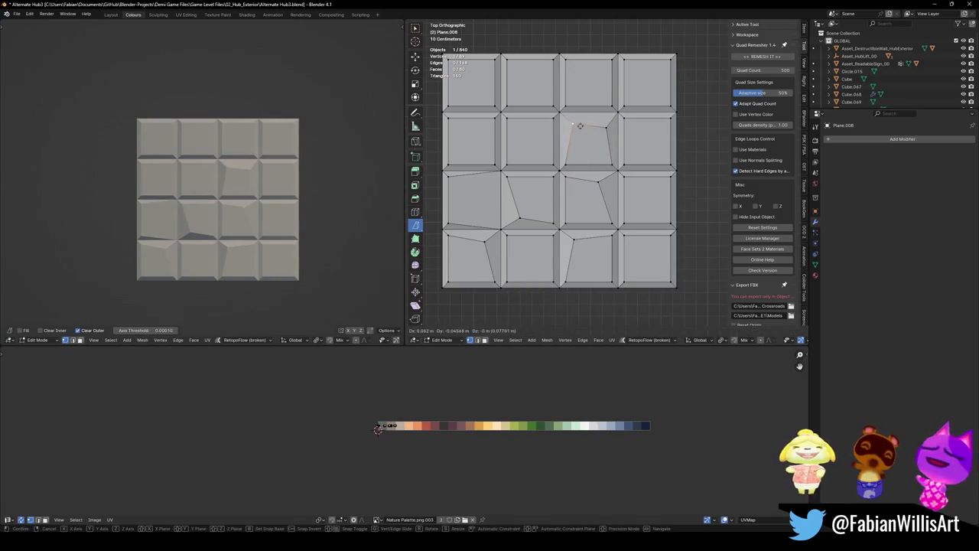
left_click(574, 124)
- Merge three stray vertices At Last into their neighbouring tile corners
key("m")
left_click(475, 274)
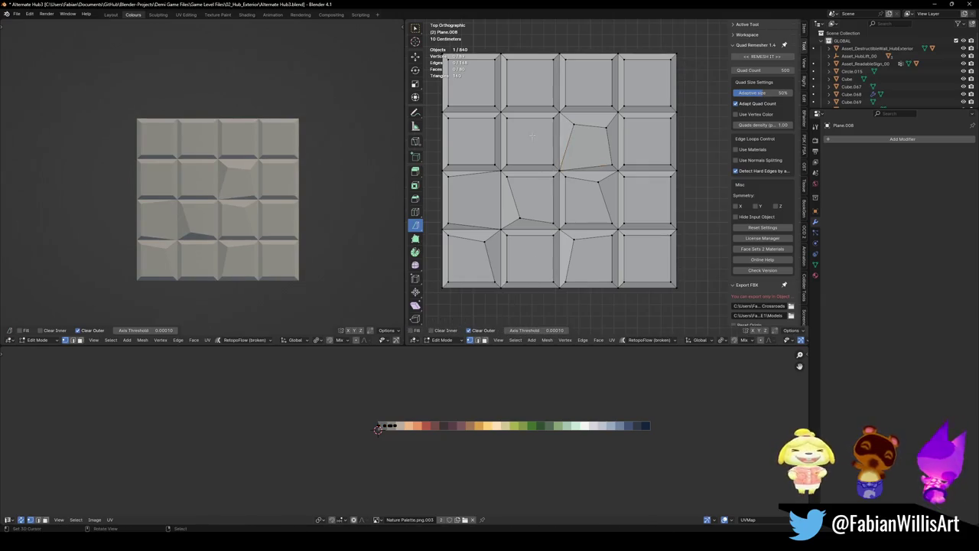
key("m")
left_click(475, 274)
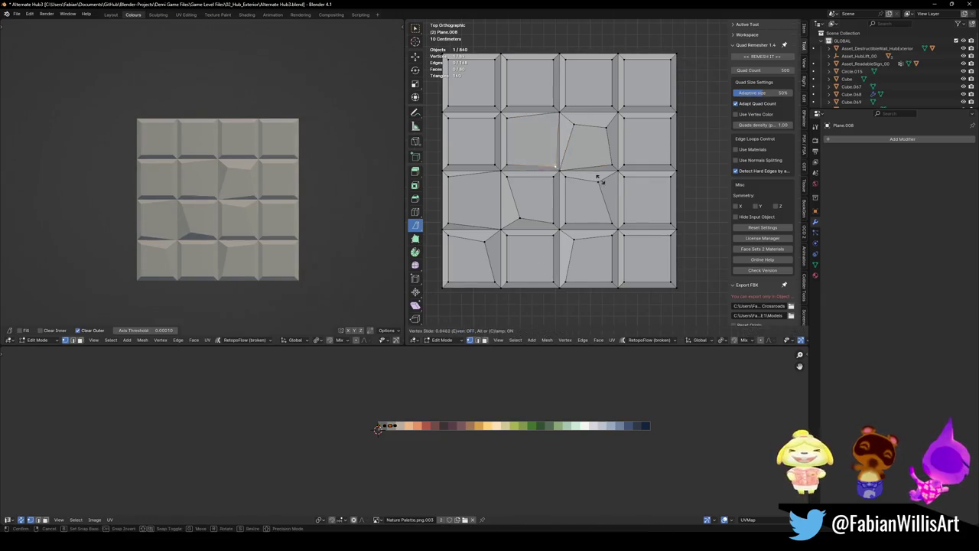
key("m")
left_click(475, 274)
- Shift two vertices in the top-left inner tile, then return to Object Mode
key("g")
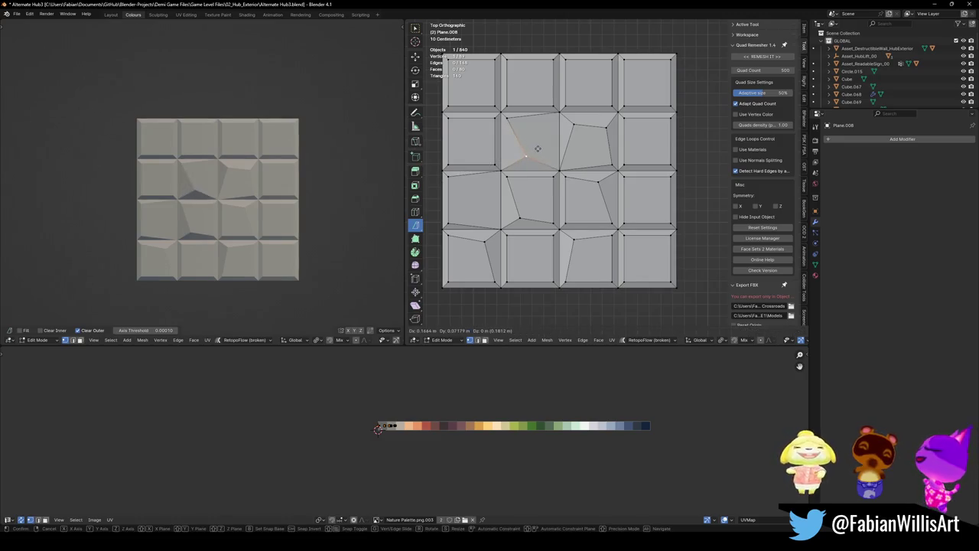
left_click(520, 160)
key("g")
left_click(484, 160)
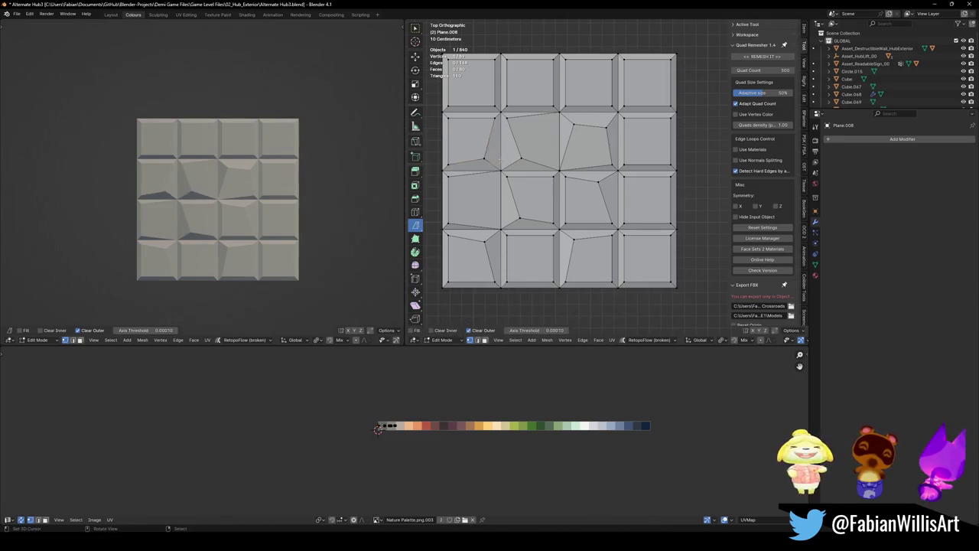
scroll(191, 222, "down", 3)
middle_click_drag(191, 222, 230, 192)
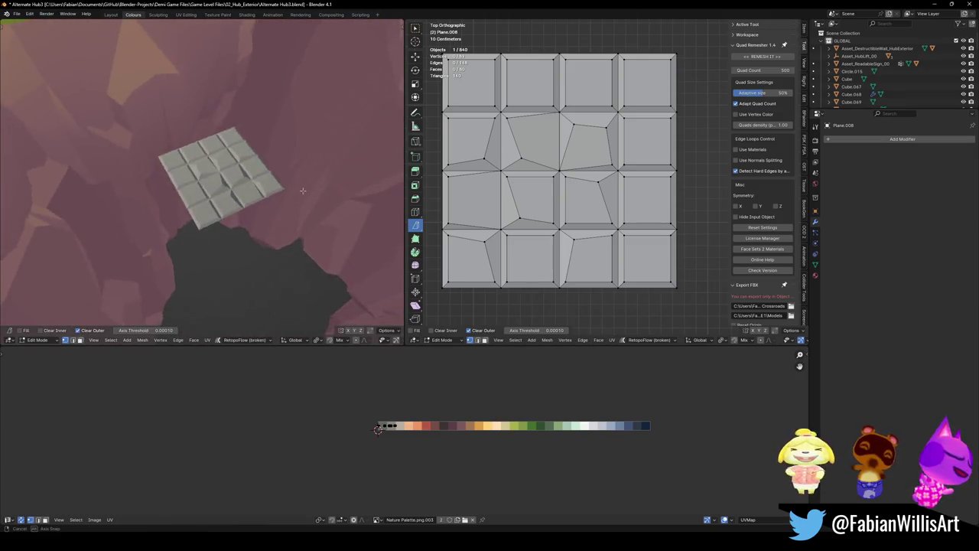
scroll(230, 192, "up", 3)
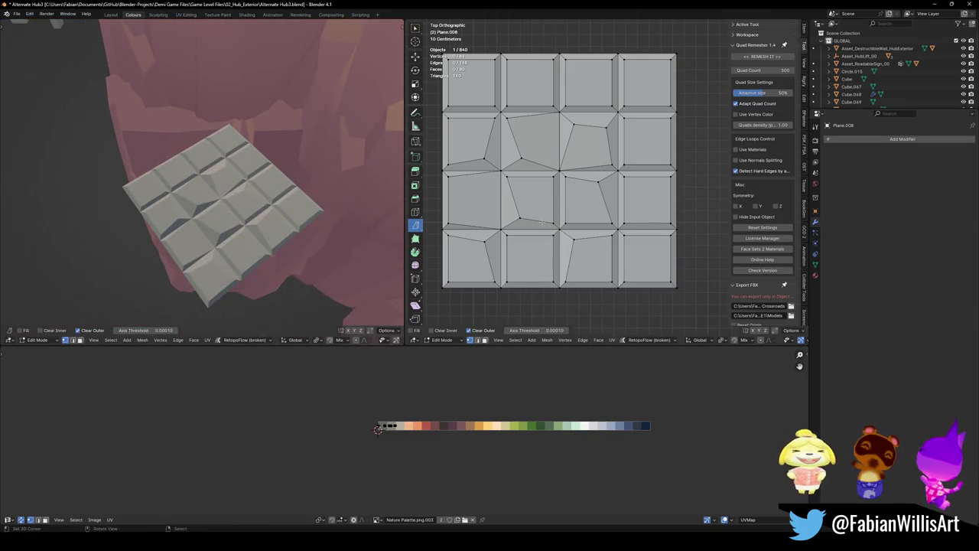
scroll(542, 222, "down", 2)
scroll(551, 214, "down", 2)
key("Tab")
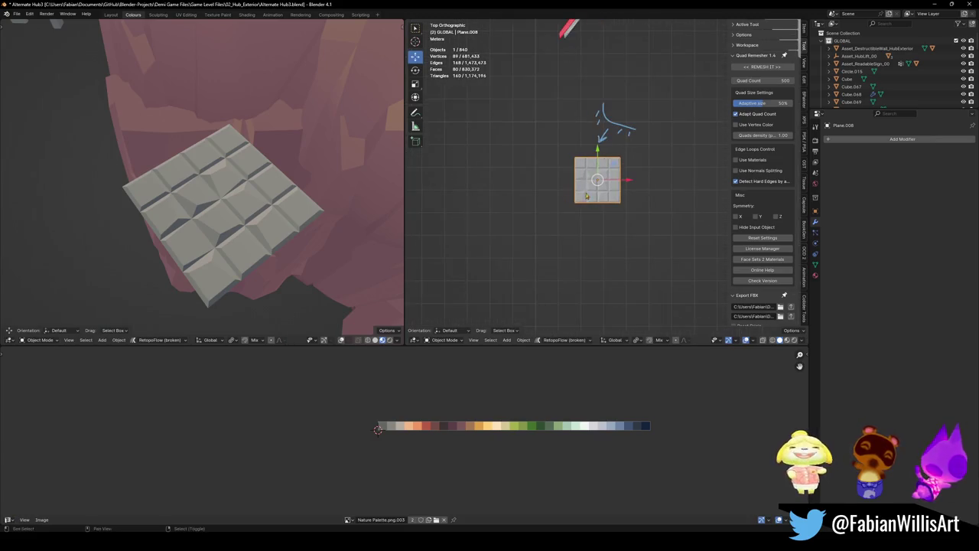
- Delete the tiled plane Plane.008 from the hub scene
middle_click_drag(586, 196, 459, 181, "shift")
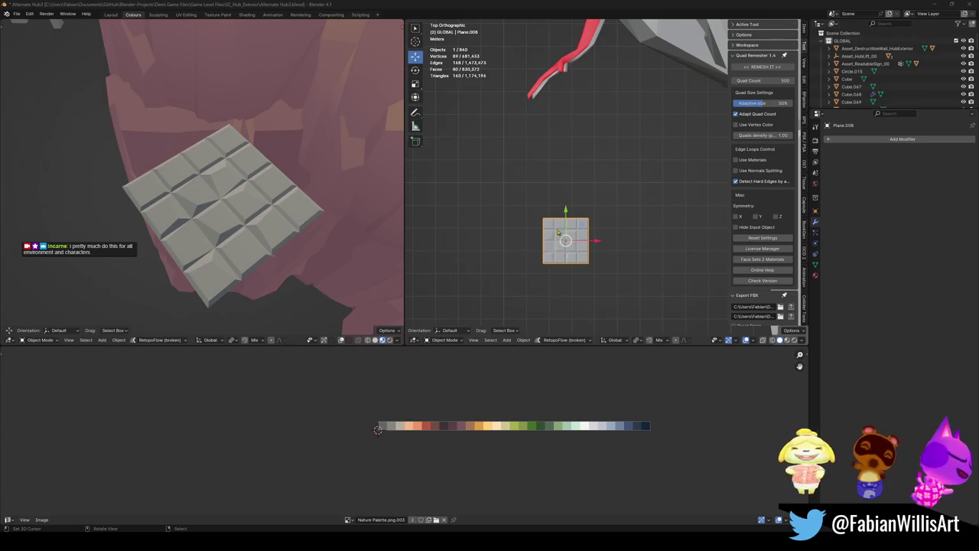
mouse_move(581, 230)
middle_mouse_down()
mouse_move(707, 170)
mouse_move(606, 186)
middle_mouse_up()
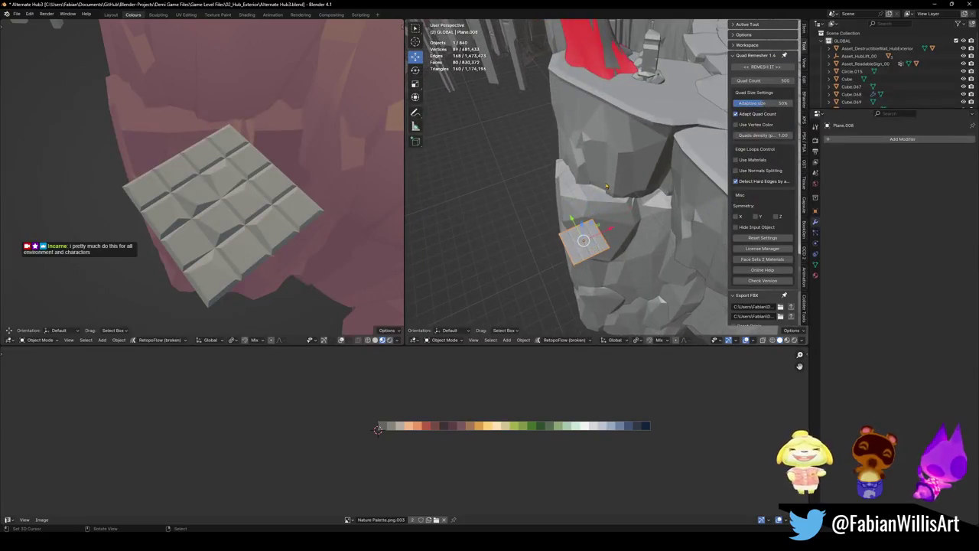
key("Delete")
scroll(605, 188, "down", 3)
scroll(608, 186, "down", 3)
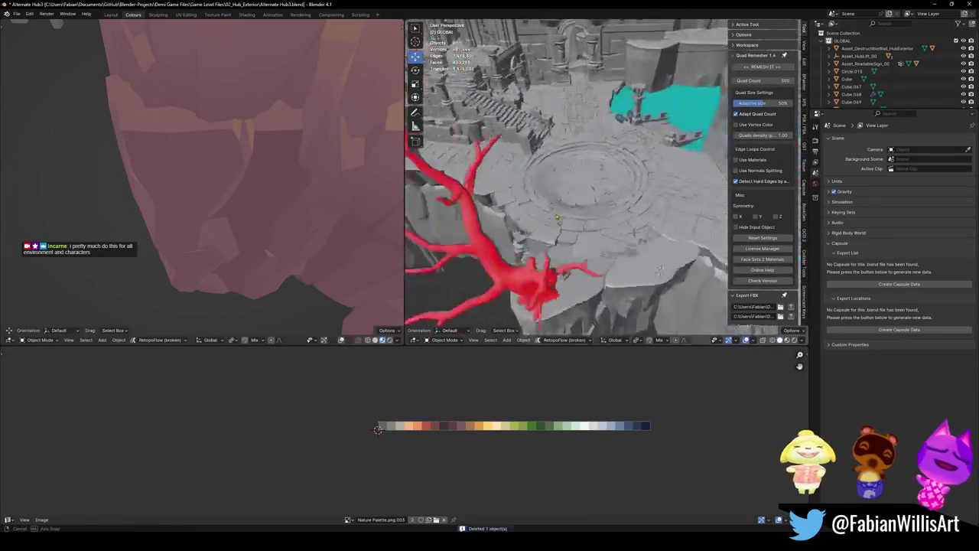
scroll(611, 185, "down", 3)
scroll(611, 185, "down", 3)
- Save Alternate Hub3.blend and select the stone arch
middle_click_drag(611, 184, 628, 139)
key("ctrl+s")
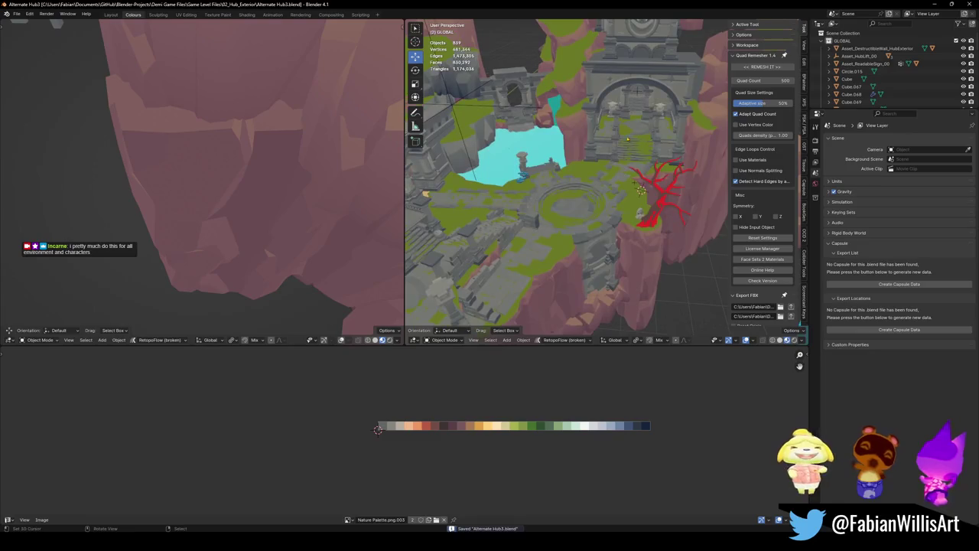
scroll(610, 82, "up", 5)
scroll(610, 82, "up", 3)
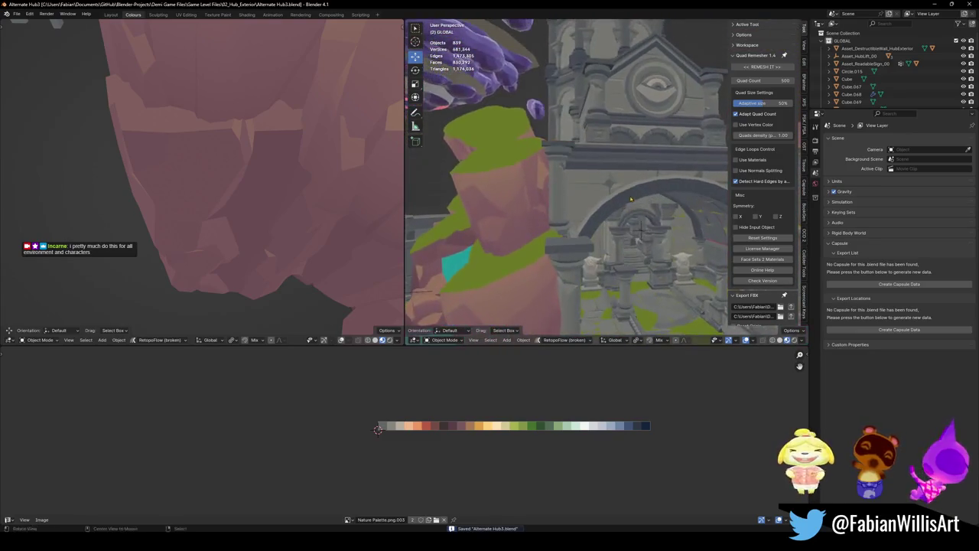
mouse_move(610, 82)
middle_mouse_down()
mouse_move(616, 214)
mouse_move(596, 214)
middle_mouse_up()
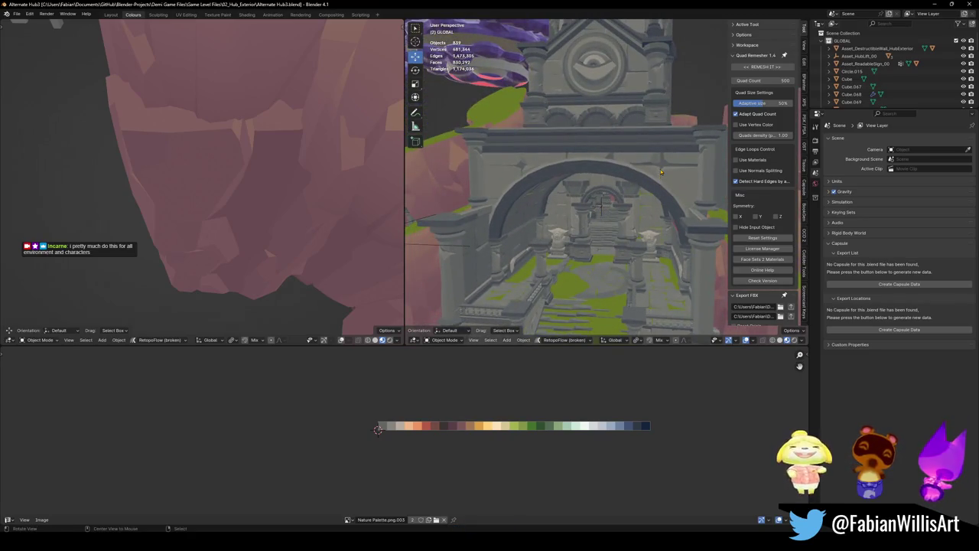
scroll(661, 171, "up", 2)
scroll(618, 174, "up", 3)
left_click(612, 177)
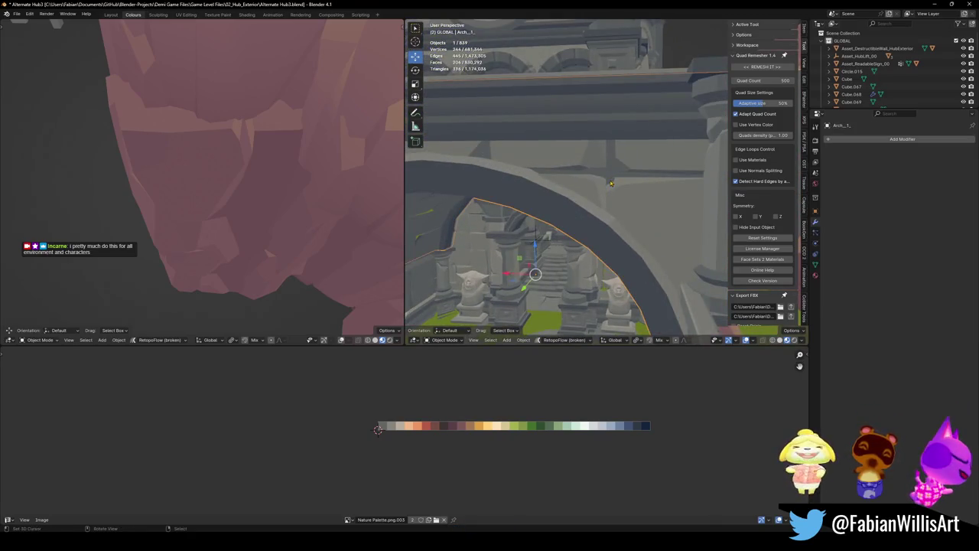
- Enter Edit Mode on the stone arch and delete a run of seven faces
key("Tab")
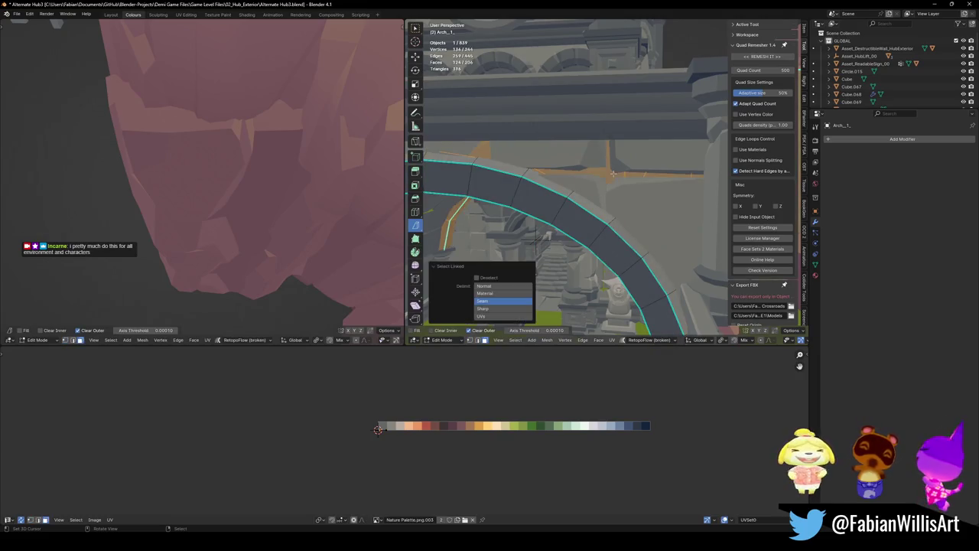
scroll(613, 173, "down", 4)
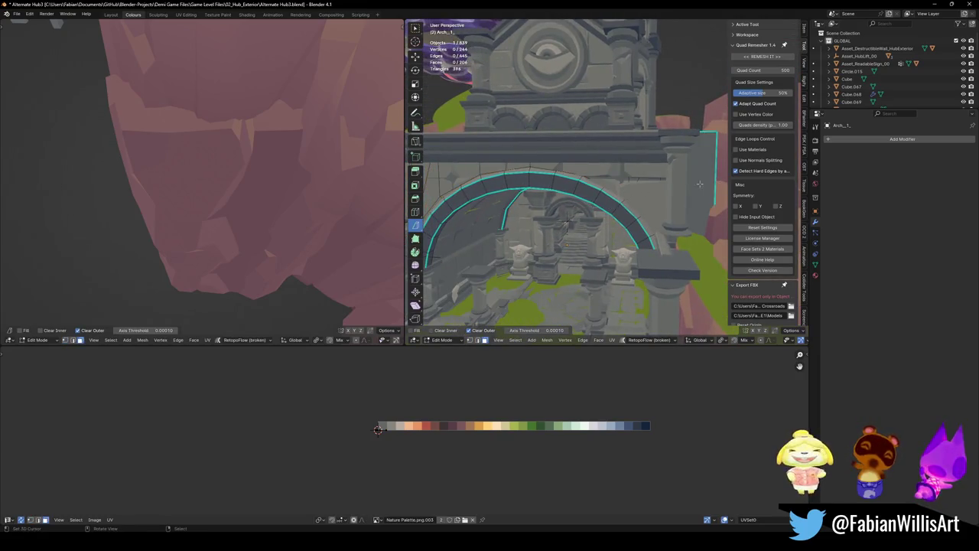
key("Tab")
mouse_move(699, 184)
middle_mouse_down()
mouse_move(694, 207)
mouse_move(635, 236)
middle_mouse_up()
key("alt+a")
scroll(651, 173, "up", 3)
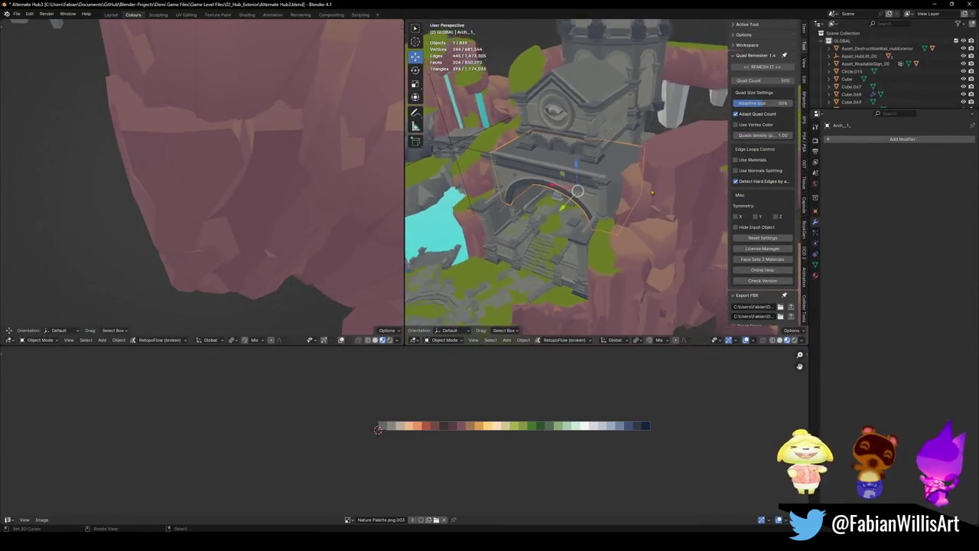
key("Tab")
mouse_move(651, 173)
middle_mouse_down()
mouse_move(638, 202)
mouse_move(620, 206)
mouse_move(622, 227)
mouse_move(619, 216)
middle_mouse_up()
left_click(621, 205, "alt+shift")
key("x")
left_click(619, 208)
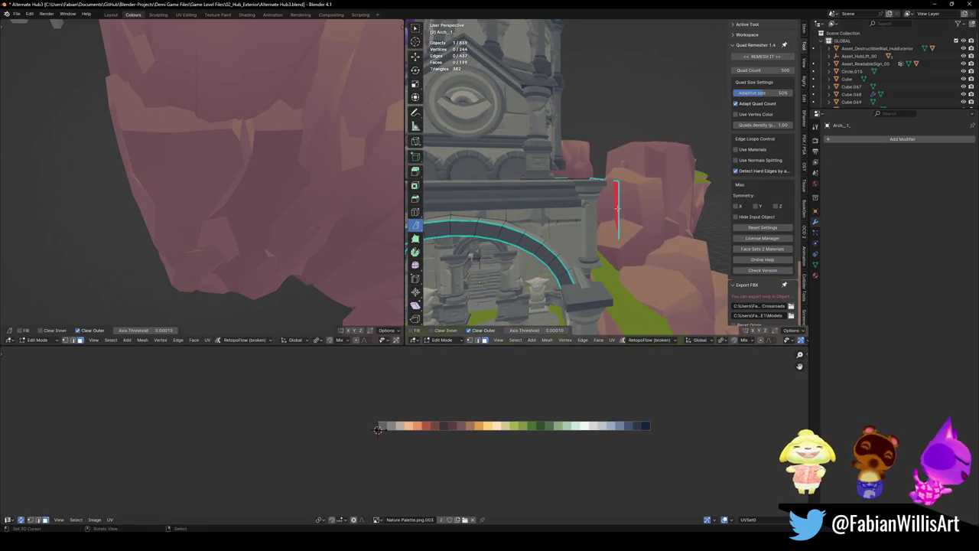
- Delete five more arch faces, return to Object Mode and save the file
key("x")
left_click(632, 205)
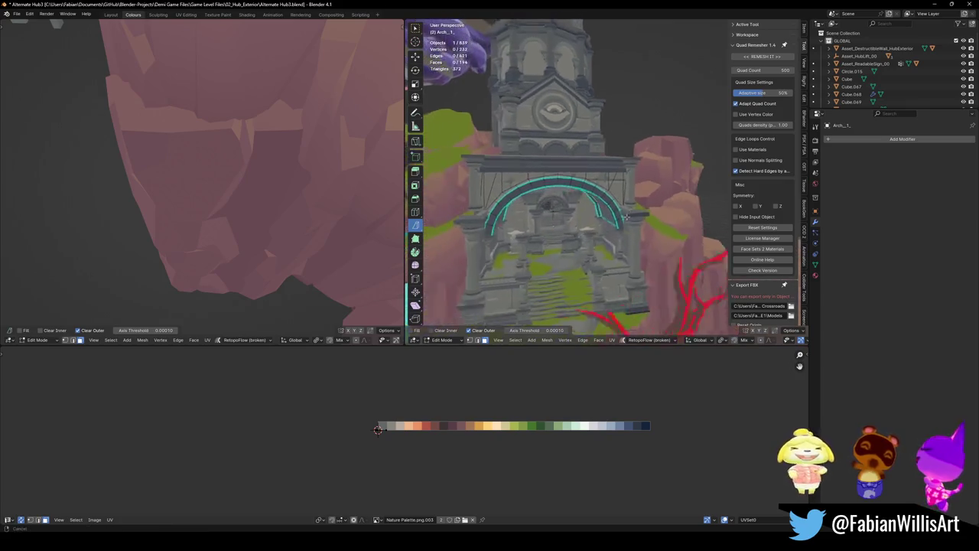
mouse_move(632, 205)
middle_mouse_down()
mouse_move(605, 222)
mouse_move(645, 197)
mouse_move(661, 225)
middle_mouse_up()
key("Tab")
key("ctrl+s")
left_click(643, 207)
- Move rock Cube.051 to a new spot, excluding the Z axis
key("g")
key("shift+z")
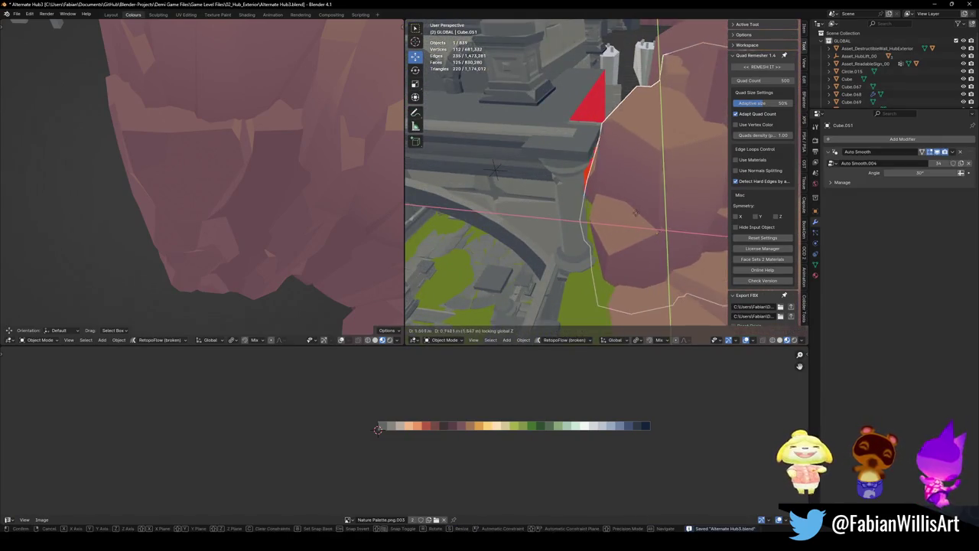
left_click(645, 233)
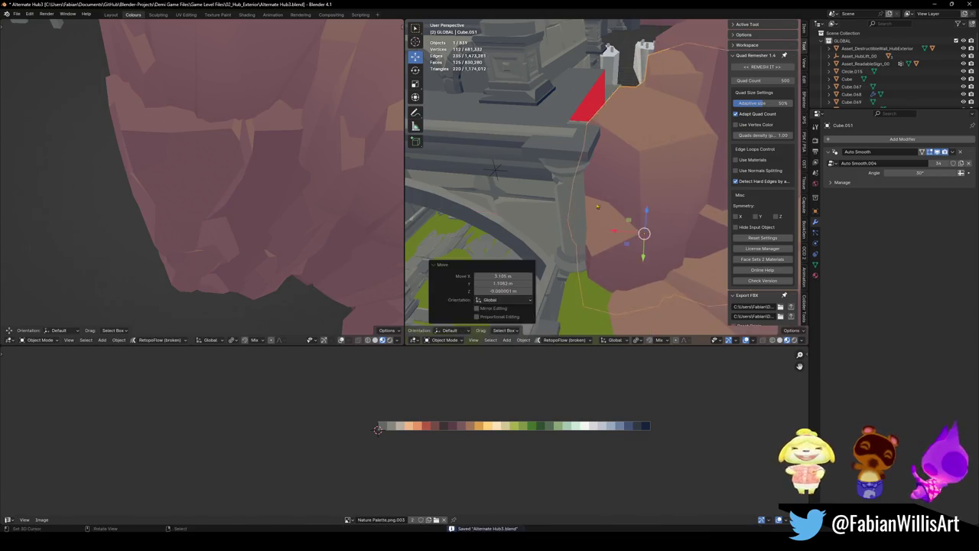
mouse_move(645, 234)
middle_mouse_down()
mouse_move(603, 181)
mouse_move(557, 235)
mouse_move(564, 203)
mouse_move(574, 204)
middle_mouse_up()
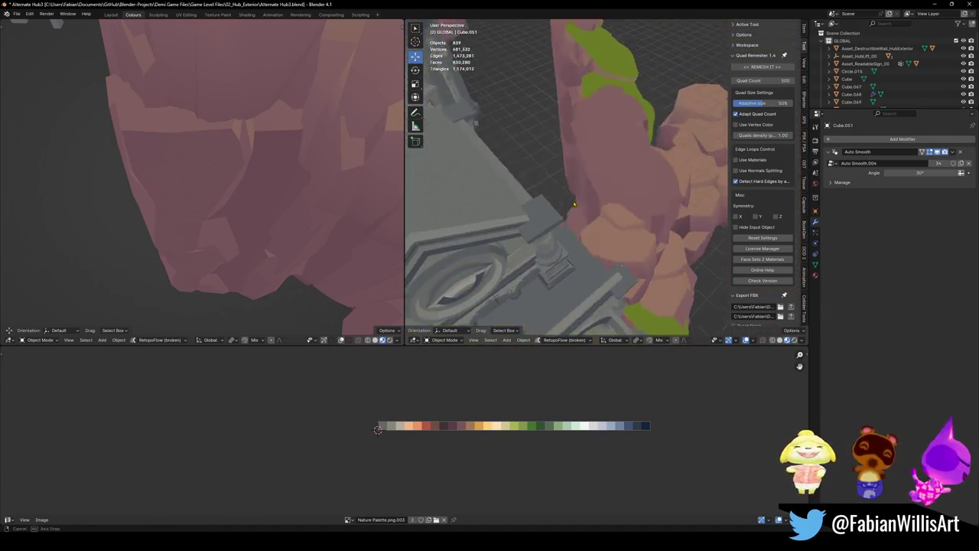
- Duplicate a rock, rotate it 22.5° around Z and place it beside the arch
left_click(615, 212)
key("shift+d")
left_click(616, 209)
key("r")
key("z")
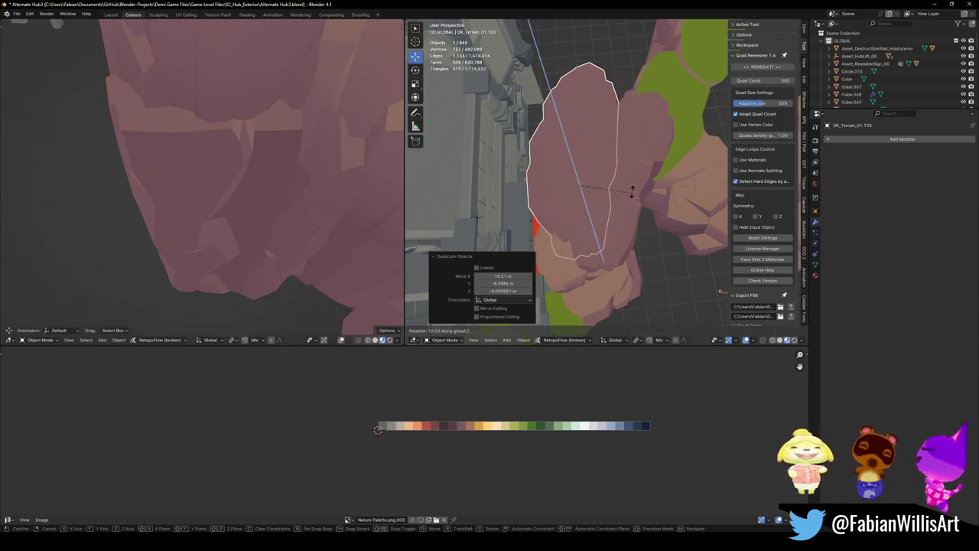
left_click(632, 192)
key("g")
key("z")
left_click(461, 249)
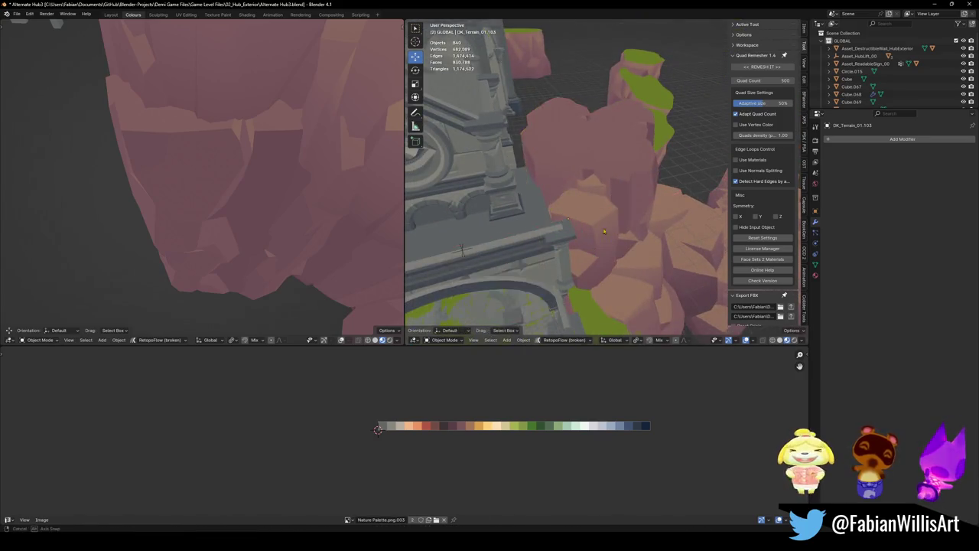
mouse_move(462, 248)
middle_mouse_down()
mouse_move(658, 237)
mouse_move(545, 207)
mouse_move(537, 189)
mouse_move(590, 188)
mouse_move(603, 205)
middle_mouse_up()
left_click(537, 189)
- Nudge the rock's selected vertices and slide an edge in Edit Mode, then exit
key("Tab")
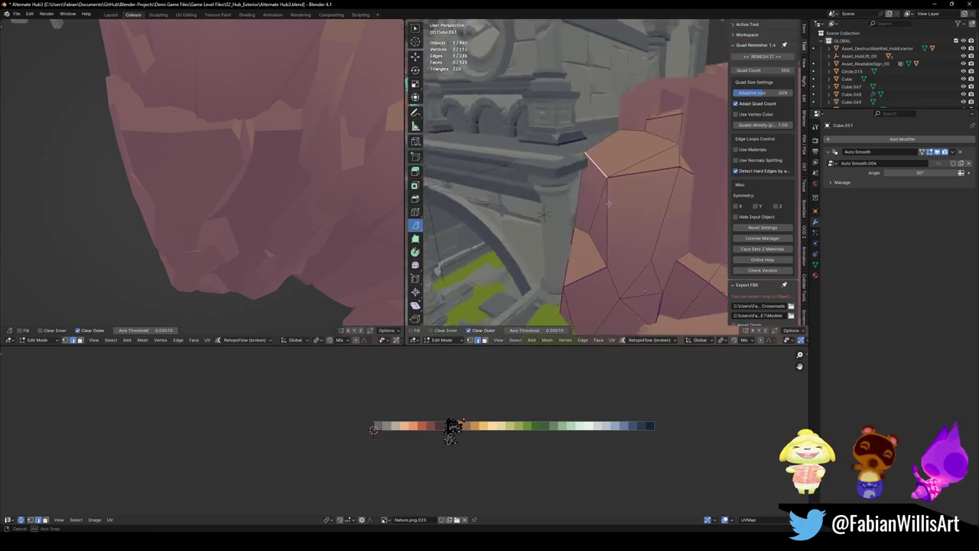
key("g")
left_click(605, 210)
left_click(584, 246)
key("g")
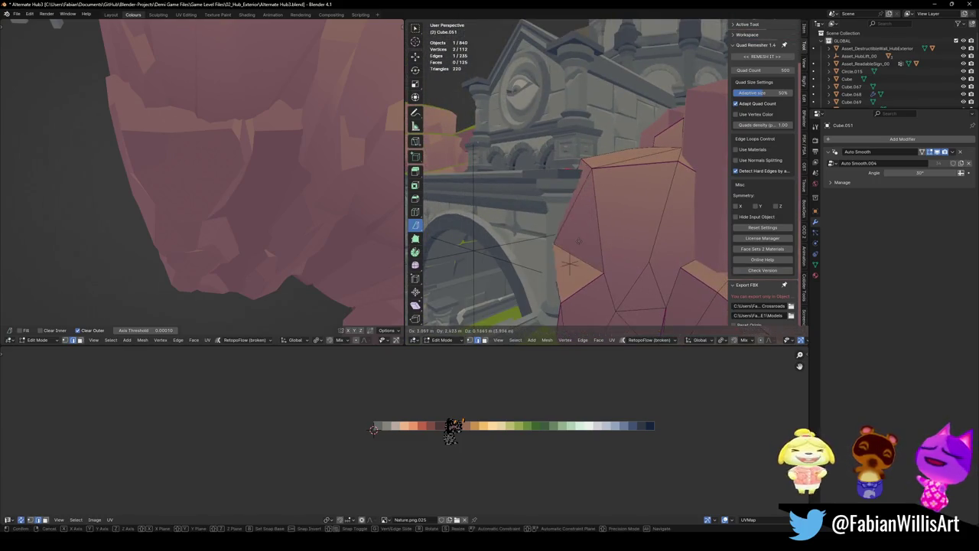
middle_click_drag(593, 240, 588, 201)
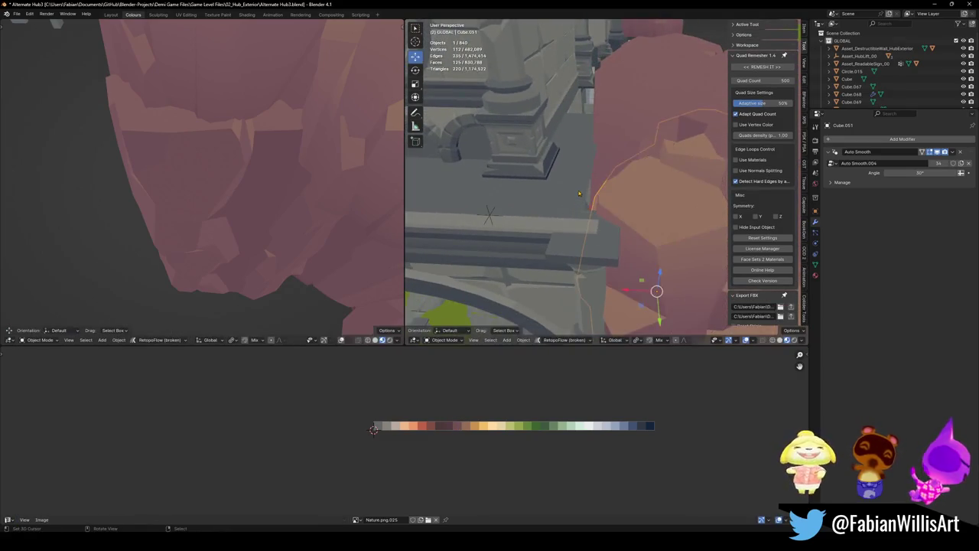
key("alt+q")
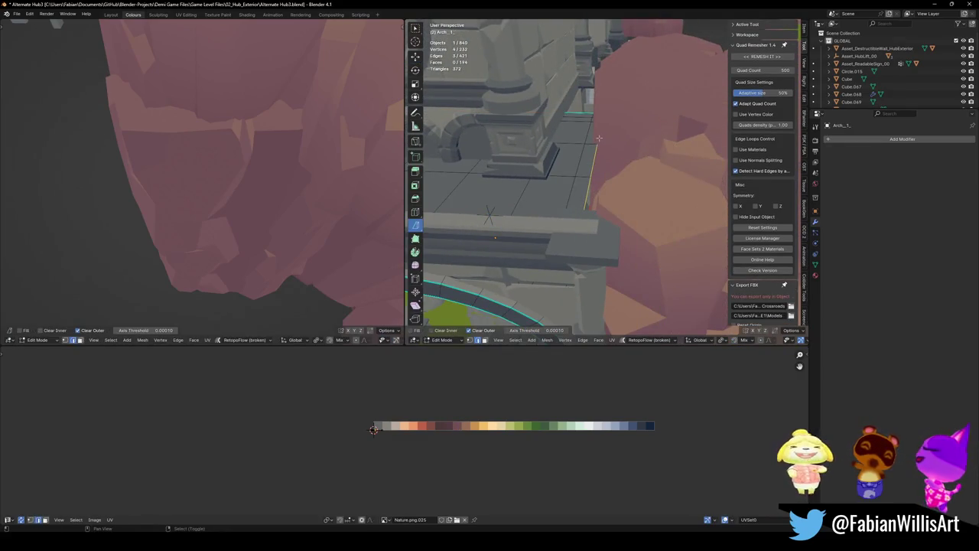
key("g")
key("g")
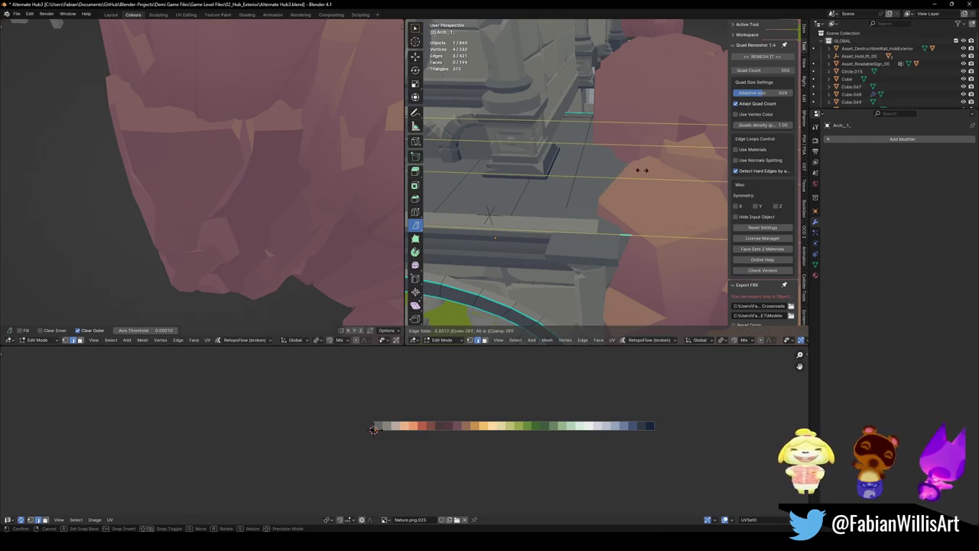
key("Escape")
key("Tab")
middle_click_drag(637, 171, 632, 180)
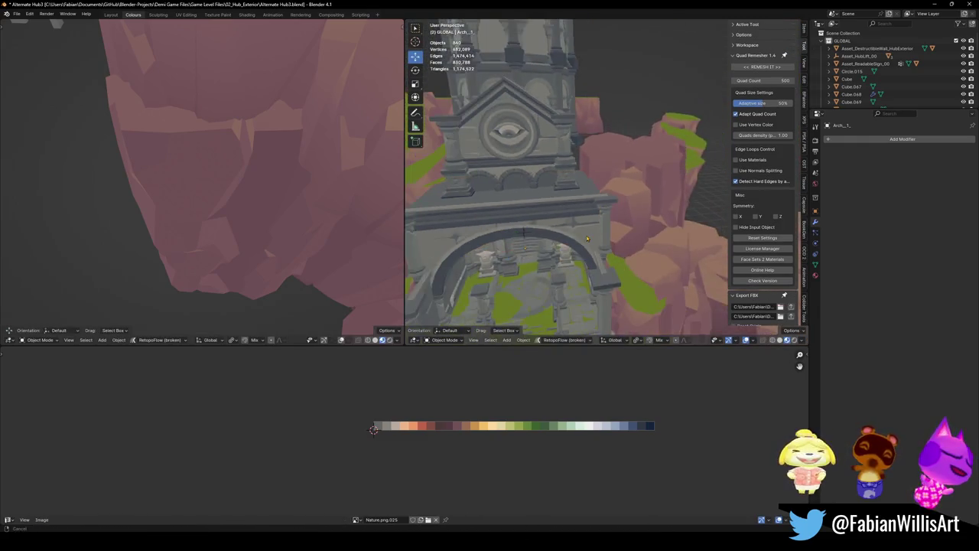
- Save the file and start editing the pink terrain piece beside the wall
key("ctrl+s")
scroll(632, 184, "up", 3)
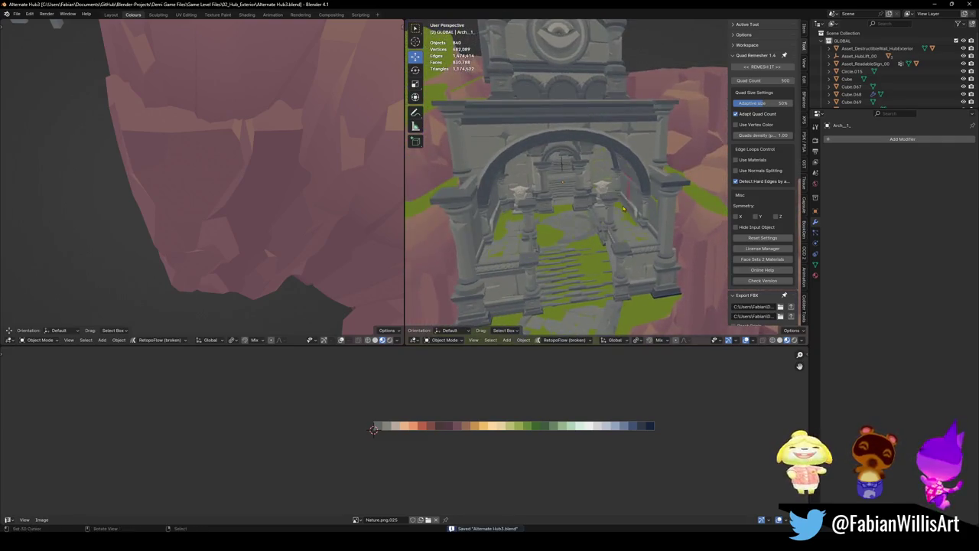
middle_click_drag(632, 187, 627, 199)
scroll(628, 199, "up", 5)
left_click(616, 206)
key("Tab")
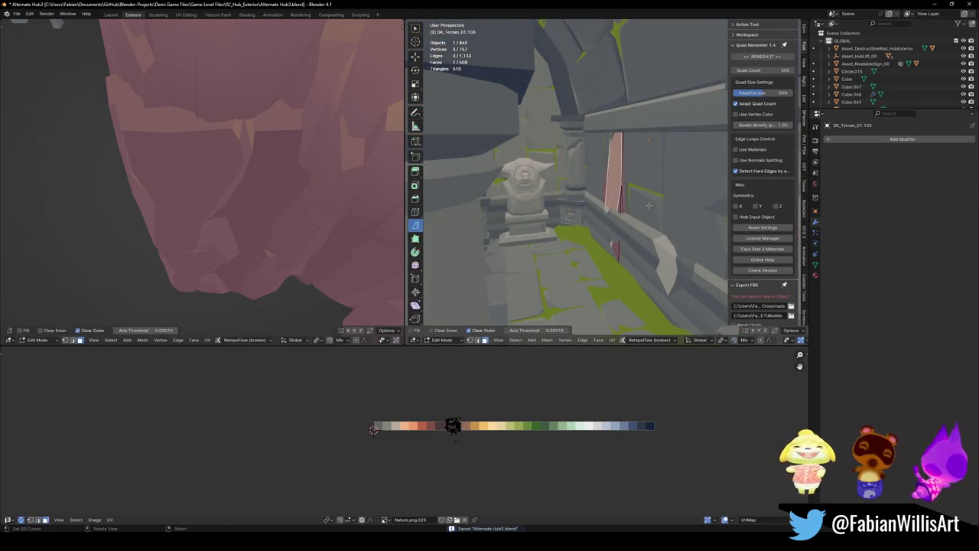
- Move the terrain vertices, then Merge by Distance to remove 500 duplicate vertices
key("g")
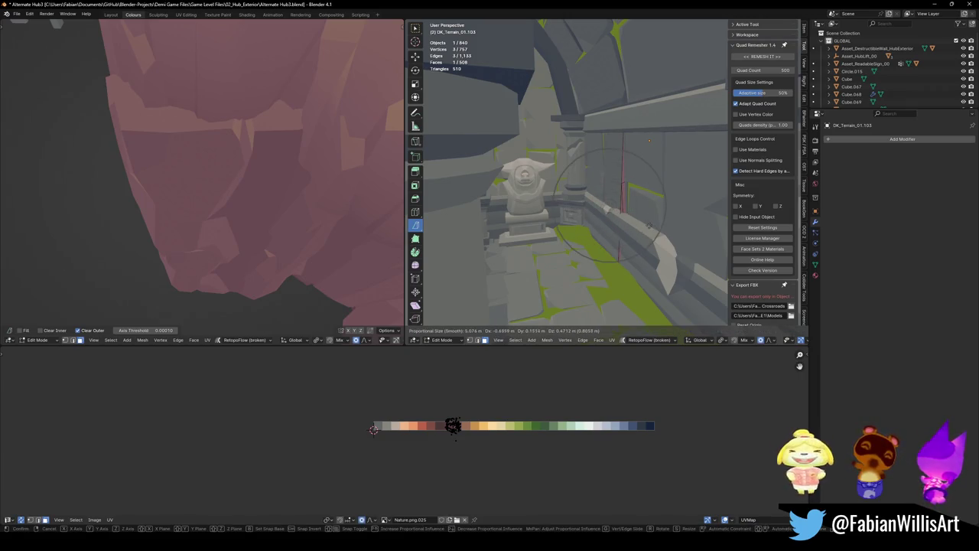
left_click(649, 140)
key("a")
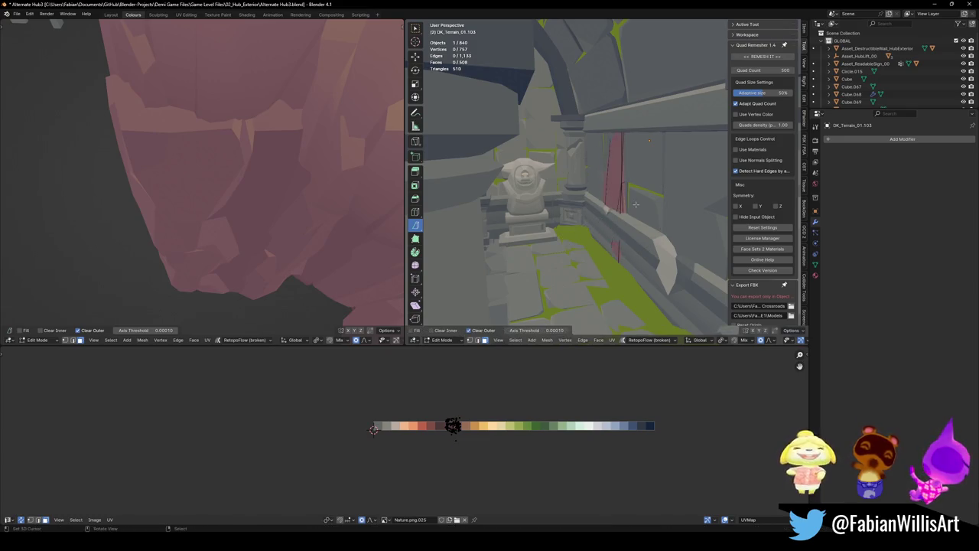
key("q")
left_click(614, 75)
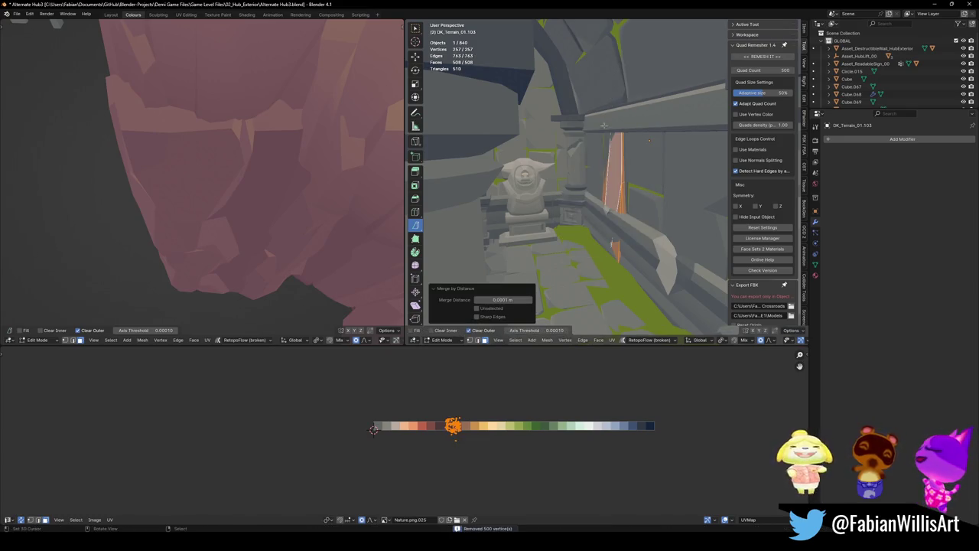
- Move one terrain face with proportional editing, exit Edit Mode and select the pink cliff
left_click(622, 202)
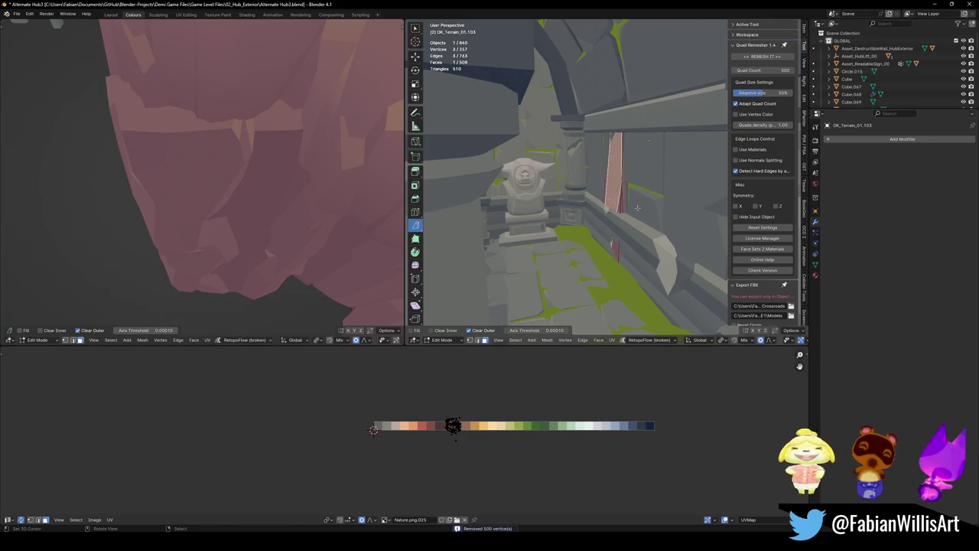
key("g")
left_click(621, 203)
key("Tab")
scroll(626, 200, "down", 5)
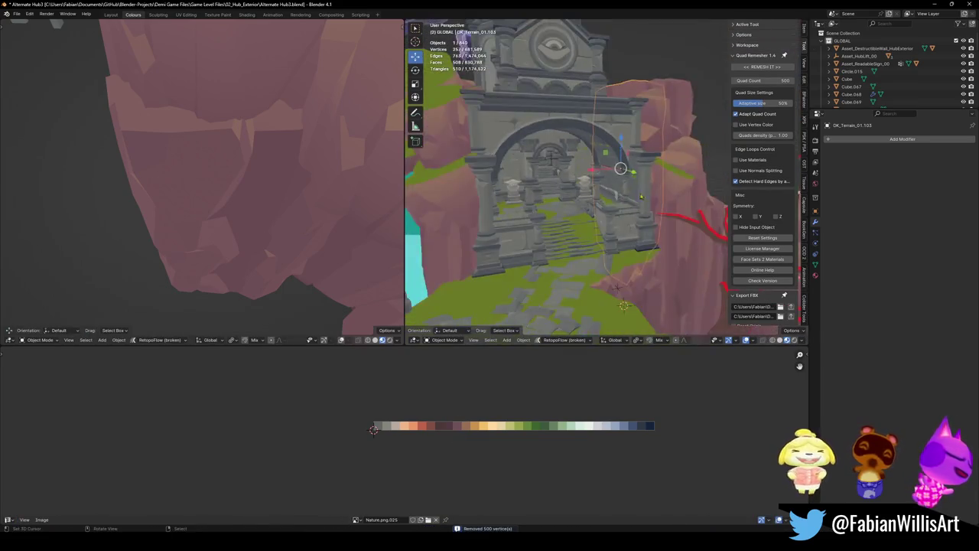
left_click(664, 146)
scroll(663, 146, "down", 3)
scroll(555, 256, "down", 2)
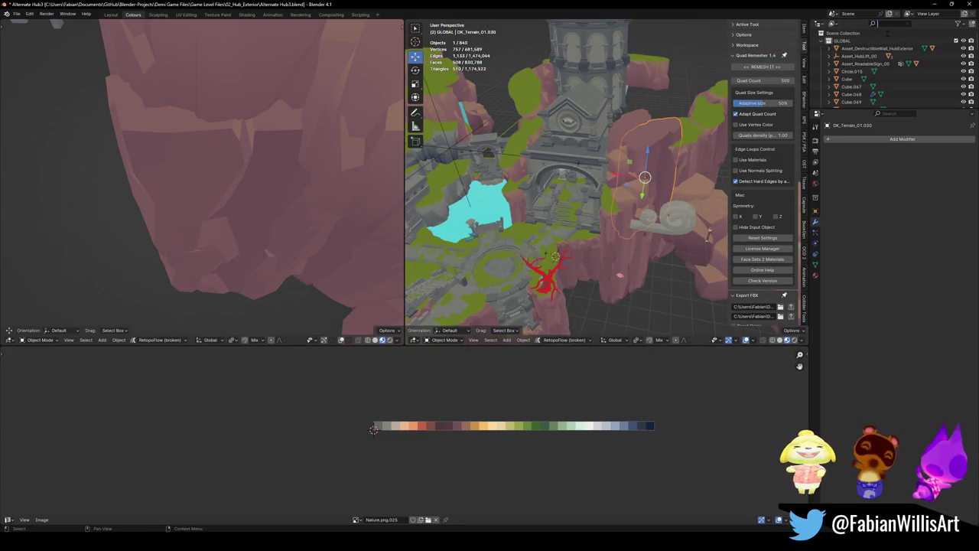
- Filter the Outliner by 'terrain', select all matching terrain objects and isolate them in local view
type("terrain")
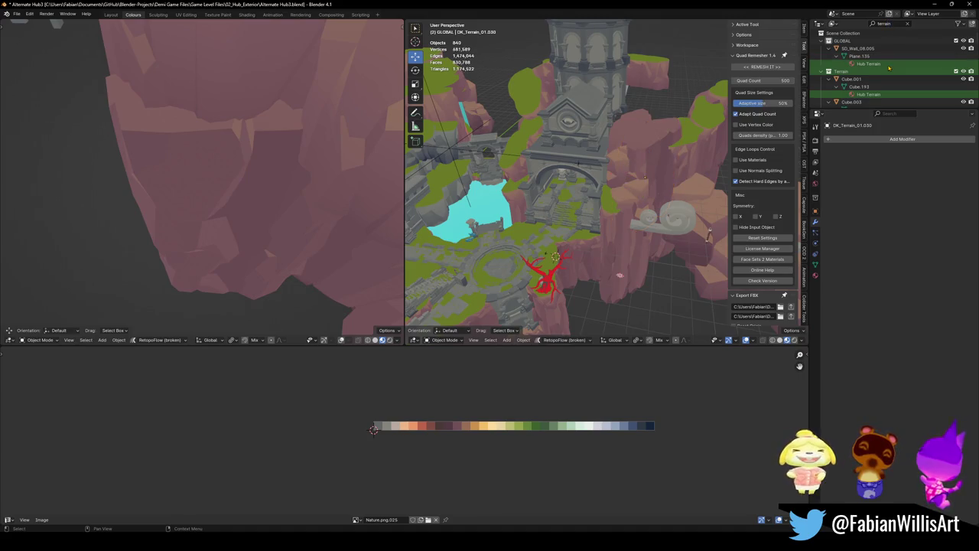
left_click(889, 70)
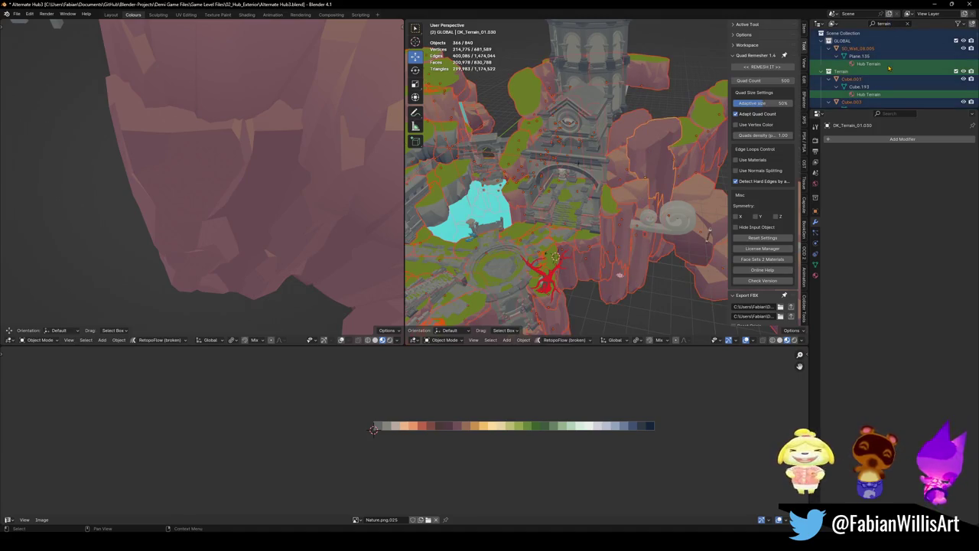
middle_click_drag(527, 207, 483, 220)
scroll(483, 220, "up", 3)
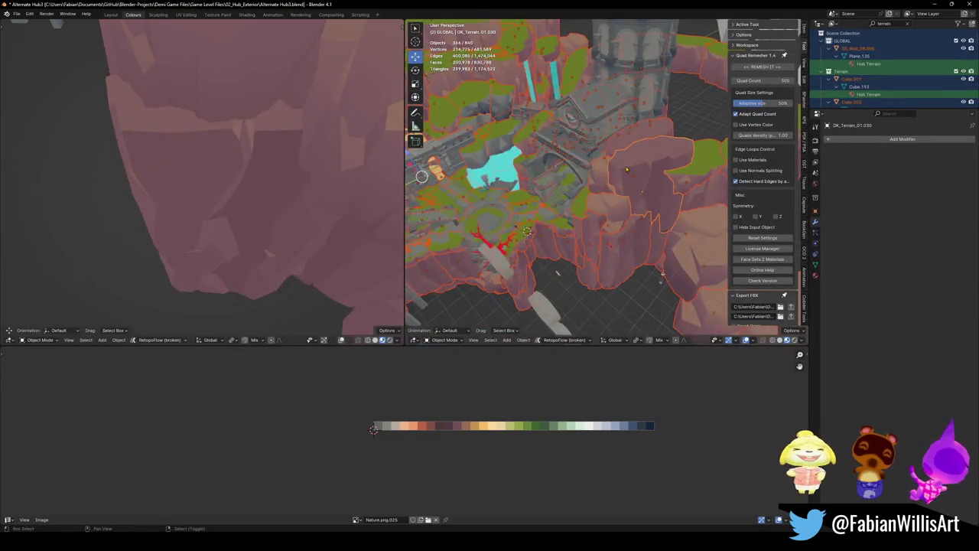
key("KP_Divide")
mouse_move(536, 199)
middle_mouse_down()
mouse_move(560, 186)
mouse_move(530, 199)
middle_mouse_up()
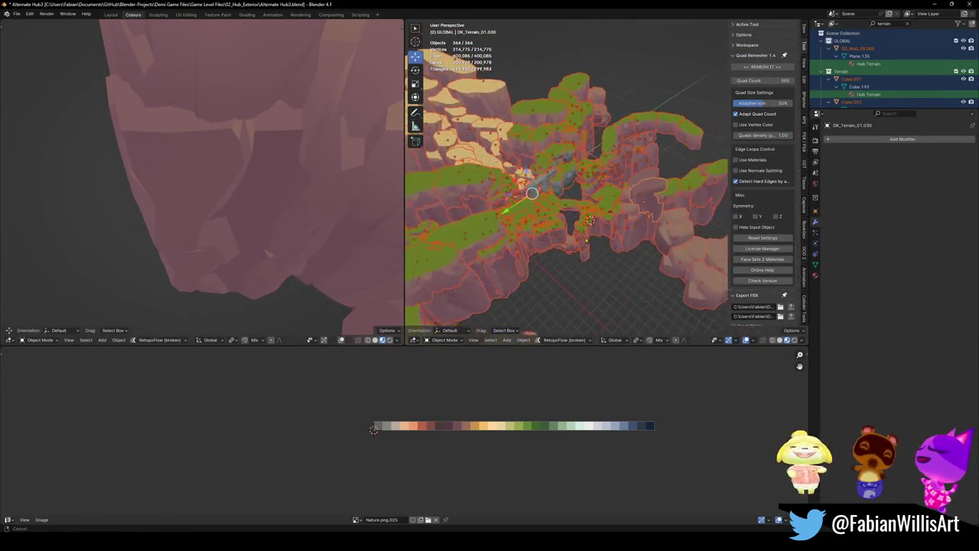
- Merge by Distance on all terrain vertices, removing 52,957 duplicates, then exit Edit Mode
key("Tab")
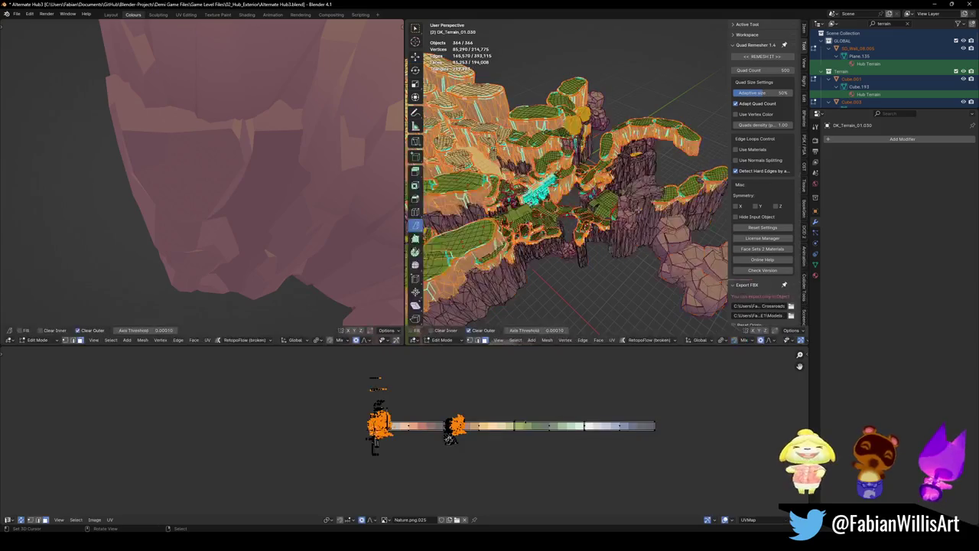
key("alt+a")
key("a")
key("q")
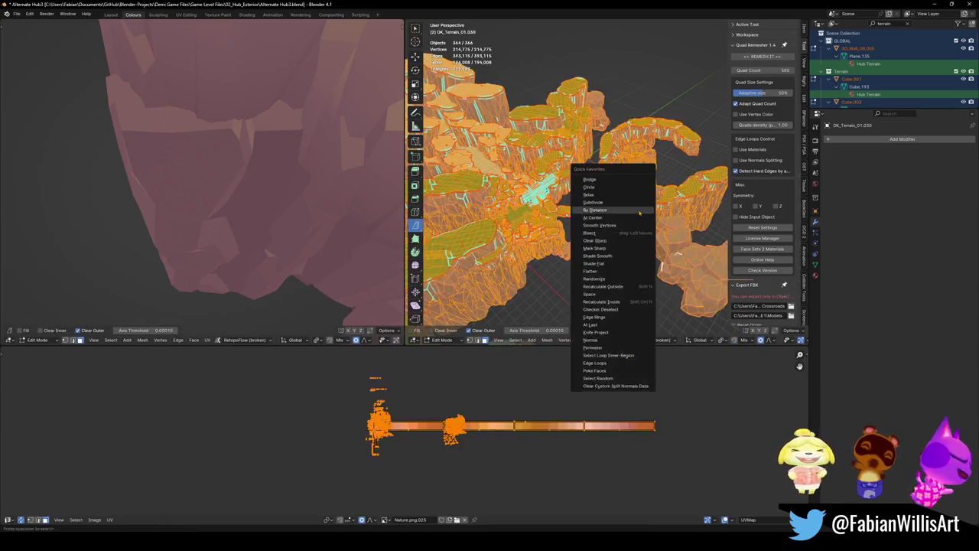
left_click(640, 210)
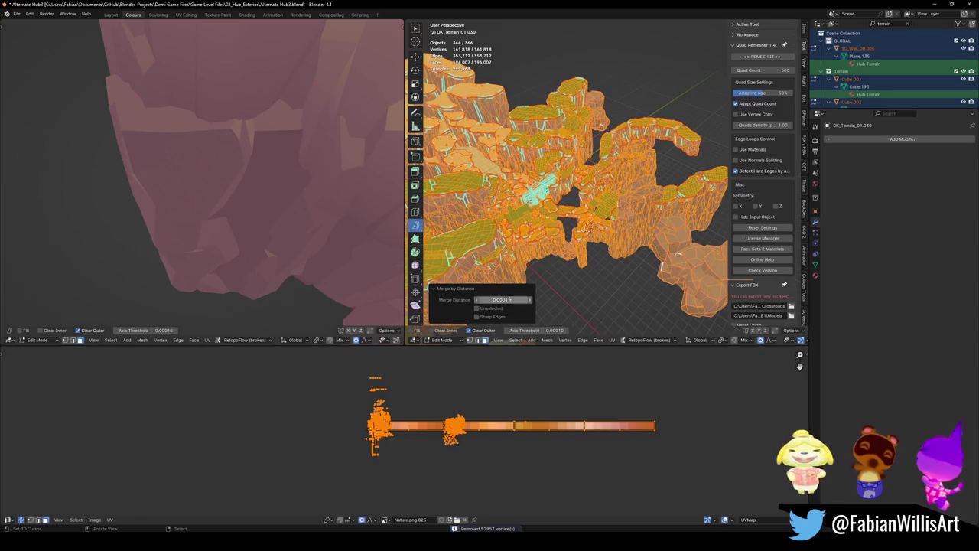
right_click(510, 299)
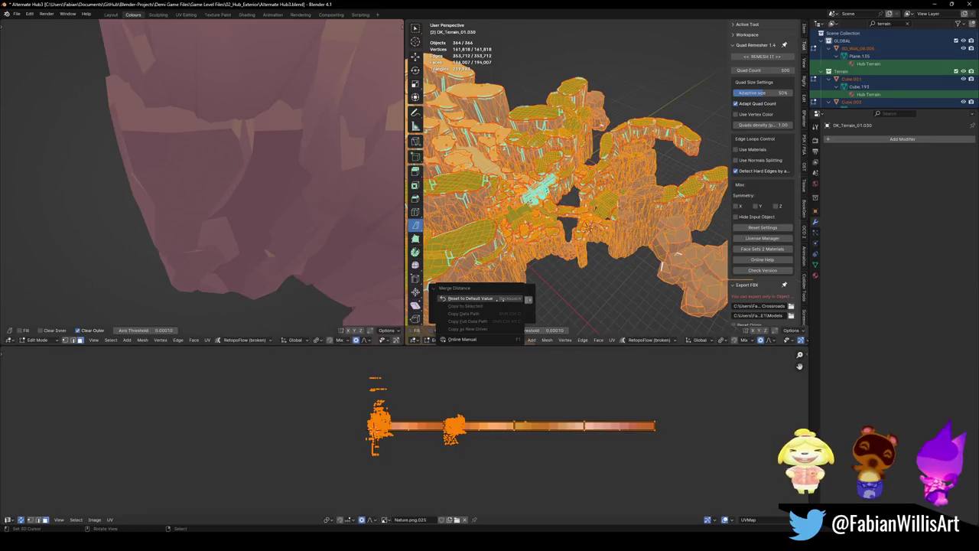
key("Escape")
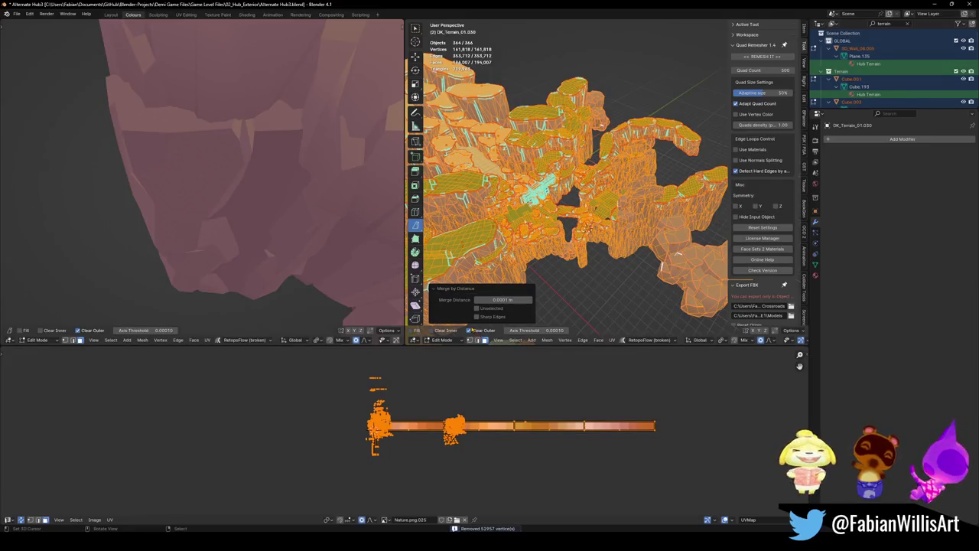
scroll(587, 227, "up", 3)
key("Tab")
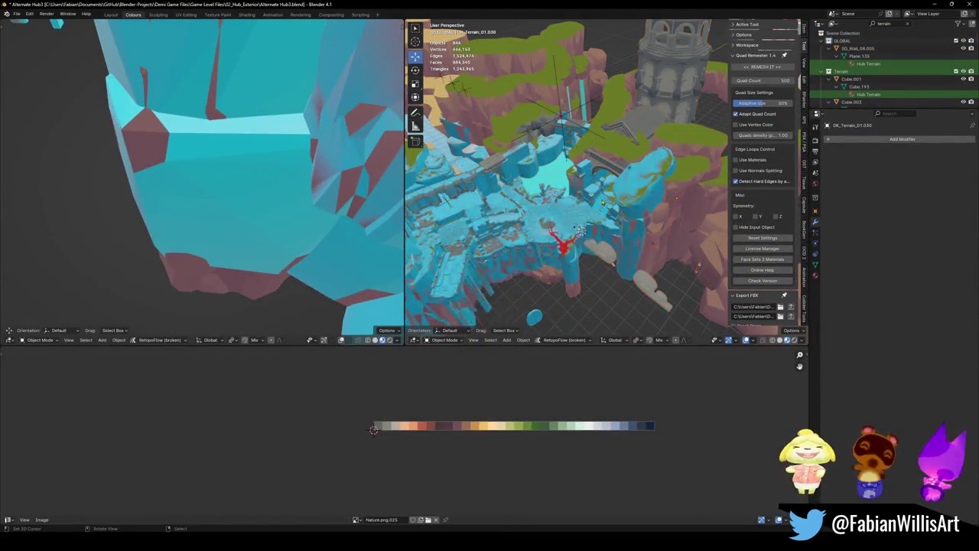
- Delete the leftover Cube.017 and the terrain piece DK_Terrain_03.032
left_click(572, 240)
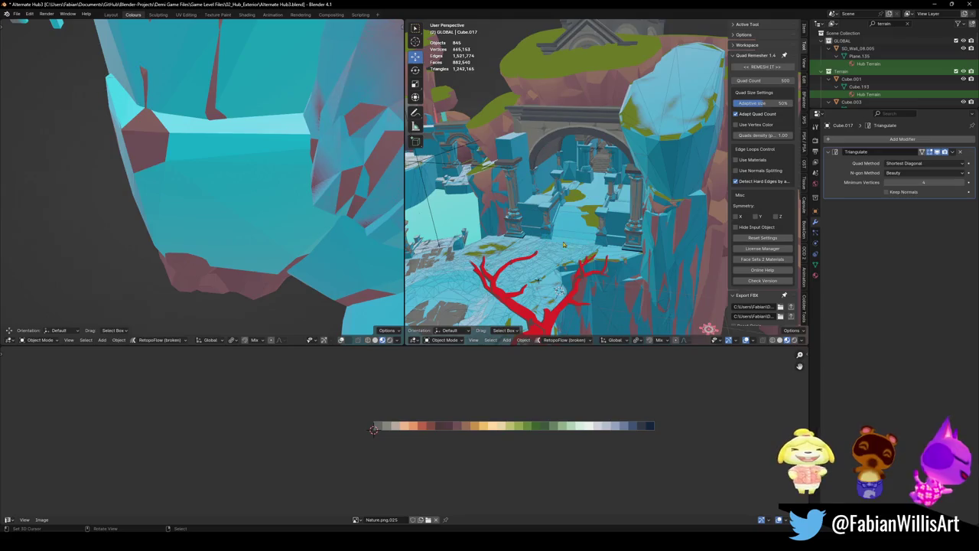
key("Delete")
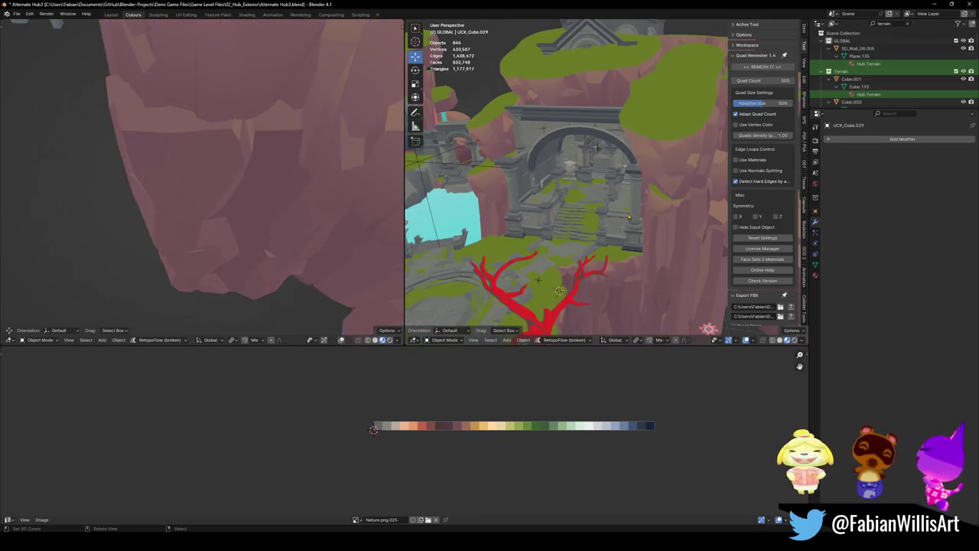
middle_click_drag(556, 250, 664, 160)
key("Delete")
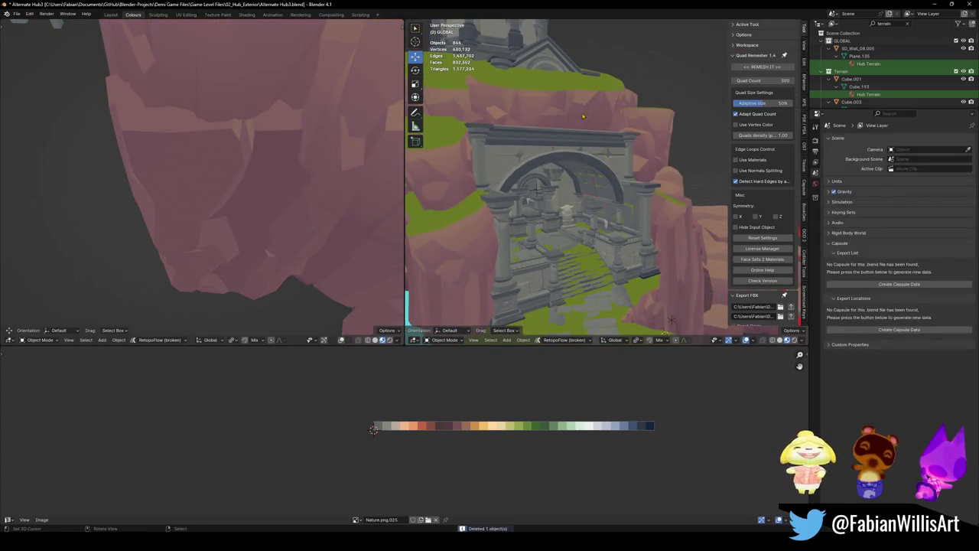
- Delete the terrain slab DK_Terrain_03.124 beside the arch
mouse_move(533, 178)
middle_mouse_down()
mouse_move(547, 196)
mouse_move(538, 136)
mouse_move(559, 162)
middle_mouse_up()
left_click(538, 136)
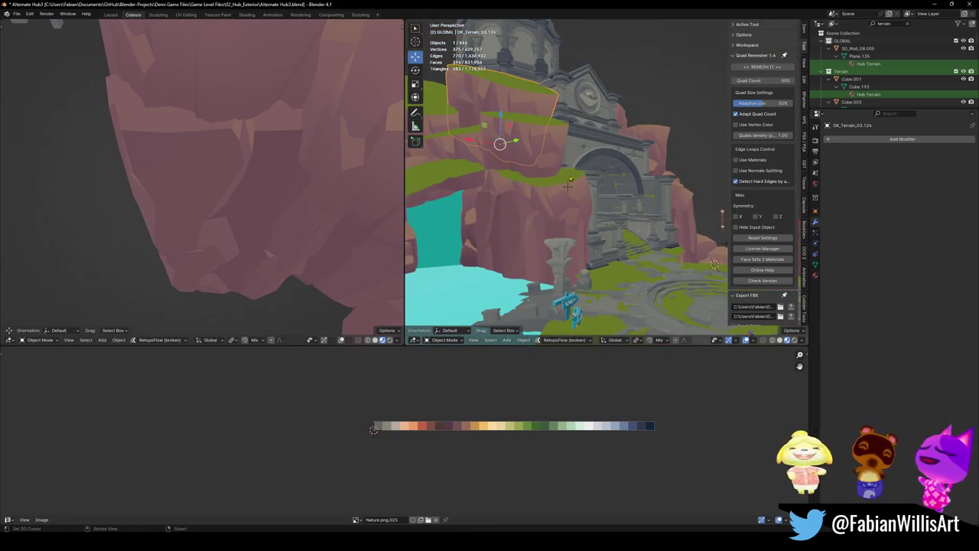
key("alt+a")
key("shift+grave")
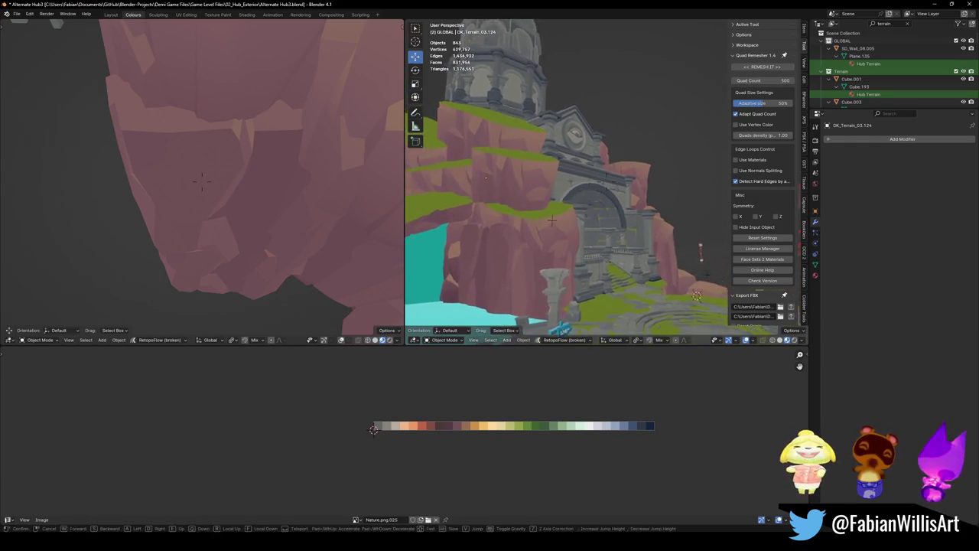
key("w")
key("s")
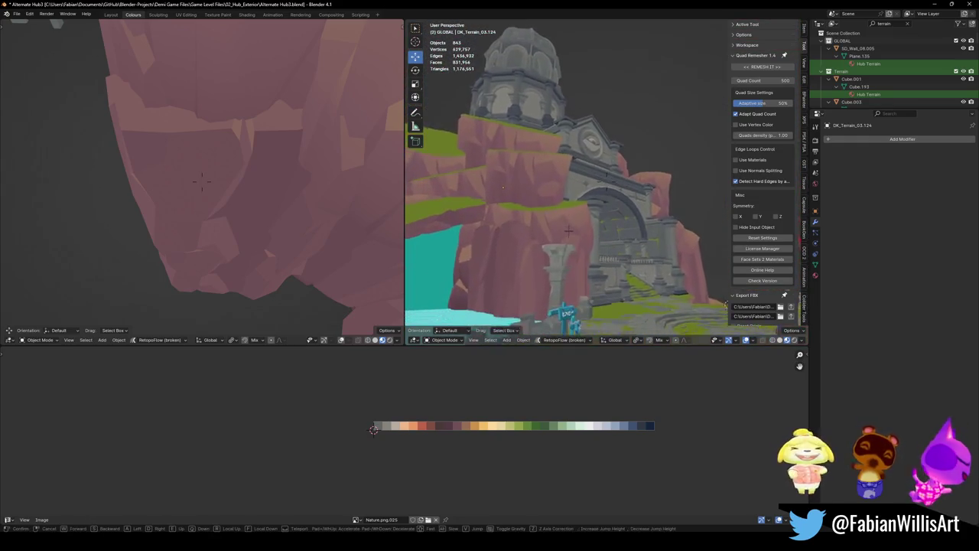
left_click(569, 229)
key("Delete")
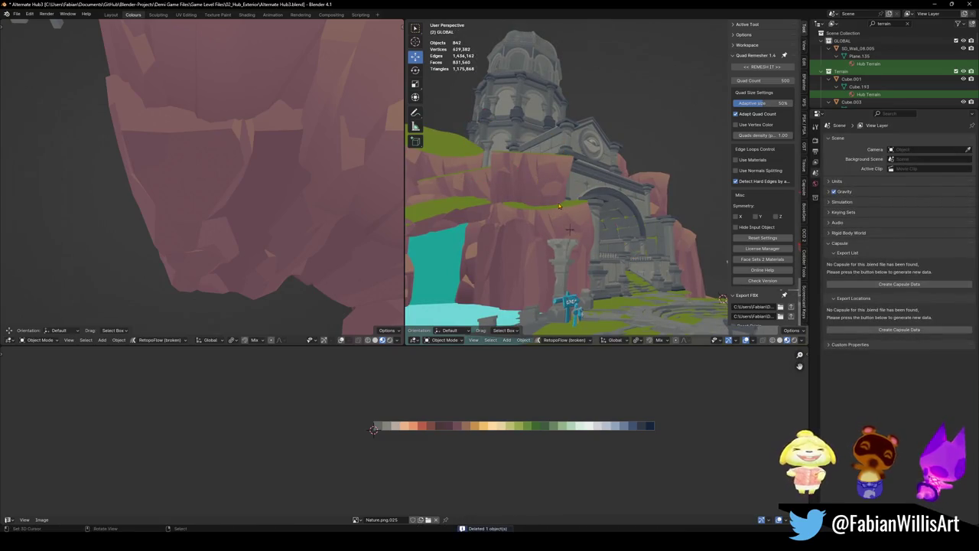
- Walk up to the tower arch, select it and enter Edit Mode on its mesh
key("shift+grave")
key("w")
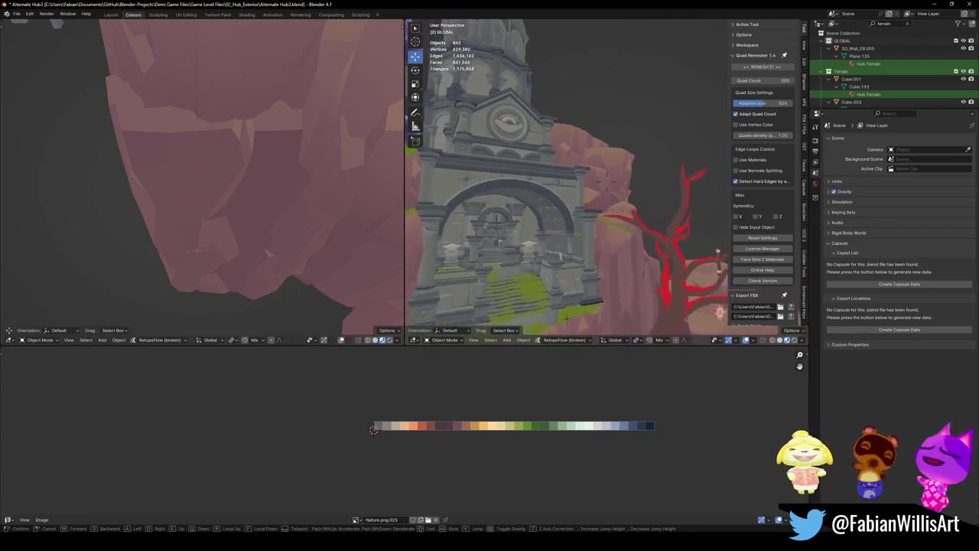
left_click(607, 171)
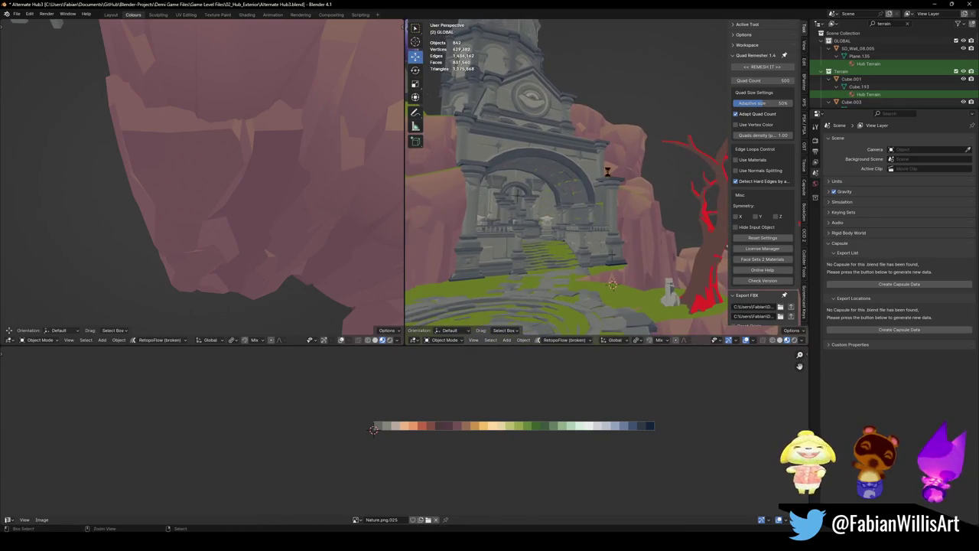
key("shift+grave")
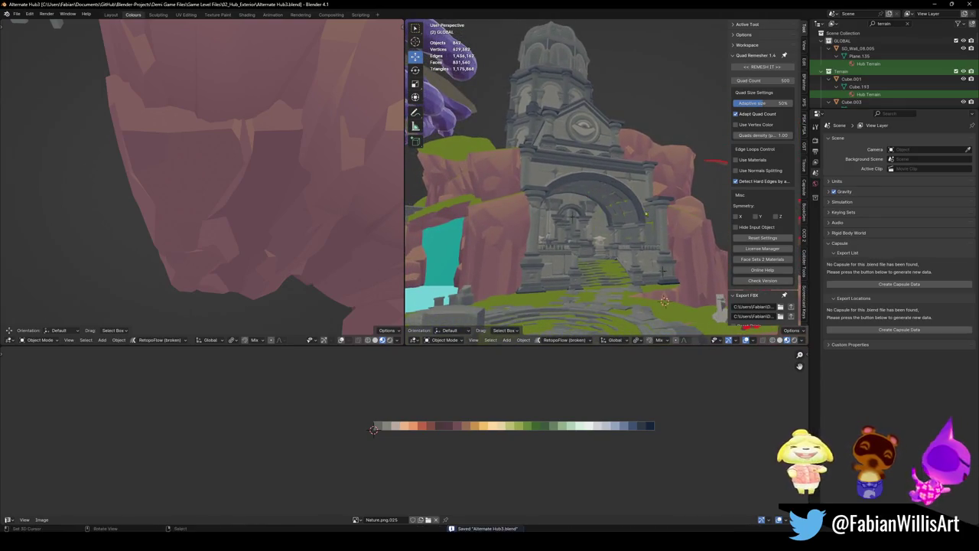
key("shift+grave")
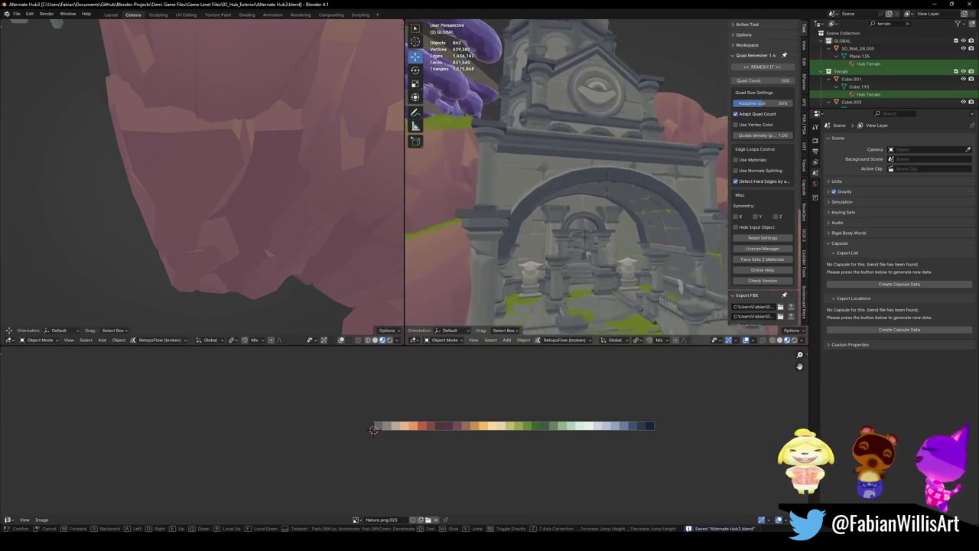
key("w")
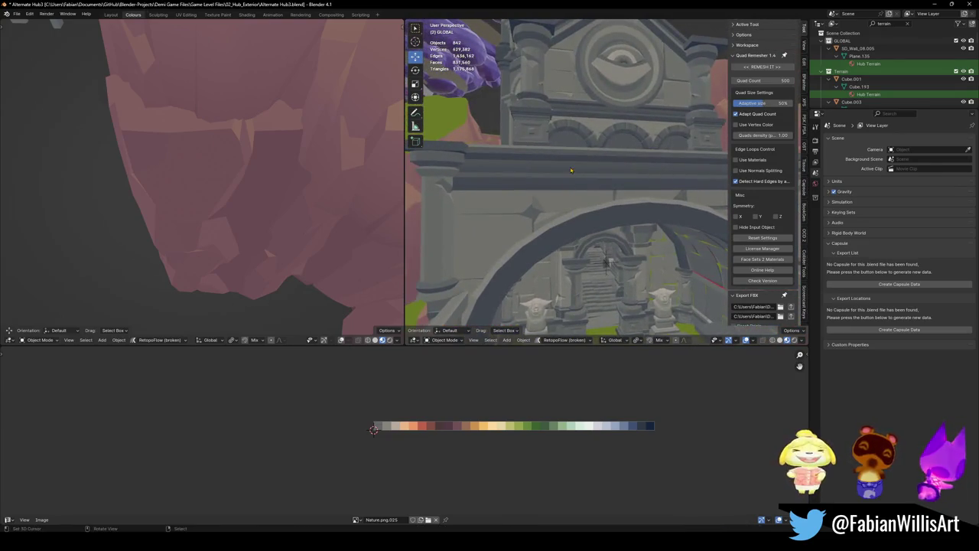
left_click(536, 211)
key("Tab")
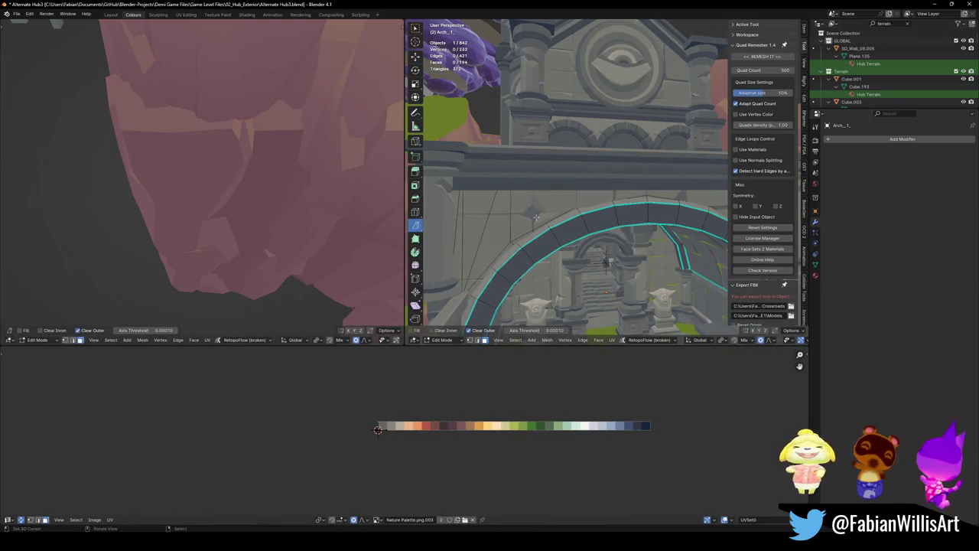
- Isolate the arch in local view and try selecting loops of its faces
key("KP_Divide")
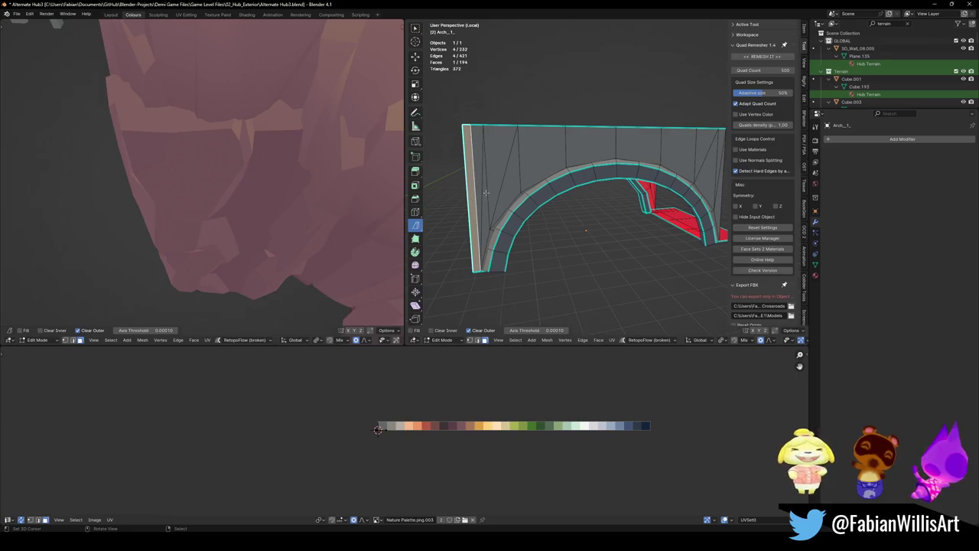
key("l")
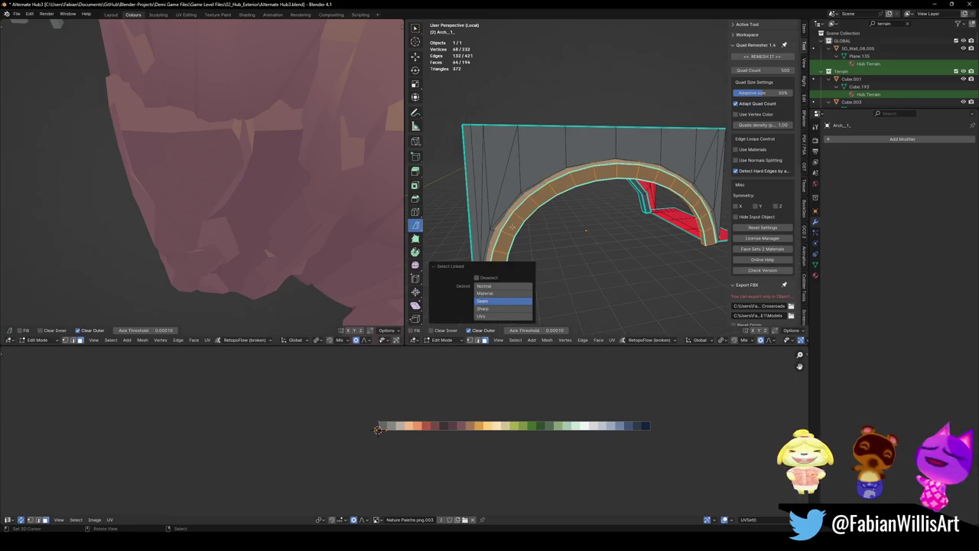
mouse_move(502, 230)
middle_mouse_down()
mouse_move(622, 205)
mouse_move(711, 210)
mouse_move(541, 183)
mouse_move(568, 183)
mouse_move(562, 224)
middle_mouse_up()
scroll(544, 205, "up", 5)
left_click(541, 184, "alt")
key("alt+a")
left_click(576, 188, "alt+shift")
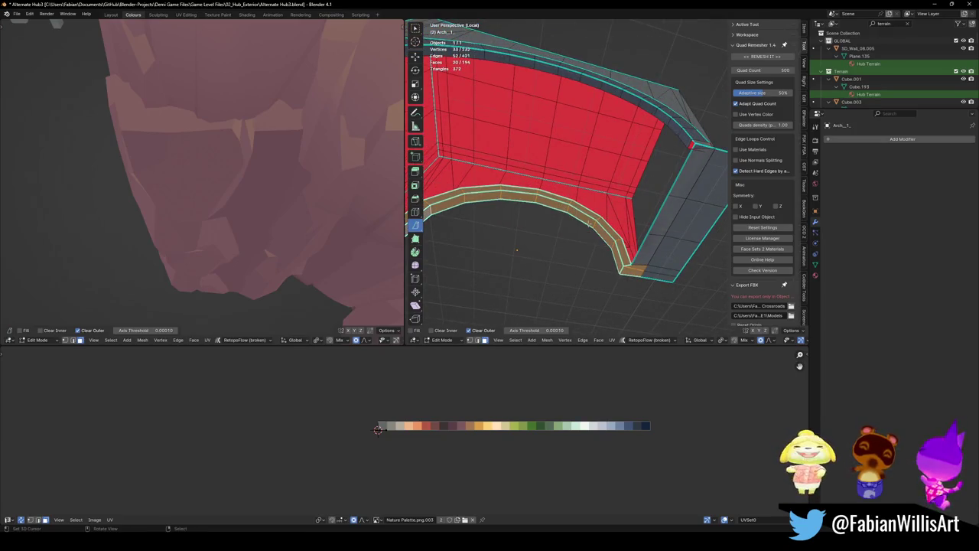
key("alt+a")
- Select the arch wall faces linked within seams, then leave Edit Mode and local view
mouse_move(587, 200)
middle_mouse_down()
mouse_move(662, 184)
mouse_move(582, 214)
mouse_move(621, 224)
mouse_move(629, 143)
mouse_move(671, 190)
mouse_move(553, 232)
middle_mouse_up()
left_click(652, 190)
key("ctrl+l")
key("h")
left_click(642, 162, "alt")
key("ctrl+l")
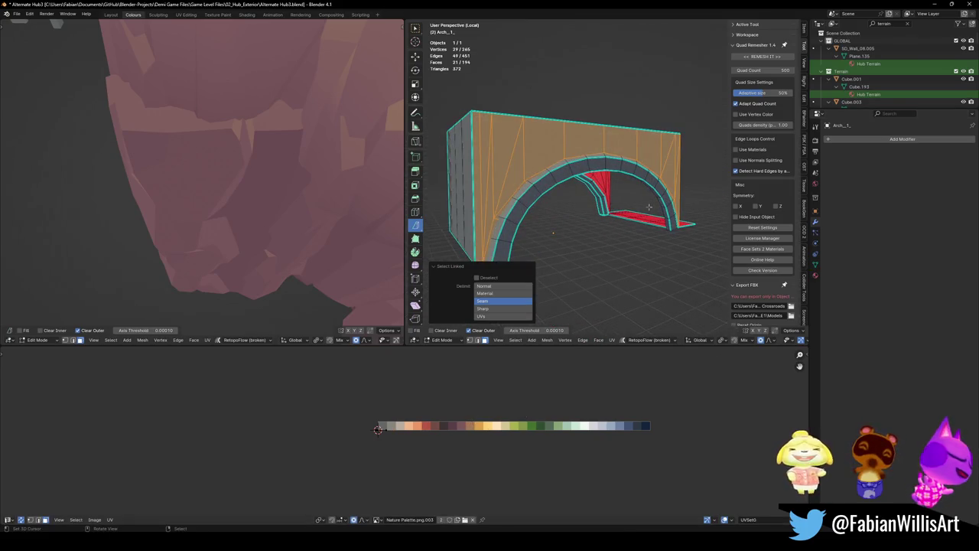
key("Tab")
key("KP_Divide")
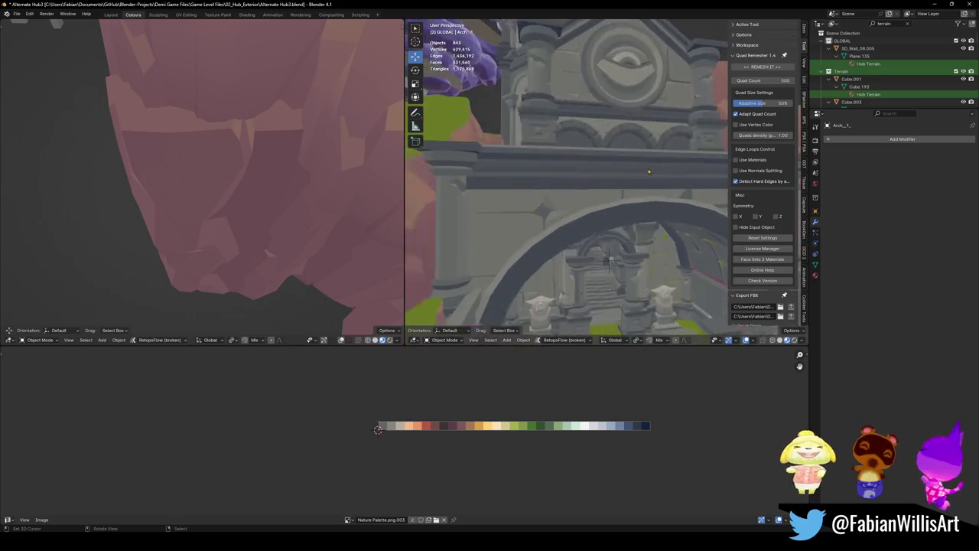
- Frame the arch and select the separated piece Arch_1_.002
key("KP_Decimal")
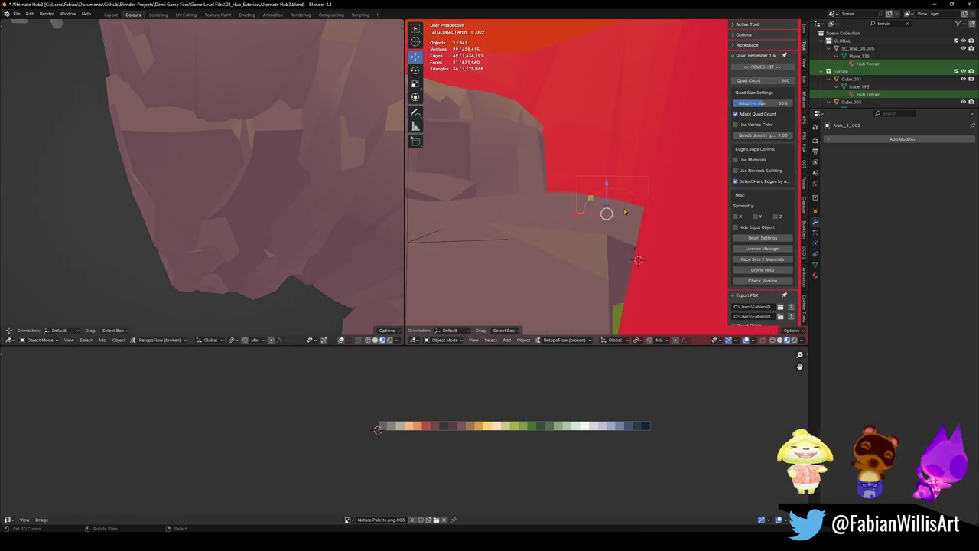
scroll(587, 176, "down", 5)
mouse_move(587, 115)
middle_mouse_down()
mouse_move(605, 223)
mouse_move(574, 190)
mouse_move(604, 181)
middle_mouse_up()
scroll(587, 152, "down", 4)
key("alt+a")
scroll(606, 222, "up", 3)
left_click(574, 190)
scroll(573, 190, "up", 3)
middle_click_drag(607, 189, 565, 235)
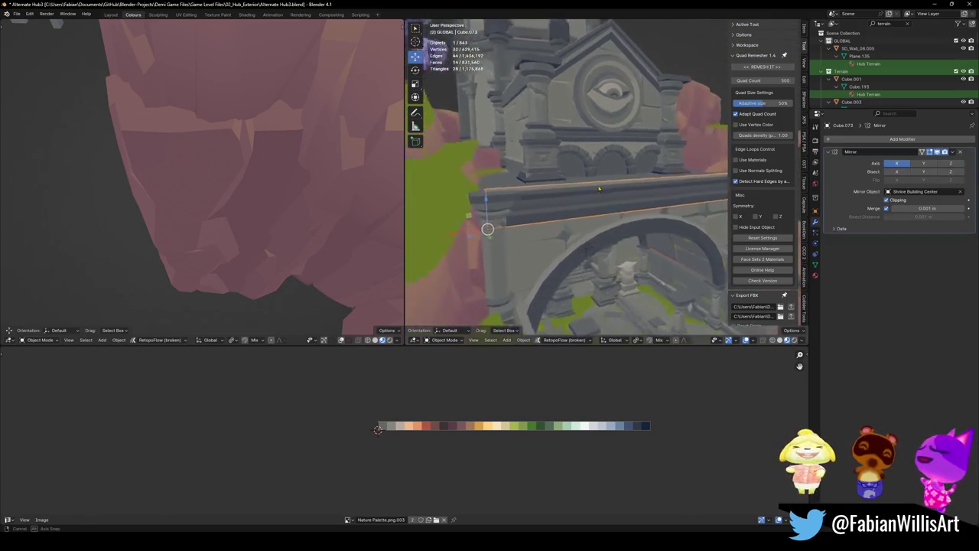
left_click(565, 235)
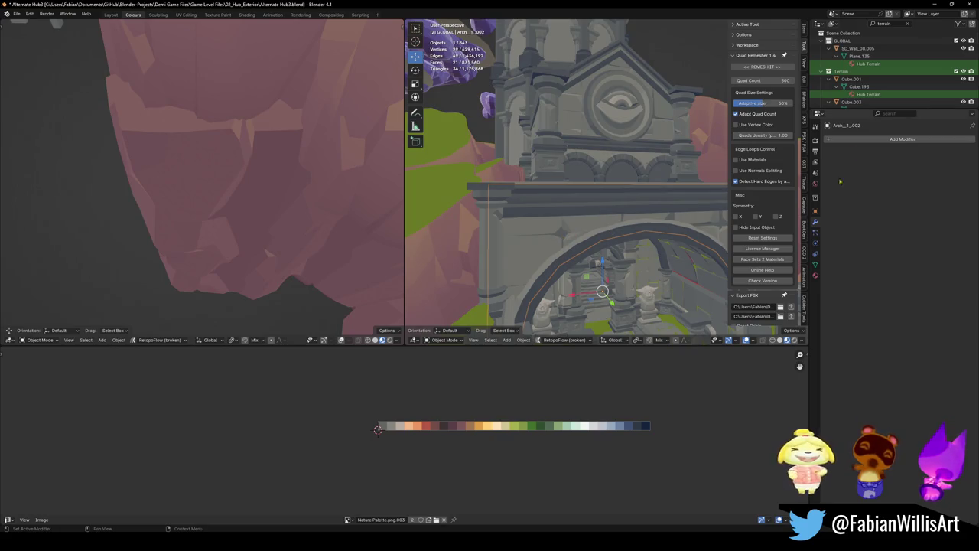
- Assign the Ground material to Arch_1_.002 in place of Nature
left_click(908, 24)
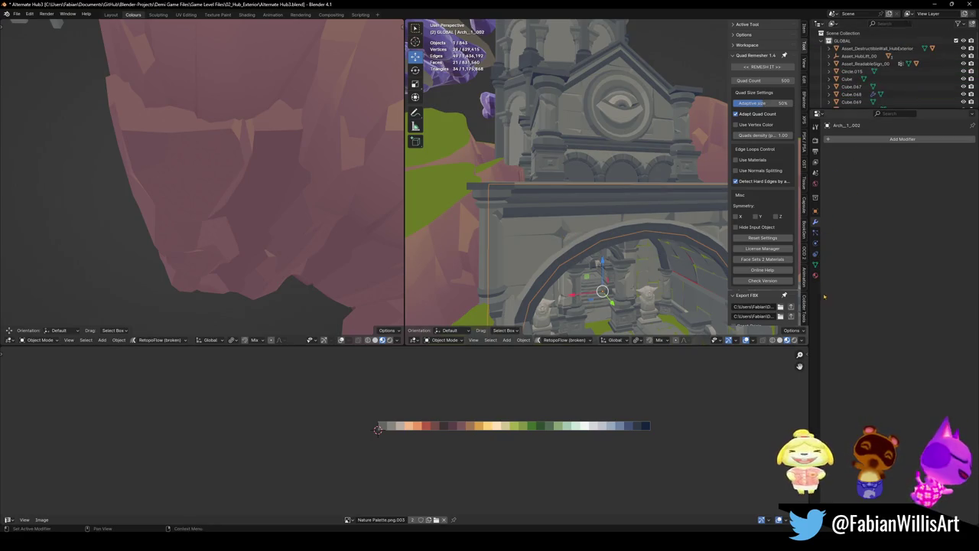
left_click(816, 275)
left_click(829, 171)
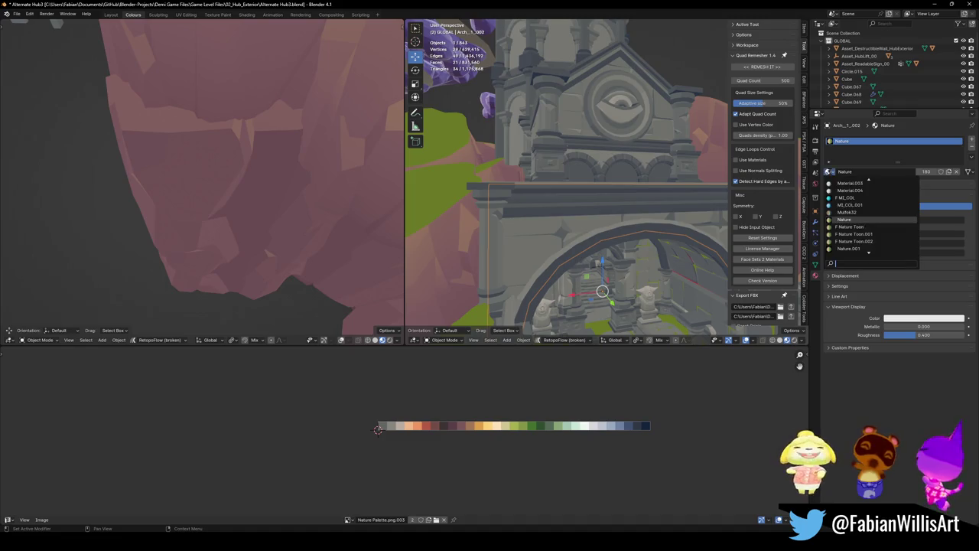
type("grou")
key("Return")
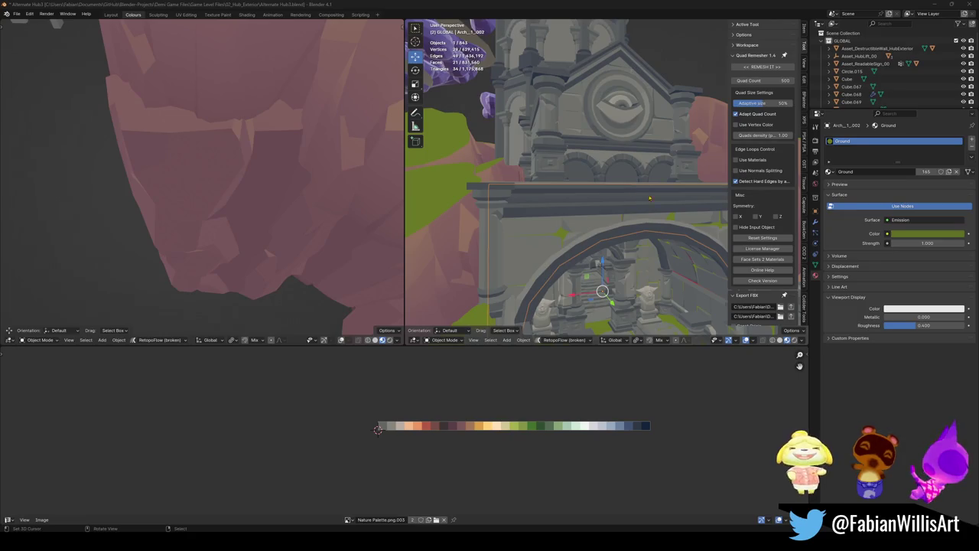
- Deselect everything and save the blend file
middle_click_drag(650, 198, 637, 189)
key("alt+a")
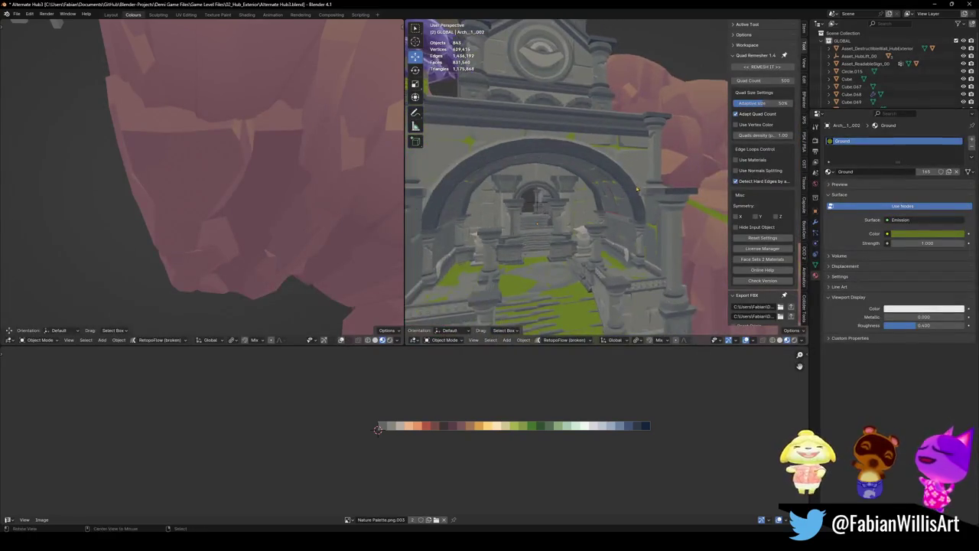
key("ctrl+s")
middle_click_drag(636, 189, 694, 325)
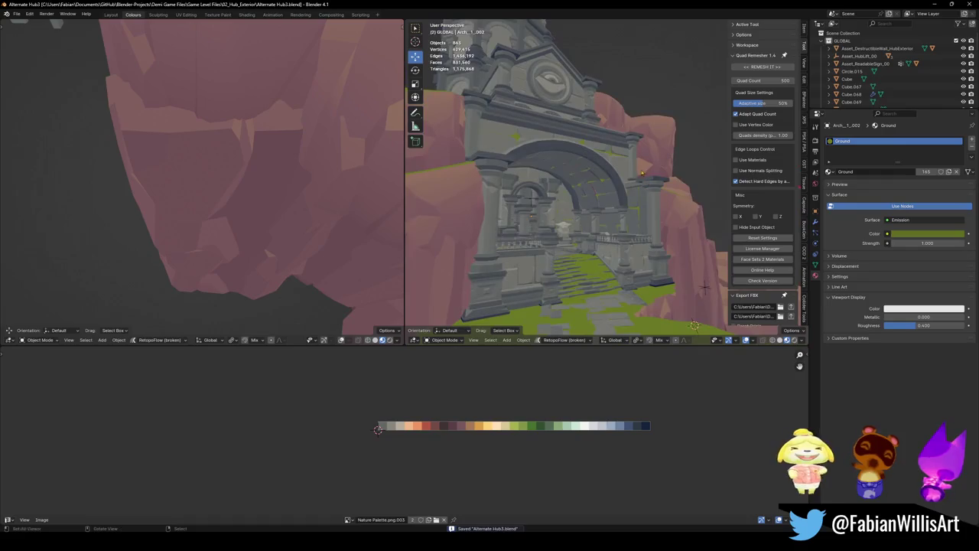
middle_click_drag(642, 173, 625, 184)
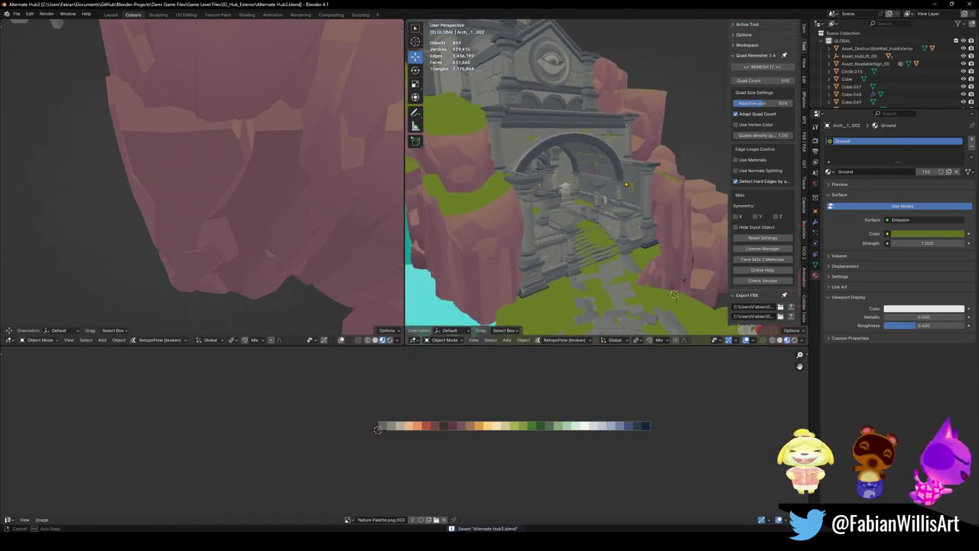
scroll(625, 185, "up", 4)
mouse_move(625, 184)
middle_mouse_down()
mouse_move(532, 187)
mouse_move(600, 132)
middle_mouse_up()
key("ctrl+s")
- Select the building's side block Cube.072 and enter Edit Mode
scroll(600, 131, "up", 3)
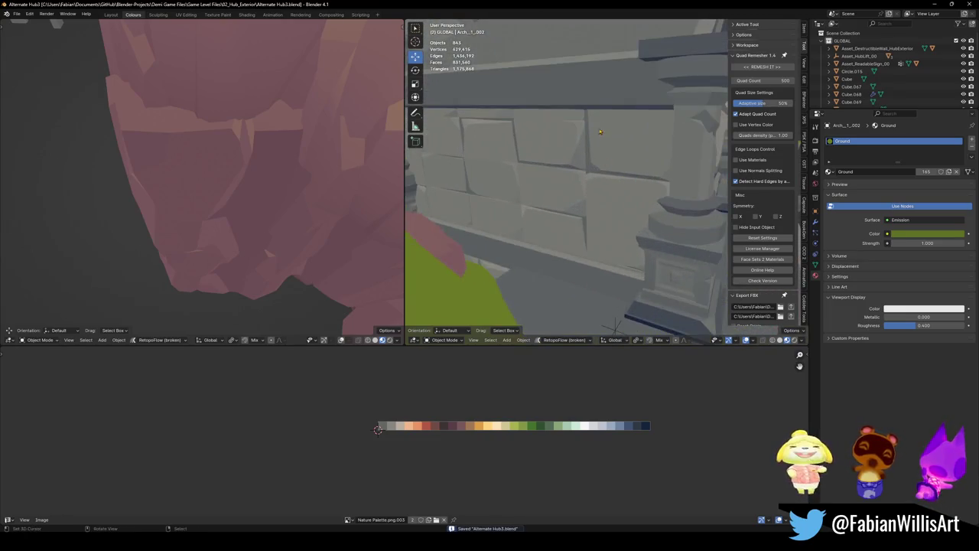
scroll(600, 132, "down", 5)
left_click(606, 85)
key("Tab")
scroll(602, 114, "up", 2)
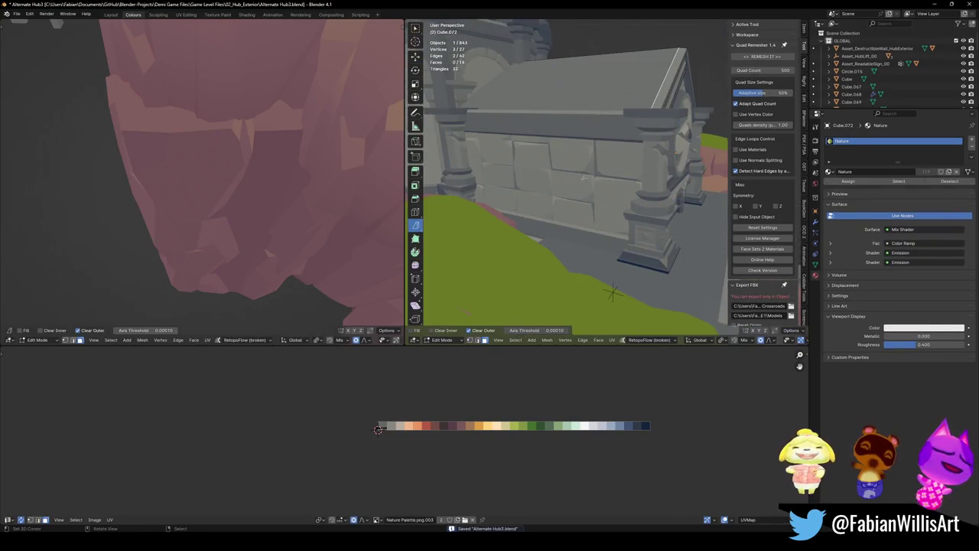
- On the eye-emblem gable, separate one face of Cube.072 into a new object via P > Selection
middle_click_drag(644, 167, 598, 163)
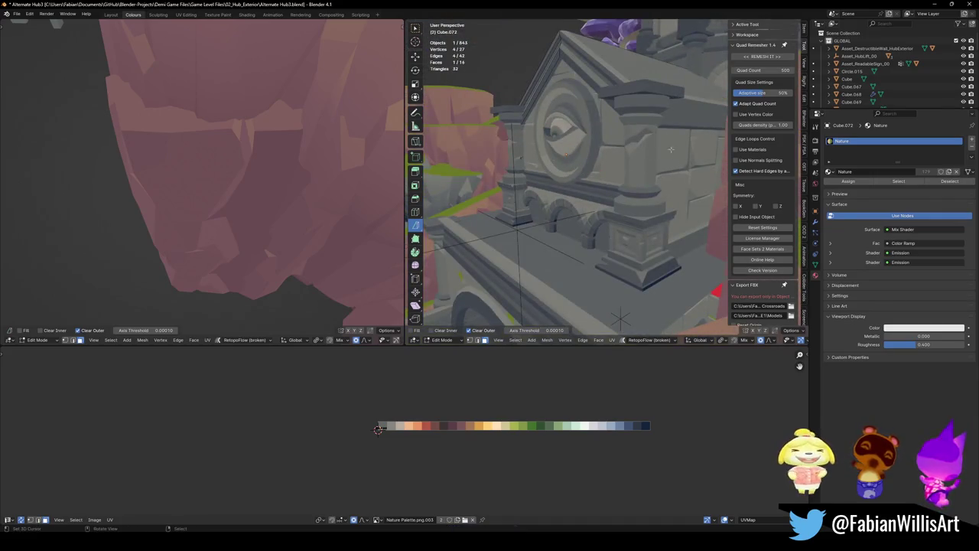
mouse_move(670, 149)
middle_mouse_down("shift")
mouse_move(685, 217)
mouse_move(602, 169)
mouse_move(620, 159)
middle_mouse_up("shift")
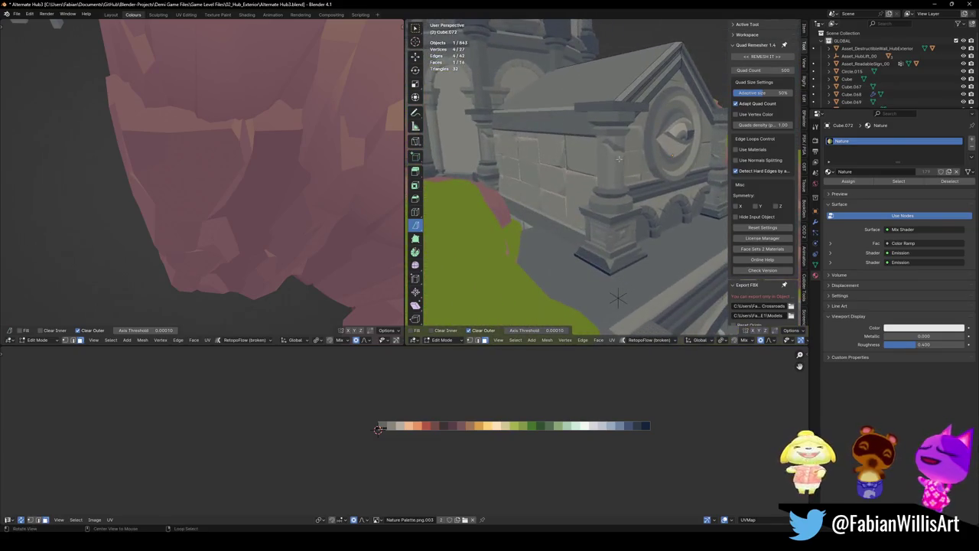
key("a")
key("alt+a")
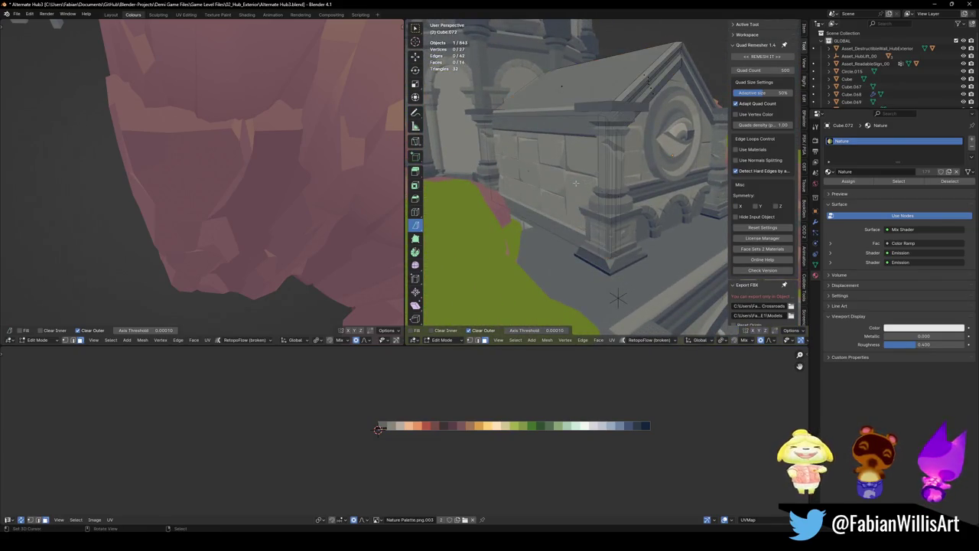
left_click(542, 176)
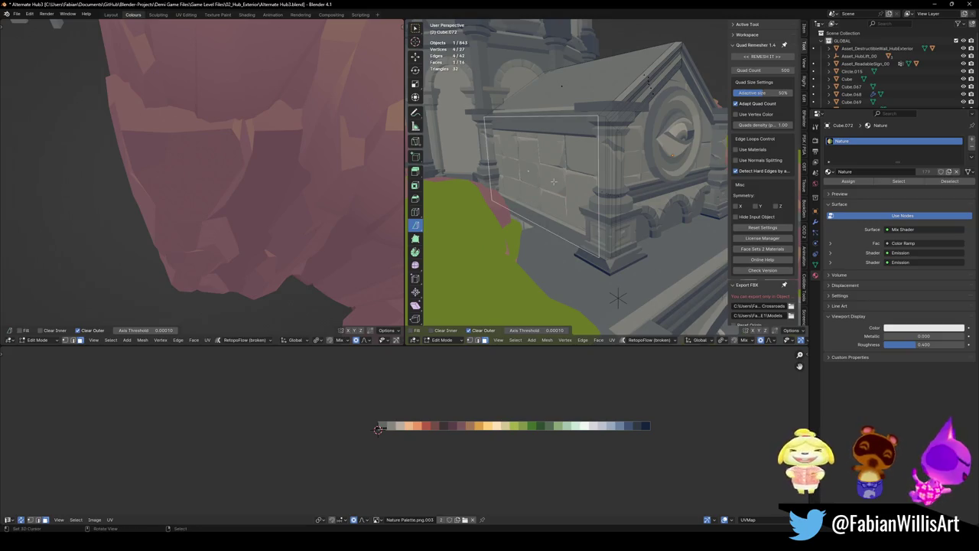
key("p")
left_click(554, 186)
key("Tab")
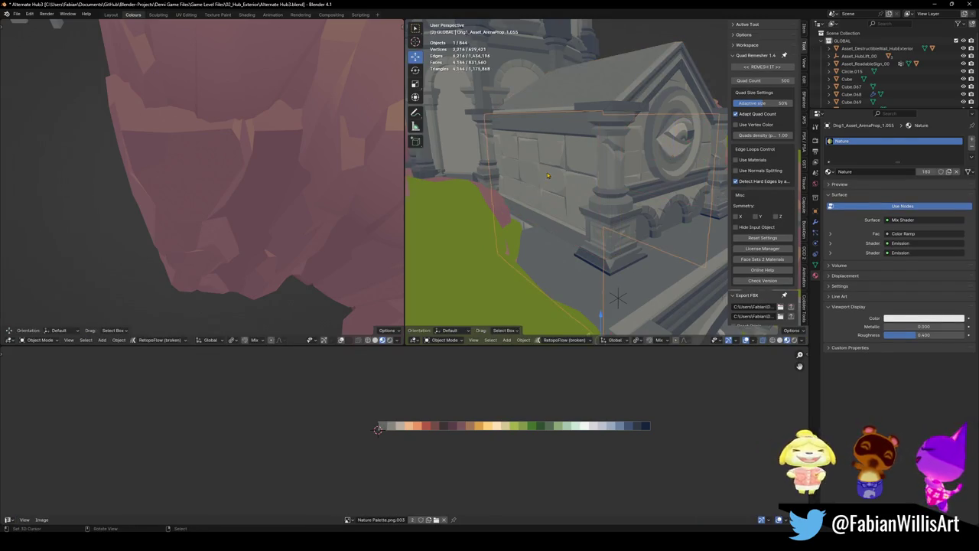
- Give the new Cube.074 the Ground material and save
left_click(548, 175)
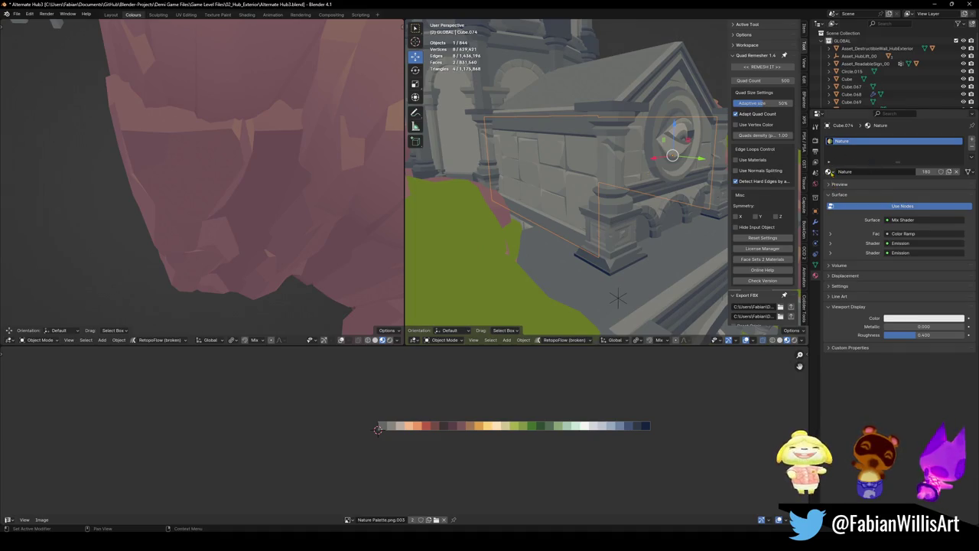
left_click(831, 172)
type("gr")
left_click(845, 184)
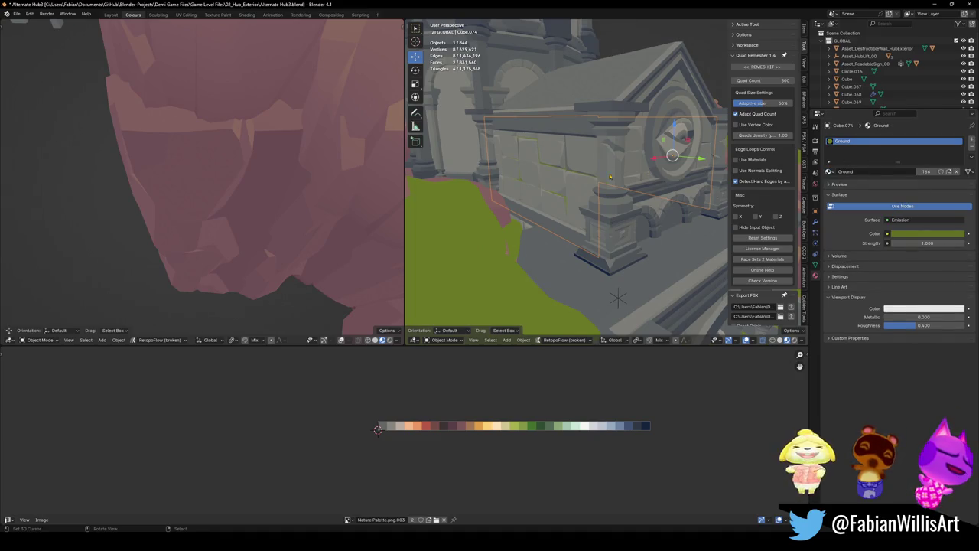
middle_click_drag(609, 177, 616, 193)
key("ctrl+s")
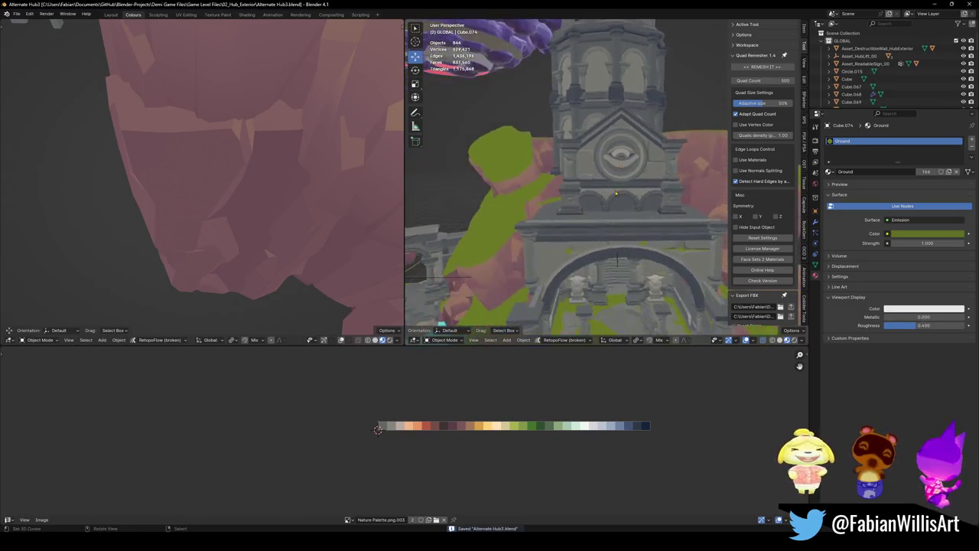
scroll(616, 193, "up", 3)
- Stretch the top of the Cube behind the arches up over the eye emblem
left_click(579, 186)
middle_click_drag(579, 186, 580, 185)
key("Tab")
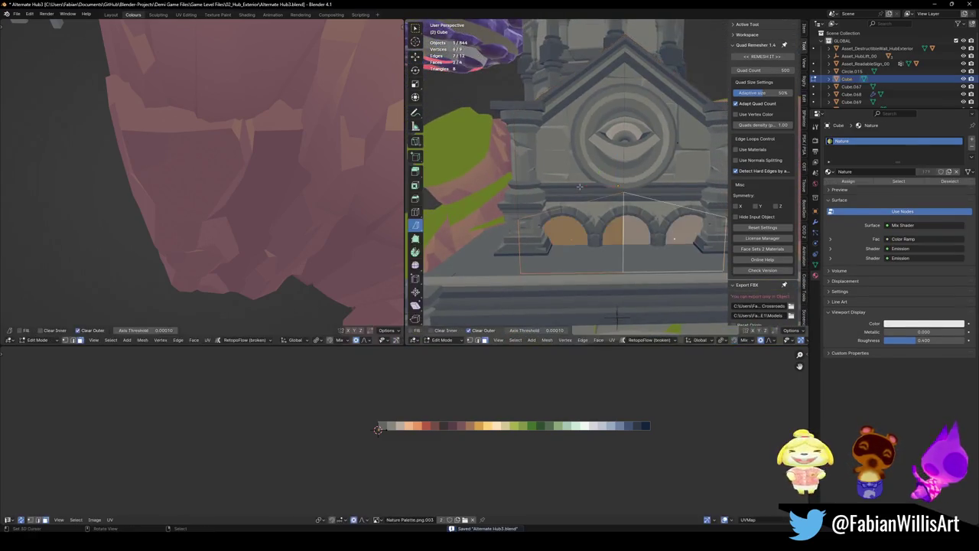
left_click_drag(600, 189, 665, 153)
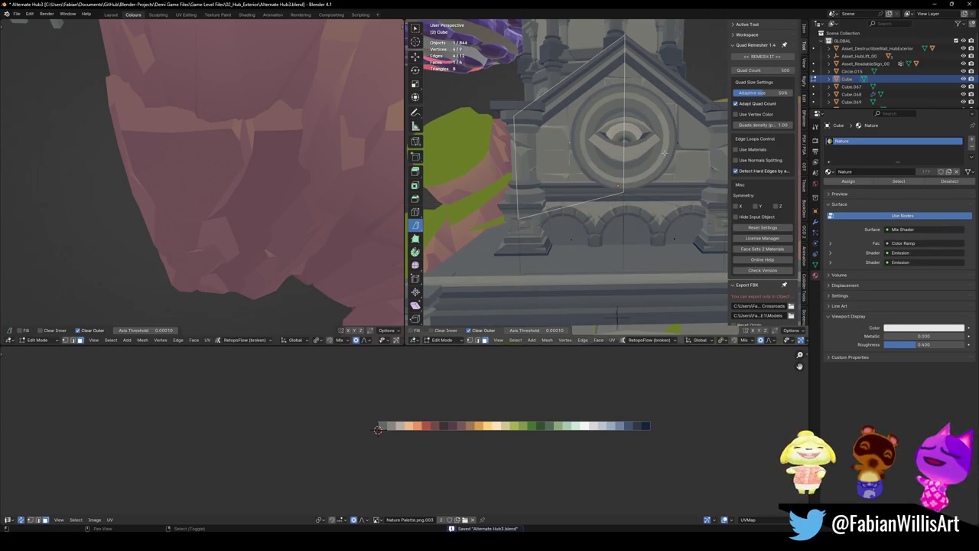
key("Tab")
- Assign the Ground material to Cube.075 and save
left_click(569, 157)
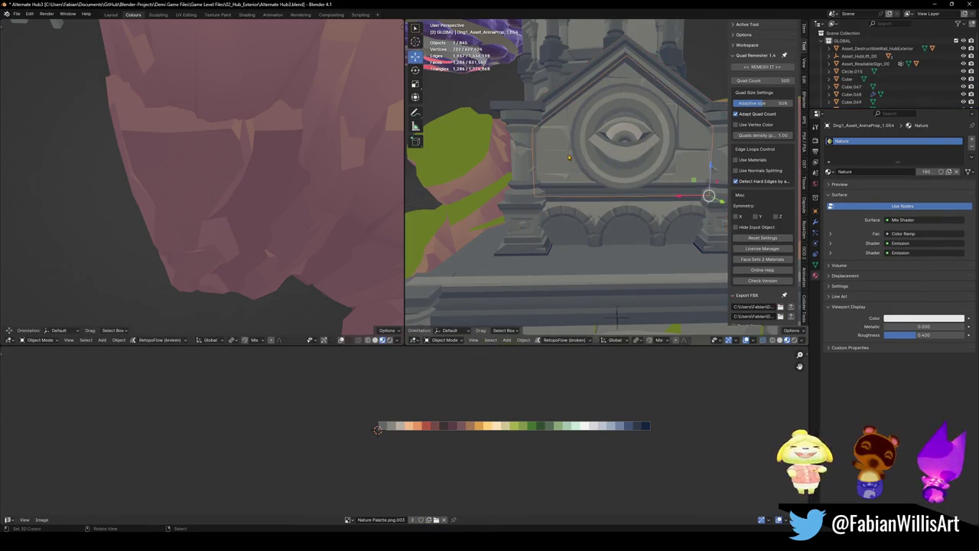
left_click(568, 158)
left_click(830, 171)
type("g")
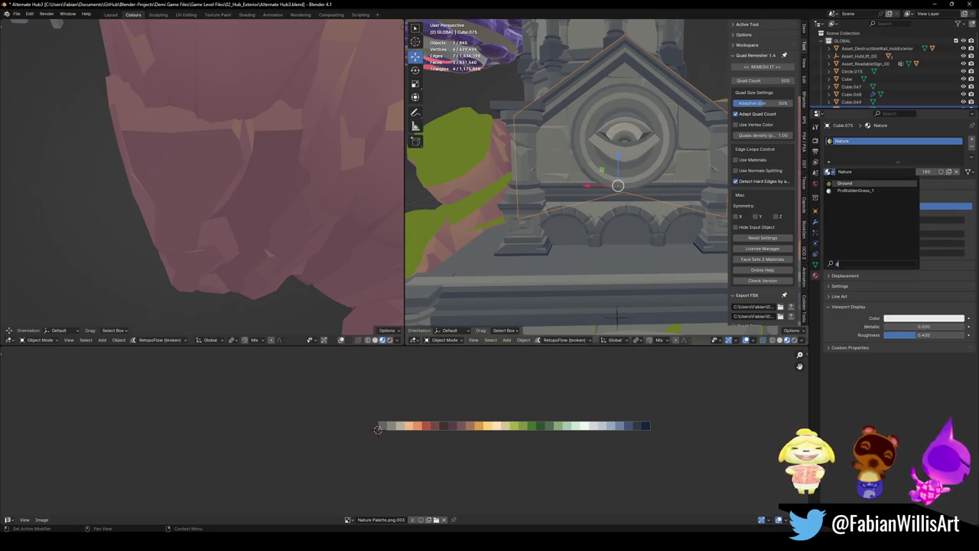
left_click(845, 183)
middle_click_drag(618, 183, 644, 181)
key("ctrl+s")
scroll(645, 181, "up", 3)
- Slide and shrink/fatten Cube.075's green-patch edge vertices, then save the file
key("Tab")
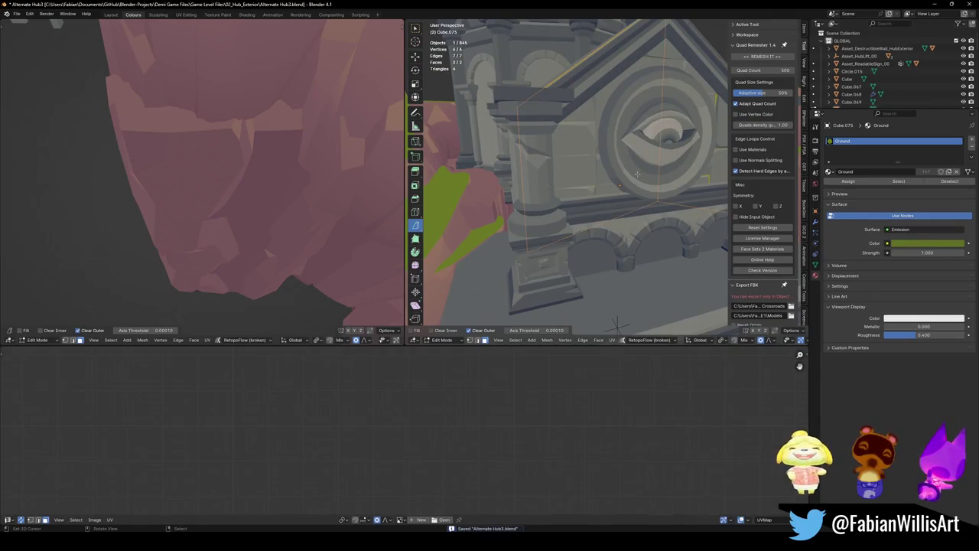
middle_click_drag(599, 239, 636, 226)
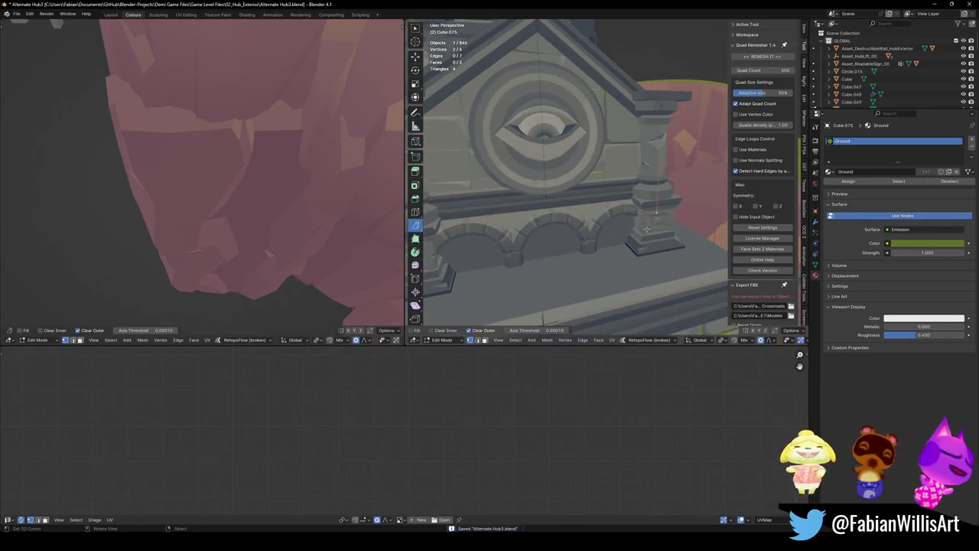
key("shift+v")
left_click(649, 196)
left_click(581, 169)
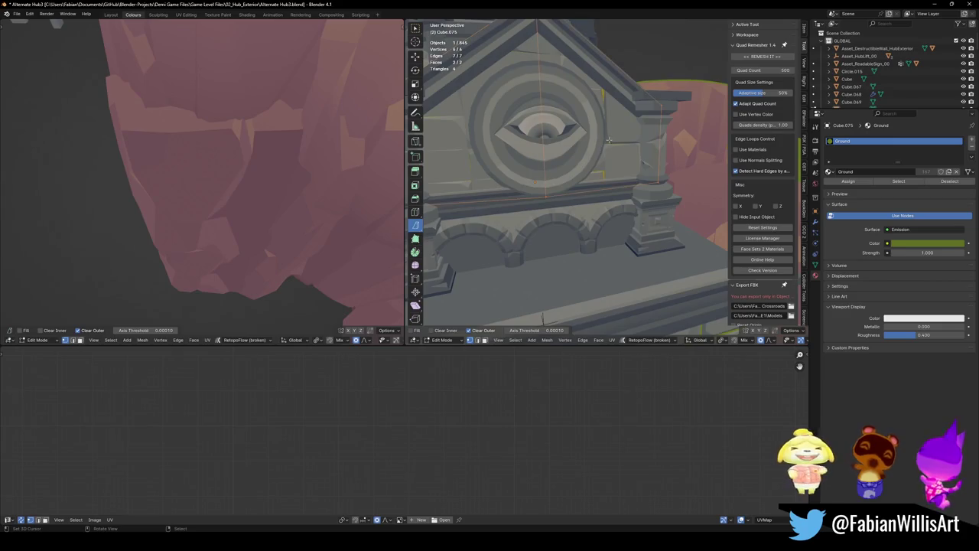
key("alt+s")
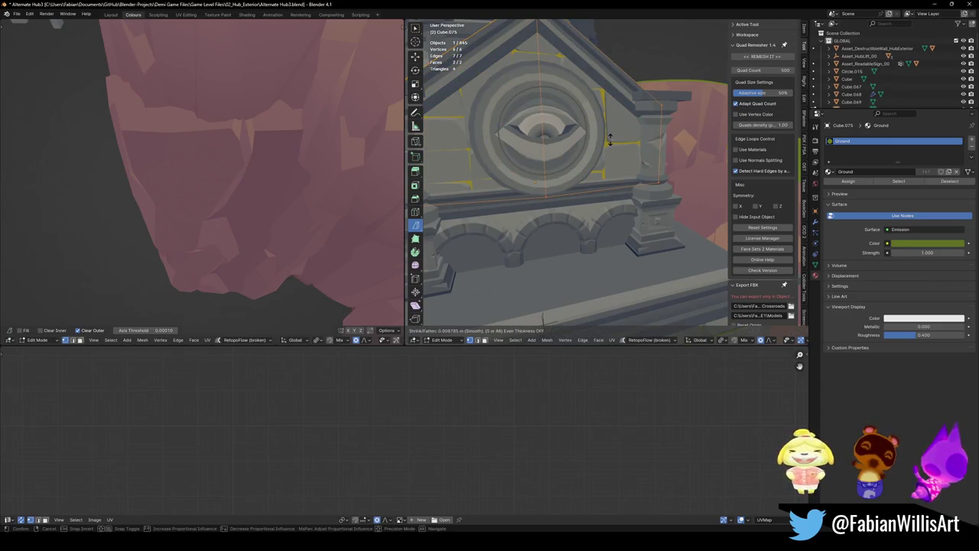
left_click(610, 140)
key("Tab")
mouse_move(610, 140)
middle_mouse_down()
mouse_move(600, 184)
mouse_move(665, 201)
mouse_move(614, 207)
mouse_move(655, 203)
middle_mouse_up()
key("ctrl+s")
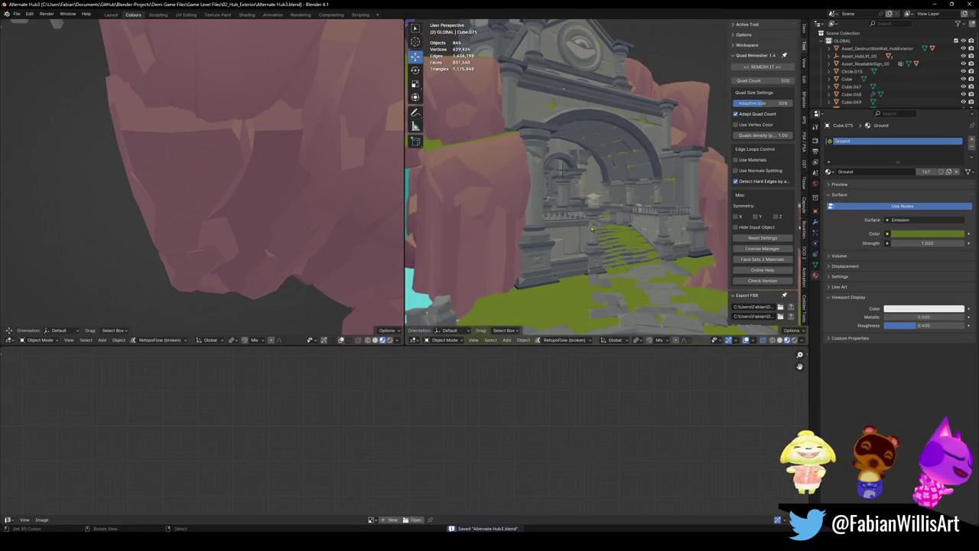
mouse_move(592, 228)
middle_mouse_down()
mouse_move(582, 222)
mouse_move(596, 229)
middle_mouse_up()
mouse_move(487, 159)
middle_mouse_down()
mouse_move(630, 207)
mouse_move(604, 176)
mouse_move(669, 215)
mouse_move(573, 215)
mouse_move(623, 185)
middle_mouse_up()
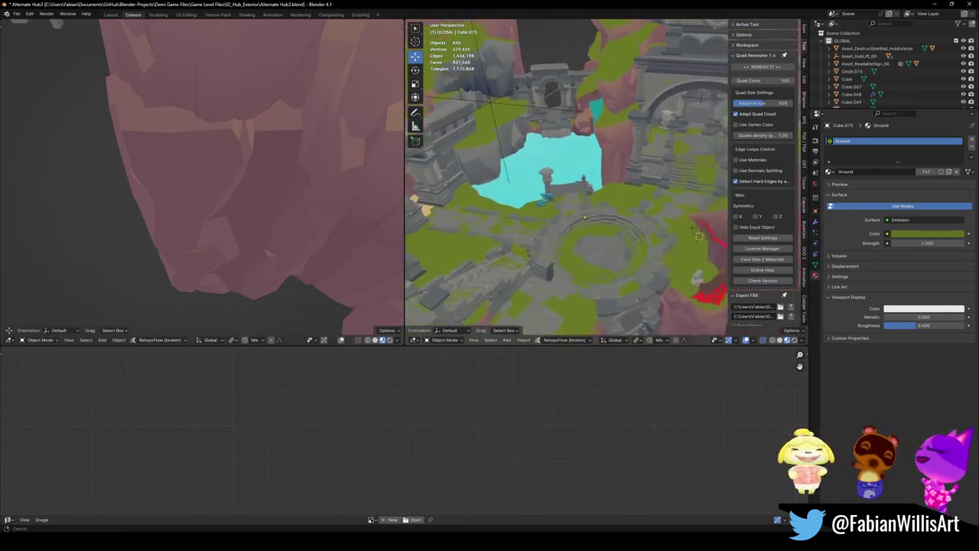
- Unhide all objects across the hub level, deselect them and save
key("alt+h")
scroll(624, 185, "up", 3)
scroll(618, 183, "up", 3)
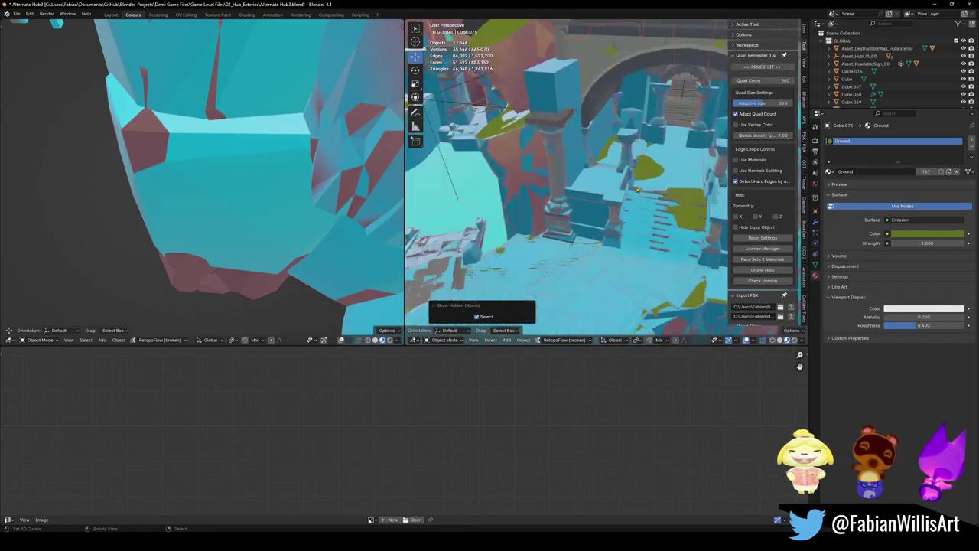
key("alt+a")
key("ctrl+s")
middle_click_drag(613, 181, 616, 267)
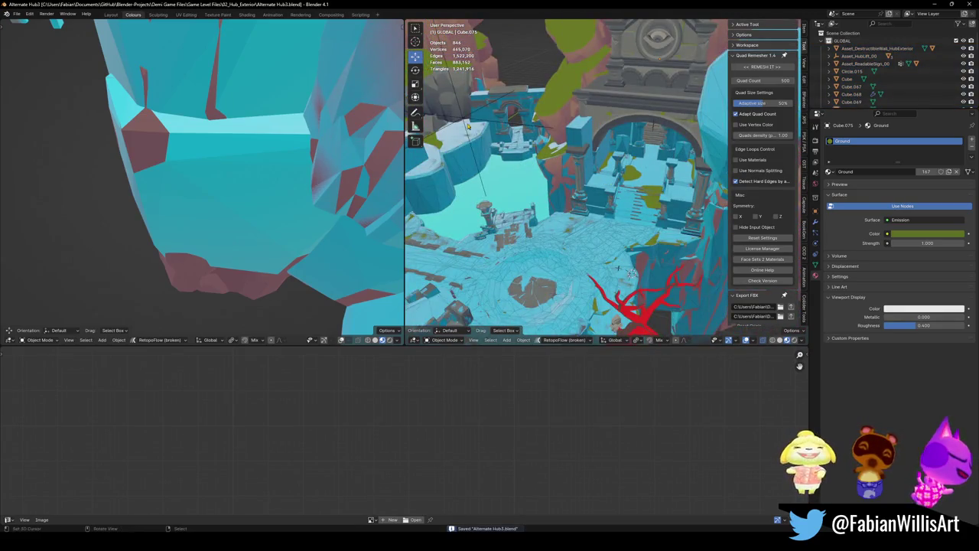
- Inspect the level root and arch piece Cube.068, cancelling a trial vertical move, then deselect all
left_click(618, 267)
key("g")
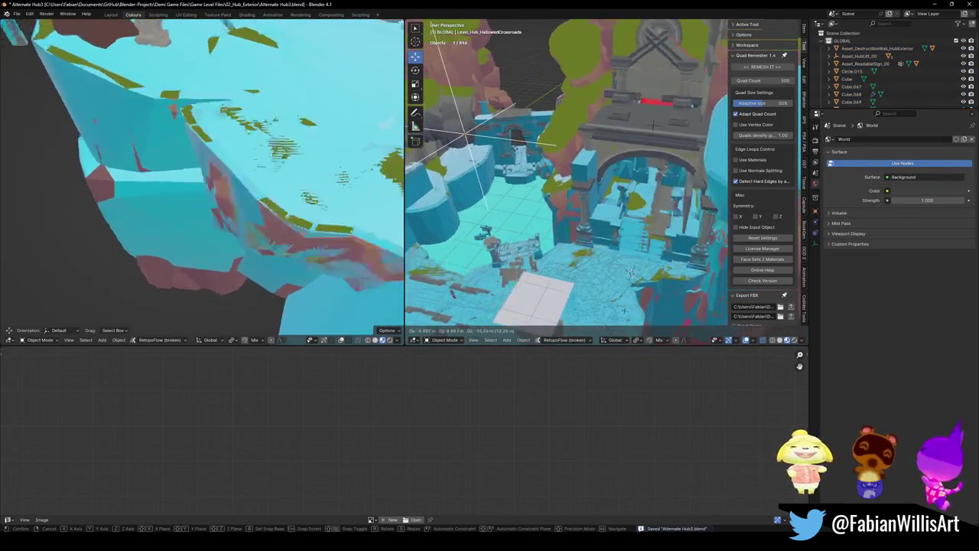
key("z")
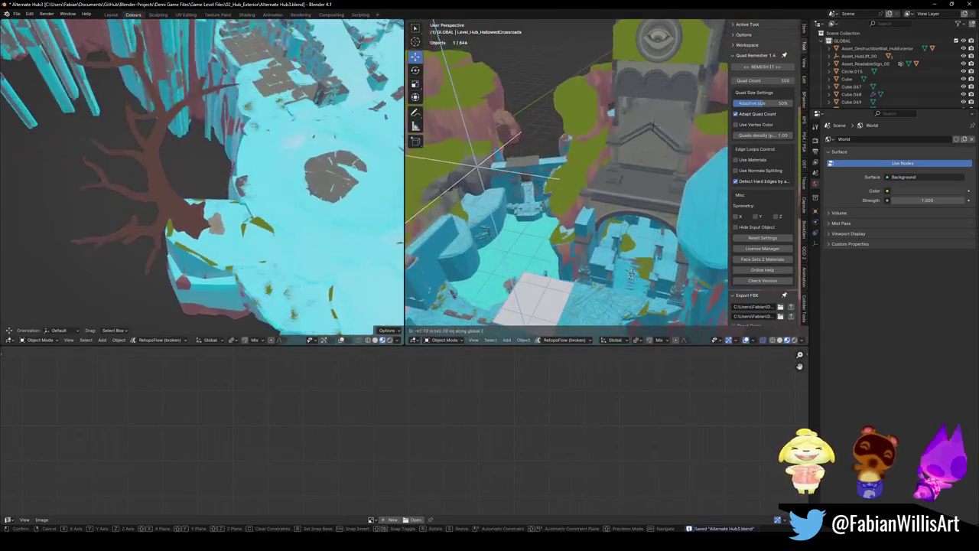
key("Escape")
scroll(582, 176, "up", 5)
left_click(609, 188)
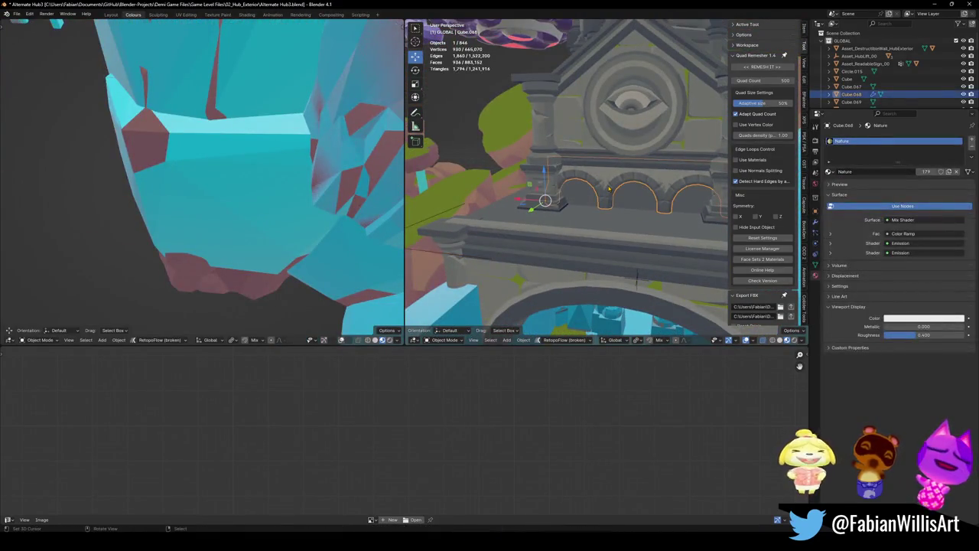
scroll(593, 168, "down", 5)
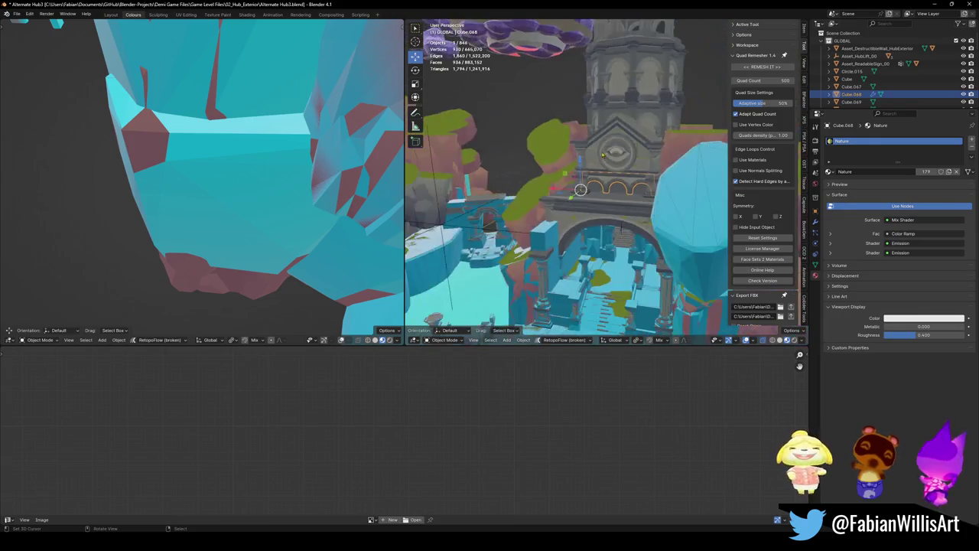
middle_click_drag(593, 167, 490, 182)
key("alt+a")
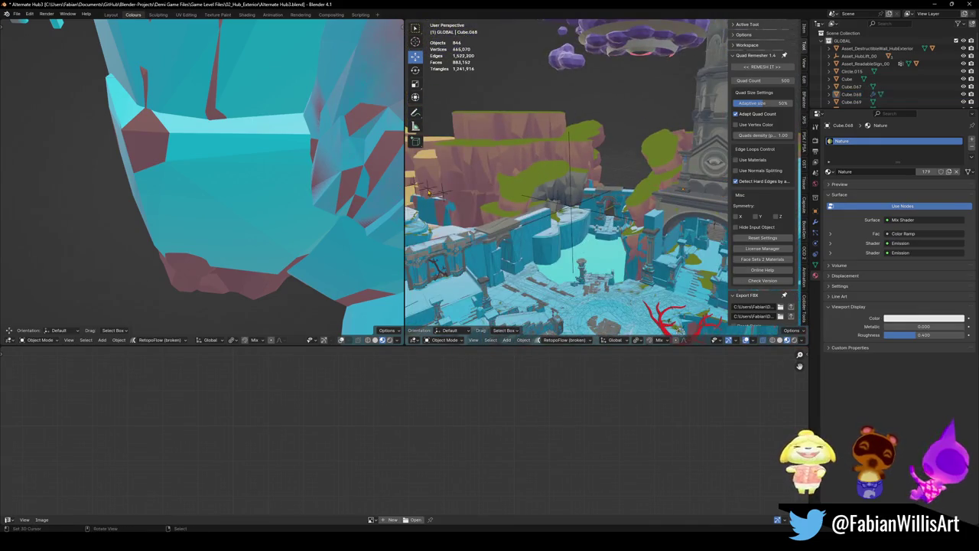
- Hide the level's child objects and the large blue collision mesh
key("q")
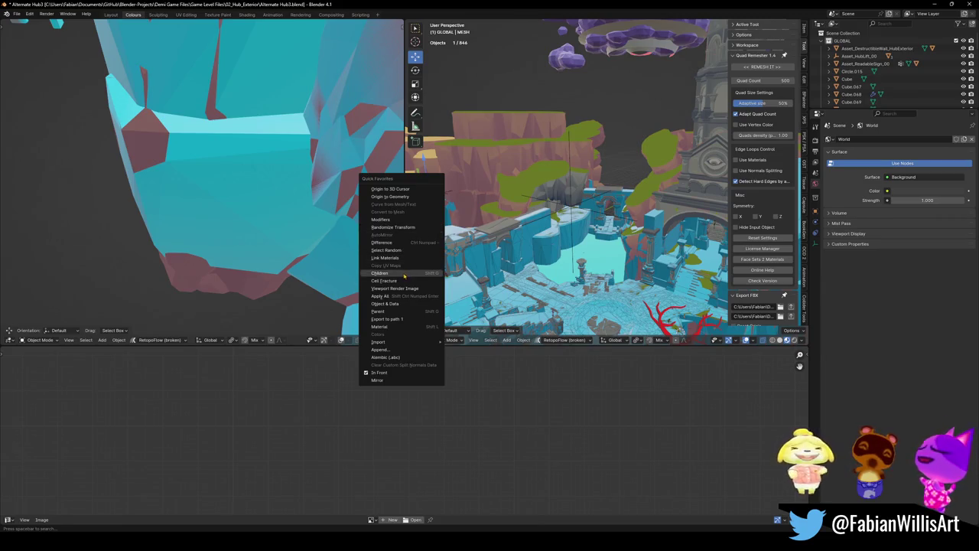
left_click(405, 276)
key("h")
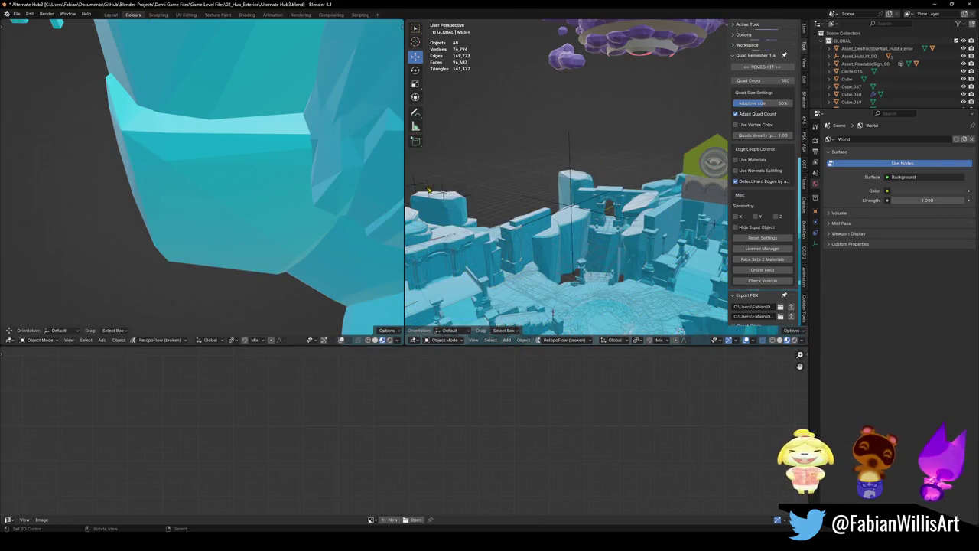
left_click(466, 216)
key("h")
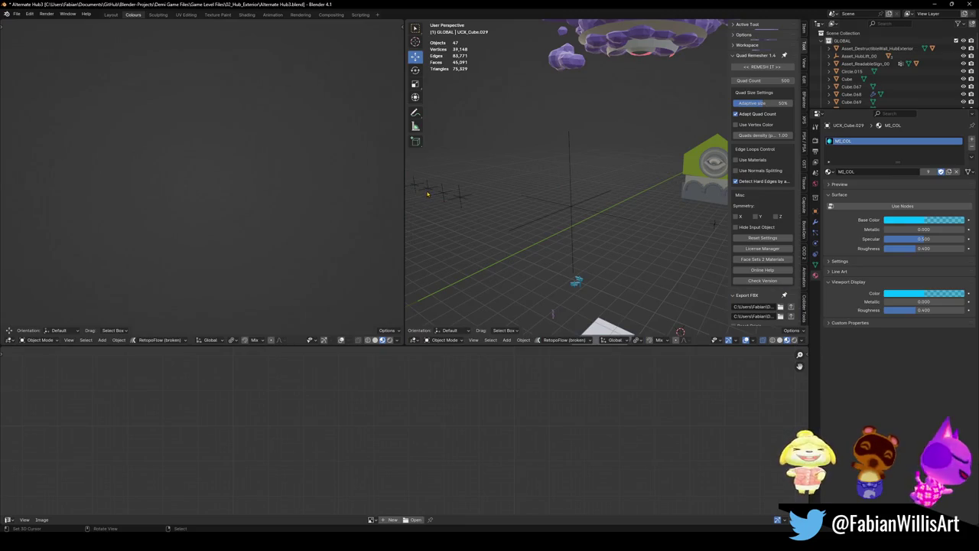
- Select the gable piece Cube.067, the emblem ring, the arch base and the tree trunk entrance
middle_click_drag(656, 234, 609, 145)
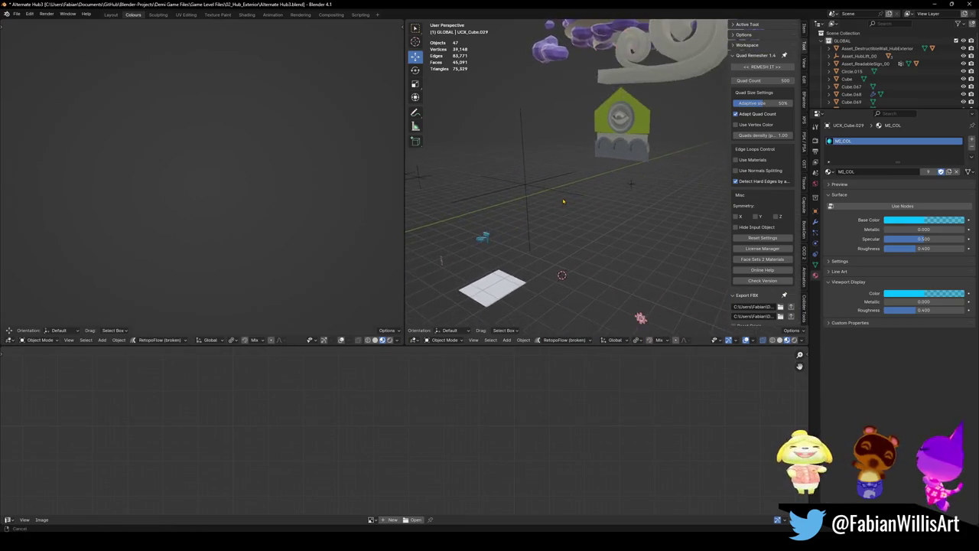
left_click(609, 145)
key("KP_Decimal")
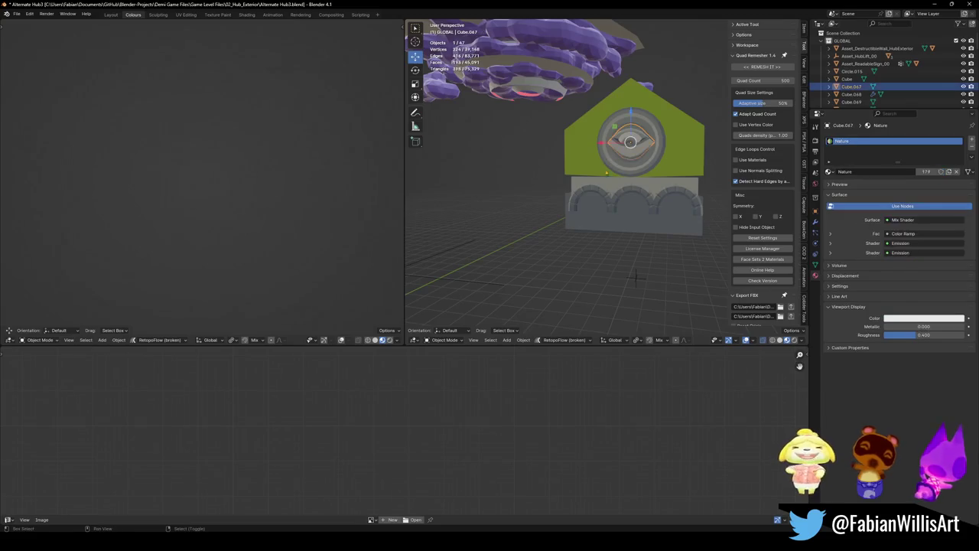
left_click(624, 166, "shift")
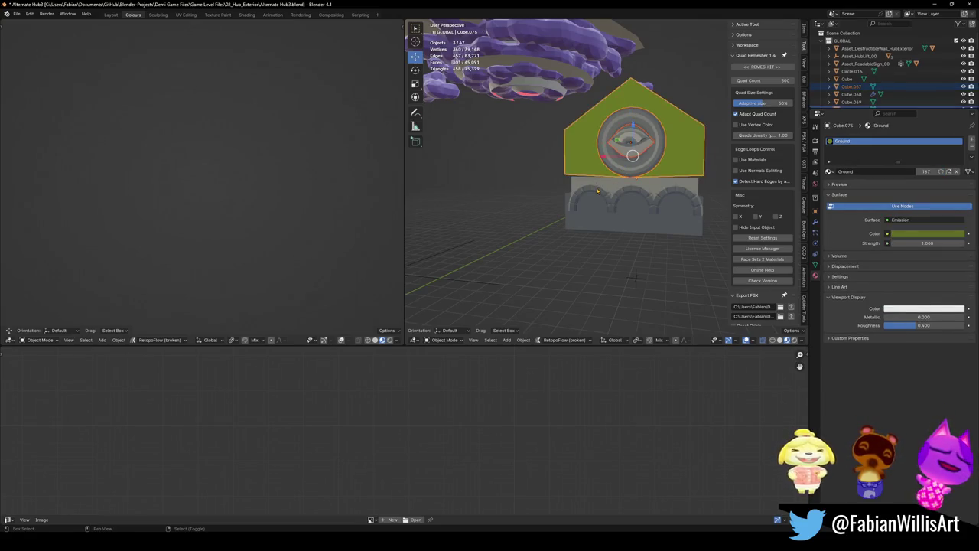
left_click(596, 181, "shift")
scroll(596, 176, "down", 5)
mouse_move(597, 176)
middle_mouse_down()
mouse_move(548, 185)
mouse_move(733, 215)
middle_mouse_up()
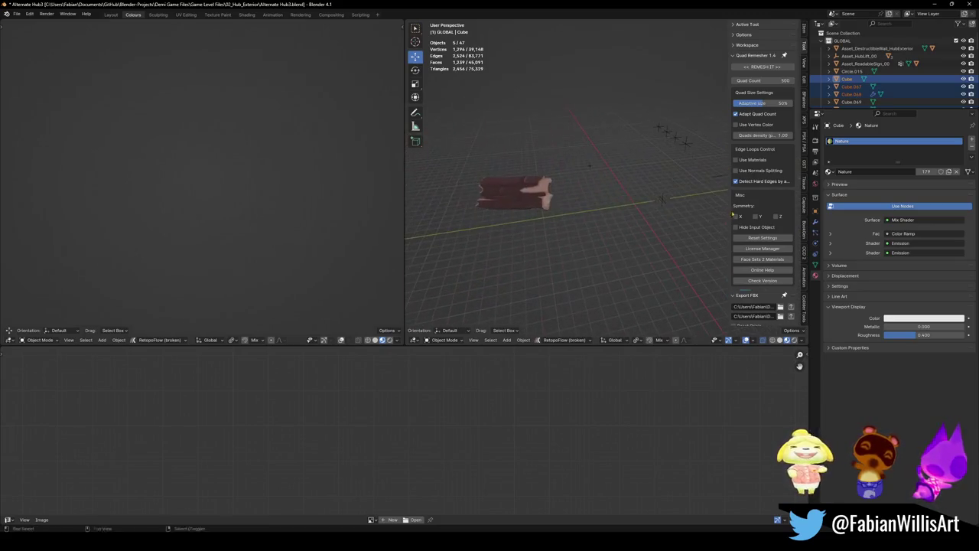
left_click(540, 198, "shift")
- Parent the selected pieces to the MESH empty with Keep Transform
mouse_move(540, 197)
middle_mouse_down()
mouse_move(683, 180)
mouse_move(631, 178)
mouse_move(609, 206)
mouse_move(565, 156)
mouse_move(548, 91)
middle_mouse_up()
scroll(639, 167, "up", 5)
left_click(552, 88, "shift")
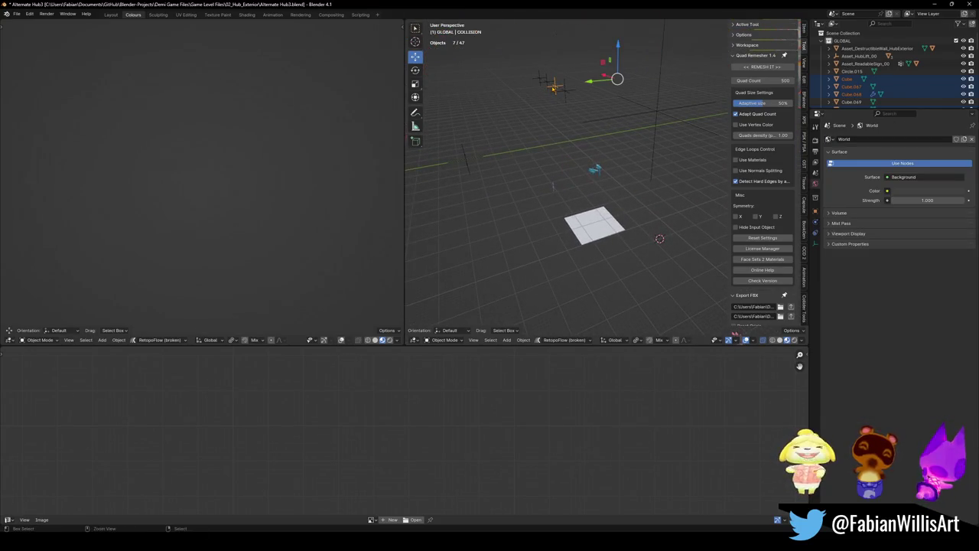
left_click(549, 84, "shift")
key("ctrl+p")
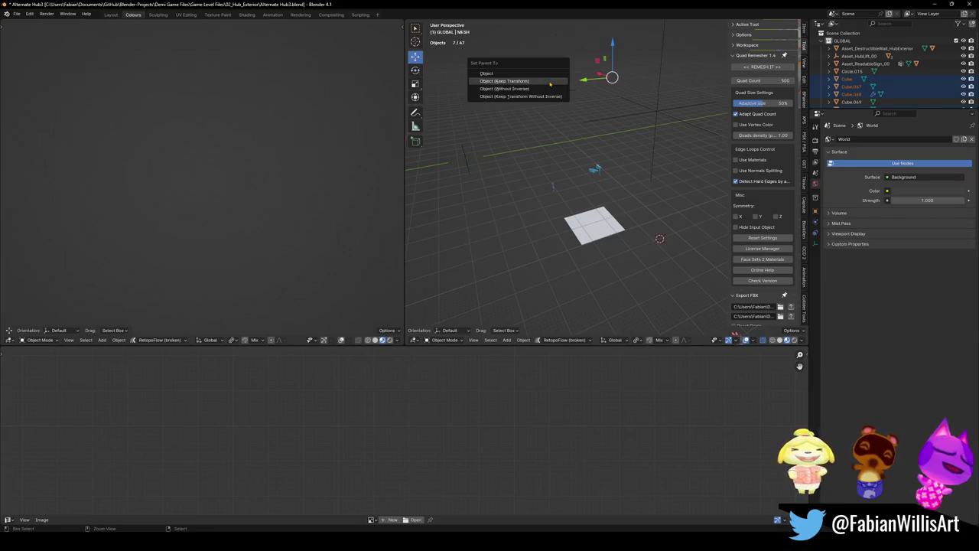
left_click(550, 81)
- Save Alternate Hub3.blend and unhide all objects in the hub level
left_click(547, 83)
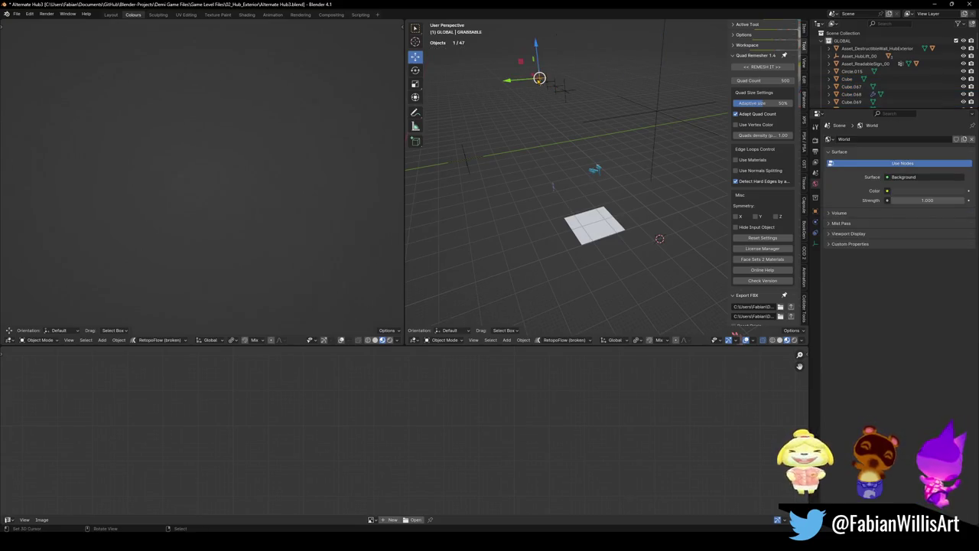
key("alt+a")
key("ctrl+s")
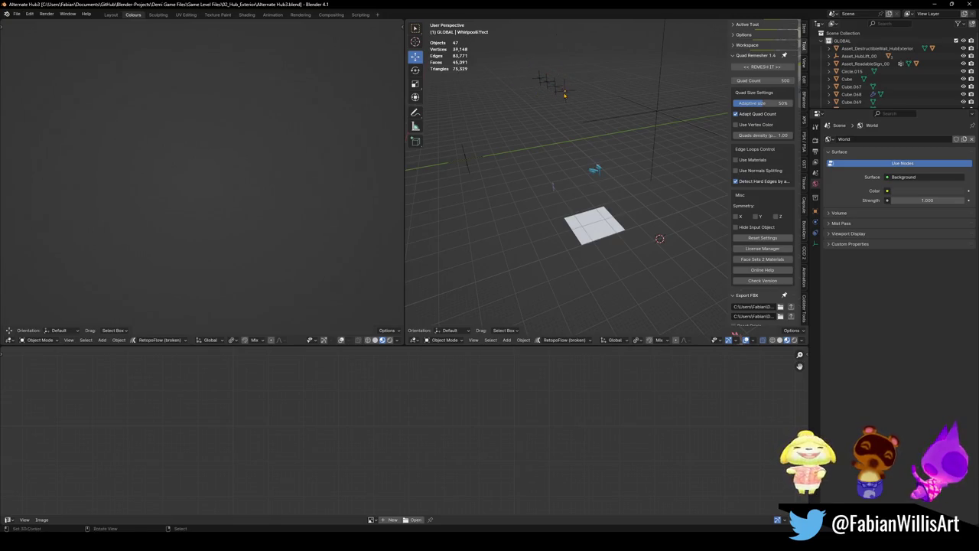
key("alt+h")
key("alt+a")
left_click(656, 111)
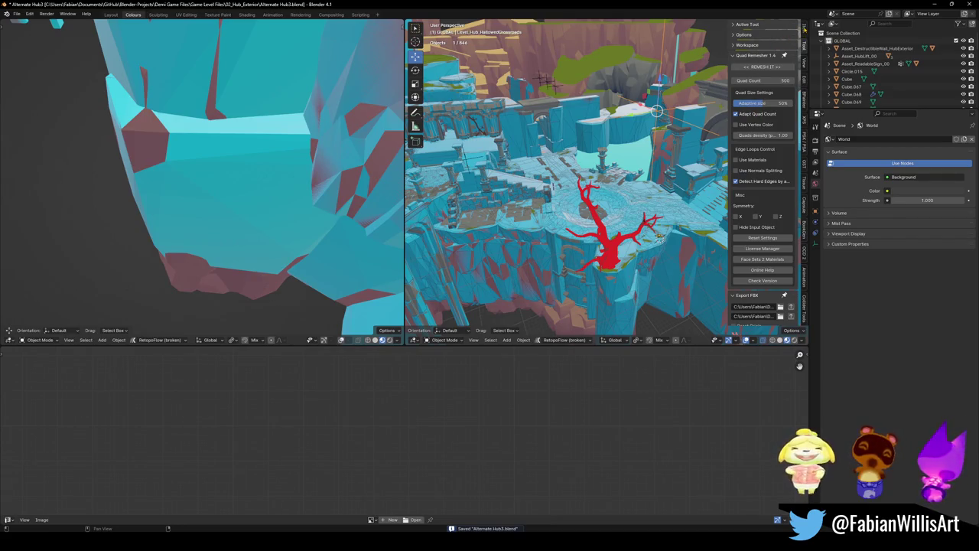
- Collapse the Quad Remesher panel to reveal Export FBX, select all objects, and switch to Unity
scroll(765, 168, "down", 2)
scroll(765, 168, "up", 2)
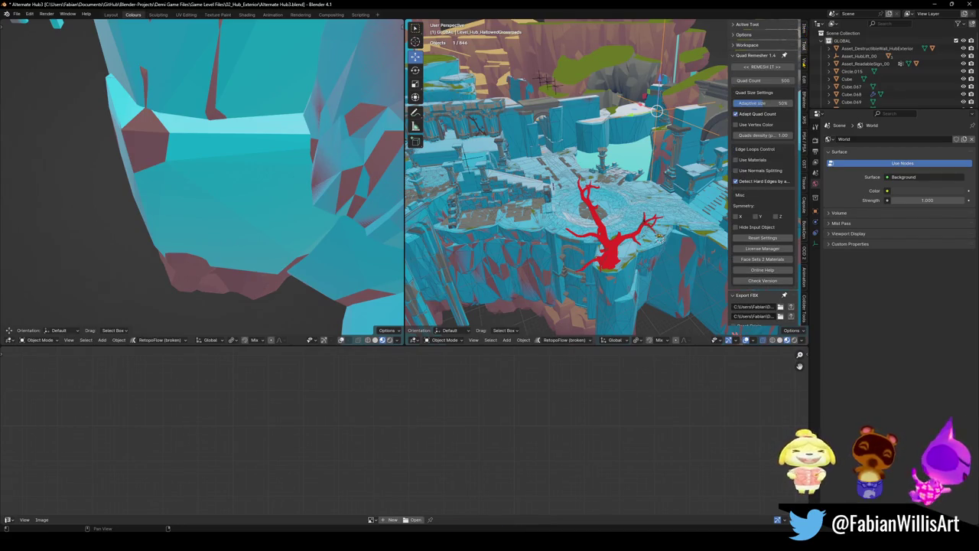
left_click(747, 57)
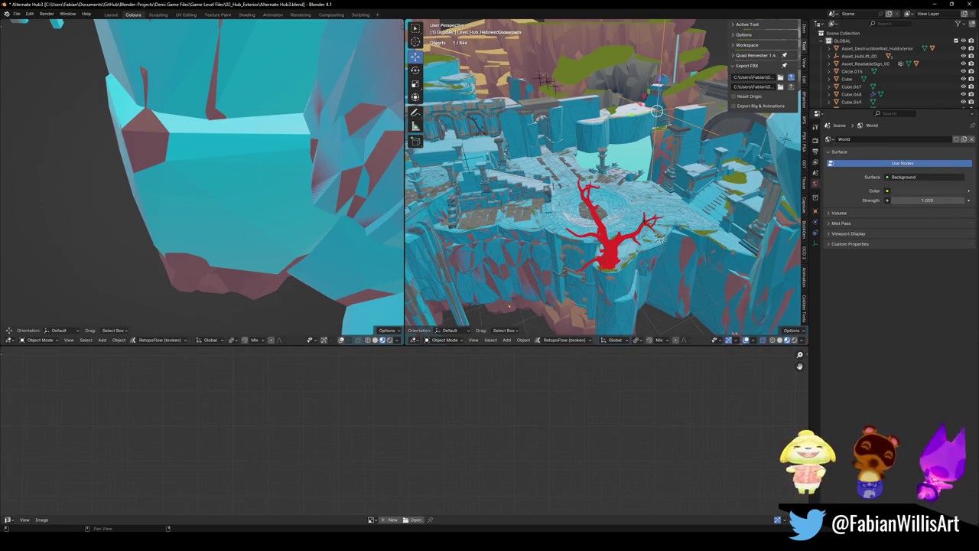
key("a")
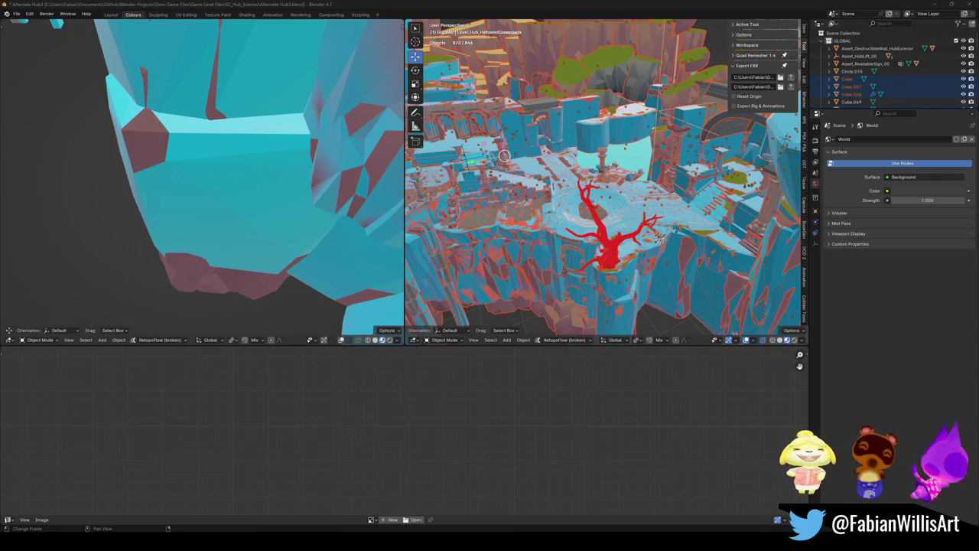
key("alt+Tab")
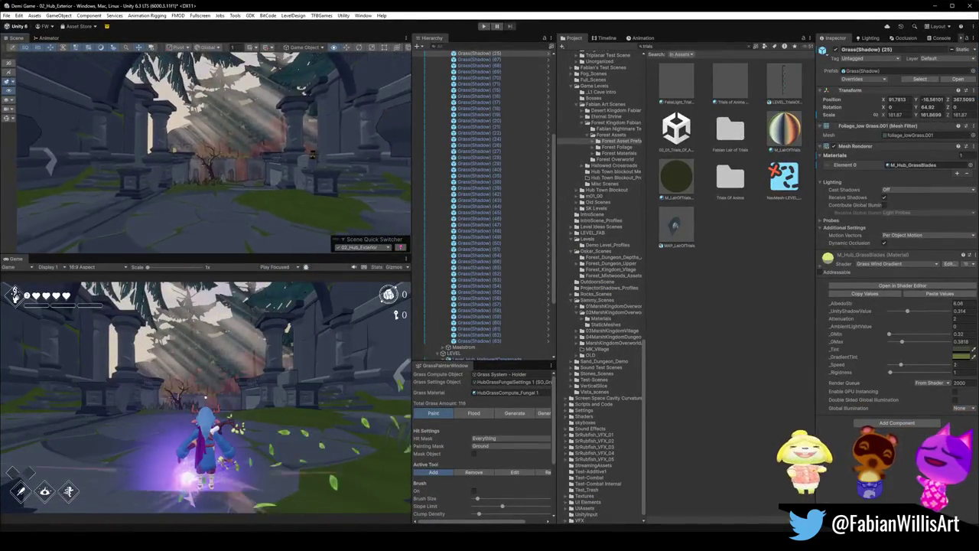
- Move pine tree (18) down and to the left beside the stone arch
mouse_move(313, 157)
right_mouse_down()
mouse_move(259, 164)
mouse_move(389, 148)
mouse_move(259, 166)
right_mouse_up()
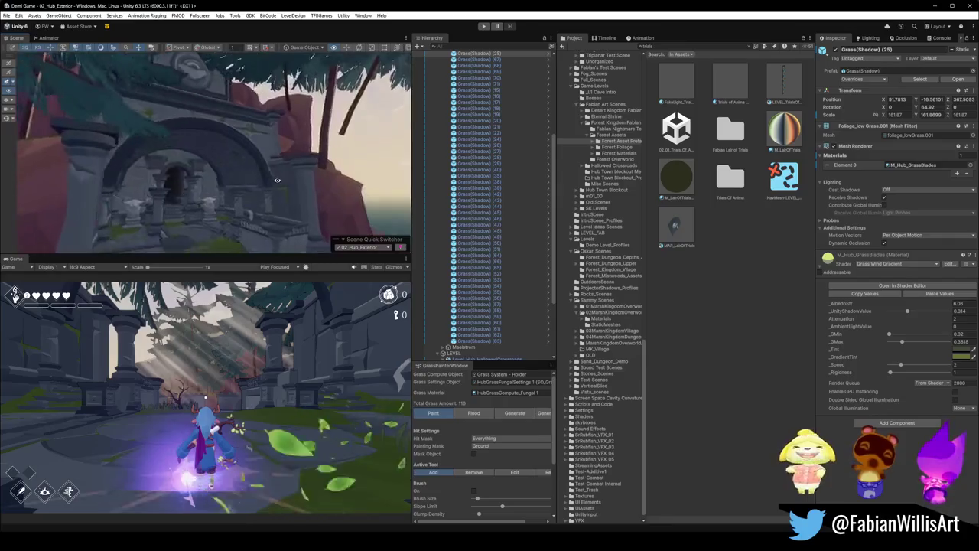
right_click_drag(225, 159, 239, 144)
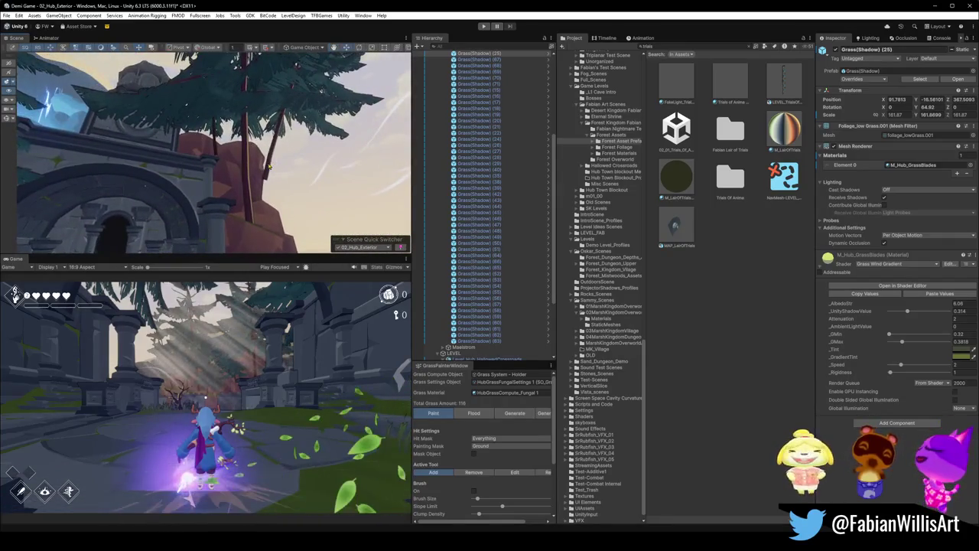
left_click(266, 183)
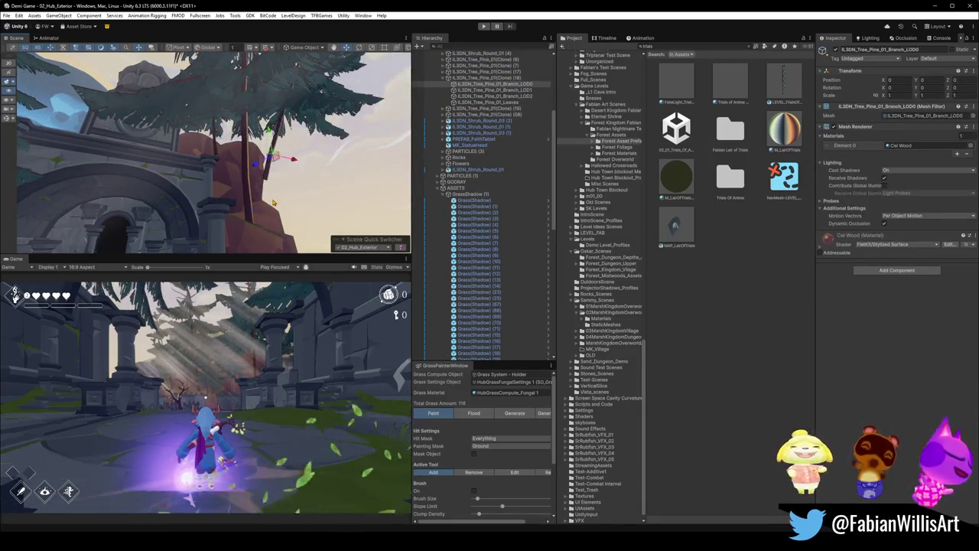
left_click(283, 178)
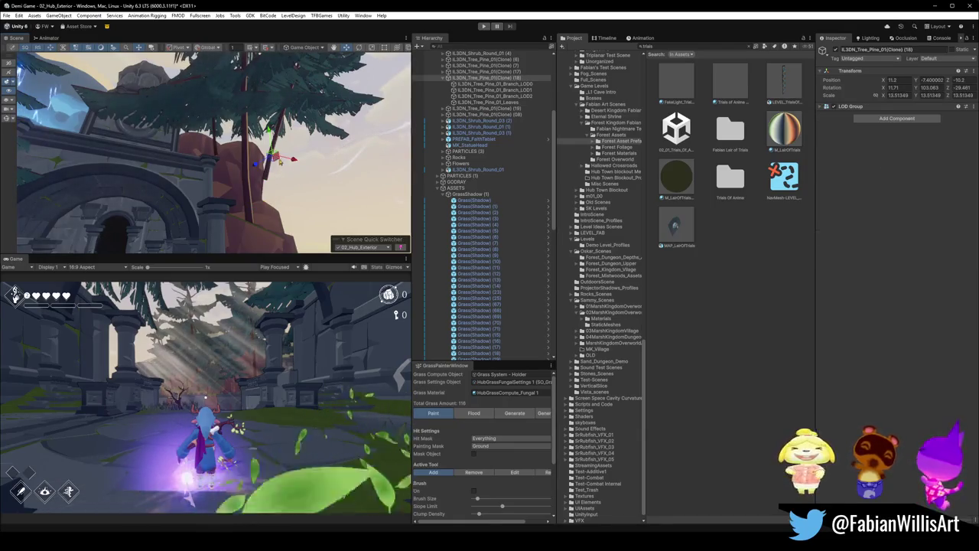
left_click_drag(273, 158, 267, 201)
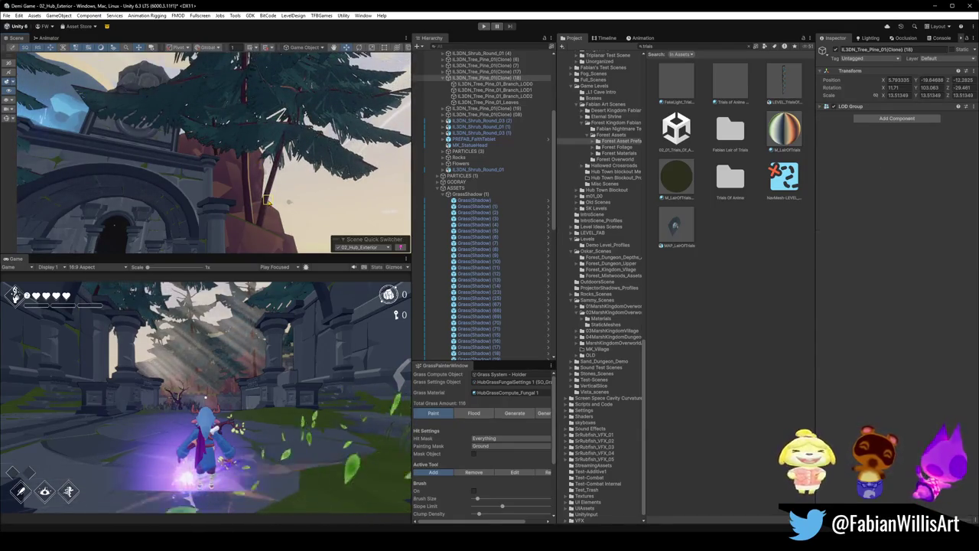
- Select pine tree (19), frame it, and orbit to review the pines around the shrine
mouse_move(267, 200)
right_mouse_down()
mouse_move(272, 185)
mouse_move(293, 178)
right_mouse_up()
left_click(294, 178)
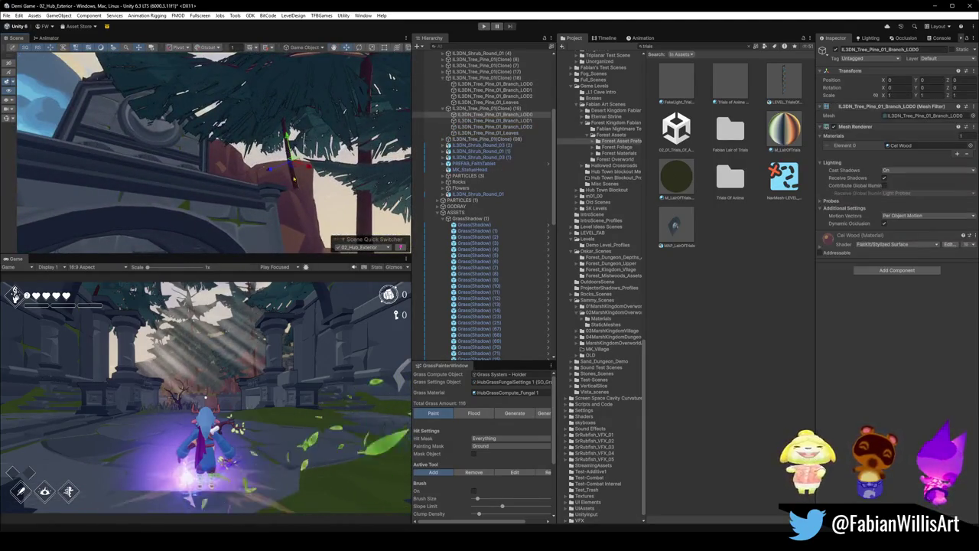
left_click(296, 174)
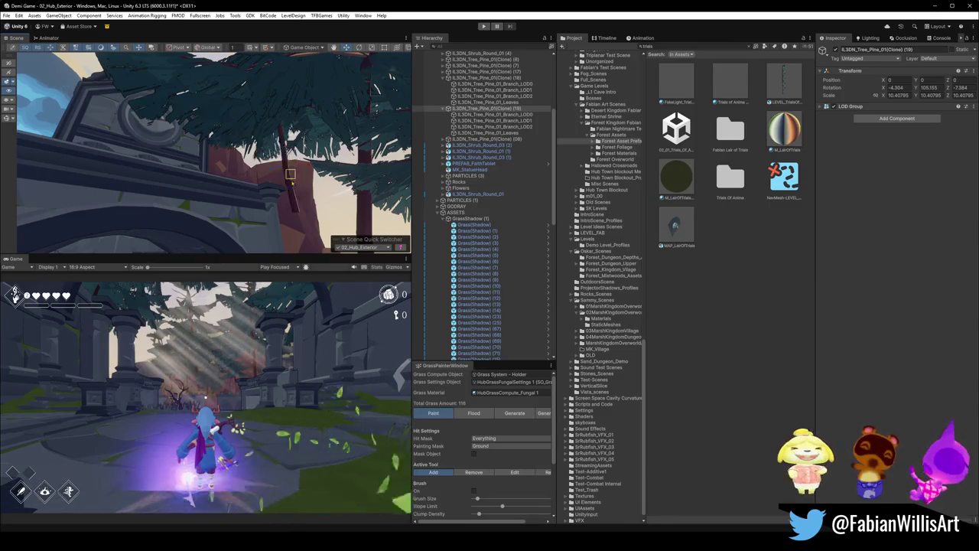
key("f")
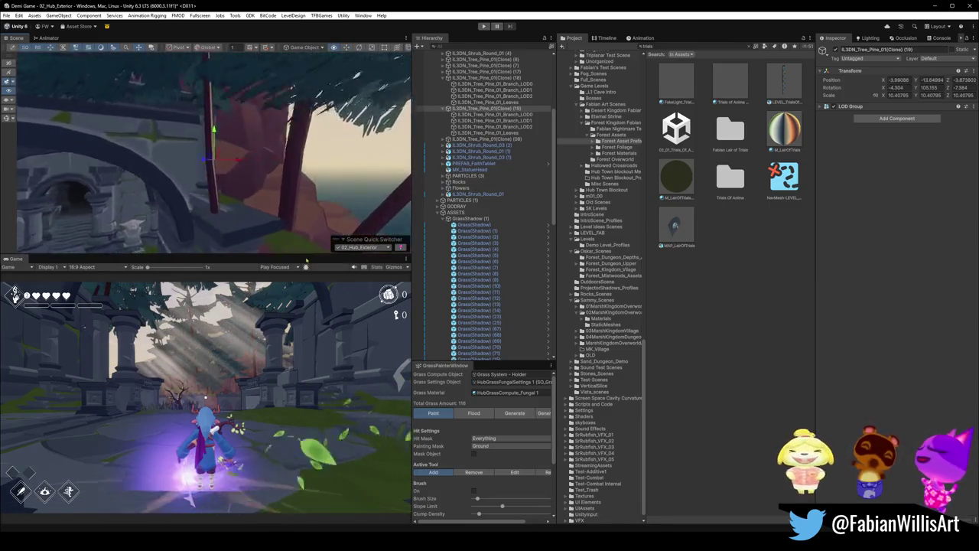
mouse_move(306, 248)
left_mouse_down("alt")
mouse_move(255, 214)
mouse_move(269, 146)
mouse_move(252, 95)
mouse_move(261, 59)
mouse_move(283, 139)
left_mouse_up("alt")
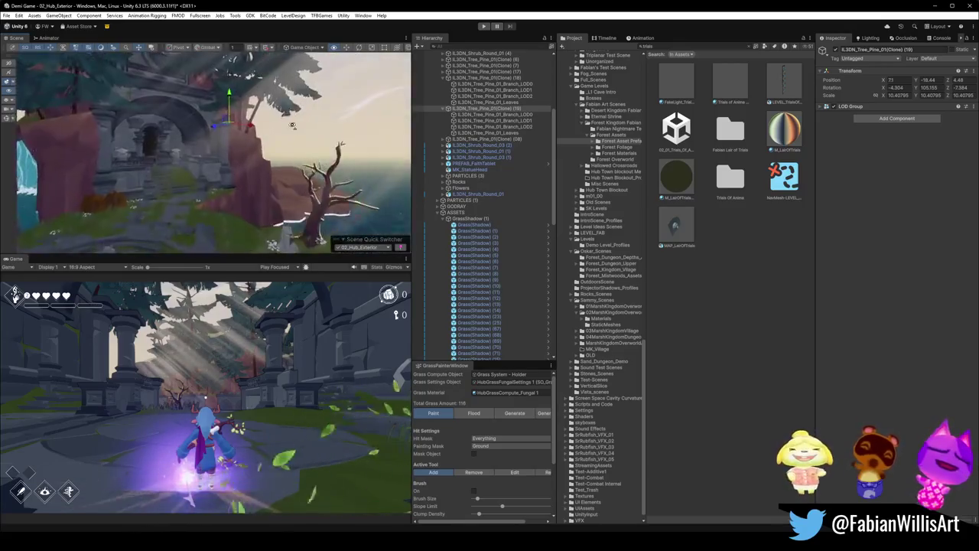
mouse_move(268, 145)
right_mouse_down()
mouse_move(292, 158)
mouse_move(271, 213)
mouse_move(298, 218)
right_mouse_up()
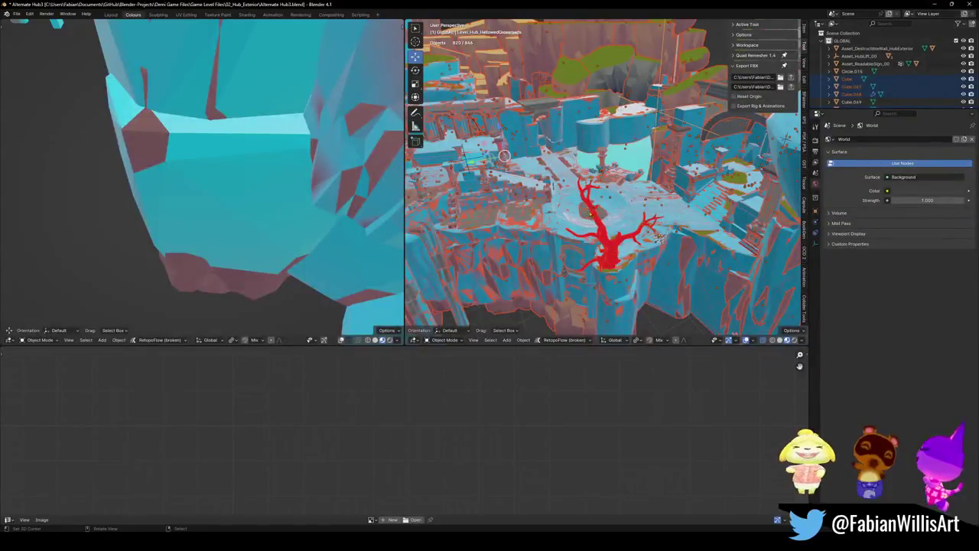
- Select the wall piece SD_Wall_08.002 around the eye tower, cancelling an accidental move
middle_click_drag(720, 109, 622, 128)
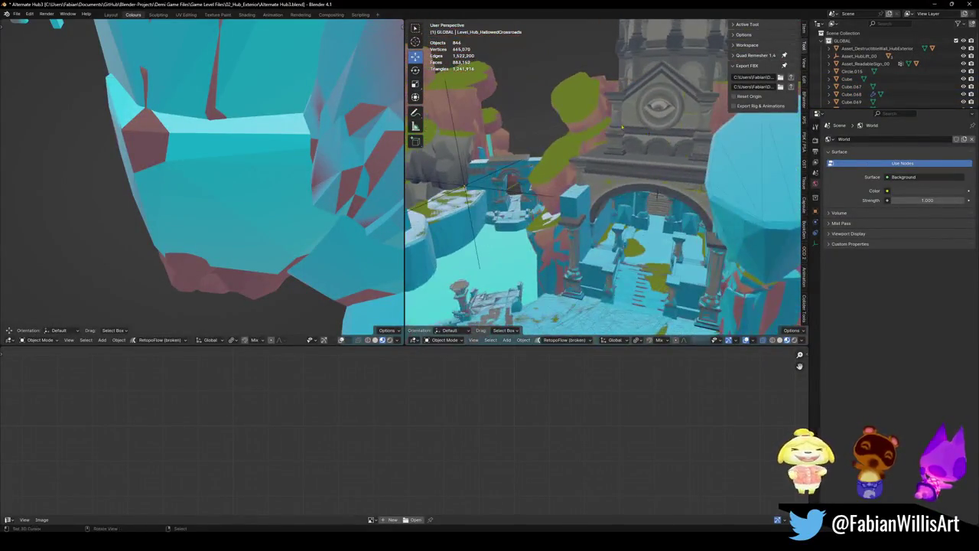
left_click(614, 139)
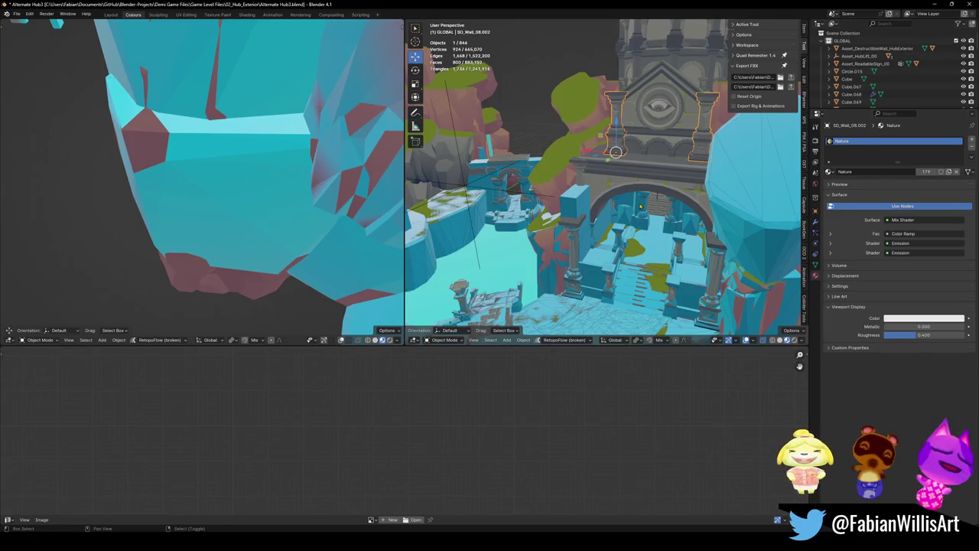
middle_click_drag(615, 152, 604, 222)
left_click(612, 220)
key("g")
key("z")
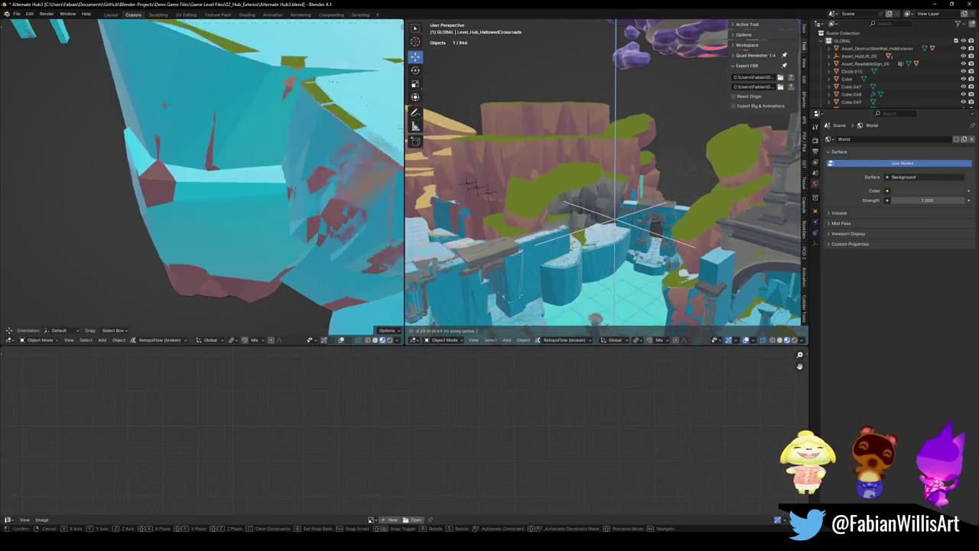
key("Escape")
key("ctrl+z")
- Rename the wall piece 'pillar', save, and enter Edit Mode on UCX_Cube.029
key("F2")
type("pi")
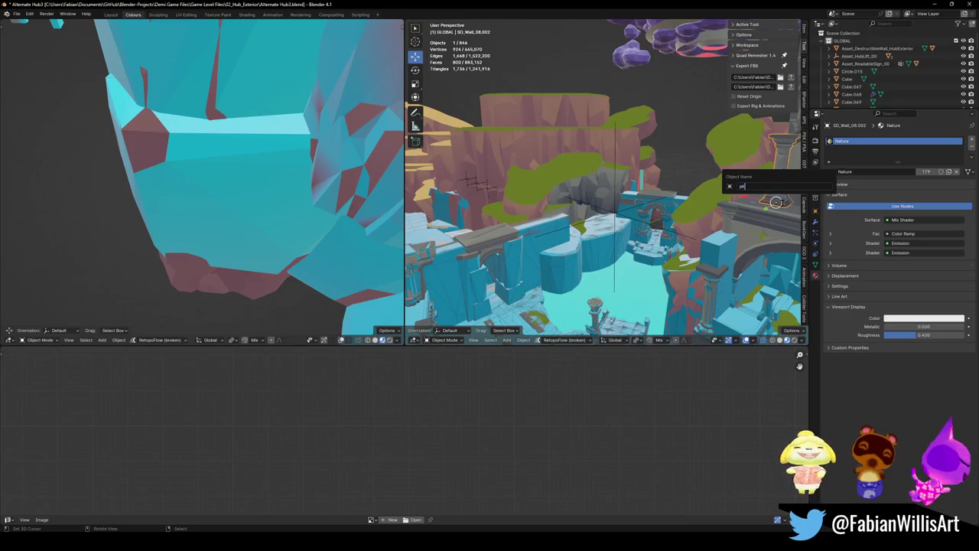
type("lar")
key("Return")
key("ctrl+s")
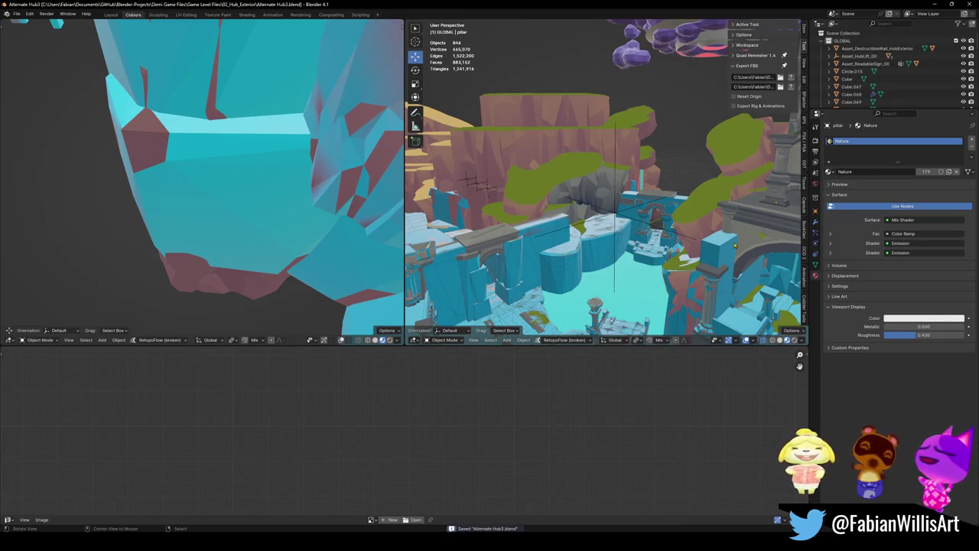
middle_click_drag(612, 214, 766, 237)
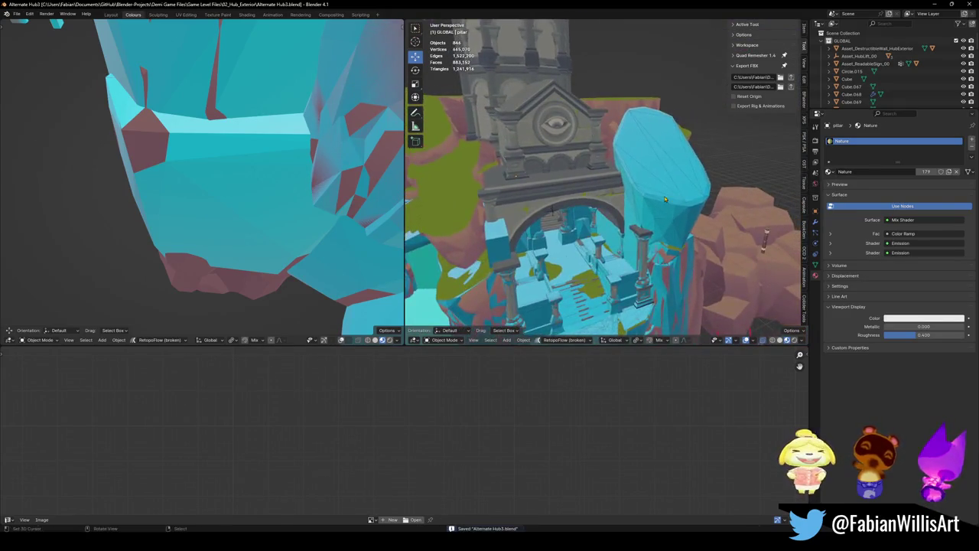
key("Tab")
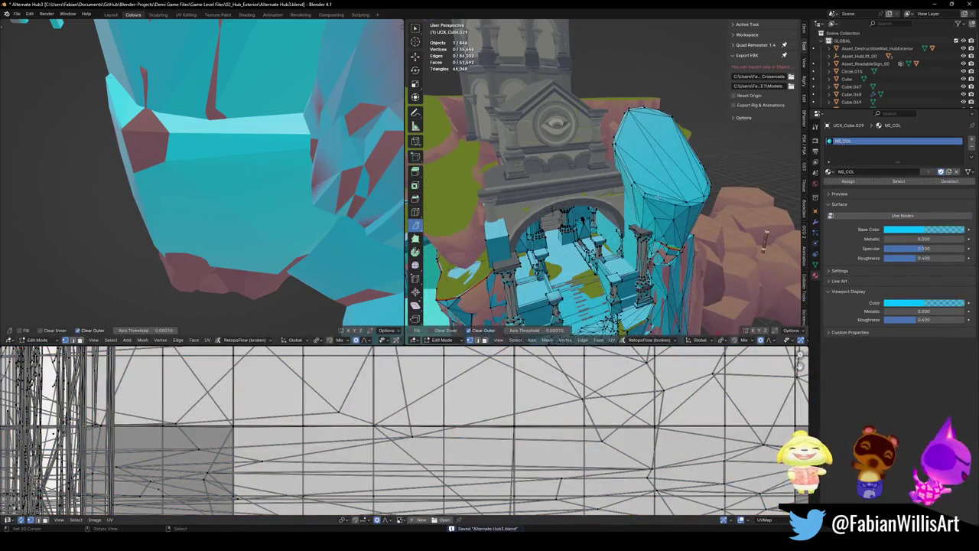
- Delete the connected pillar vertices from the UCX_Cube.029 collision mesh
key("l")
left_click(650, 182)
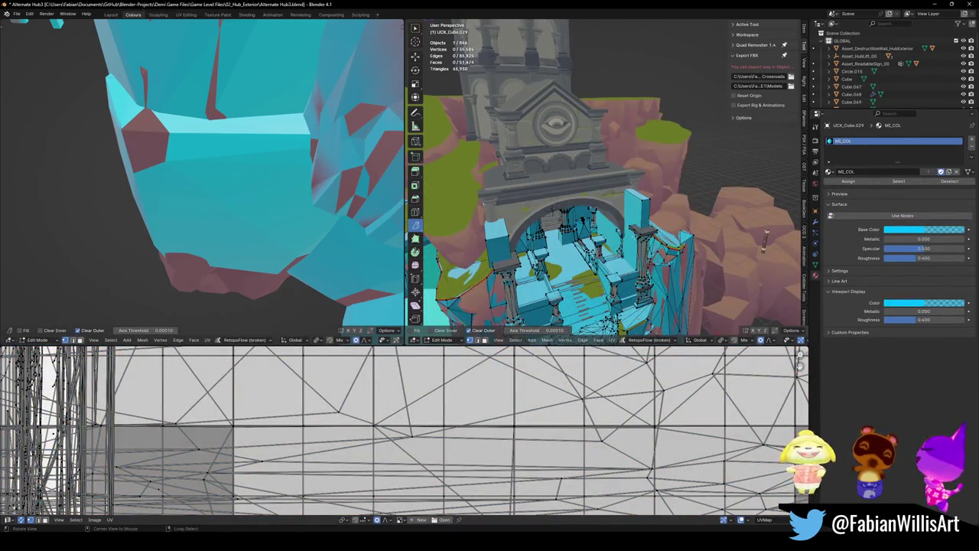
mouse_move(650, 182)
middle_mouse_down()
mouse_move(652, 271)
mouse_move(573, 282)
mouse_move(689, 268)
middle_mouse_up()
scroll(652, 271, "up", 4)
scroll(654, 271, "down", 5)
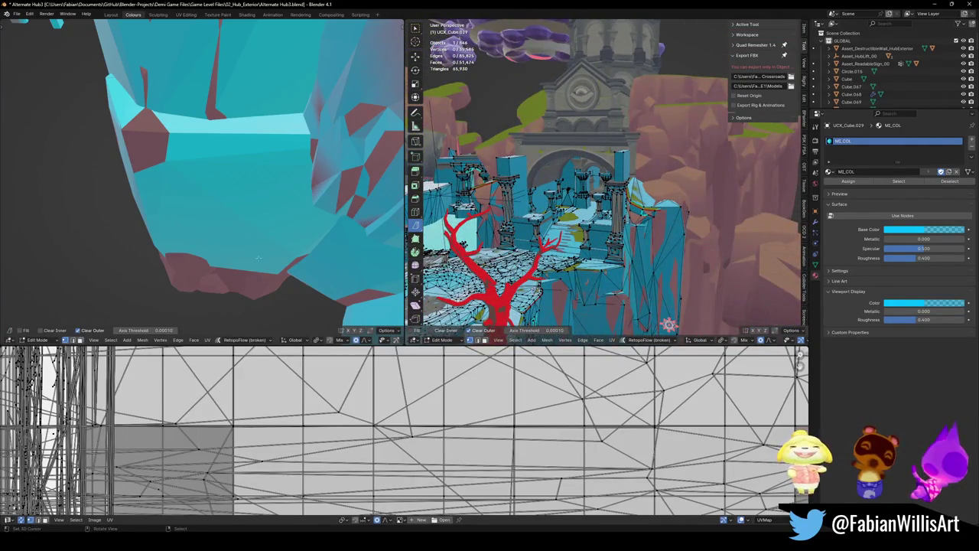
scroll(689, 268, "up", 4)
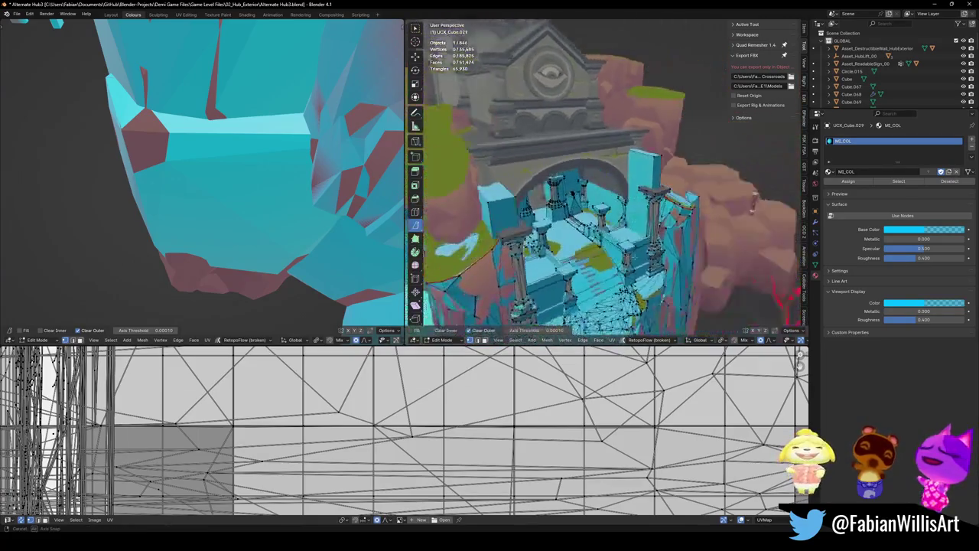
mouse_move(689, 268)
middle_mouse_down()
mouse_move(765, 219)
mouse_move(764, 318)
middle_mouse_up()
- Return to Object Mode, save the file, select all objects and switch to Unity
key("Tab")
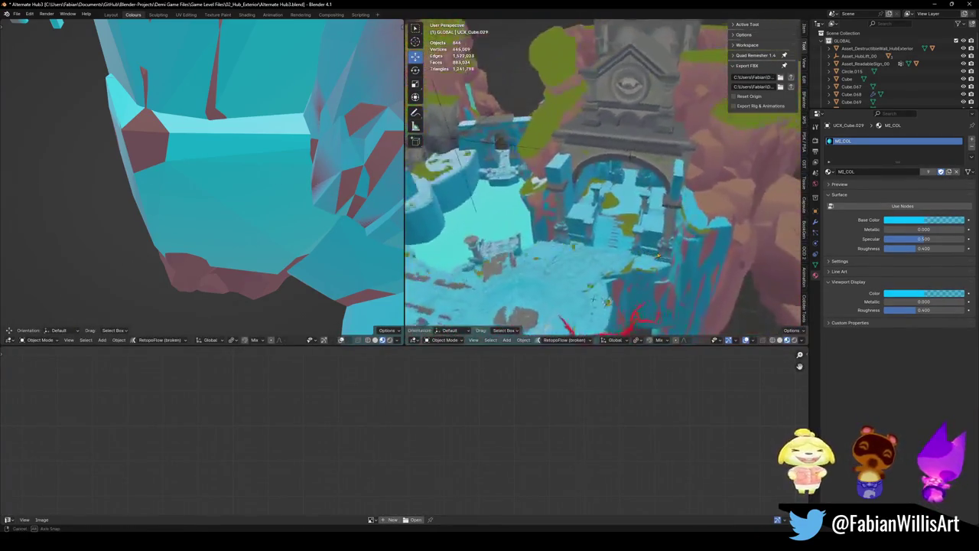
key("ctrl+s")
mouse_move(675, 235)
middle_mouse_down()
mouse_move(685, 245)
mouse_move(613, 260)
mouse_move(590, 253)
middle_mouse_up()
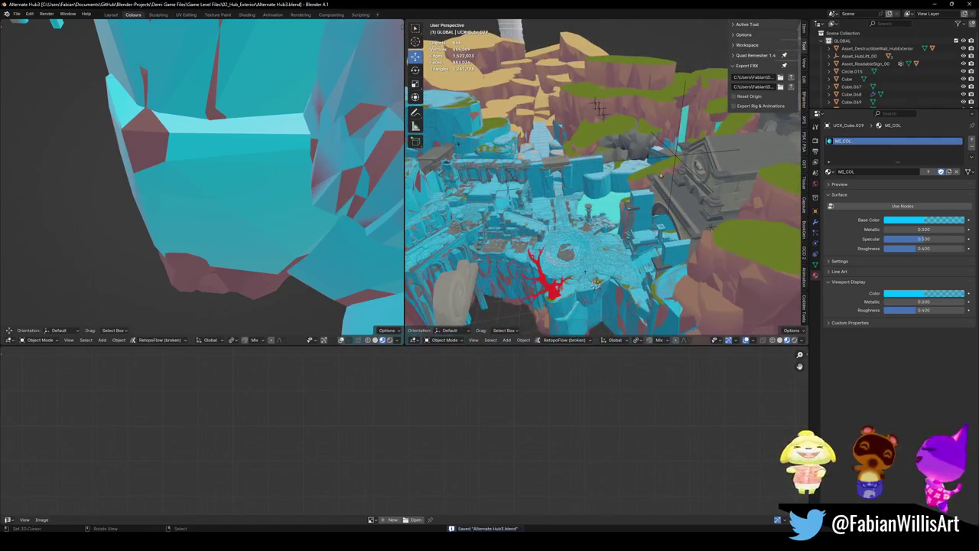
left_click(678, 157)
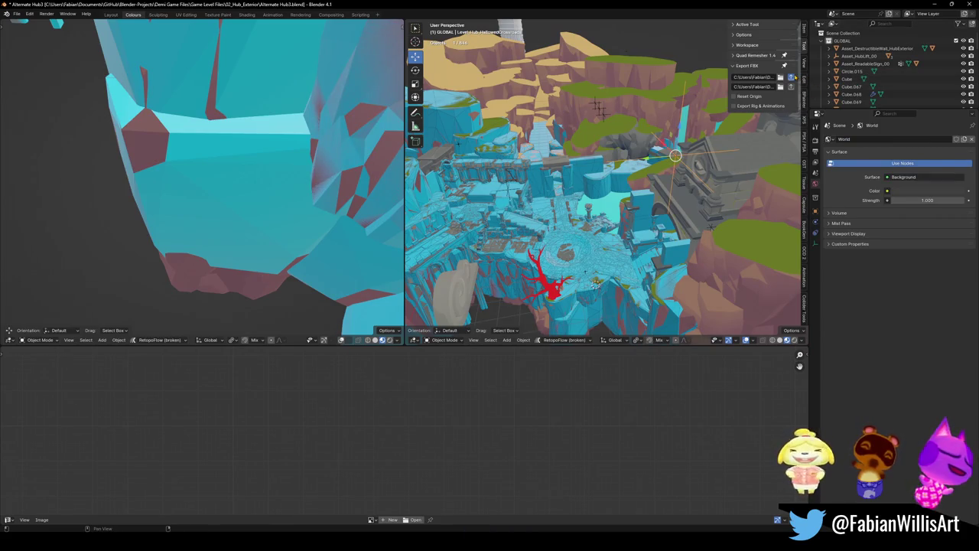
key("a")
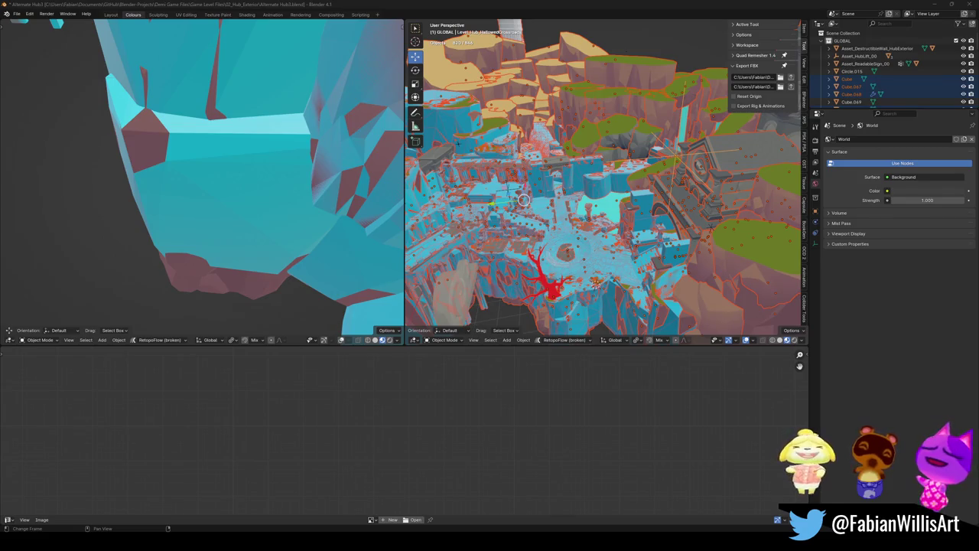
key("alt+Tab")
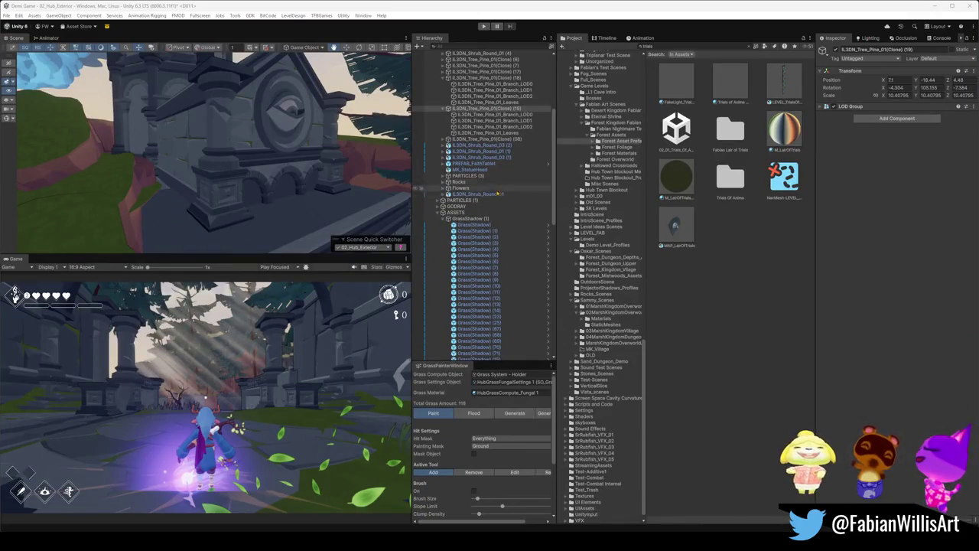
- Select pine tree (17) by the stone archway, then shrink and lower it
mouse_move(326, 221)
right_mouse_down()
mouse_move(292, 163)
mouse_move(310, 153)
right_mouse_up()
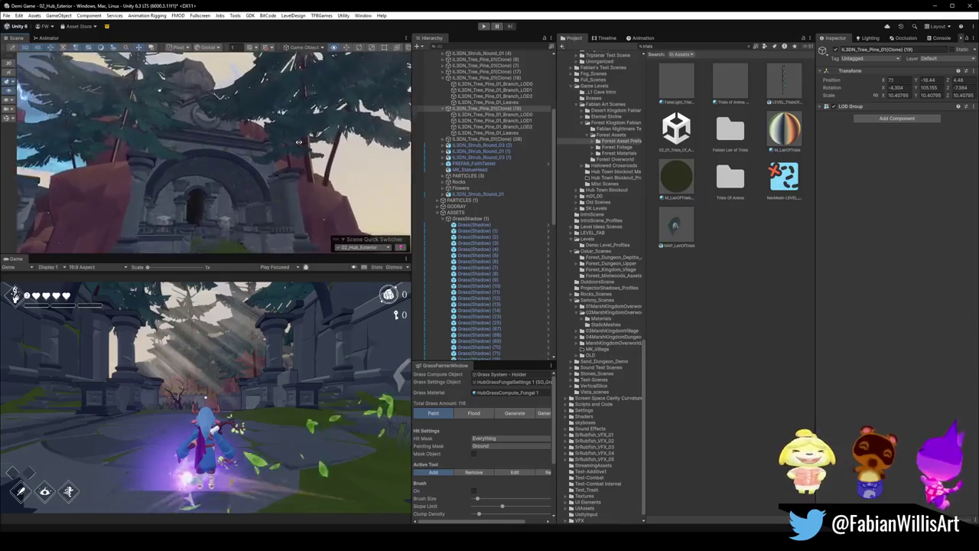
right_click_drag(311, 153, 299, 71)
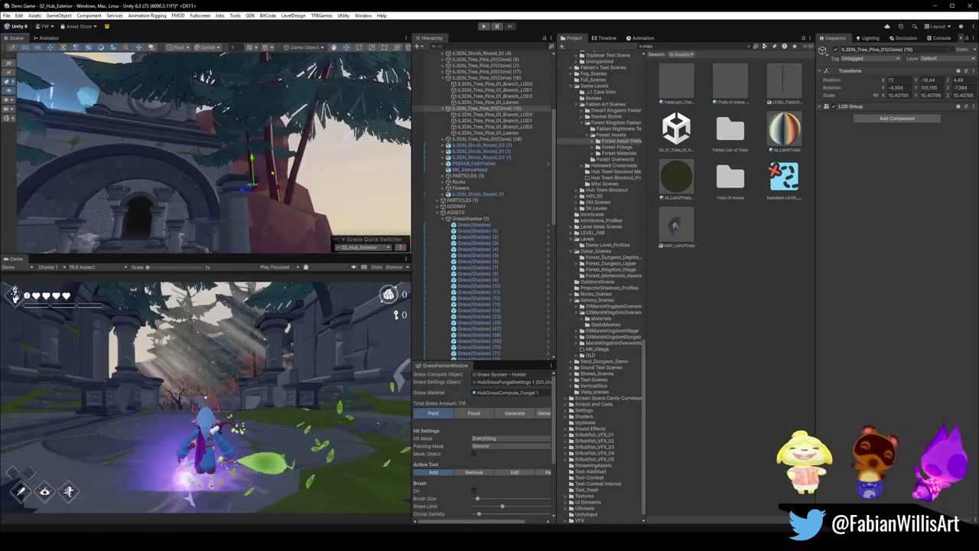
left_click(274, 179)
left_click(273, 182)
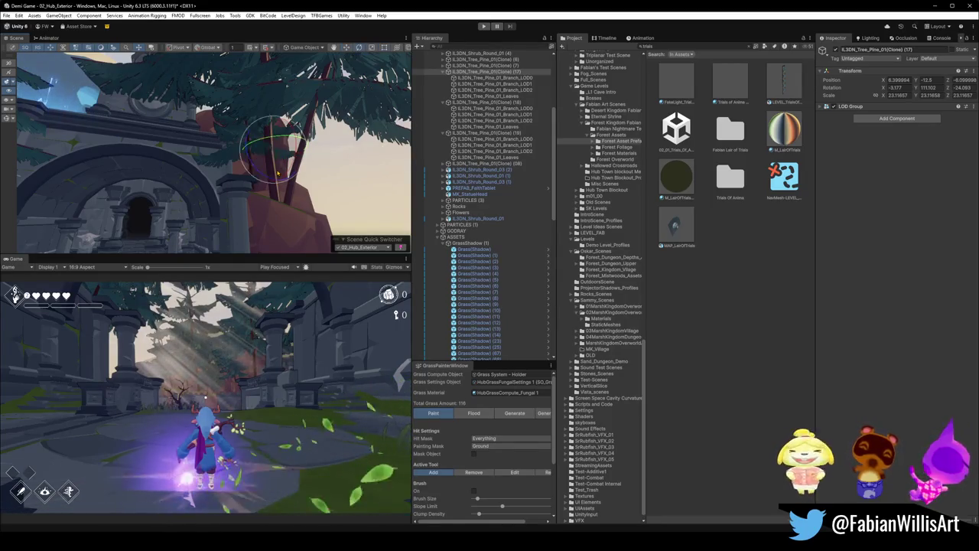
right_click_drag(278, 173, 278, 173)
left_click(277, 173)
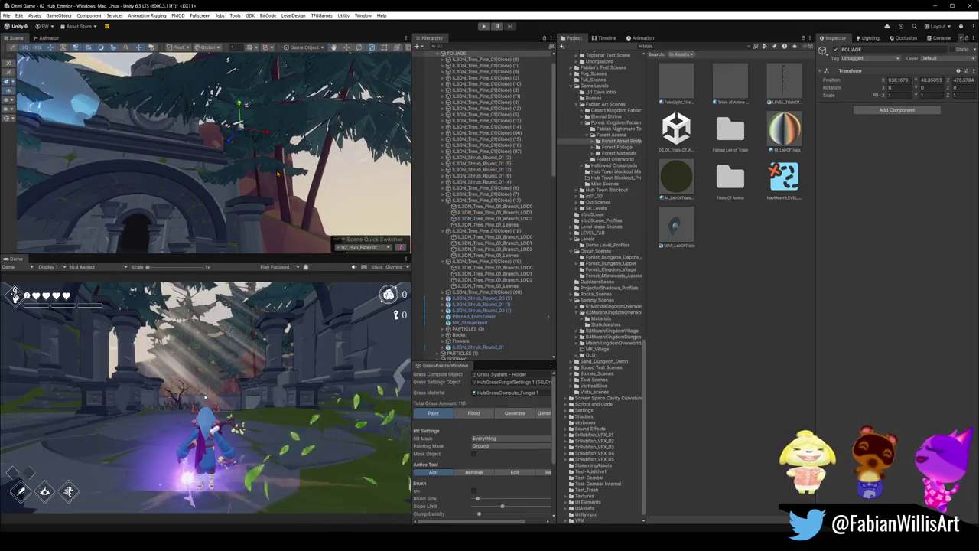
left_click(278, 173)
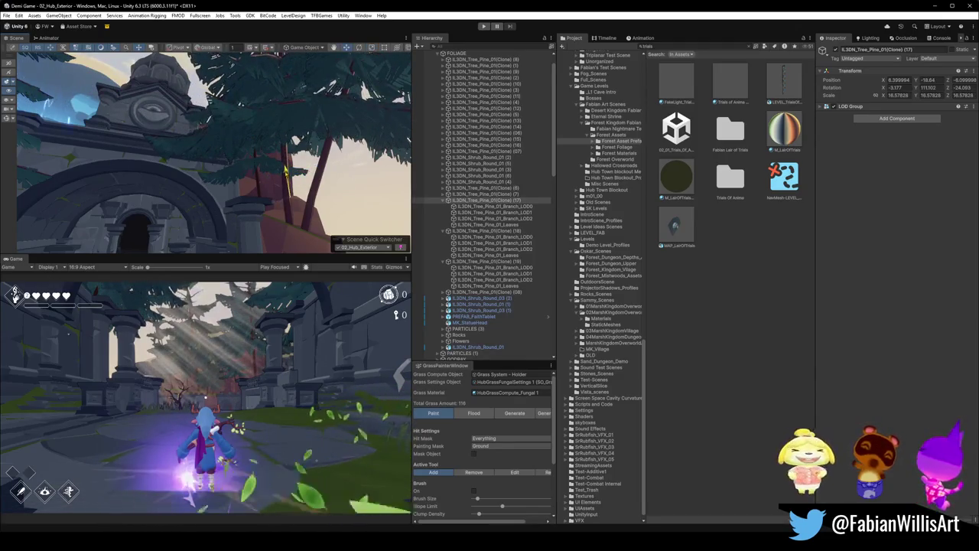
mouse_move(285, 172)
right_mouse_down()
mouse_move(287, 205)
mouse_move(410, 199)
right_mouse_up()
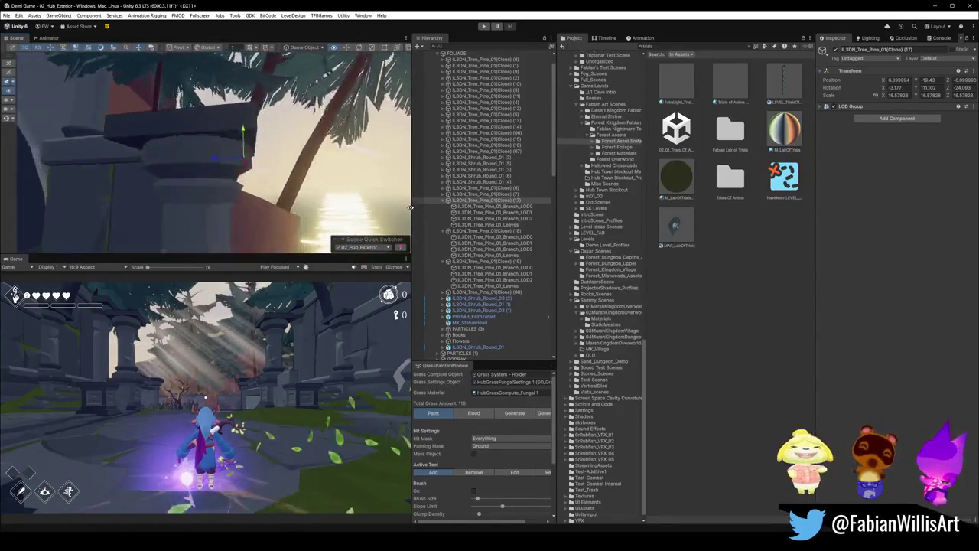
mouse_move(284, 168)
right_mouse_down()
mouse_move(262, 140)
mouse_move(203, 155)
mouse_move(249, 181)
mouse_move(303, 135)
mouse_move(304, 160)
right_mouse_up()
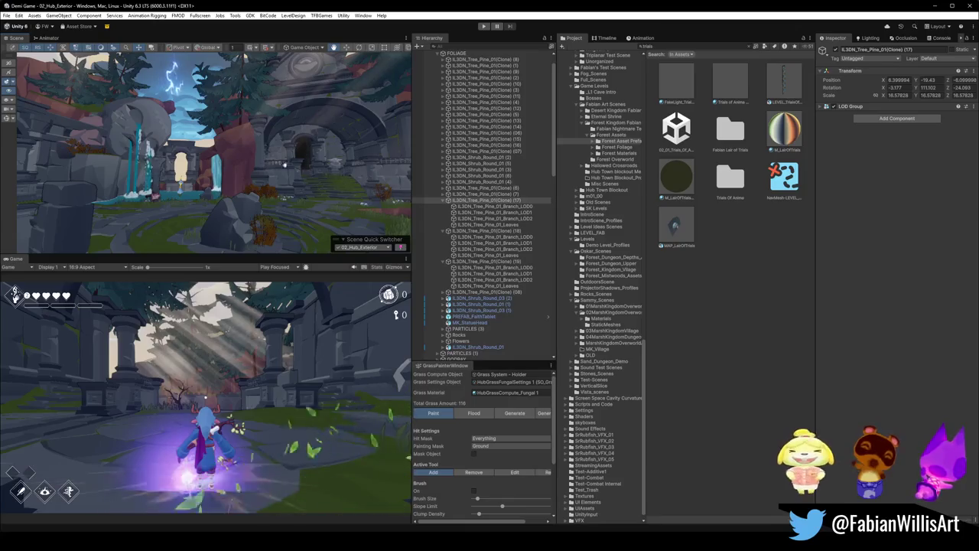
- Select the PREFAB_FaithTablet on the rock to review its Mesh Collider
mouse_move(304, 198)
right_mouse_down()
mouse_move(228, 181)
mouse_move(276, 193)
mouse_move(262, 157)
right_mouse_up()
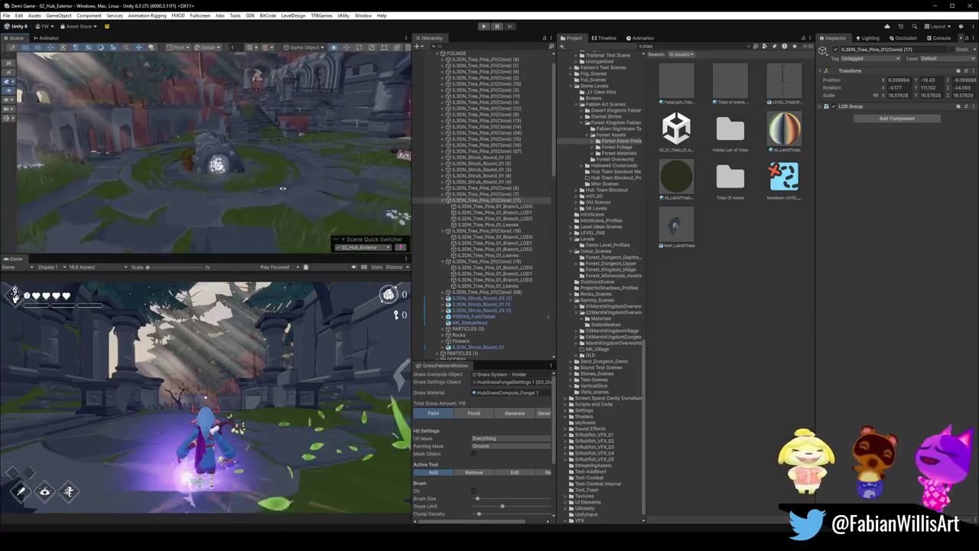
left_click(261, 156)
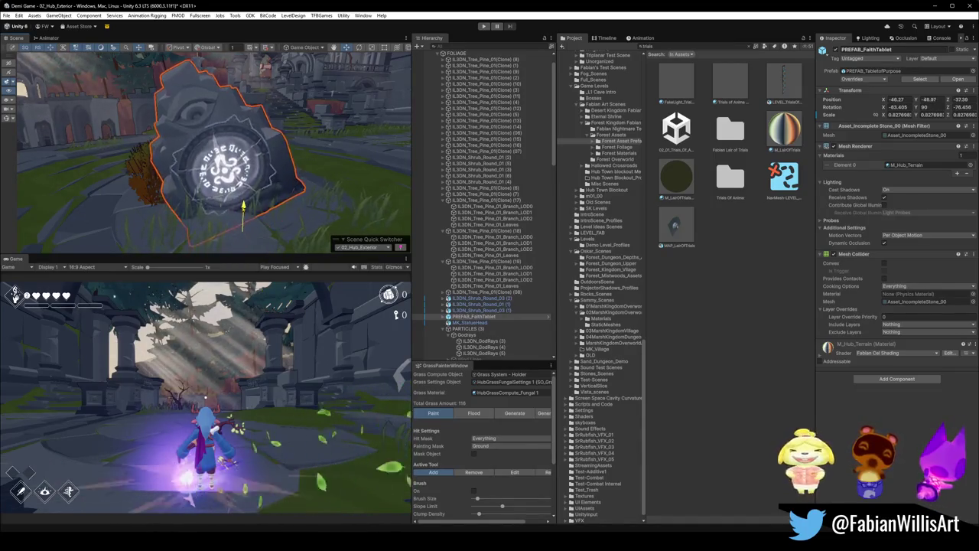
- Look around the courtyard near the stone tablet, deselect it, and switch to Blender
scroll(214, 153, "down", 3)
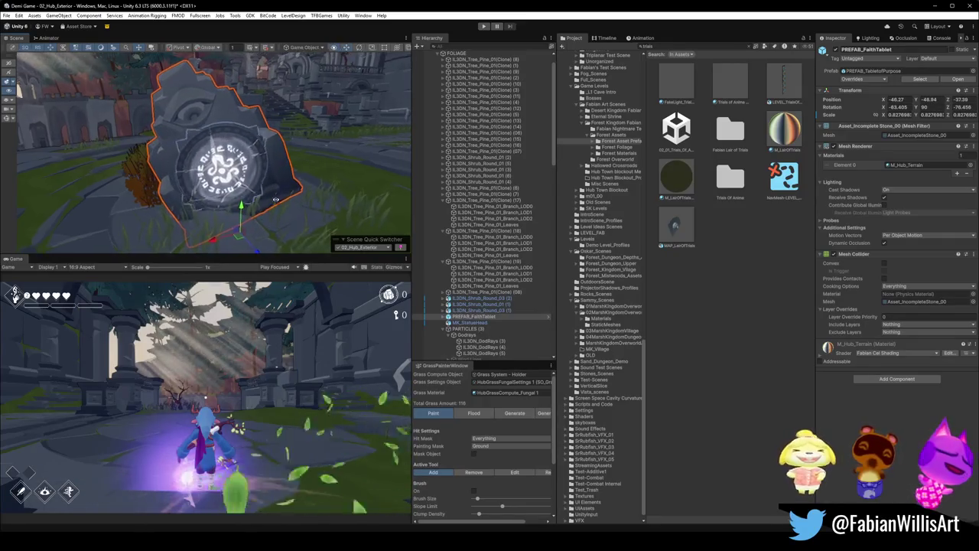
scroll(214, 153, "down", 3)
scroll(214, 153, "down", 3)
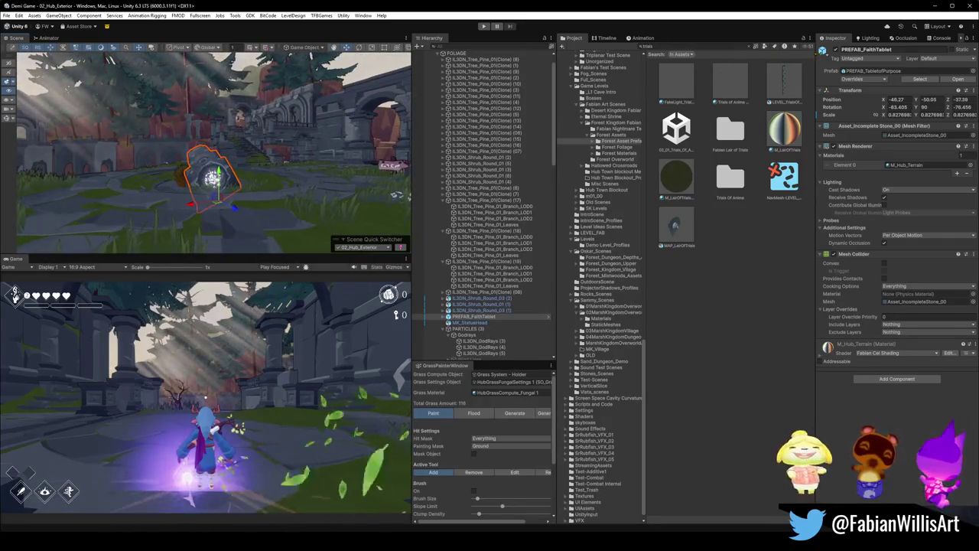
right_click_drag(341, 119, 315, 156)
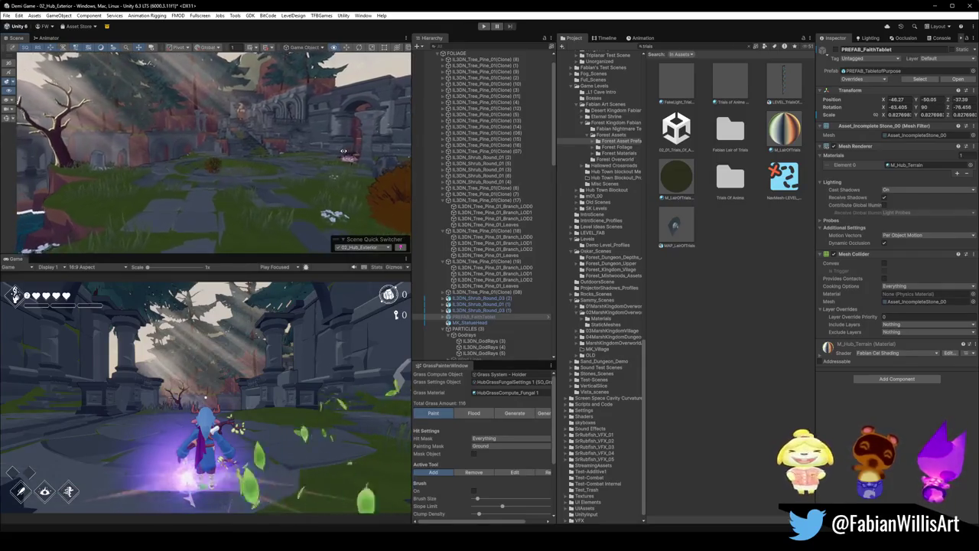
mouse_move(315, 156)
right_mouse_down()
mouse_move(344, 151)
mouse_move(214, 179)
mouse_move(287, 204)
mouse_move(277, 201)
right_mouse_up()
left_click(343, 151)
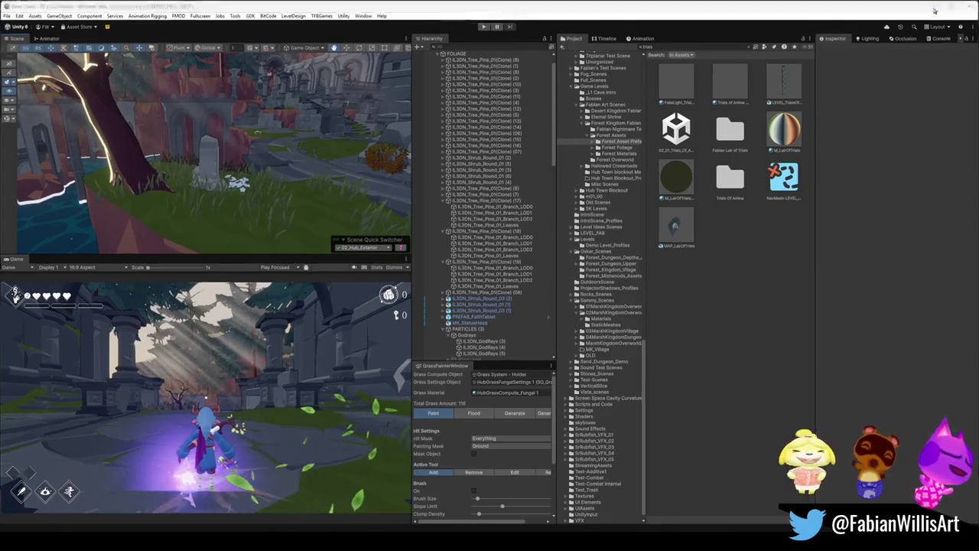
key("alt+Tab")
- Duplicate the ground rock's mesh in place and separate the copy into its own object
scroll(586, 266, "up", 8)
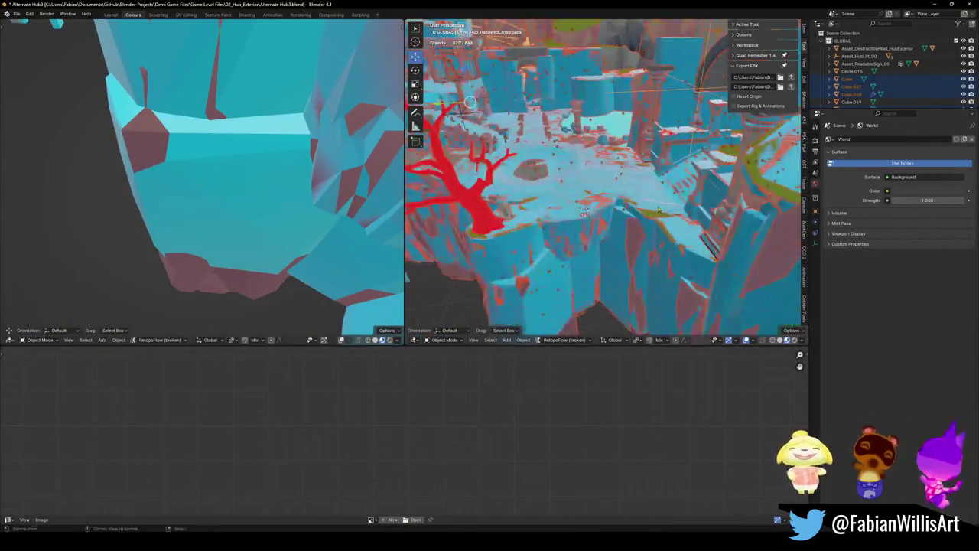
middle_click_drag(577, 190, 549, 179)
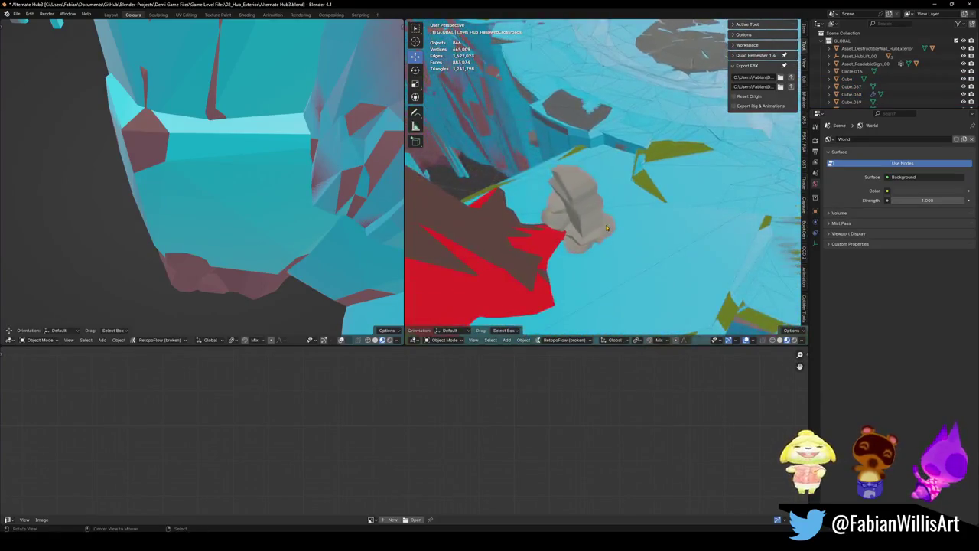
left_click(550, 179)
key("Tab")
key("KP_Decimal")
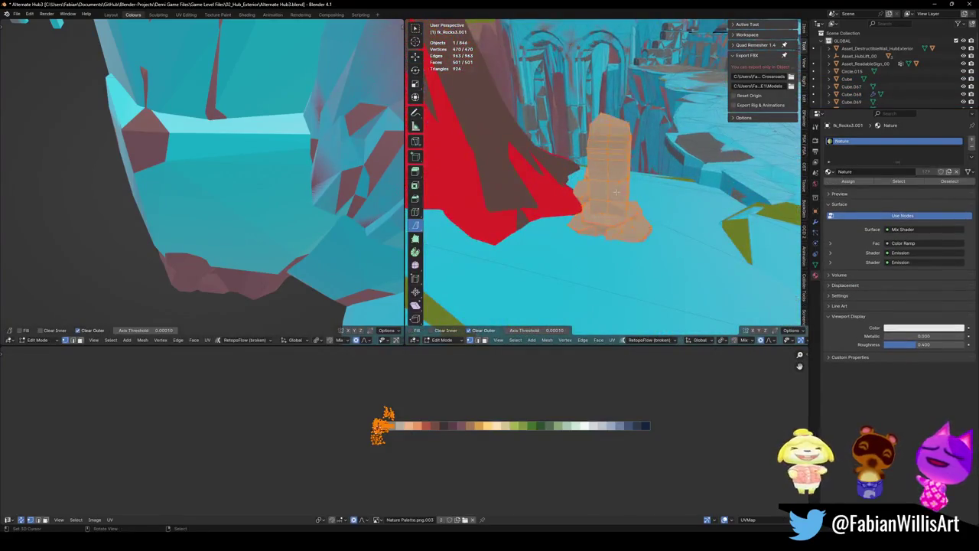
key("shift+d")
key("Escape")
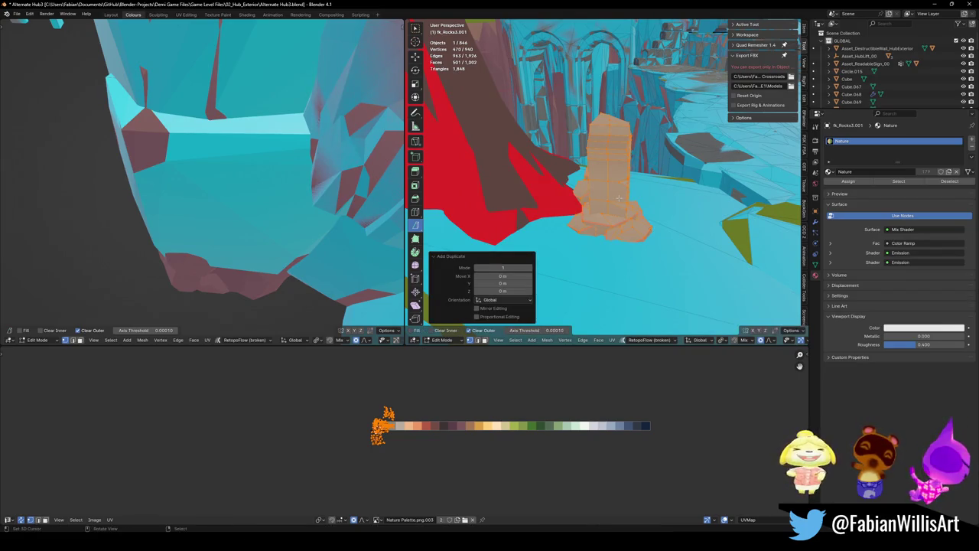
key("p")
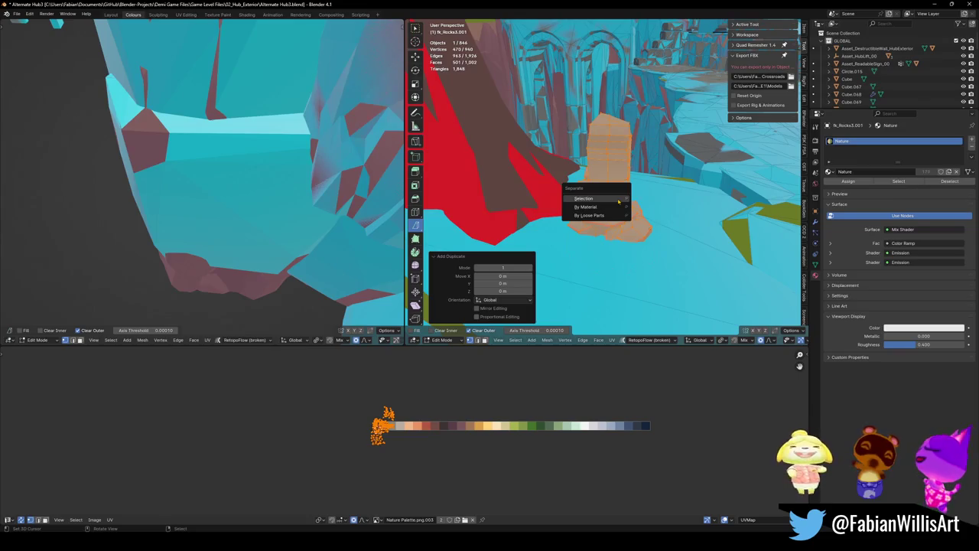
left_click(618, 202)
key("Tab")
- Flip the normals of the rock copy and lower it along Z
left_click(612, 184)
key("Tab")
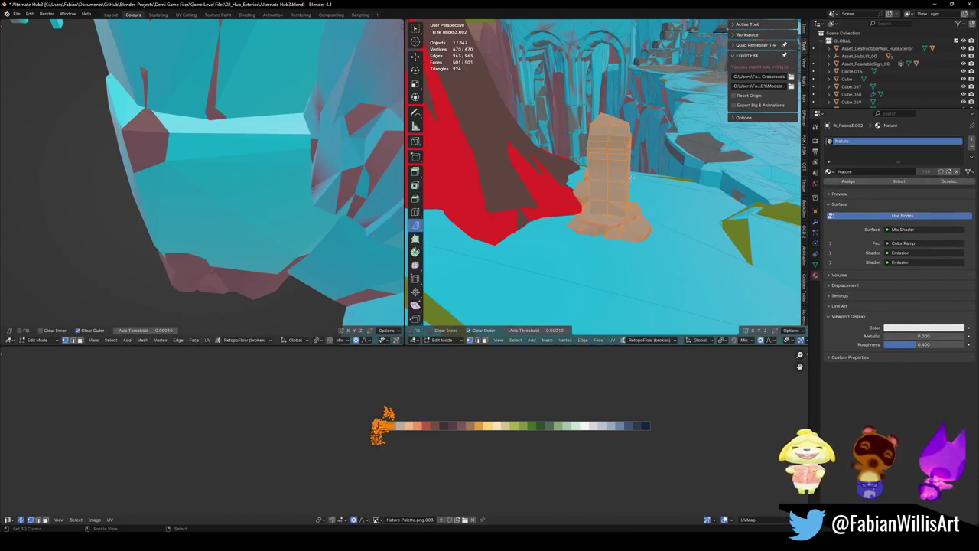
key("alt+n")
left_click(627, 180)
key("KP_Decimal")
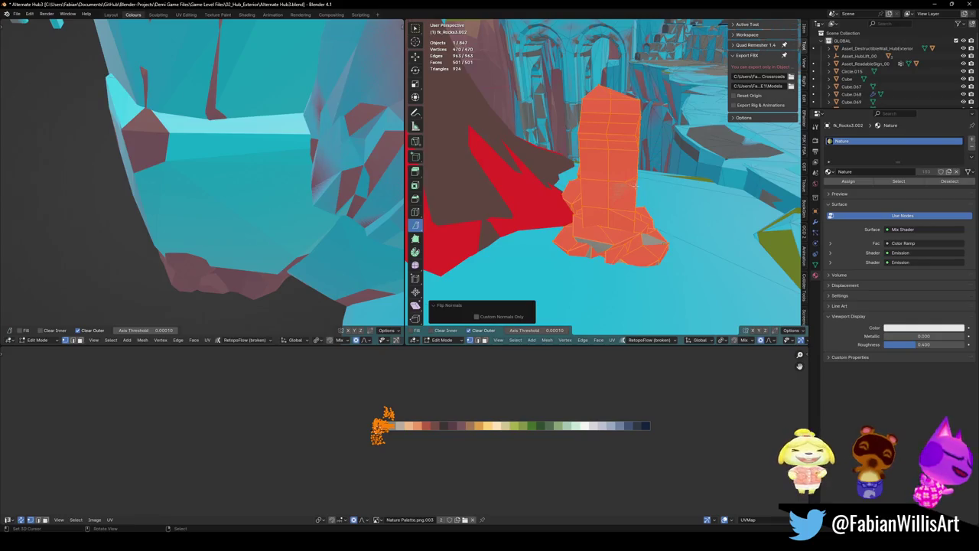
key("g")
key("z")
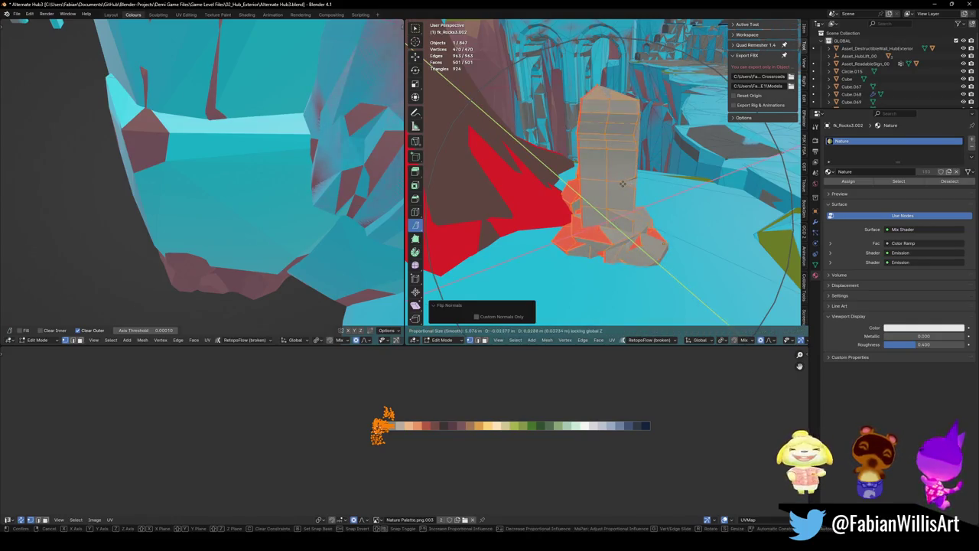
left_click(623, 184)
- Inflate the rock copy with Alt+S twice, nudging its position, and return to Object Mode
middle_click_drag(623, 183, 669, 157)
key("alt+s")
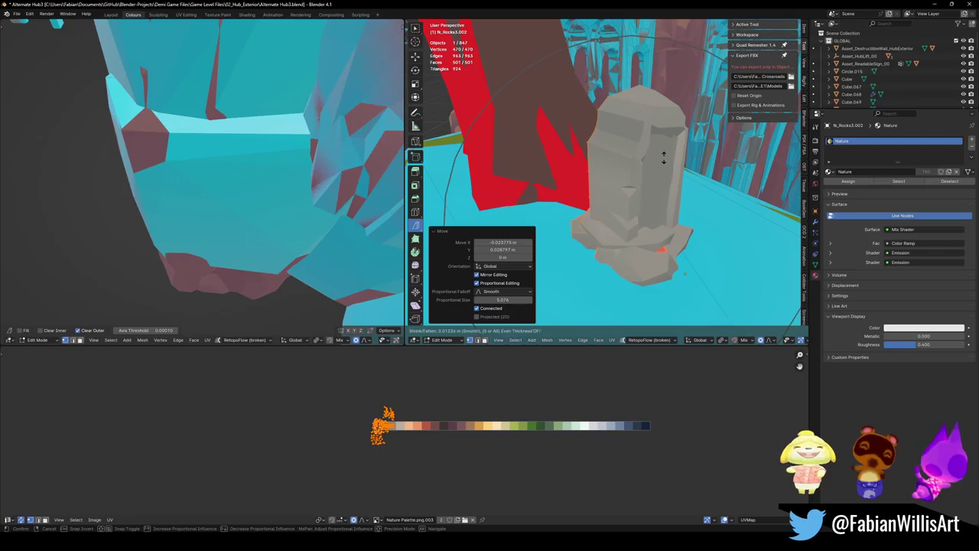
left_click(653, 161)
middle_click_drag(653, 162, 617, 178)
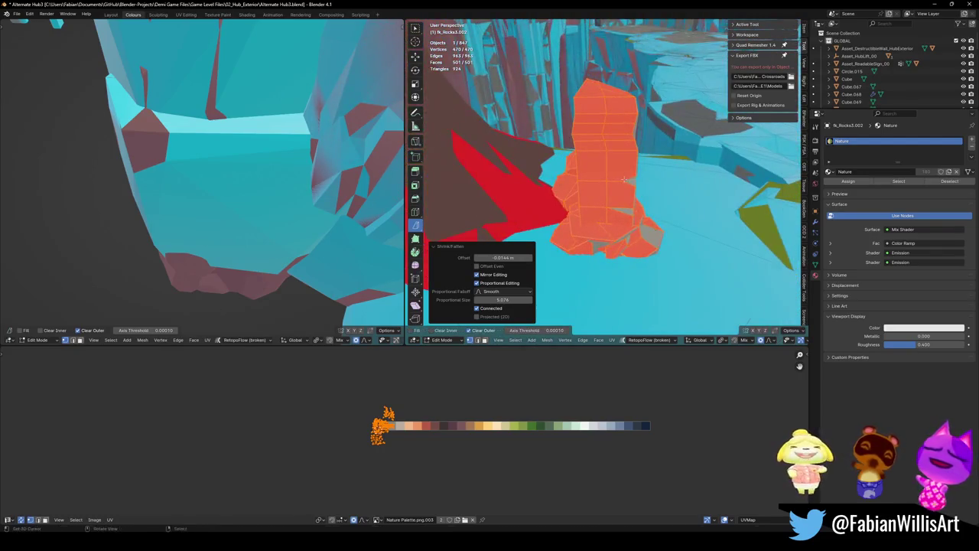
key("g")
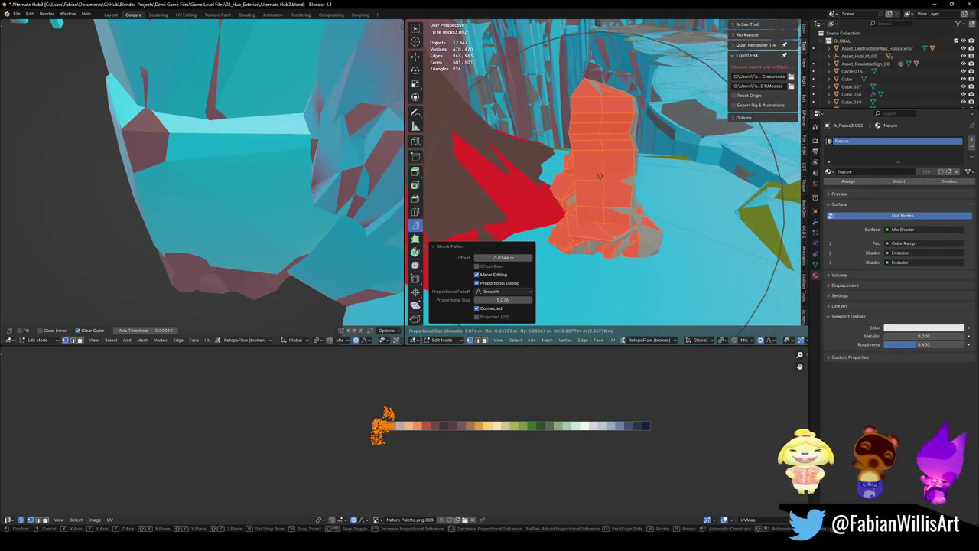
left_click(600, 176)
middle_click_drag(600, 176, 653, 134)
key("alt+s")
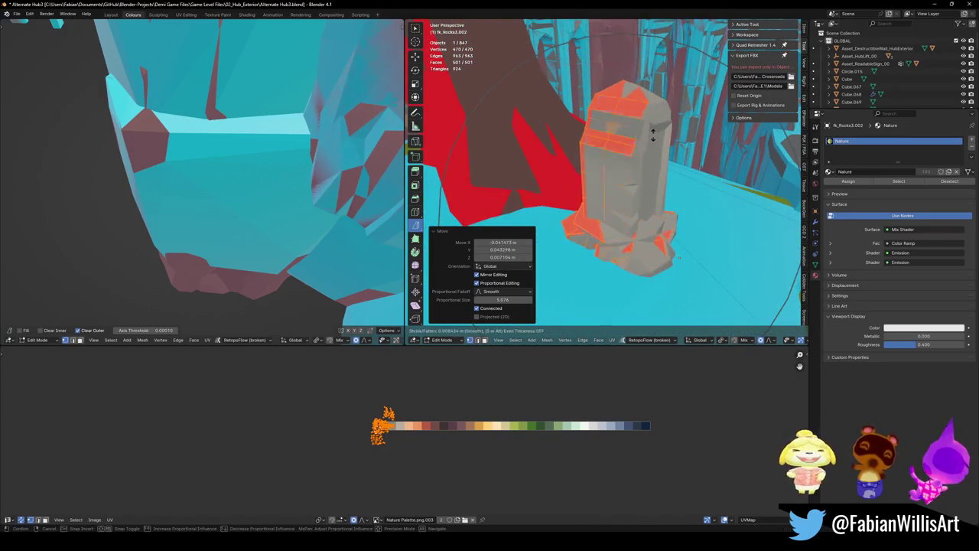
left_click(652, 136)
mouse_move(651, 136)
middle_mouse_down()
mouse_move(675, 150)
mouse_move(609, 156)
middle_mouse_up()
key("Tab")
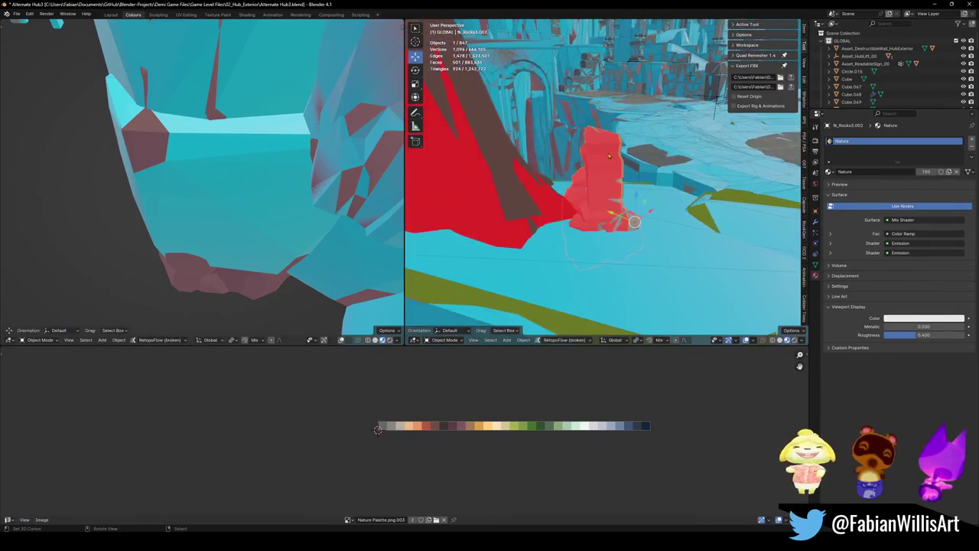
- Save the file, select Level_Hub_HallowedCrossroads, then select 821 of the 847 level objects
middle_click_drag(614, 193, 632, 199)
middle_click_drag(572, 199, 608, 201)
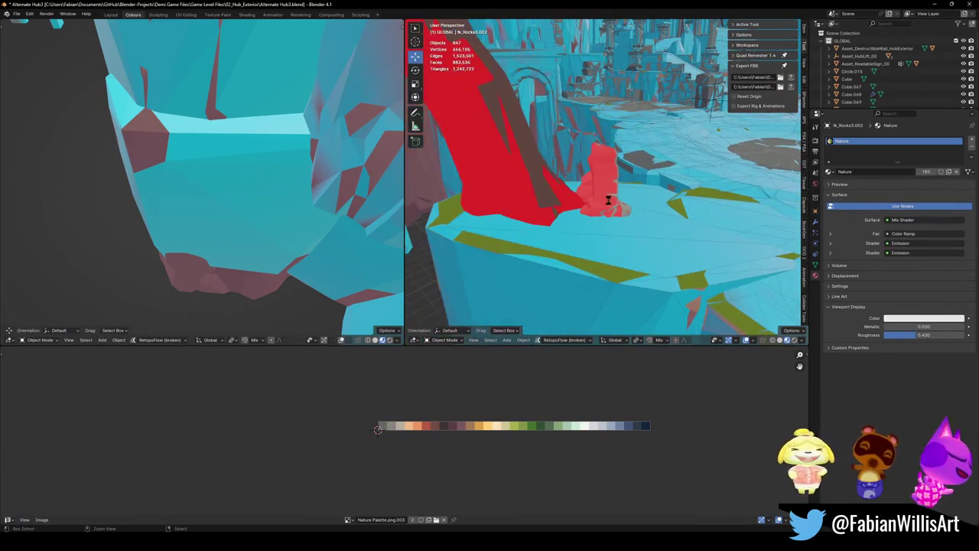
key("ctrl+s")
key("shift+grave")
left_click(559, 251)
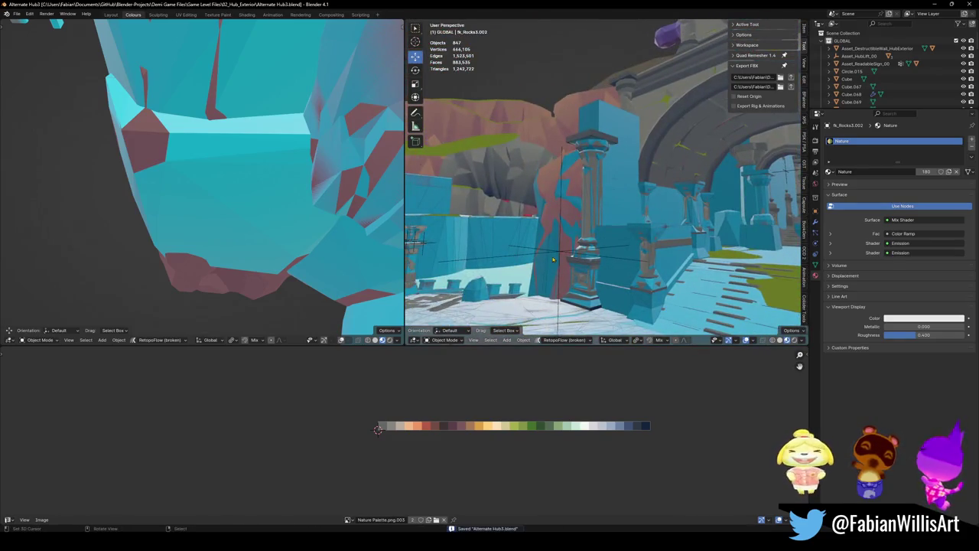
left_click(559, 251)
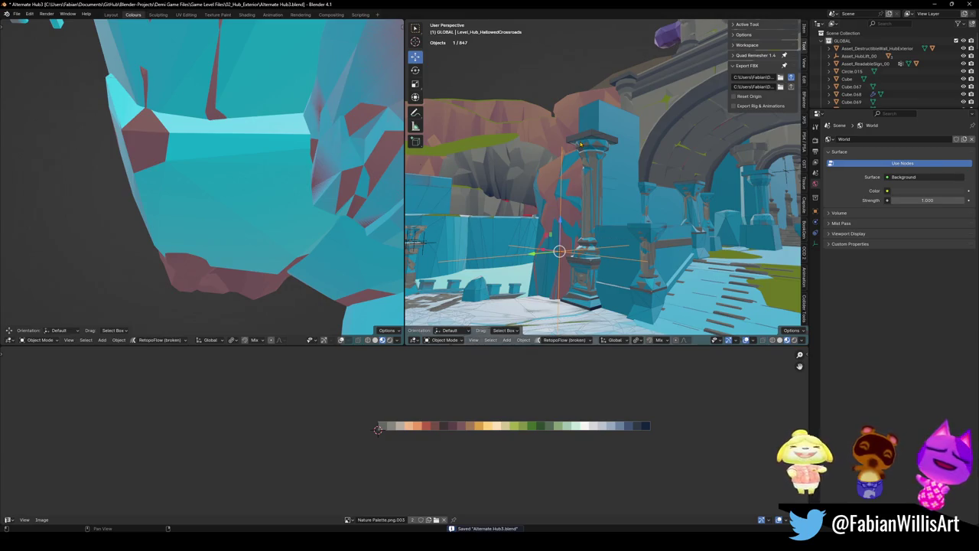
key("a")
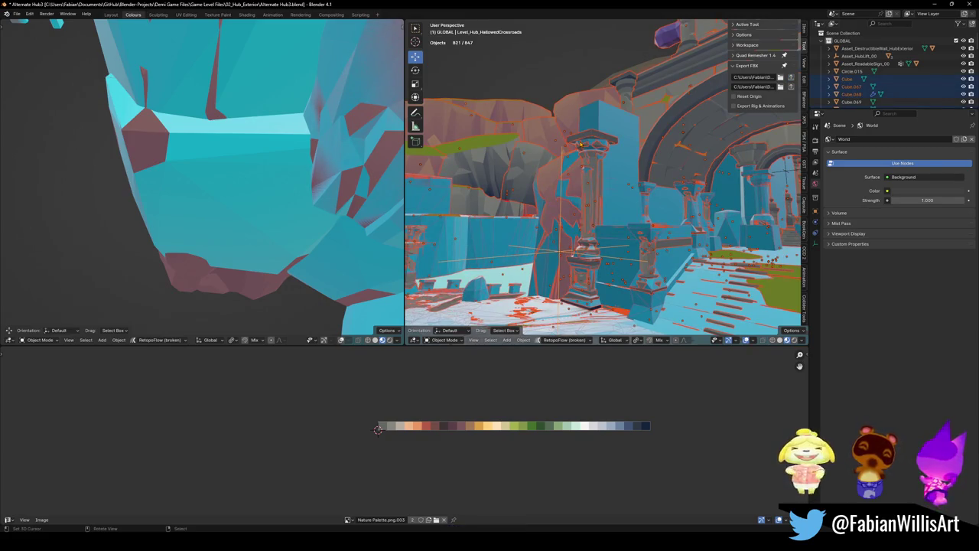
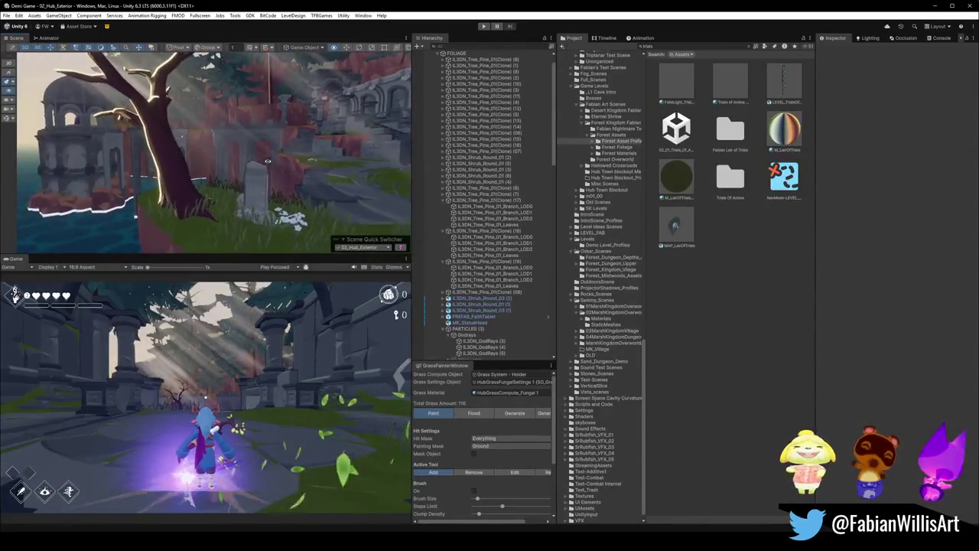
- Select the tree, then inspect the Level_Hub_HallowedCrossroads root and trunk mesh Retopo_Mesh_0029.001
left_click(164, 153)
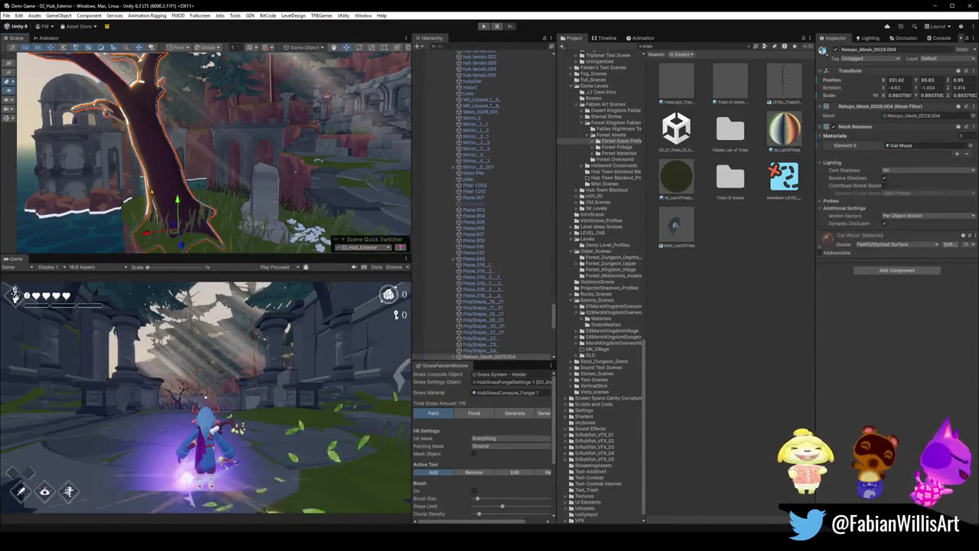
left_click(147, 198)
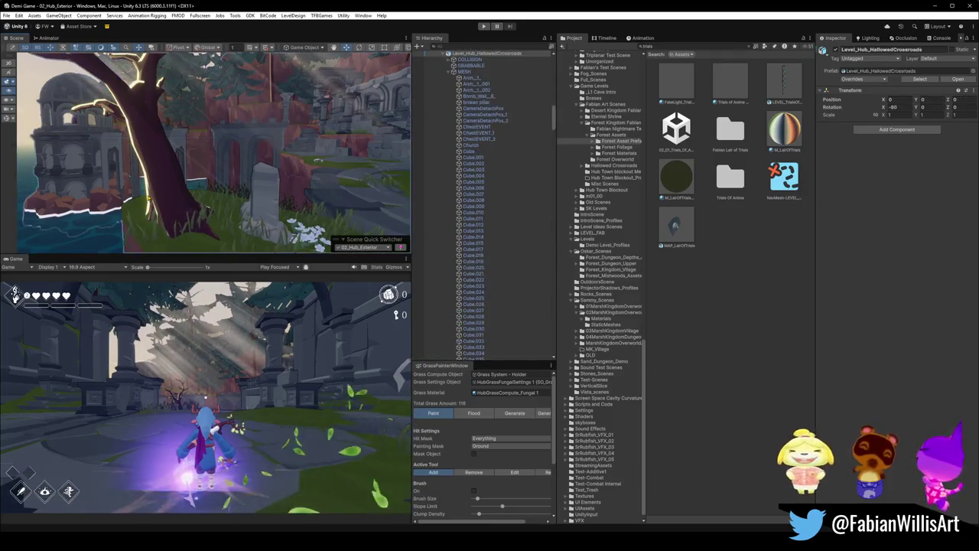
left_click(148, 199)
- Frame the tree and orbit around the stone pillar, cliff and ruined tower over the water
scroll(314, 213, "up", 3)
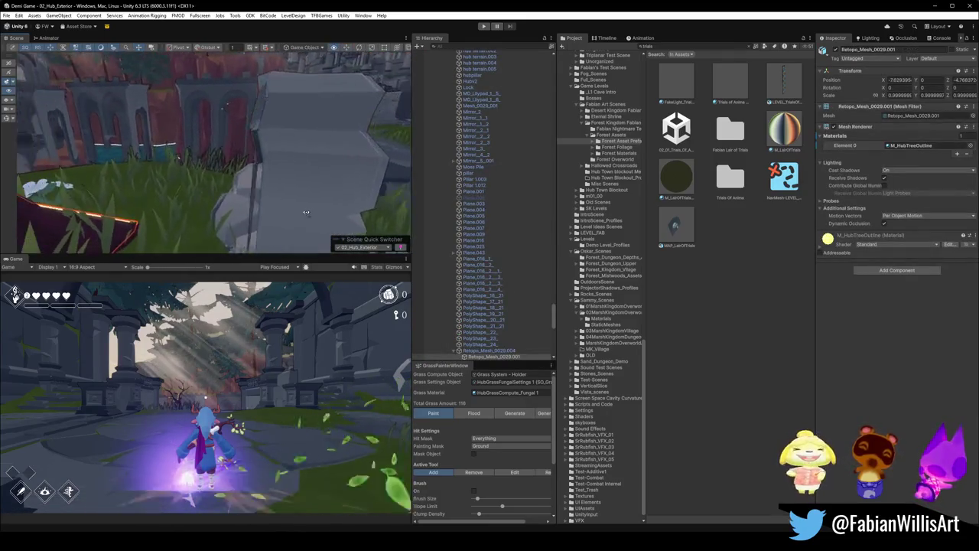
right_click_drag(228, 200, 228, 200)
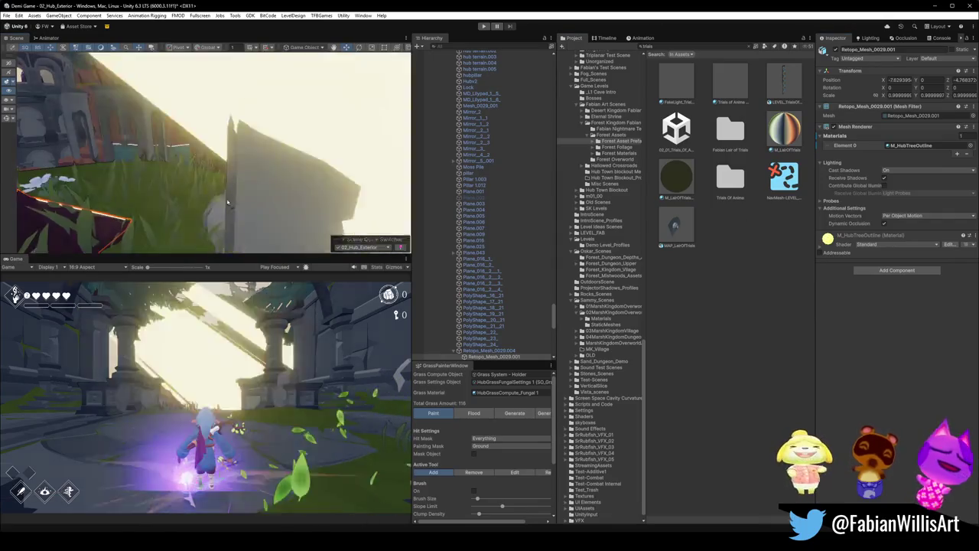
key("f")
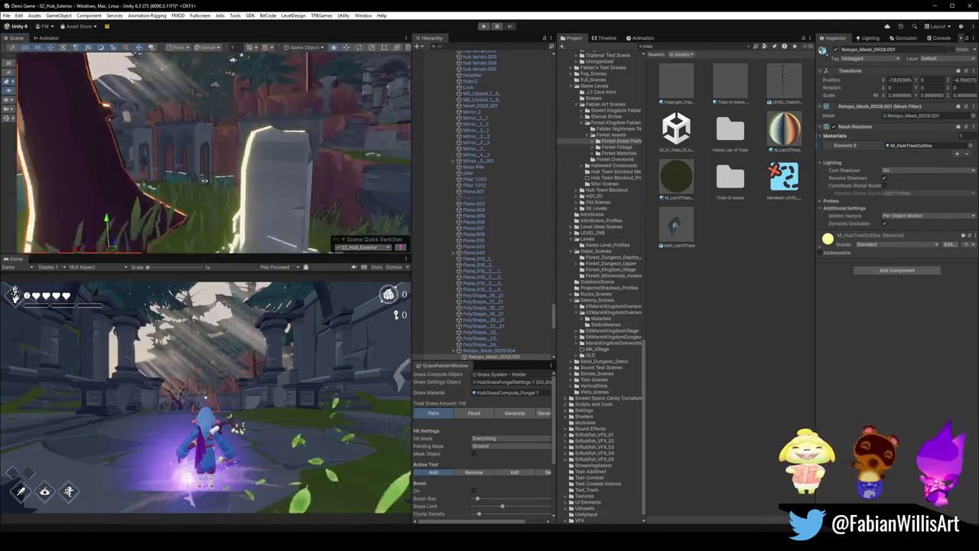
mouse_move(198, 192)
right_mouse_down()
mouse_move(238, 192)
mouse_move(224, 176)
right_mouse_up()
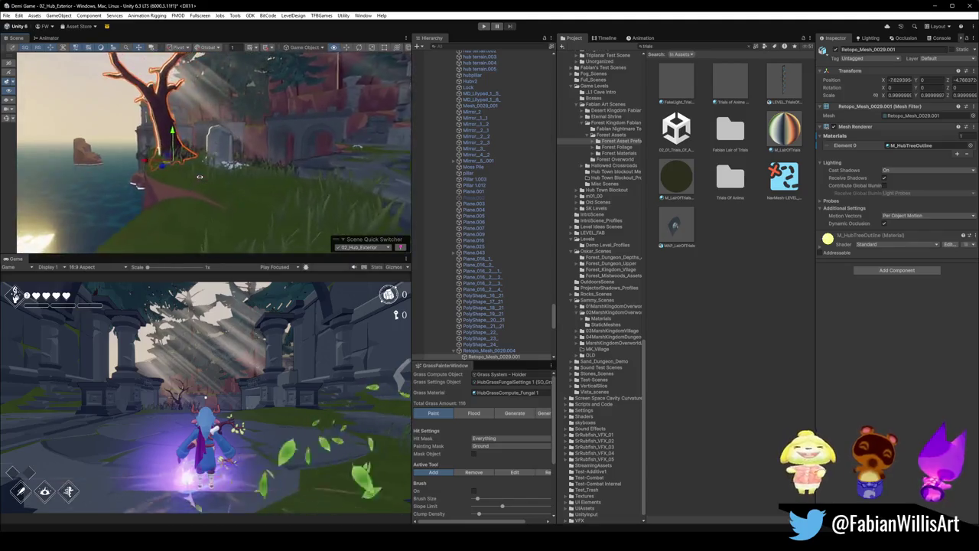
mouse_move(220, 171)
right_mouse_down()
mouse_move(247, 179)
mouse_move(258, 151)
mouse_move(171, 129)
mouse_move(204, 119)
mouse_move(223, 145)
right_mouse_up()
left_click(741, 404)
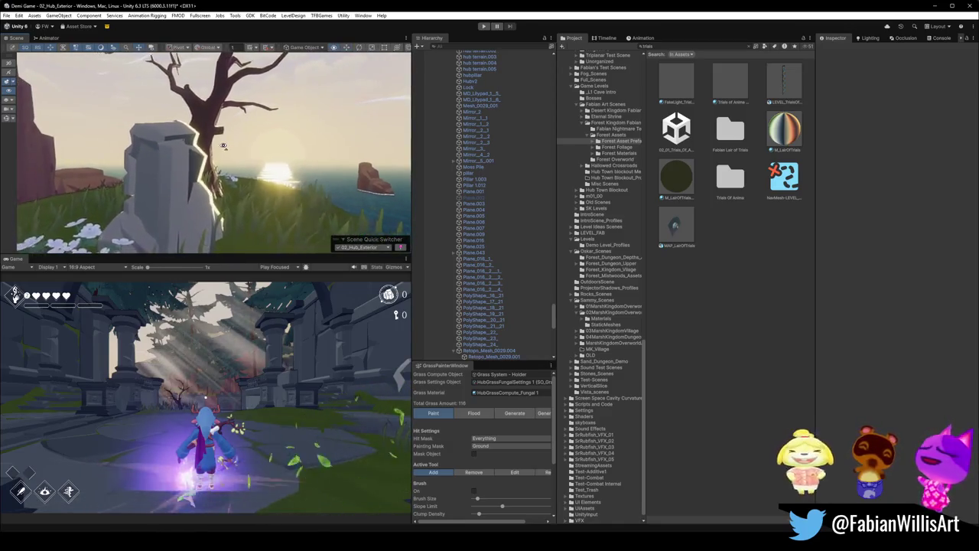
mouse_move(223, 145)
right_mouse_down()
mouse_move(274, 150)
mouse_move(266, 151)
right_mouse_up()
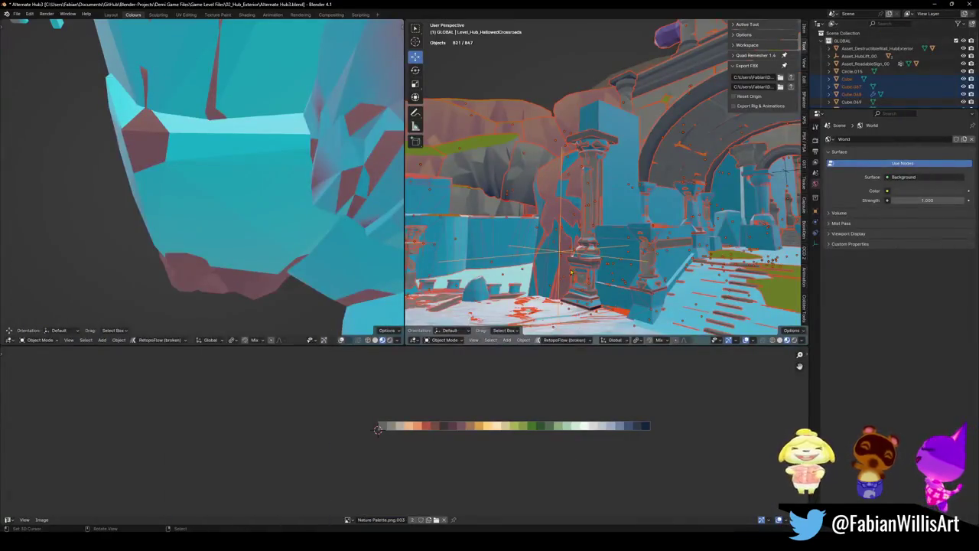
- Select the red rock Rocks3.002, then fatten and move its selected faces in Edit Mode
key("shift+grave")
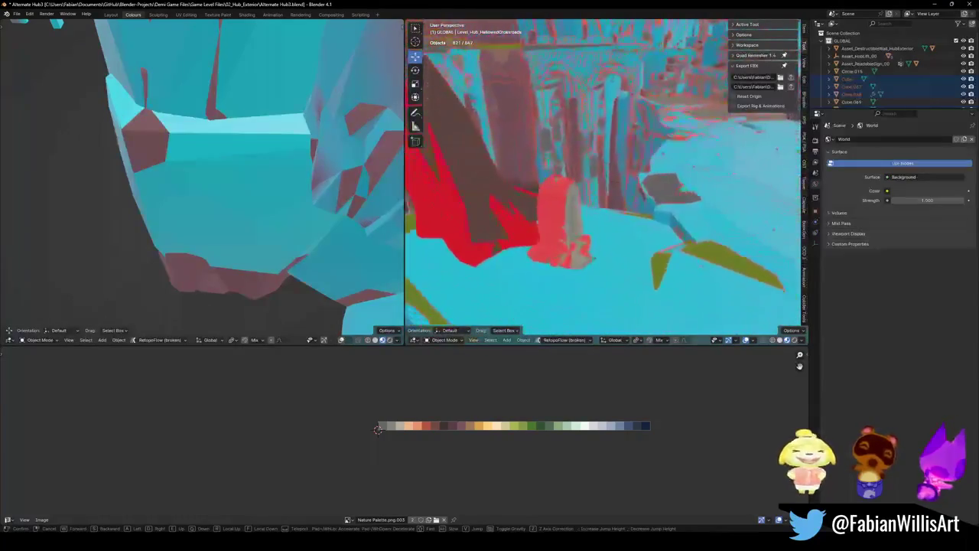
left_click(562, 222)
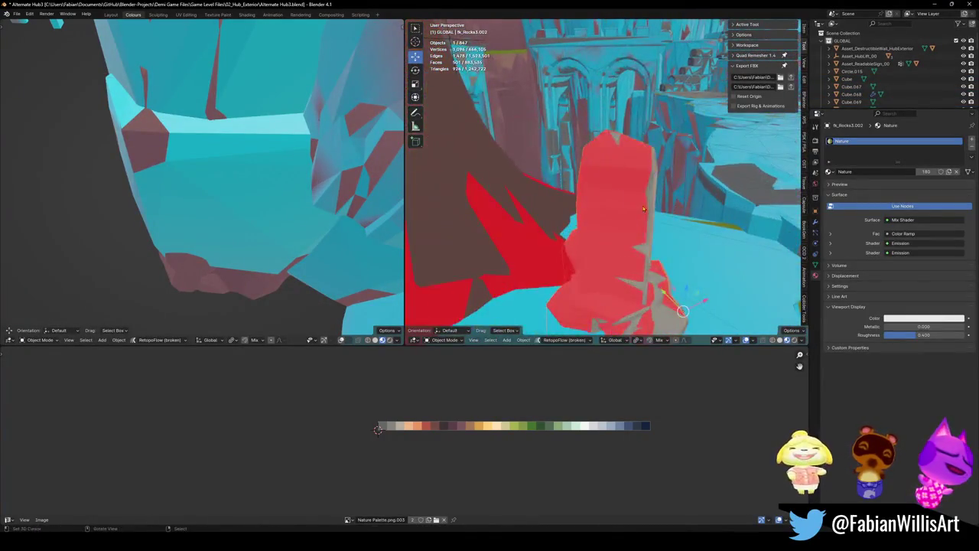
scroll(604, 179, "up", 4)
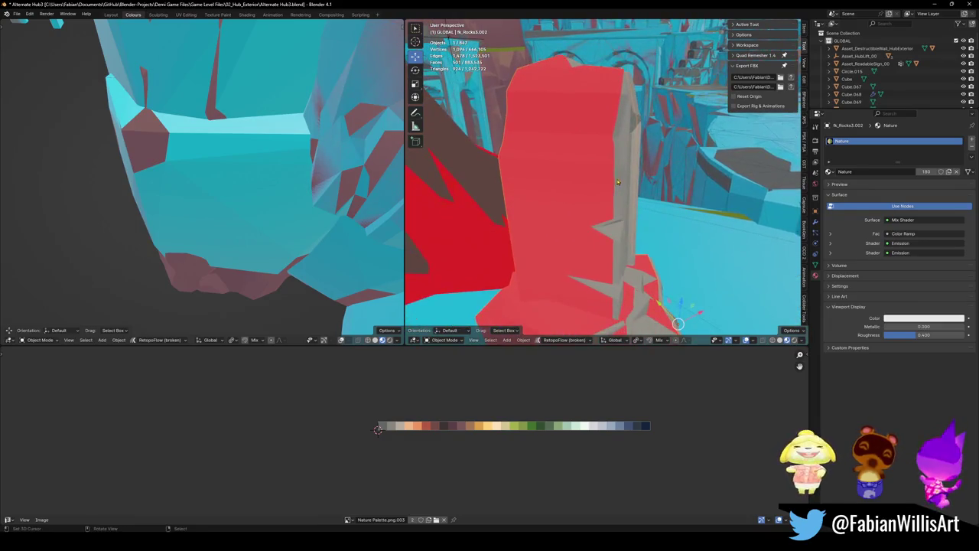
key("Tab")
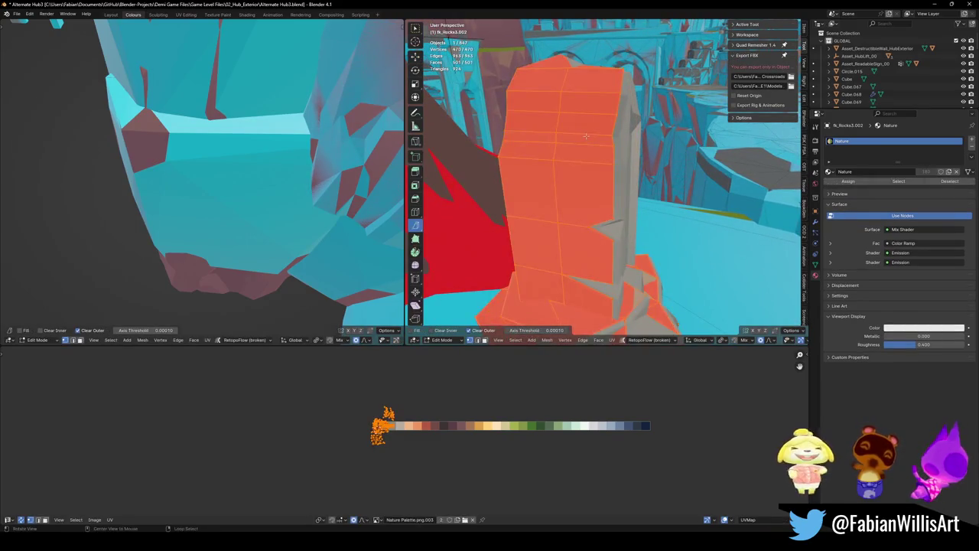
middle_click_drag(658, 139, 614, 137)
key("alt+s")
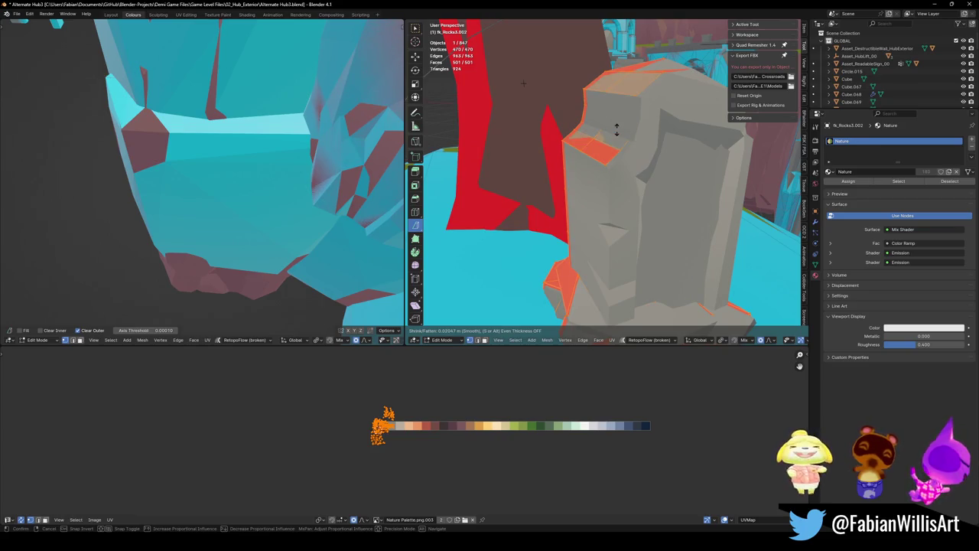
left_click(616, 130)
middle_click_drag(617, 130, 575, 156)
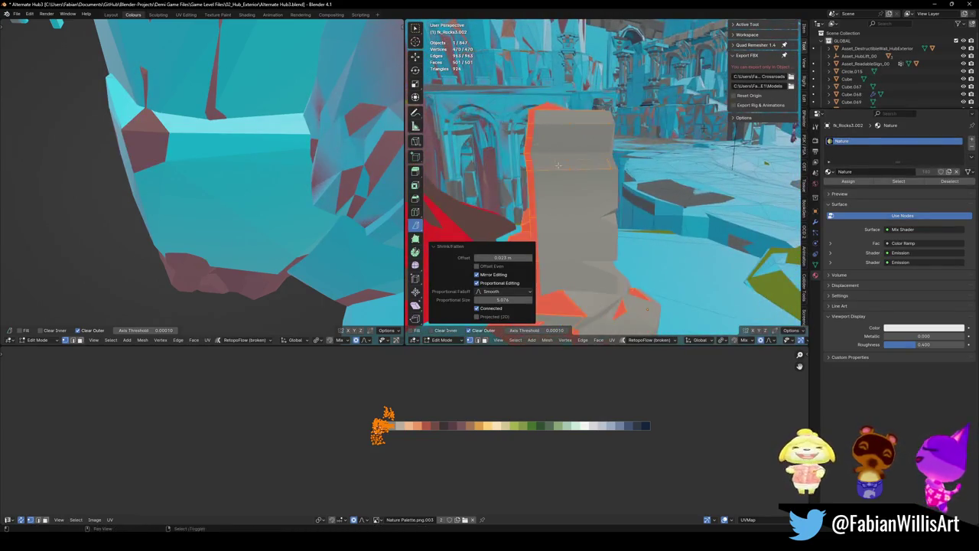
key("g")
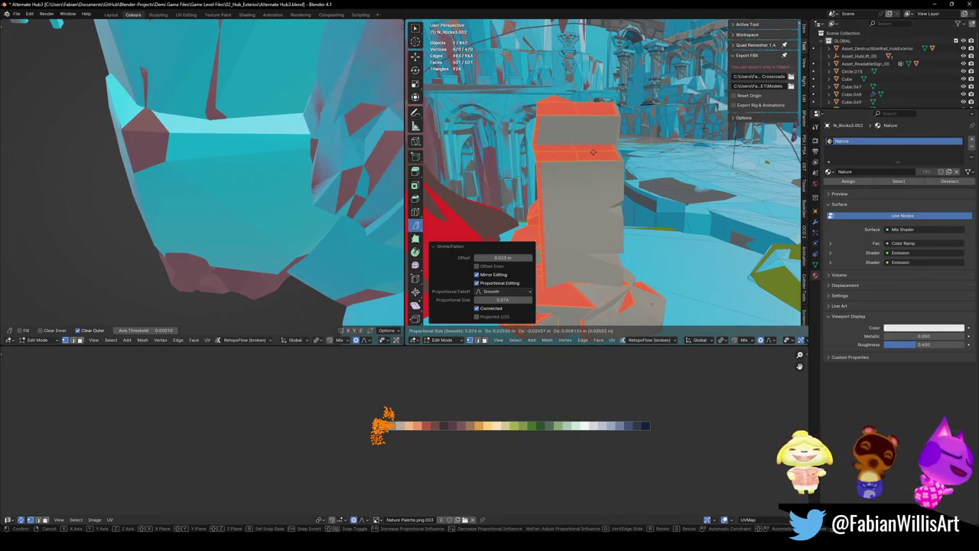
left_click(593, 152)
- Fatten the whole rock mesh slightly with Shrink/Fatten
key("alt+a")
mouse_move(593, 152)
middle_mouse_down()
mouse_move(537, 172)
mouse_move(620, 191)
middle_mouse_up()
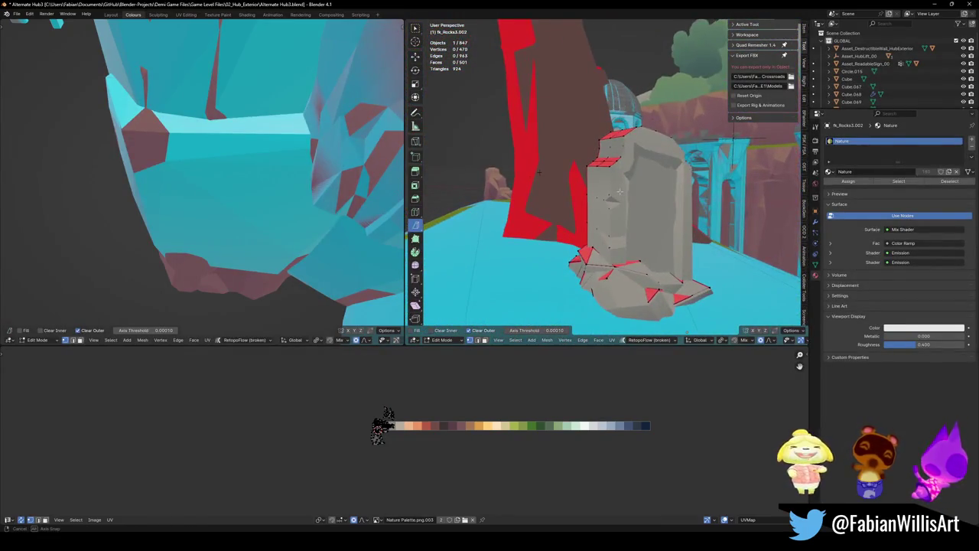
key("a")
middle_click_drag(667, 145, 668, 155)
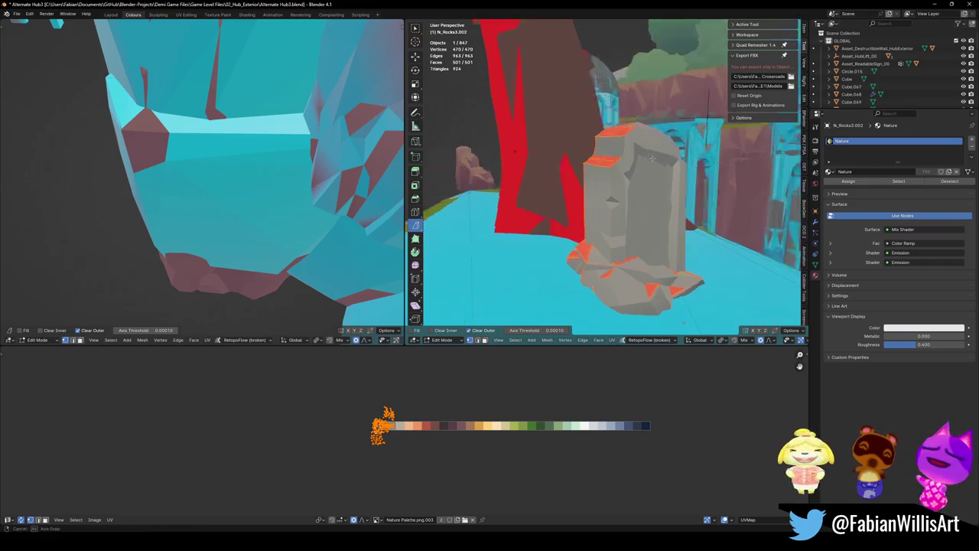
key("alt+s")
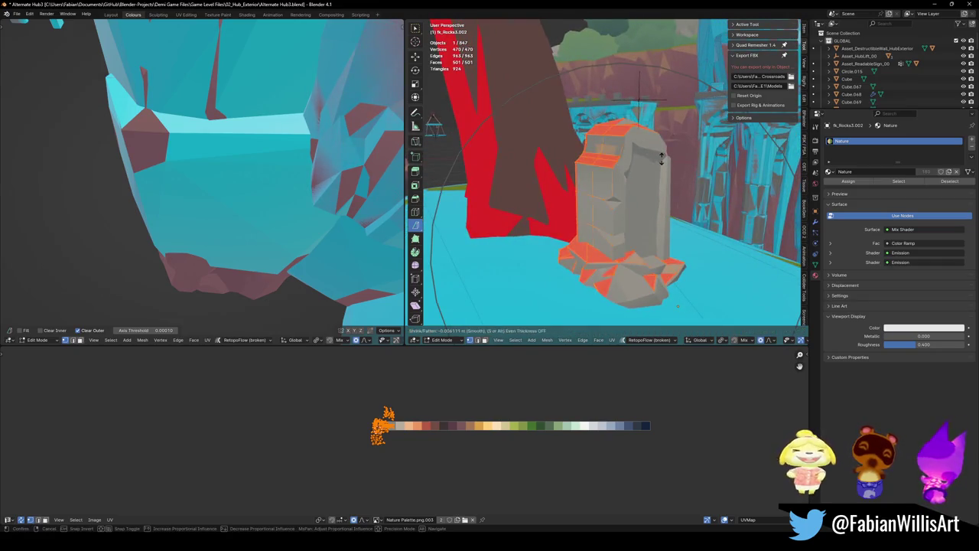
left_click(661, 156)
key("alt+a")
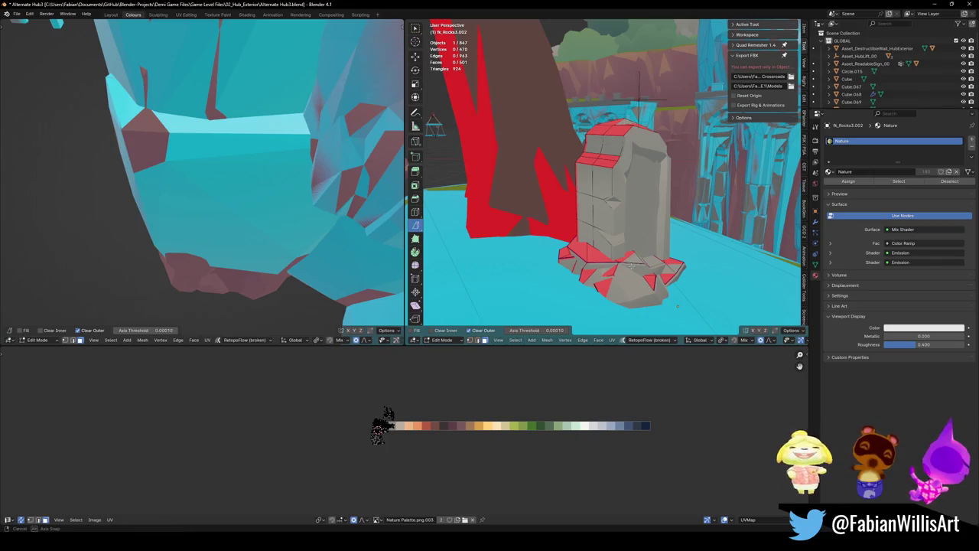
mouse_move(678, 307)
middle_mouse_down()
mouse_move(670, 265)
mouse_move(679, 260)
middle_mouse_up()
- Move the rock's vertices with proportional falloff, then return to Object Mode
key("1")
key("a")
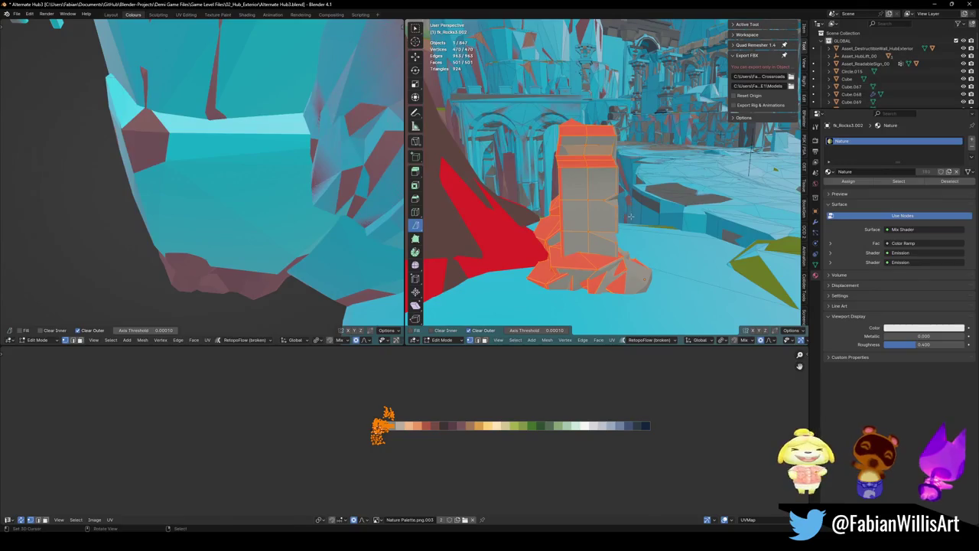
key("g")
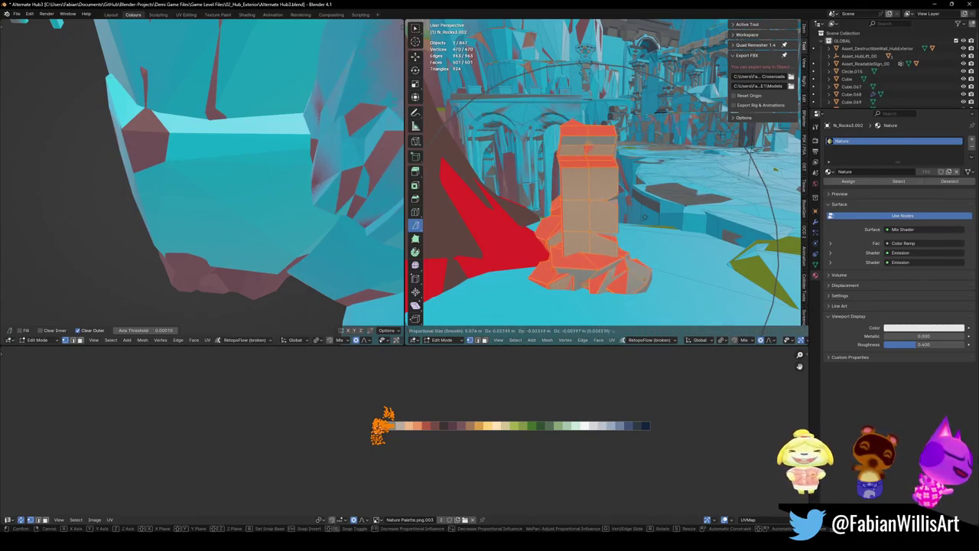
key("Escape")
key("alt+a")
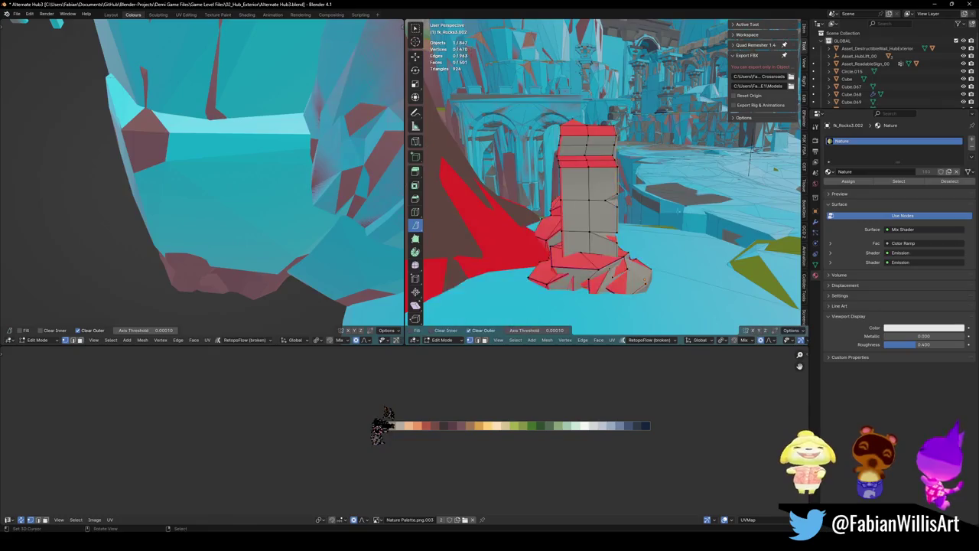
mouse_move(641, 217)
middle_mouse_down()
mouse_move(573, 208)
mouse_move(525, 98)
middle_mouse_up()
key("Tab")
scroll(525, 97, "down", 3)
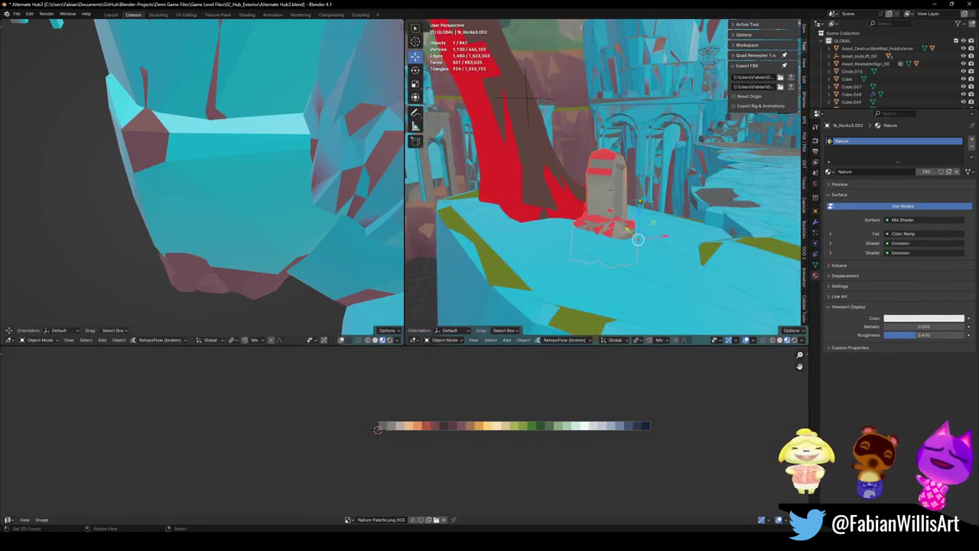
- Orbit around the rock and fly forward through the level
scroll(640, 201, "up", 3)
mouse_move(639, 200)
middle_mouse_down()
mouse_move(529, 198)
mouse_move(619, 187)
middle_mouse_up()
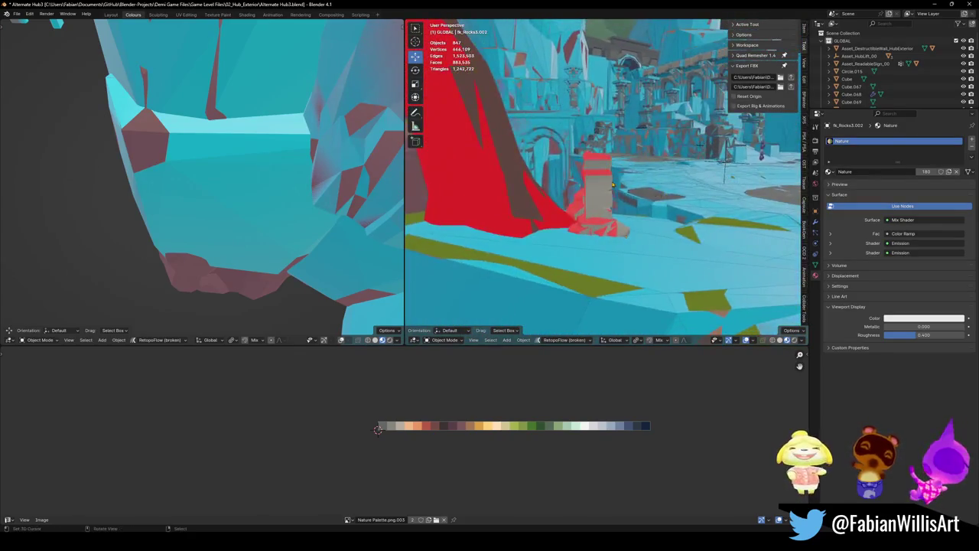
scroll(629, 187, "up", 1)
key("shift+grave")
key("w")
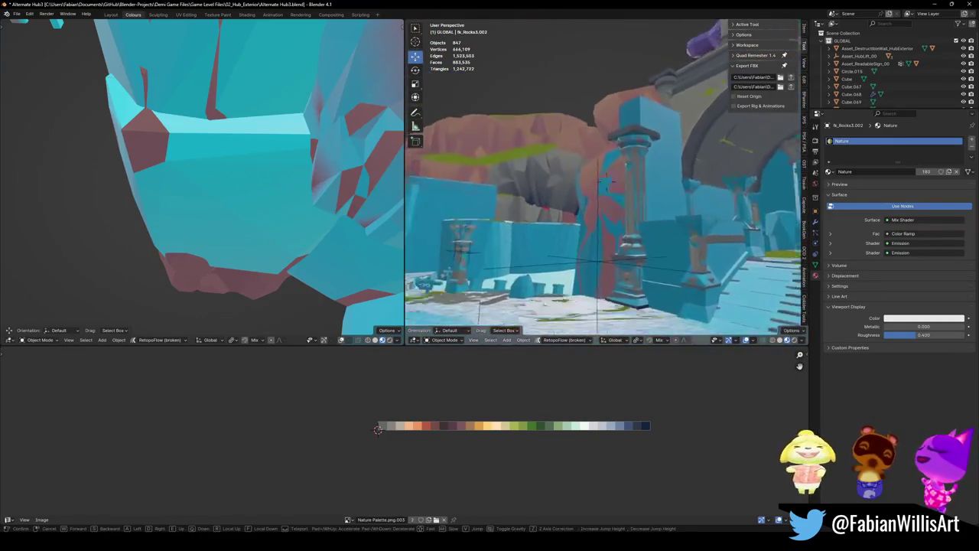
left_click(551, 214)
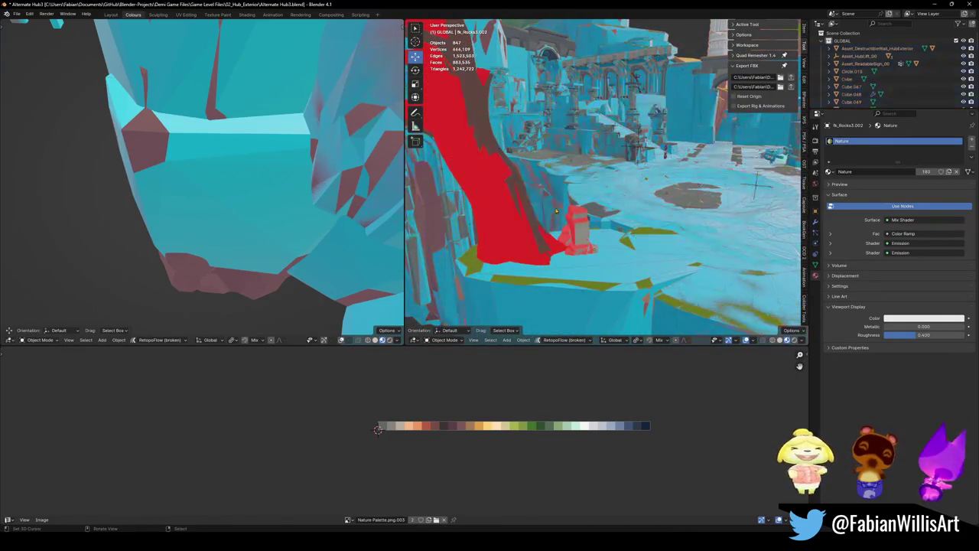
- Save Alternate Hub3.blend, select the scene's objects, and switch back to Unity
key("ctrl+s")
middle_click_drag(554, 212, 629, 222)
left_click(630, 222)
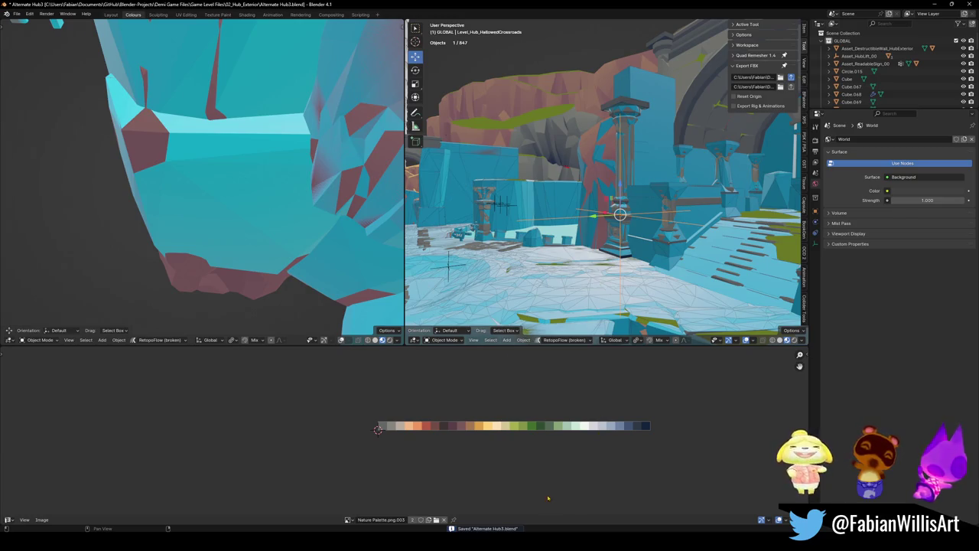
key("a")
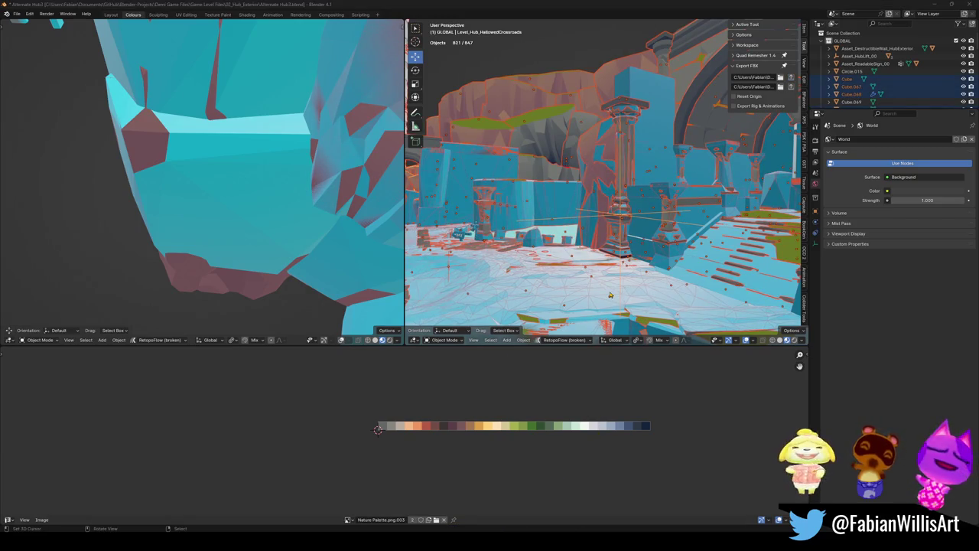
key("alt+Tab")
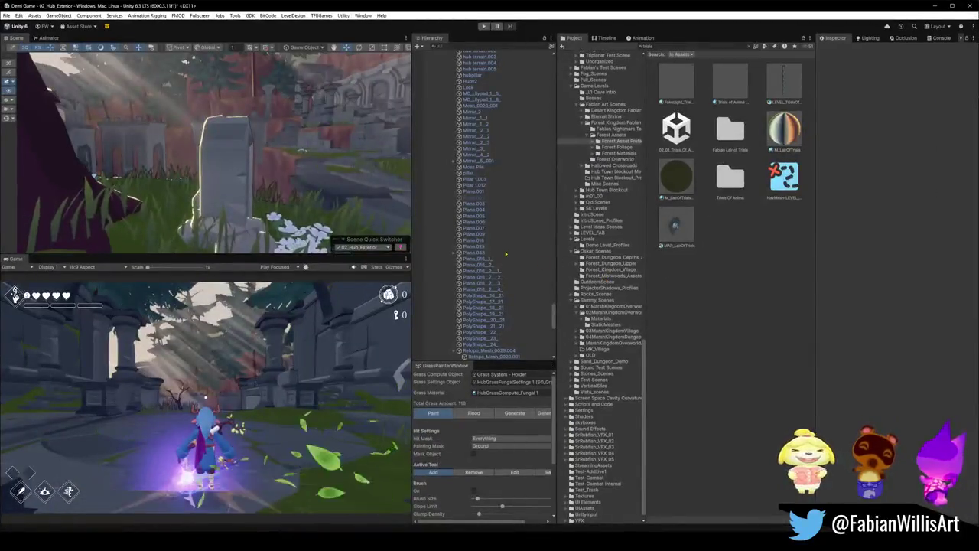
- Orbit the Scene view from the tombstone out to the ruined arch, waterfall and wooden sign
mouse_move(346, 157)
left_mouse_down("alt")
mouse_move(176, 130)
mouse_move(327, 166)
mouse_move(261, 157)
left_mouse_up("alt")
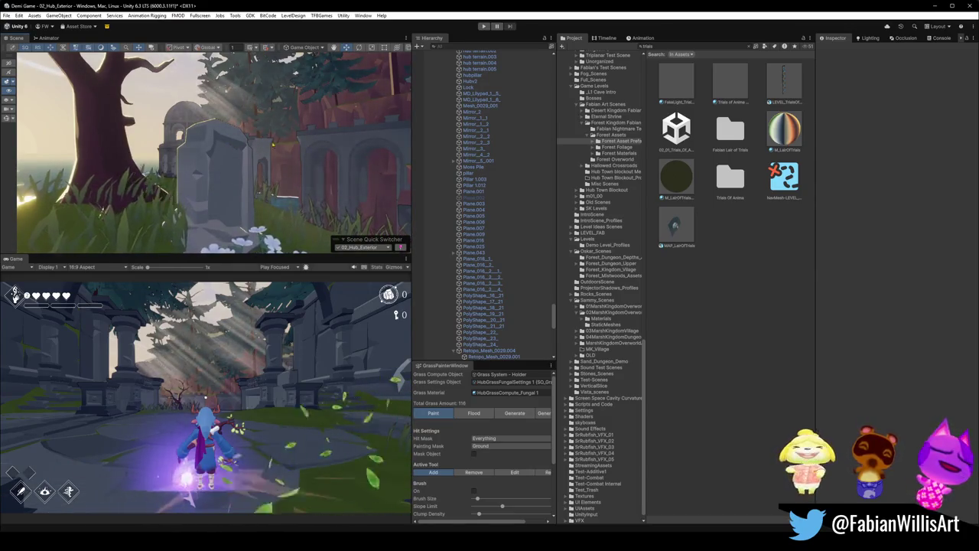
left_click_drag(272, 143, 306, 161, "alt")
left_click(483, 223)
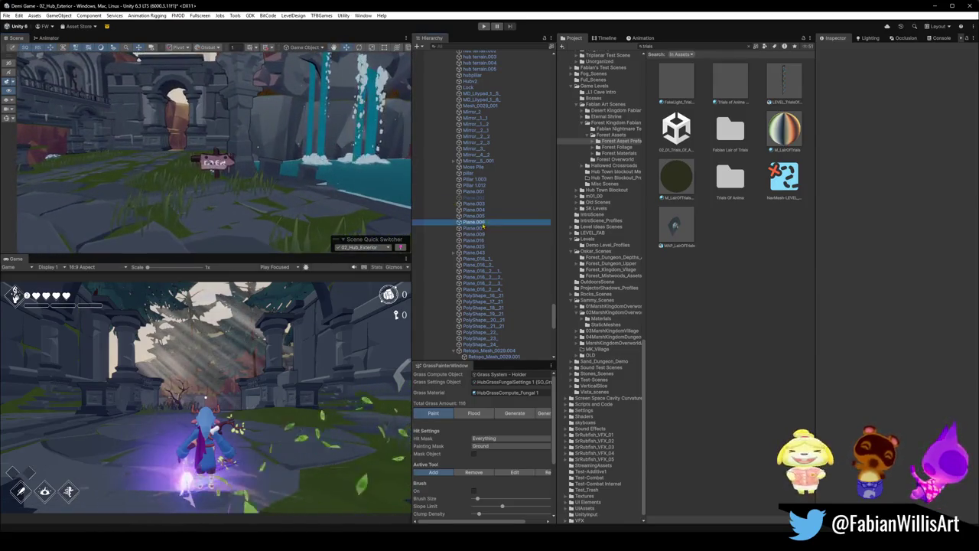
- Select PREFAB_Asset_ReadableSign_00 and view its Sign Dialogue child, which reads 'To Marsh Kingdom'
key("ctrl+a")
key("Left")
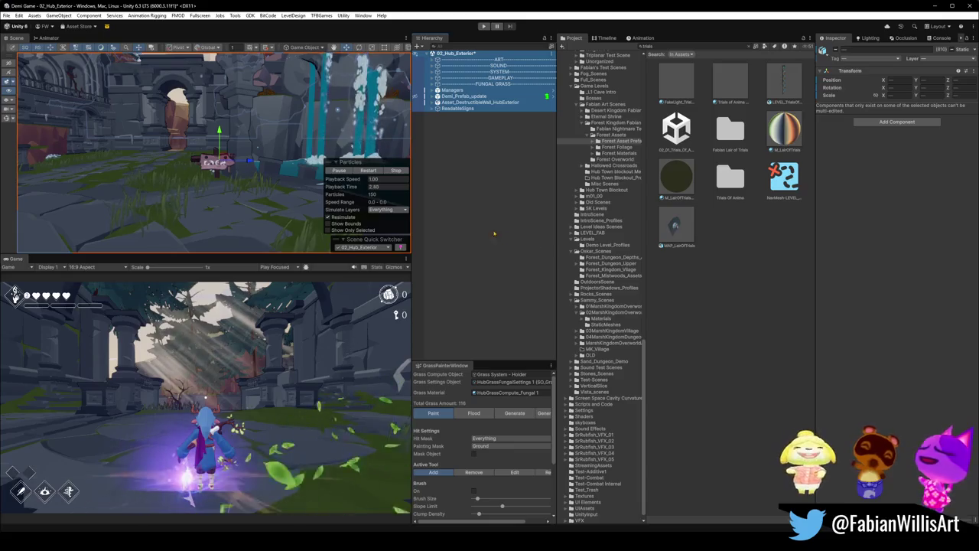
left_click(494, 233)
left_click(216, 173)
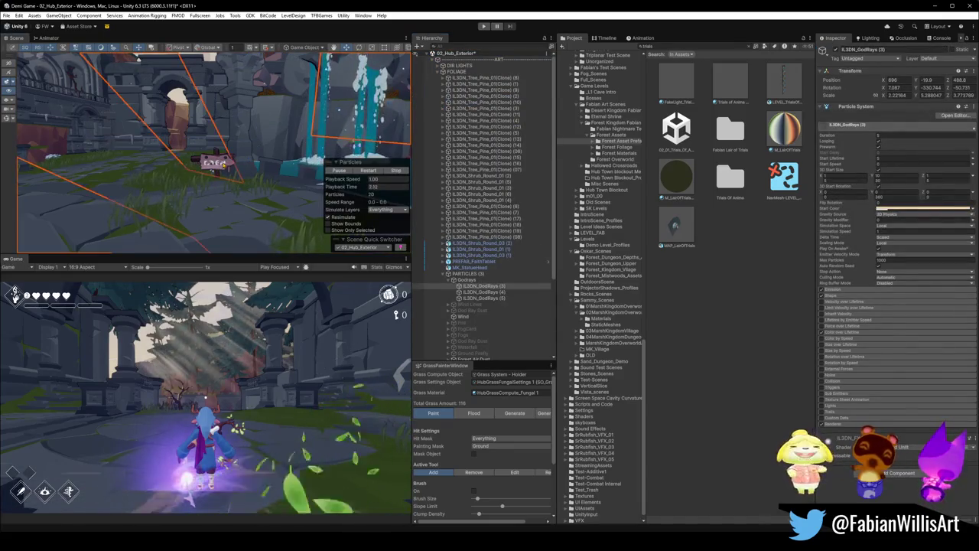
left_click(216, 162)
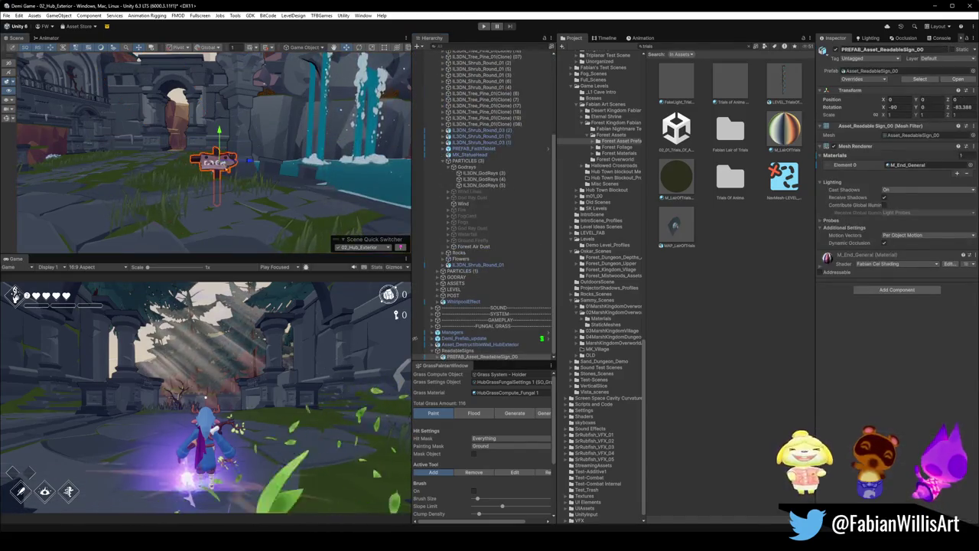
left_click(443, 357)
left_click(465, 356)
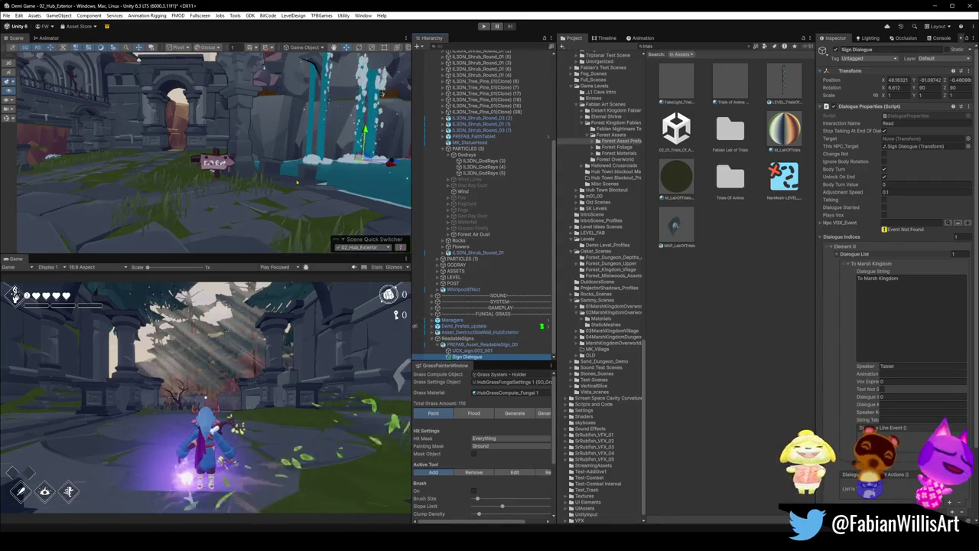
scroll(247, 182, "up", 5)
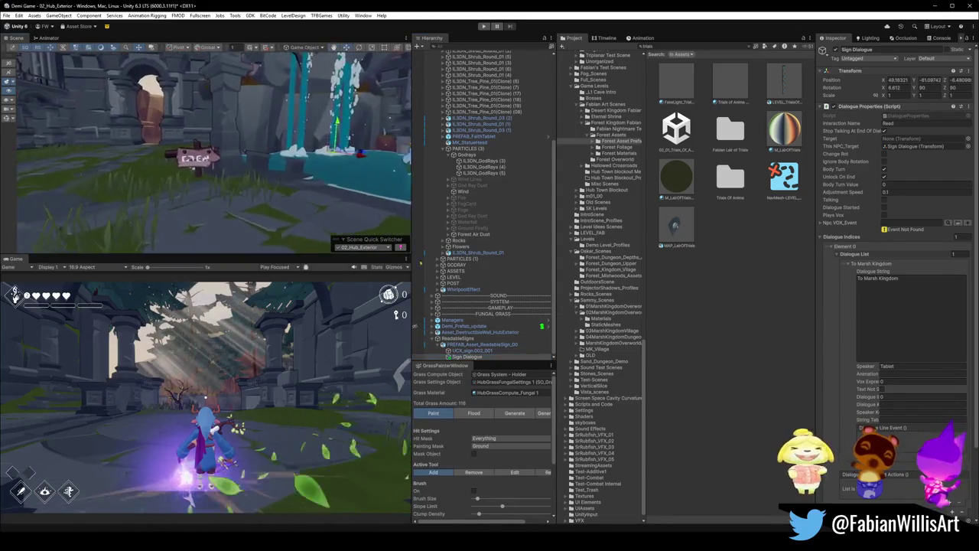
- Frame PREFAB_Asset_ReadableSign_00 and duplicate it into PREFAB_Asset_ReadableSign_00 (1), moved left of the original
left_click(487, 345)
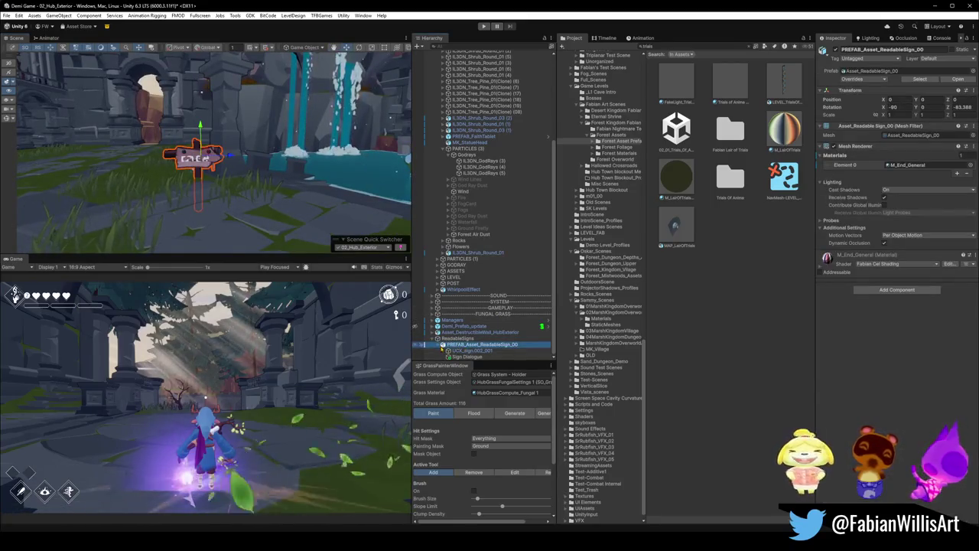
left_click(442, 344)
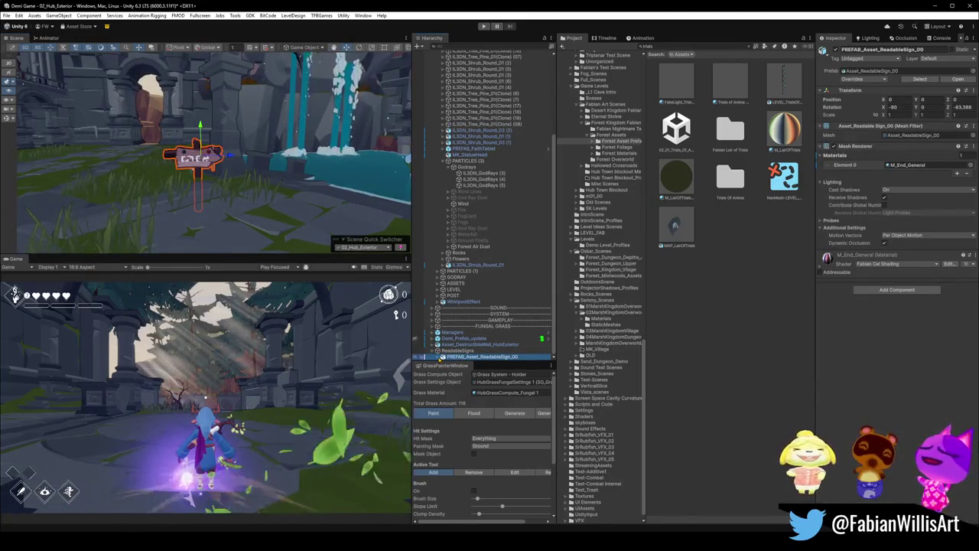
left_click(453, 350)
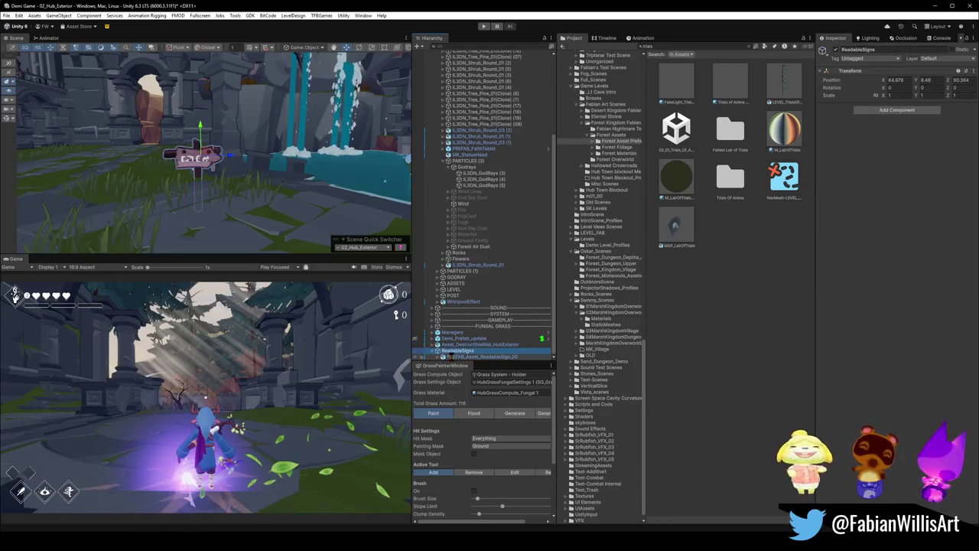
left_click(451, 357)
key("f")
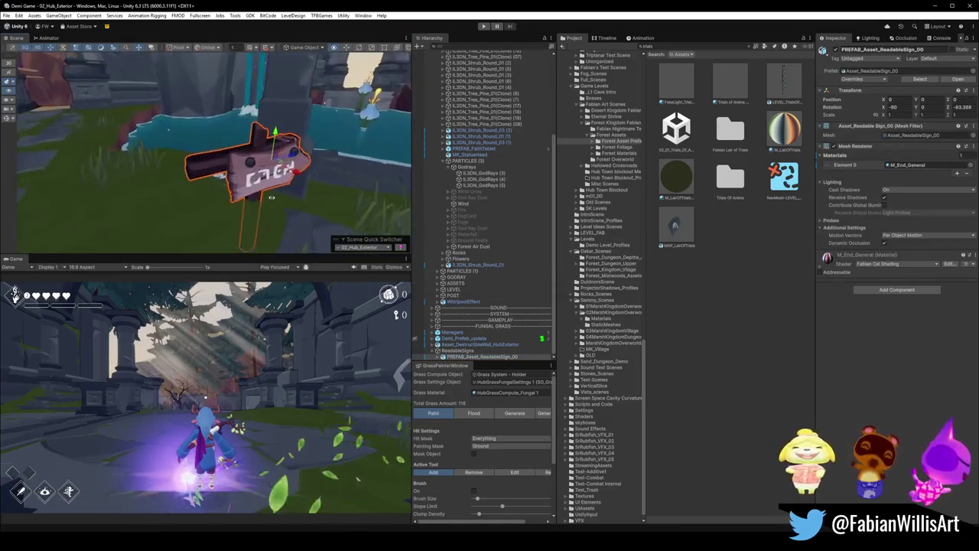
key("ctrl+d")
mouse_move(253, 161)
left_mouse_down()
mouse_move(178, 143)
mouse_move(184, 150)
left_mouse_up()
- Move the copied sign to -2.05, -0.45, -3.94 beside the original and turn it another way
right_click_drag(174, 146, 175, 145)
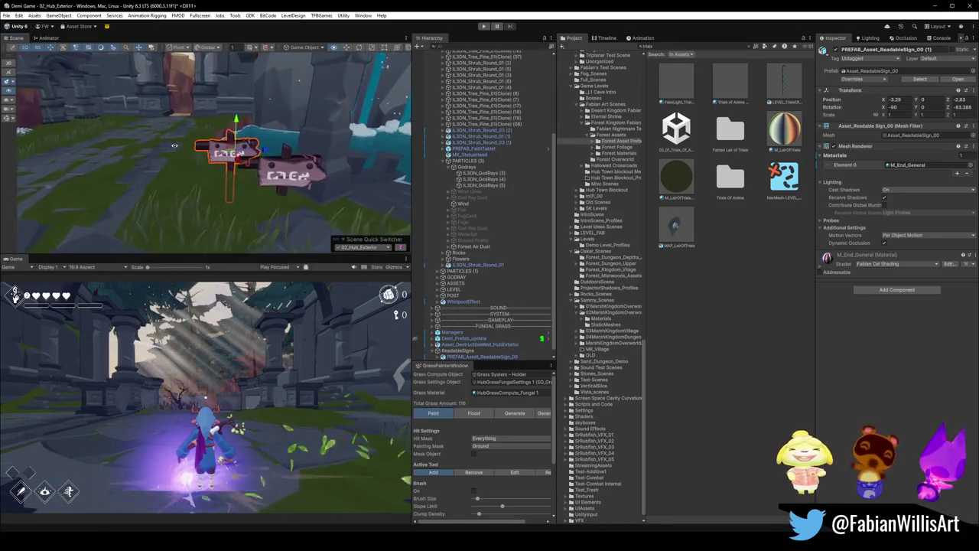
scroll(174, 146, "up", 2)
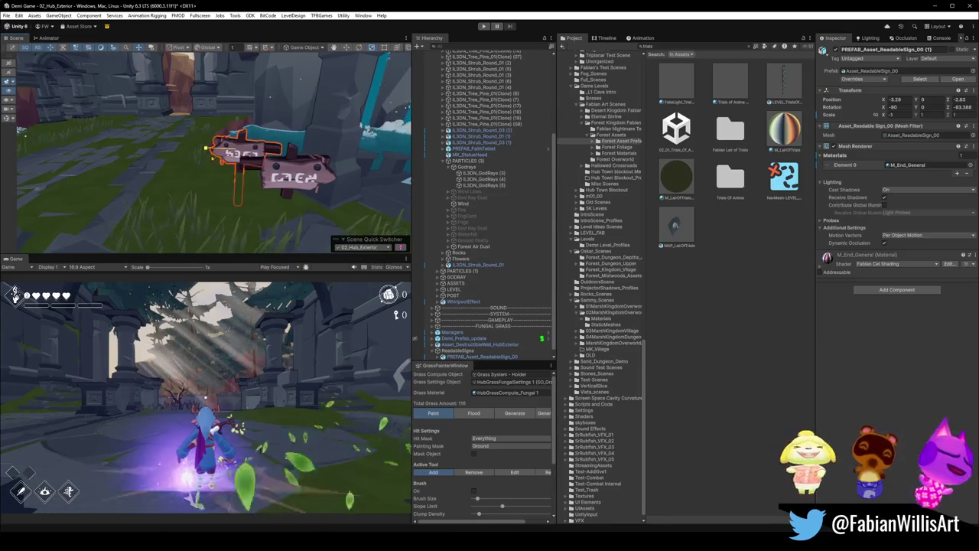
right_click_drag(230, 155, 287, 152)
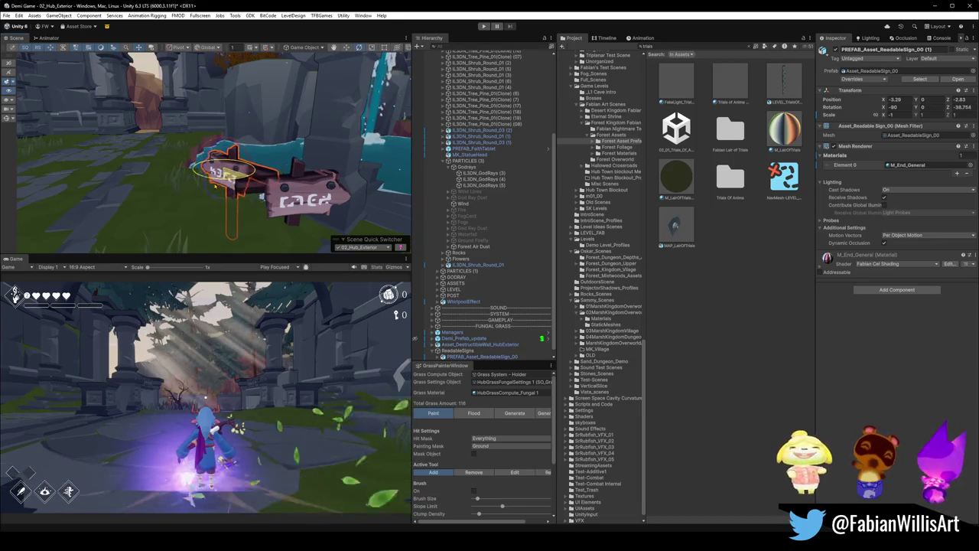
right_click_drag(222, 173, 217, 195)
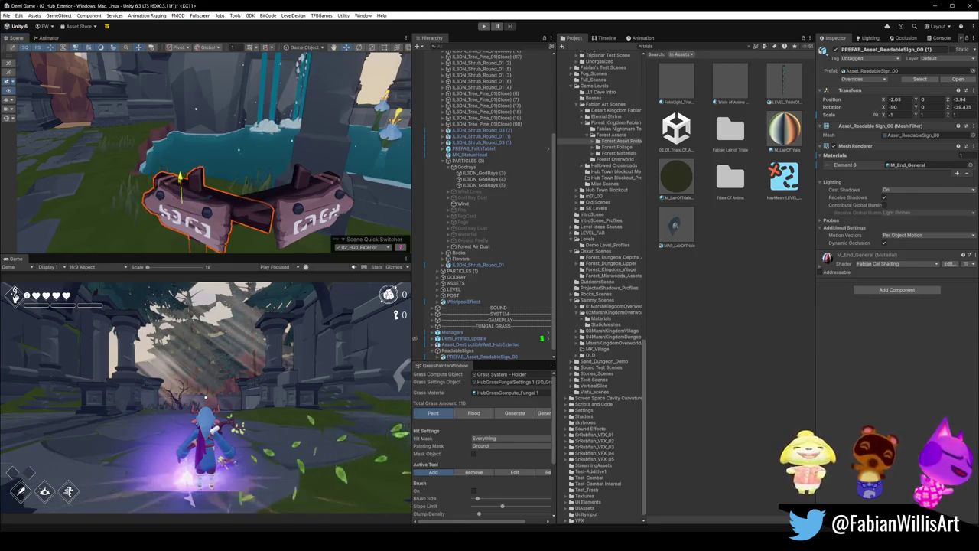
right_click_drag(216, 195, 222, 176)
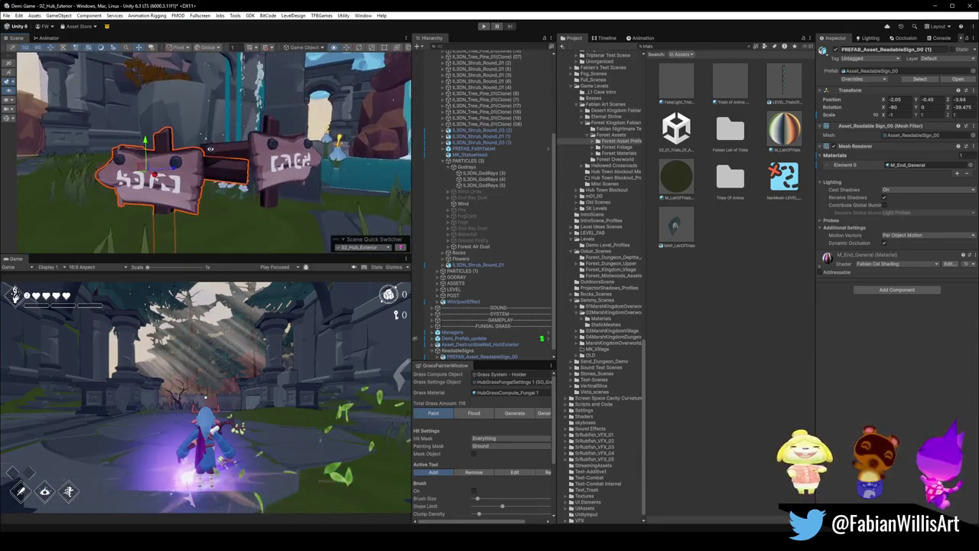
left_click(214, 198)
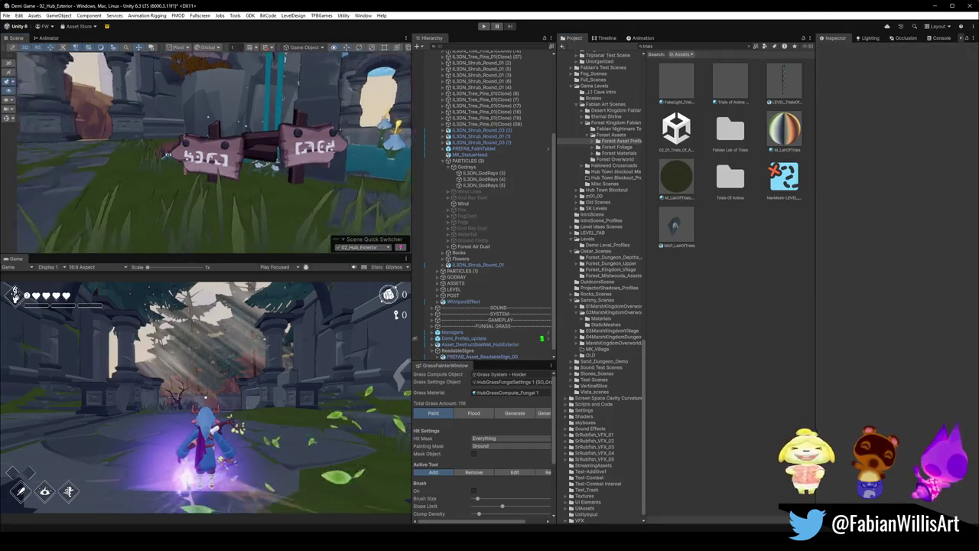
scroll(214, 153, "down", 5)
right_click_drag(283, 165, 303, 190)
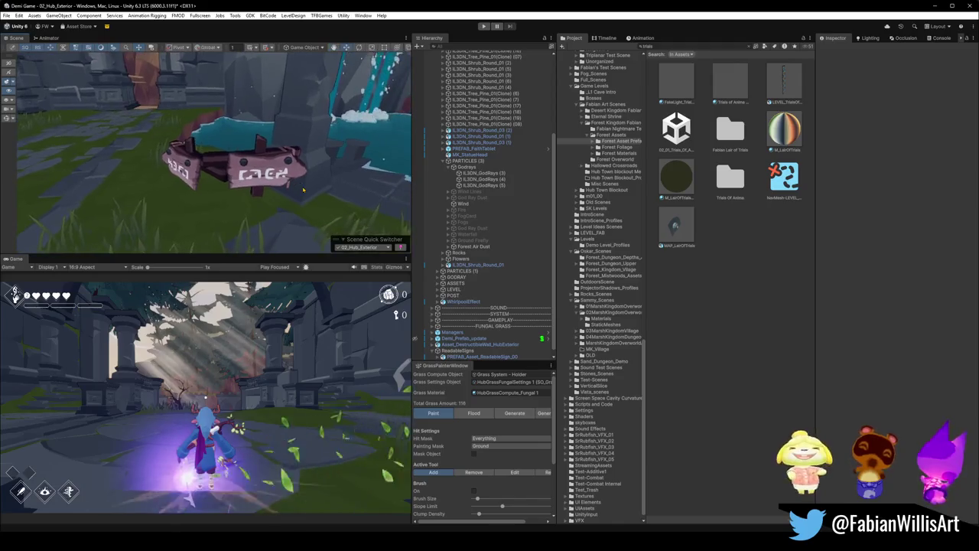
- Select both readable signs and rotate them together around their vertical axis
left_click(269, 193)
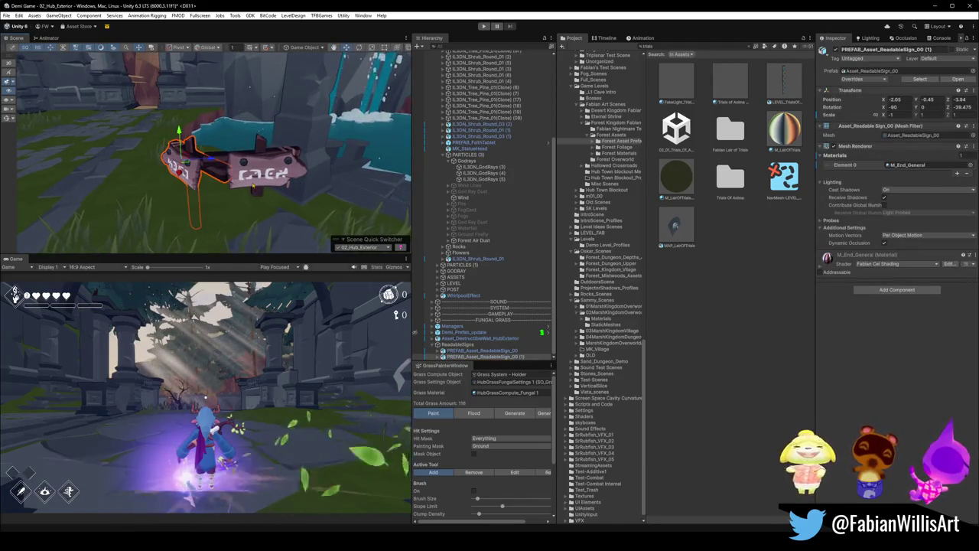
left_click(468, 350, "shift")
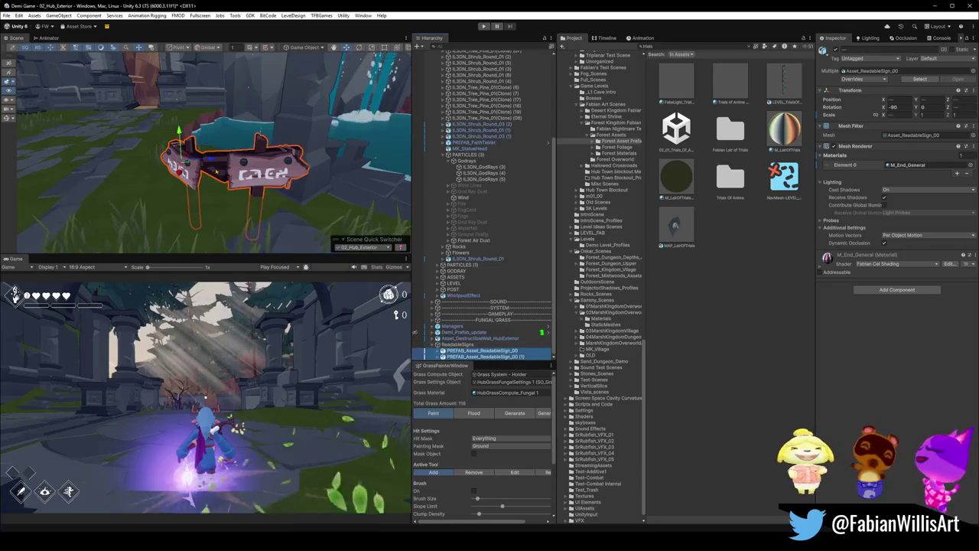
mouse_move(239, 202)
left_mouse_down()
mouse_move(224, 209)
mouse_move(258, 192)
left_mouse_up()
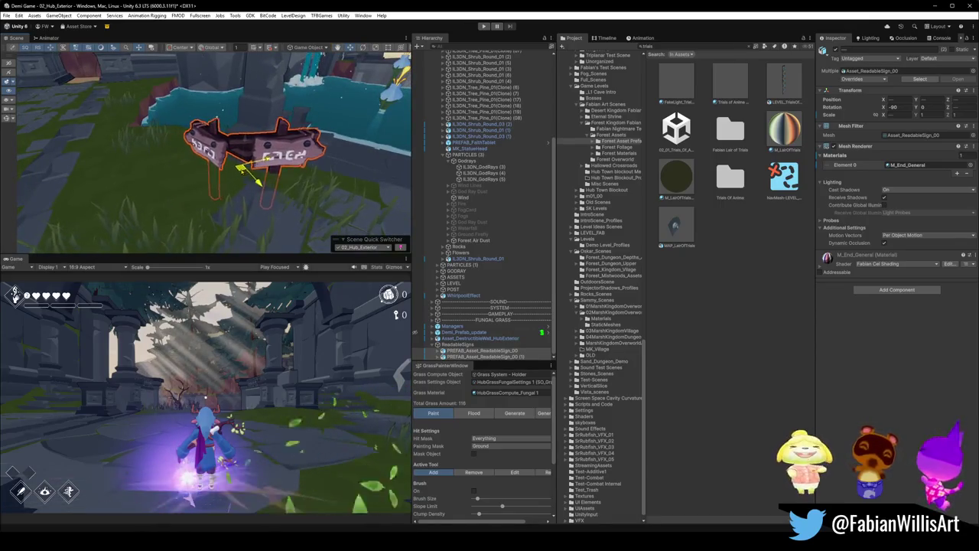
mouse_move(258, 192)
left_mouse_down("alt")
mouse_move(212, 126)
mouse_move(189, 114)
mouse_move(302, 140)
left_mouse_up("alt")
left_click(200, 119)
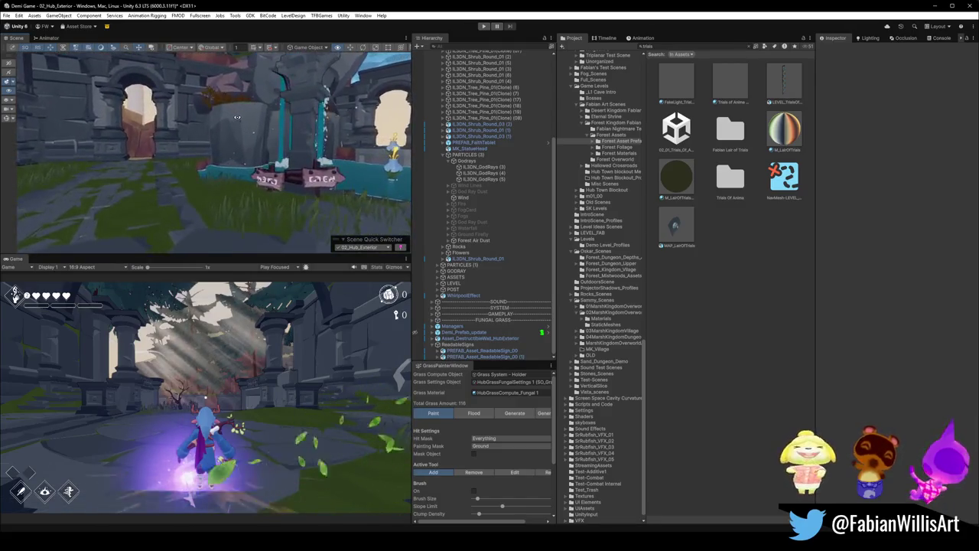
key("ctrl+z")
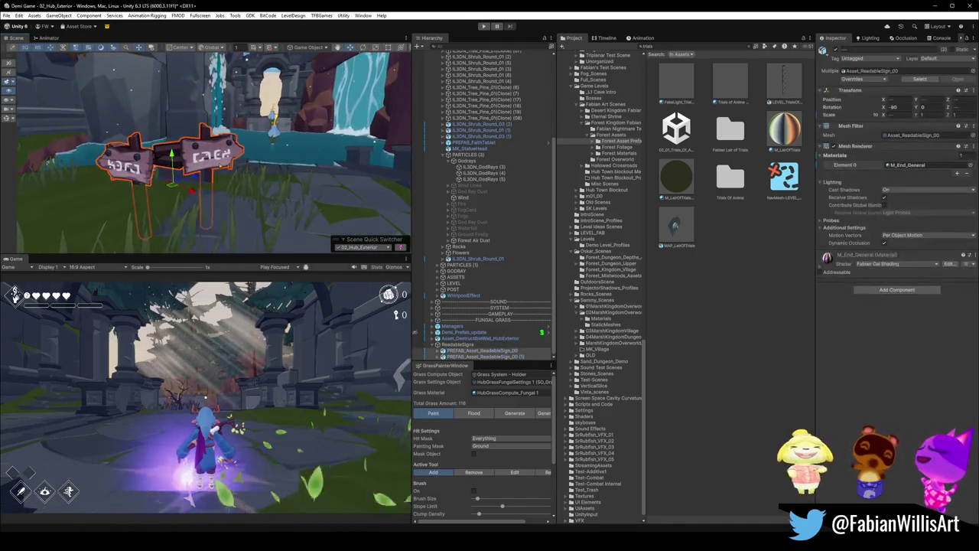
key("f")
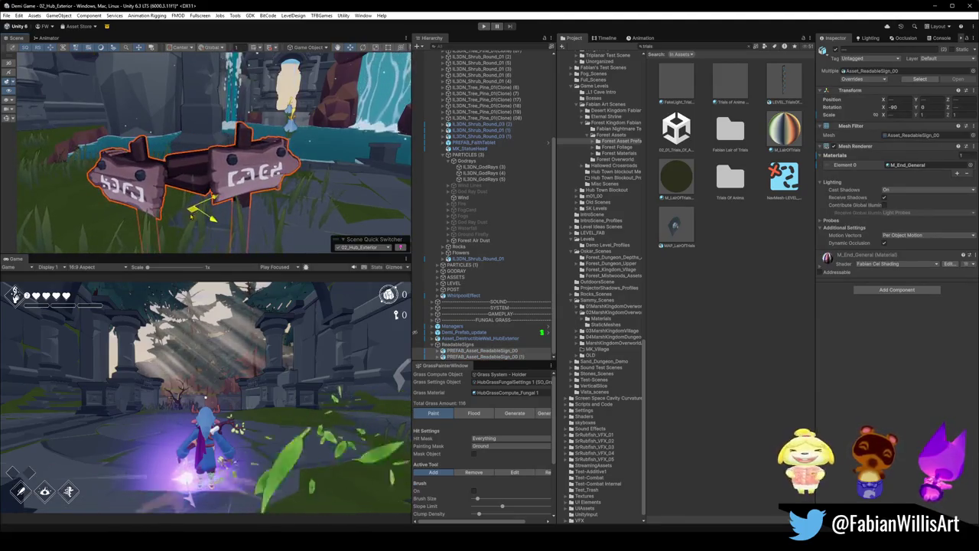
left_click(672, 372)
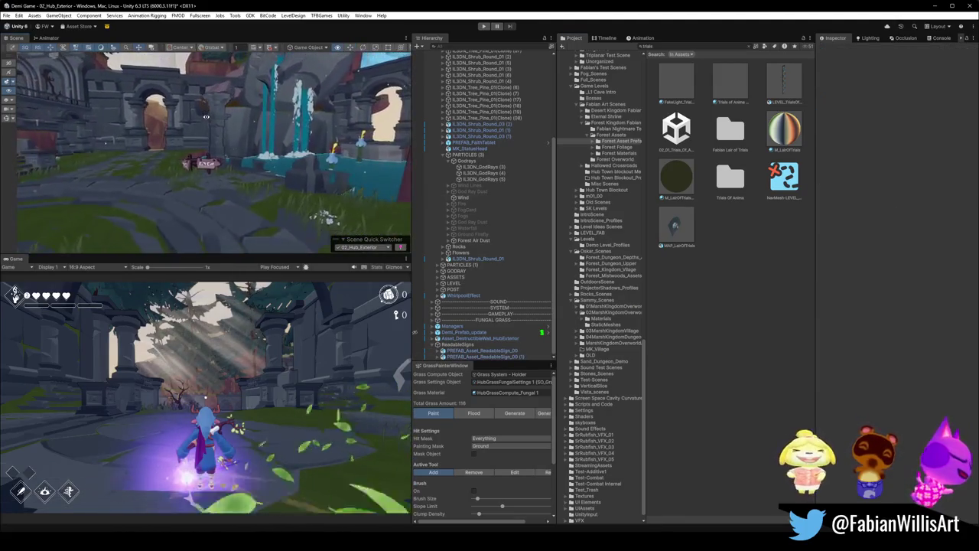
key("ctrl+z")
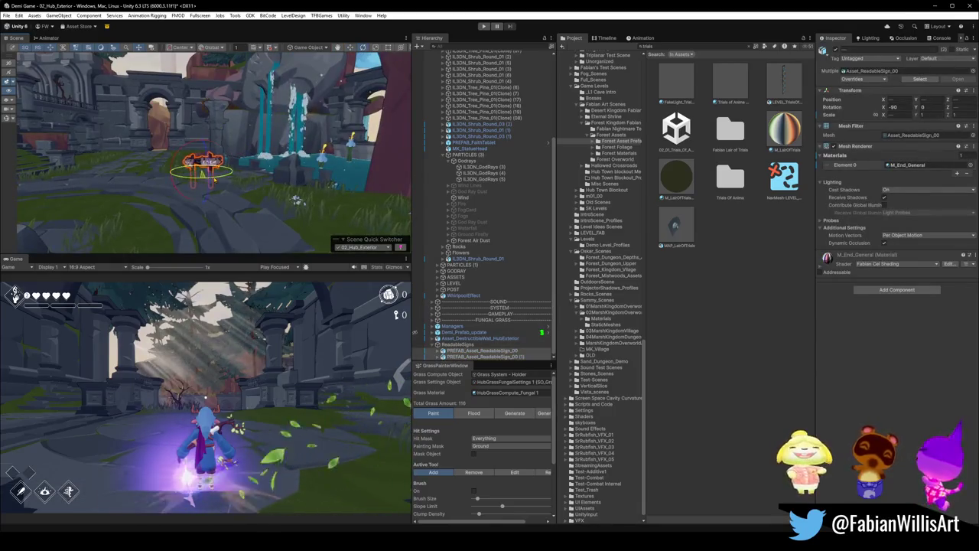
left_click(698, 384)
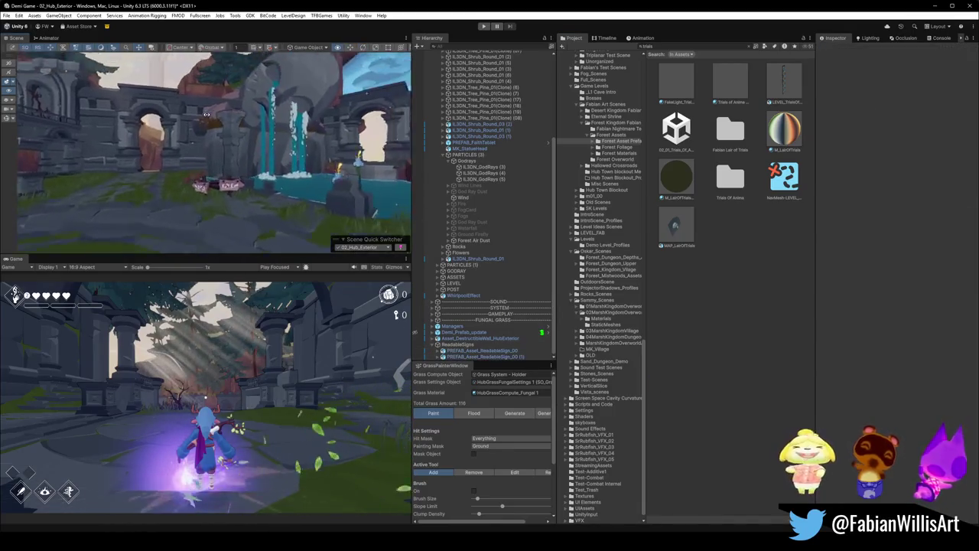
scroll(195, 155, "up", 3)
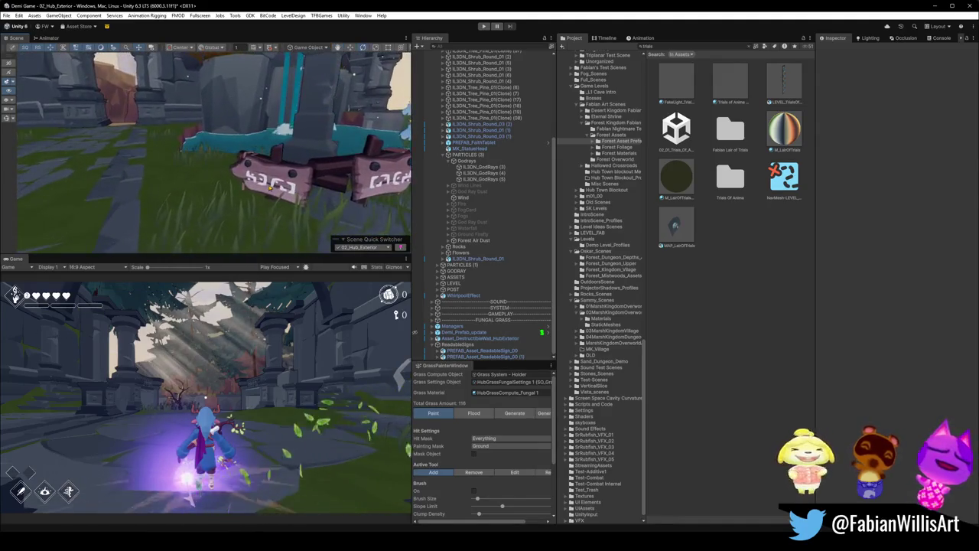
- Lower the right-hand sign slightly, to about 1.05, 0.42, -3.11
left_click(301, 178)
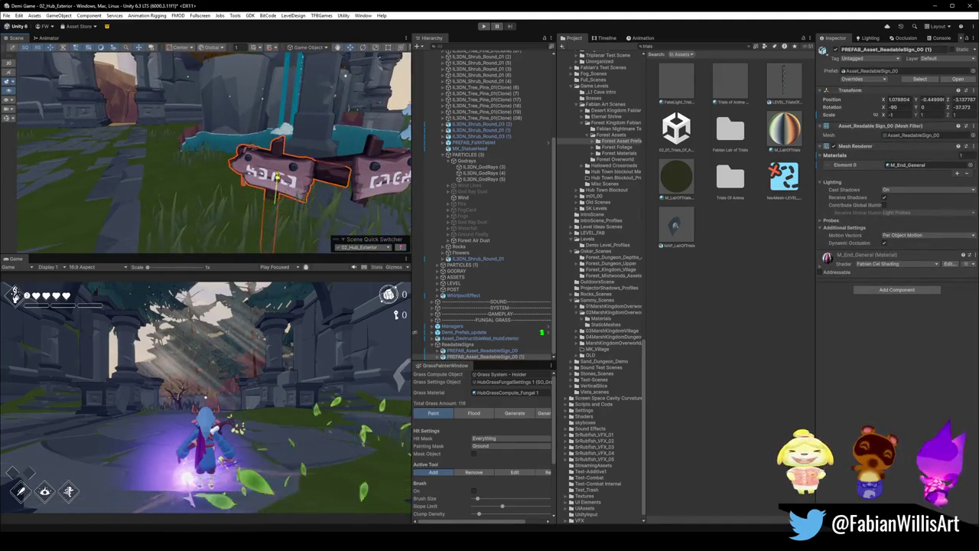
left_click(370, 184)
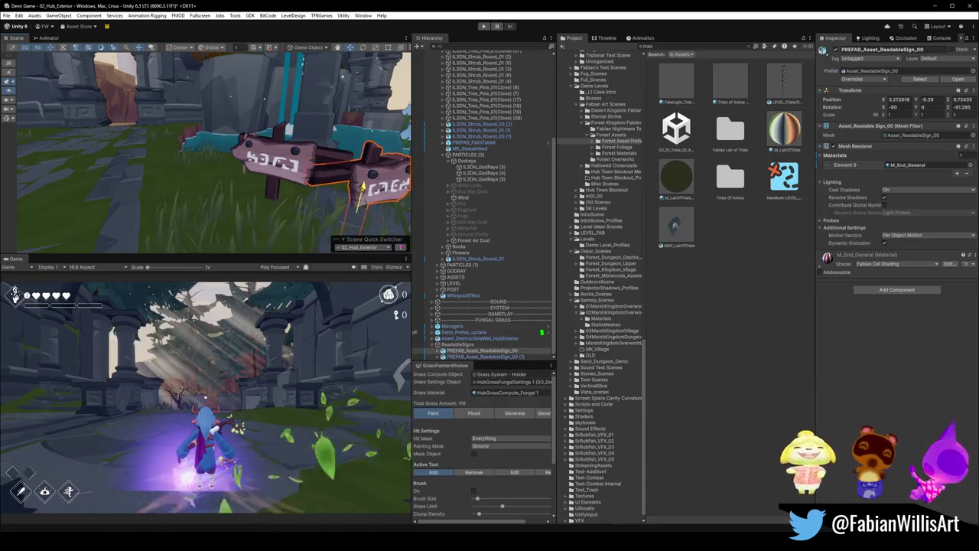
left_click_drag(363, 183, 363, 188)
scroll(215, 152, "down", 5)
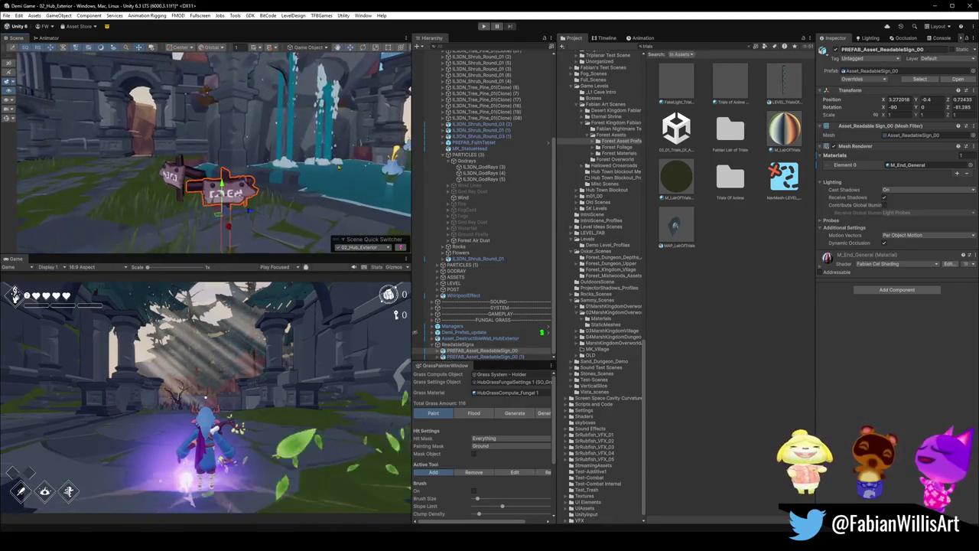
- Reframe the view and select the other readable sign with the Rotate tool
left_click(212, 106)
right_click_drag(212, 105, 204, 118)
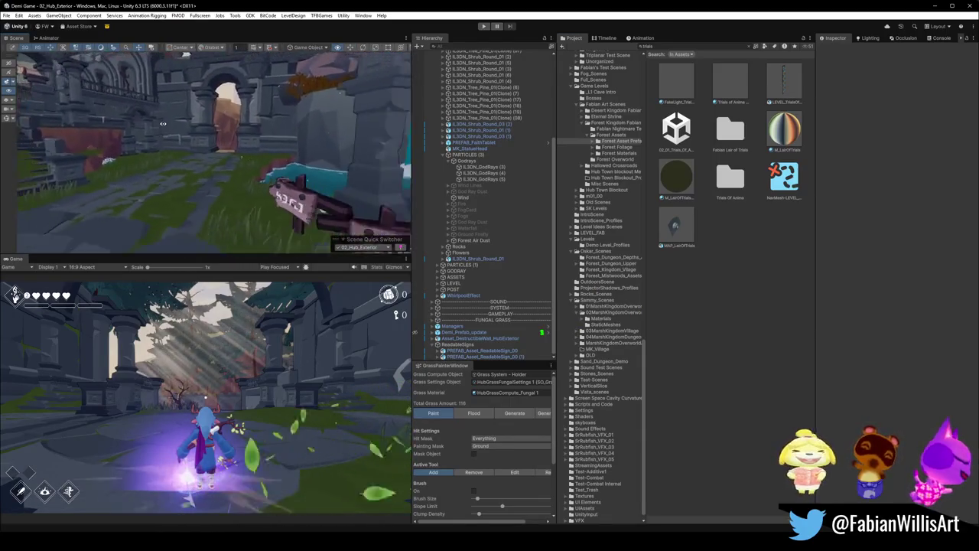
right_click_drag(137, 115, 122, 157)
left_click(318, 205)
left_click(266, 184)
key("e")
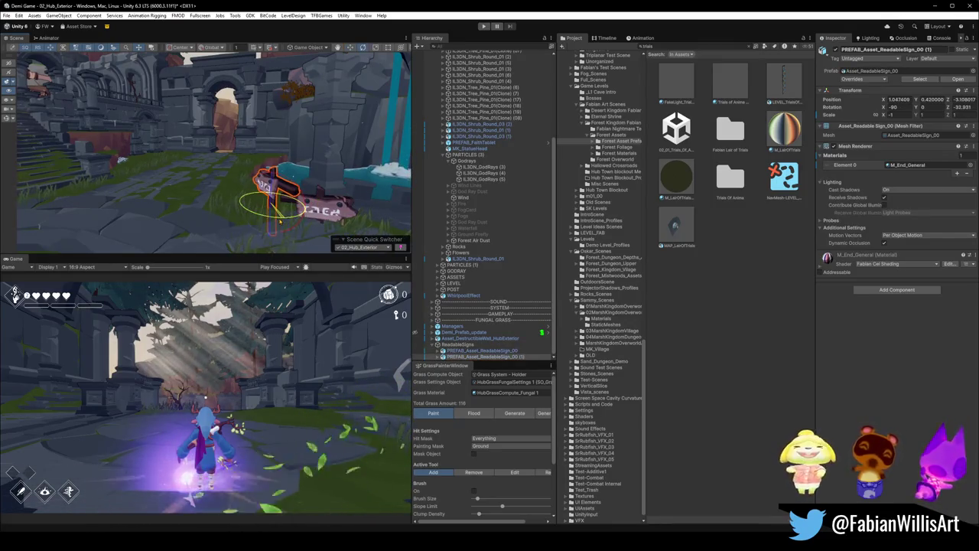
left_click_drag(277, 220, 216, 190, "alt")
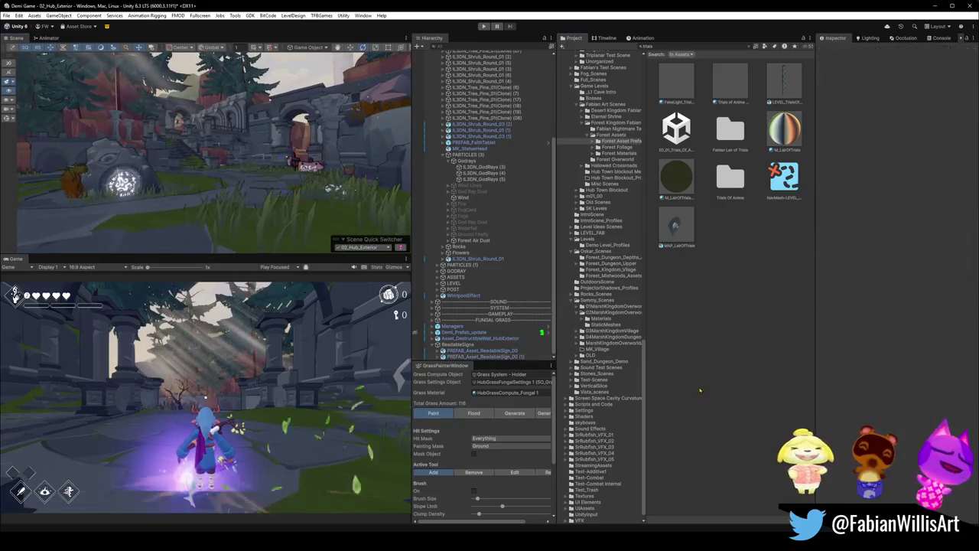
- Rotate PREFAB_Asset_ReadableSign_00 (2) to -90, 0, -202 and raise it to about 7.29, 0.13, -26.11
left_click(215, 189)
mouse_move(216, 190)
left_mouse_down("alt")
mouse_move(268, 170)
mouse_move(295, 194)
mouse_move(314, 166)
mouse_move(317, 206)
mouse_move(148, 120)
left_mouse_up("alt")
left_click(314, 167)
key("e")
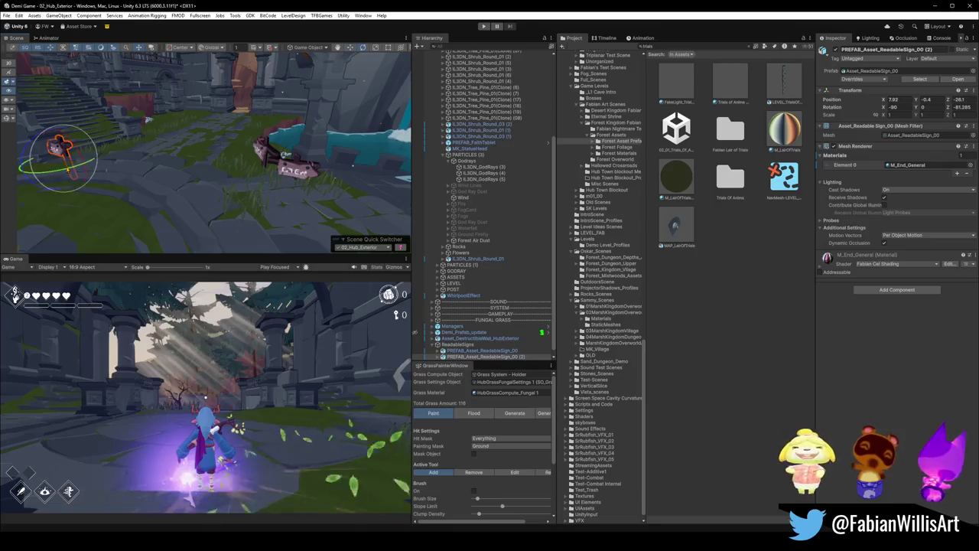
mouse_move(92, 153)
left_mouse_down()
mouse_move(241, 147)
mouse_move(194, 219)
left_mouse_up()
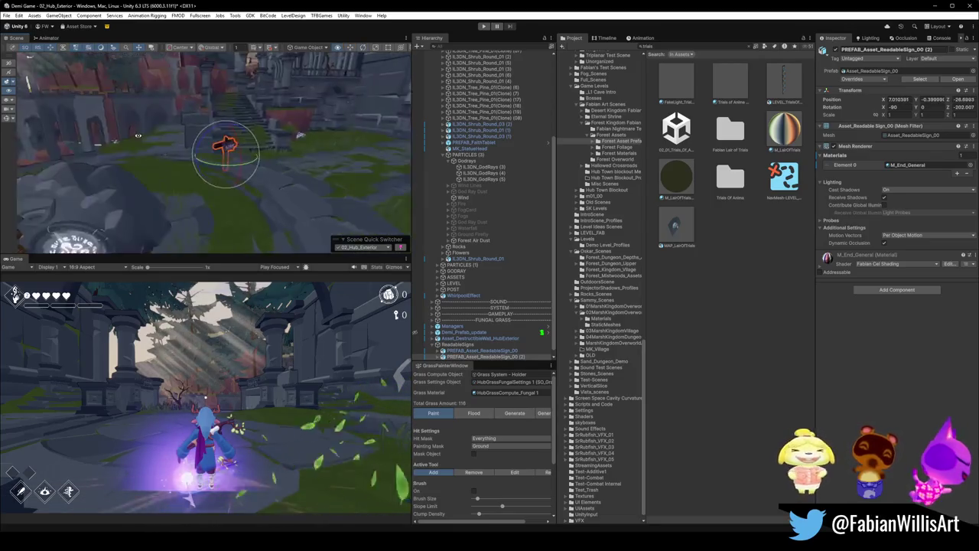
key("w")
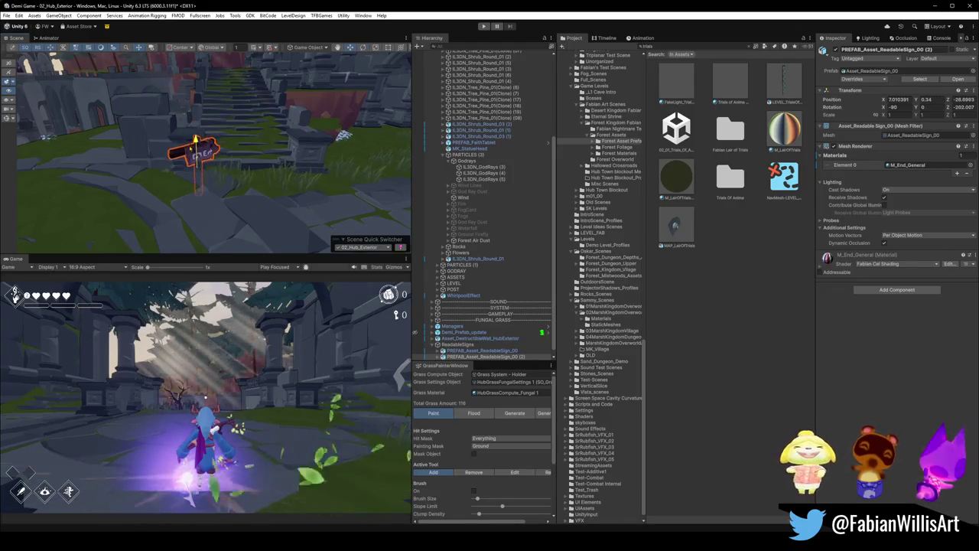
mouse_move(196, 134)
left_mouse_down()
mouse_move(258, 135)
mouse_move(192, 222)
mouse_move(197, 246)
mouse_move(258, 163)
mouse_move(192, 153)
mouse_move(301, 167)
mouse_move(280, 127)
mouse_move(285, 197)
left_mouse_up()
left_click(444, 207)
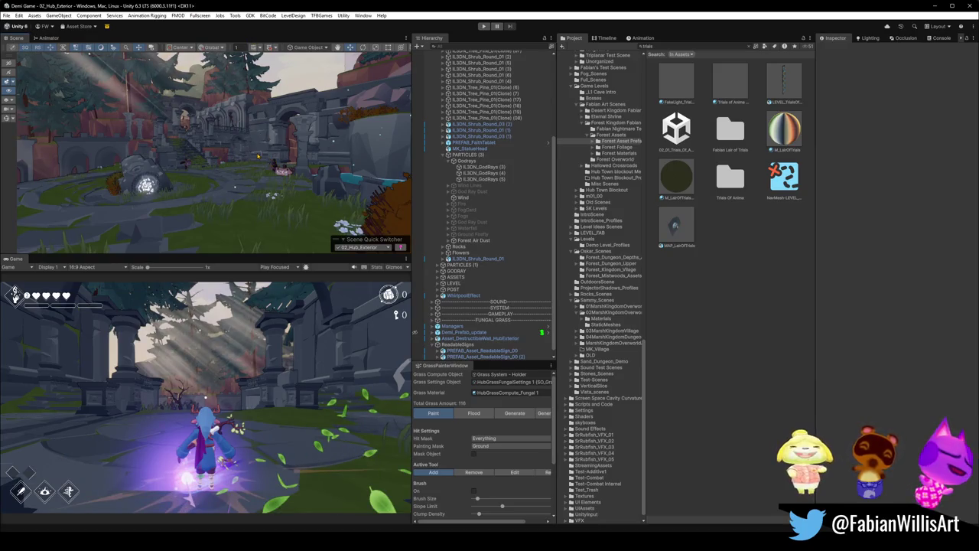
mouse_move(258, 157)
left_mouse_down("alt")
mouse_move(322, 148)
mouse_move(276, 153)
left_mouse_up("alt")
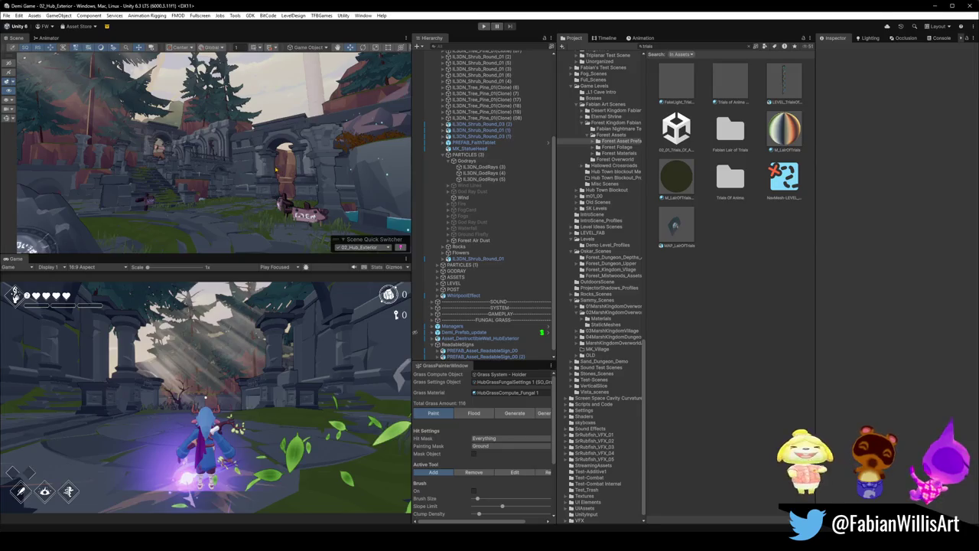
mouse_move(397, 207)
right_mouse_down()
mouse_move(285, 169)
mouse_move(329, 173)
right_mouse_up()
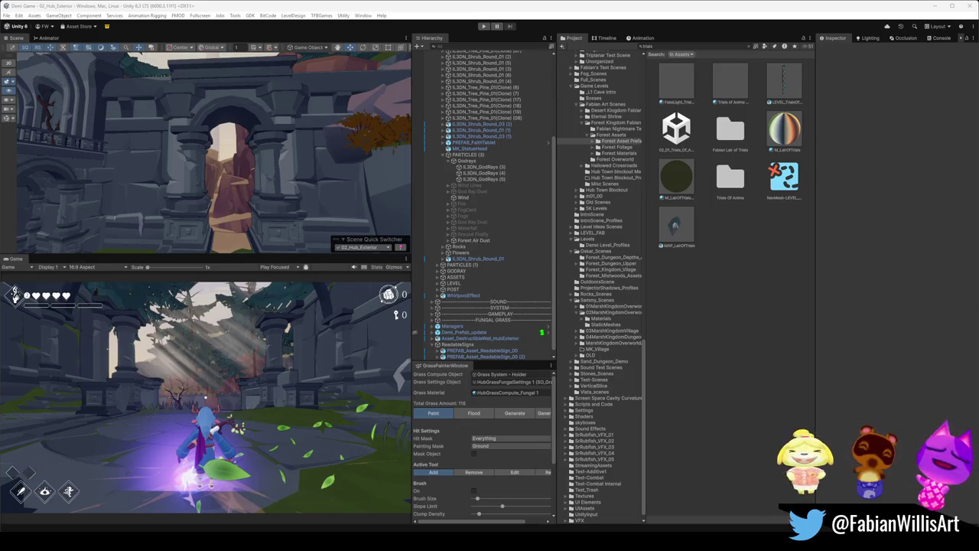
right_click_drag(263, 150, 180, 161)
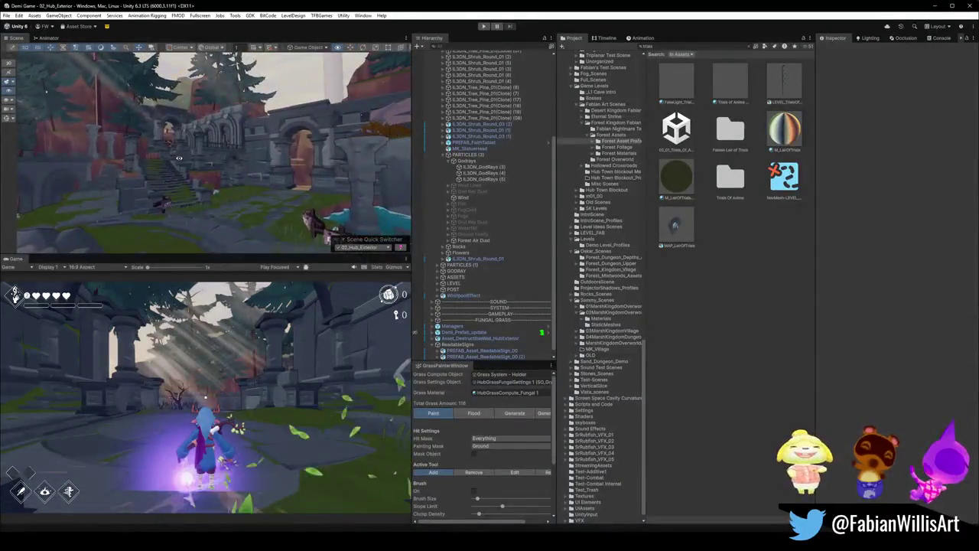